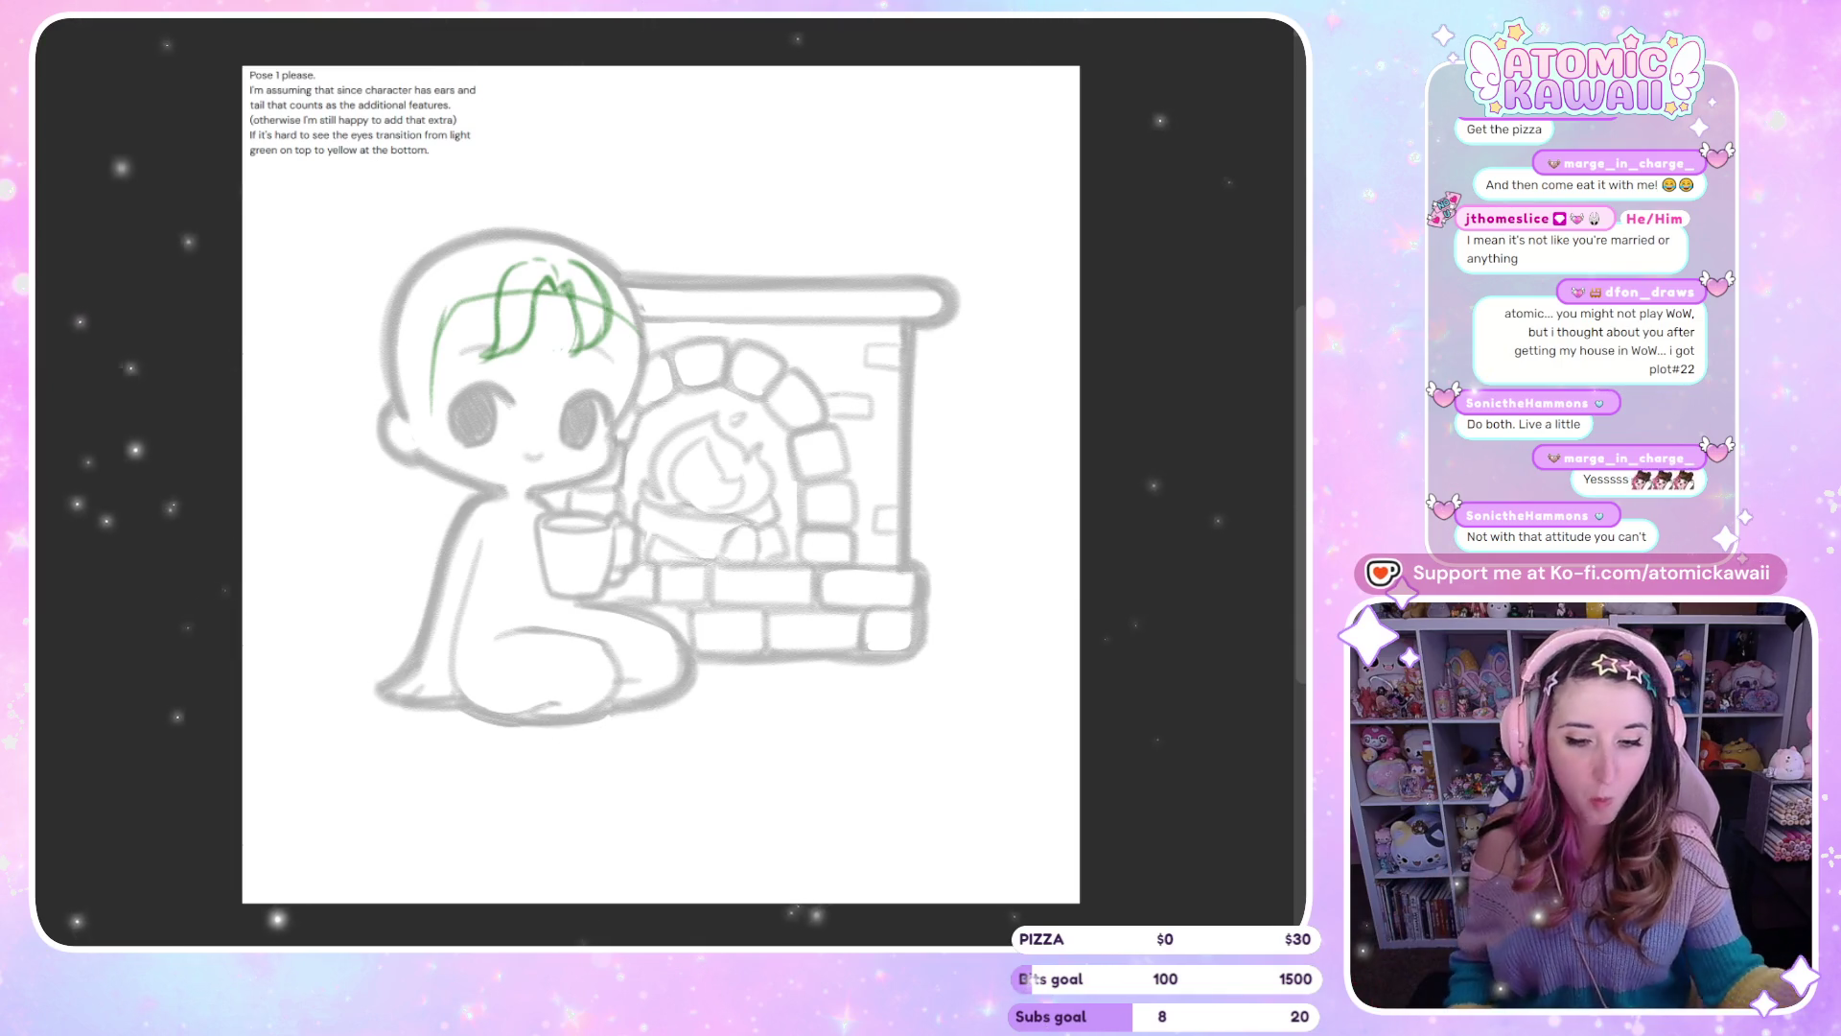
Add two green strands across and up the left side of the hair, checking the mirrored view
scroll(1303, 463, "up", 1)
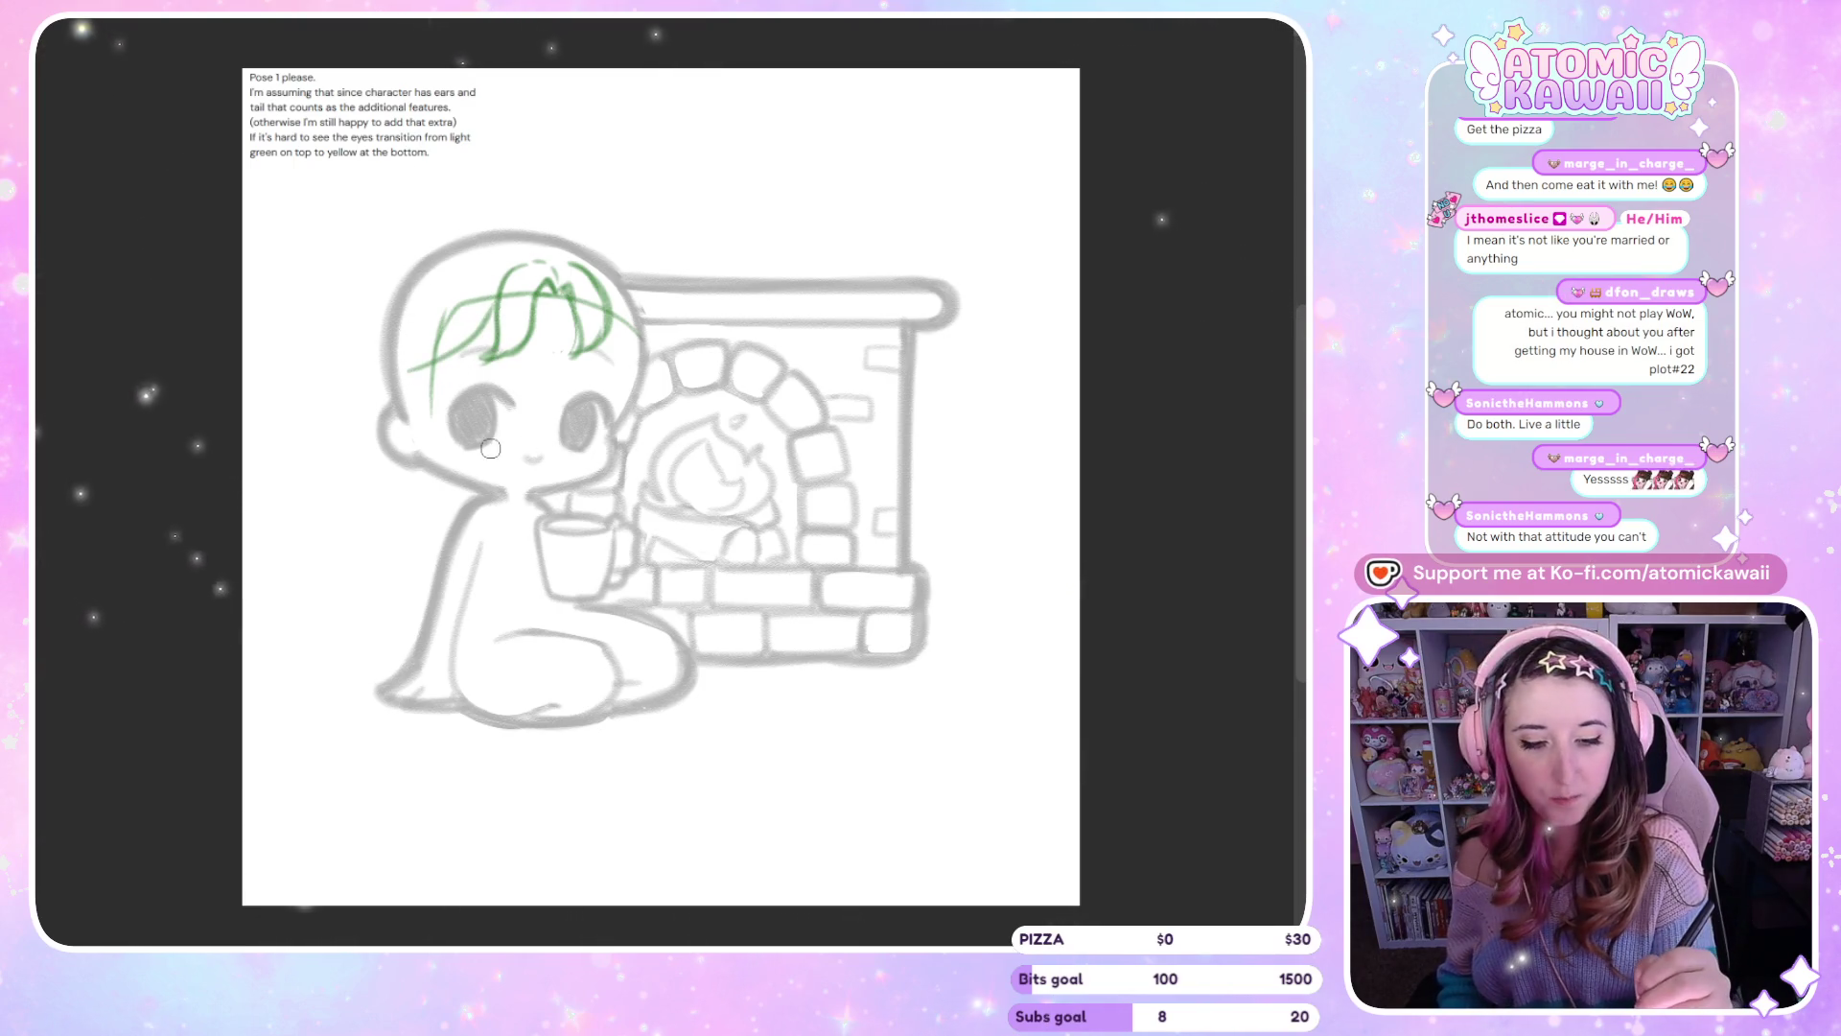
left_click_drag(414, 368, 505, 299)
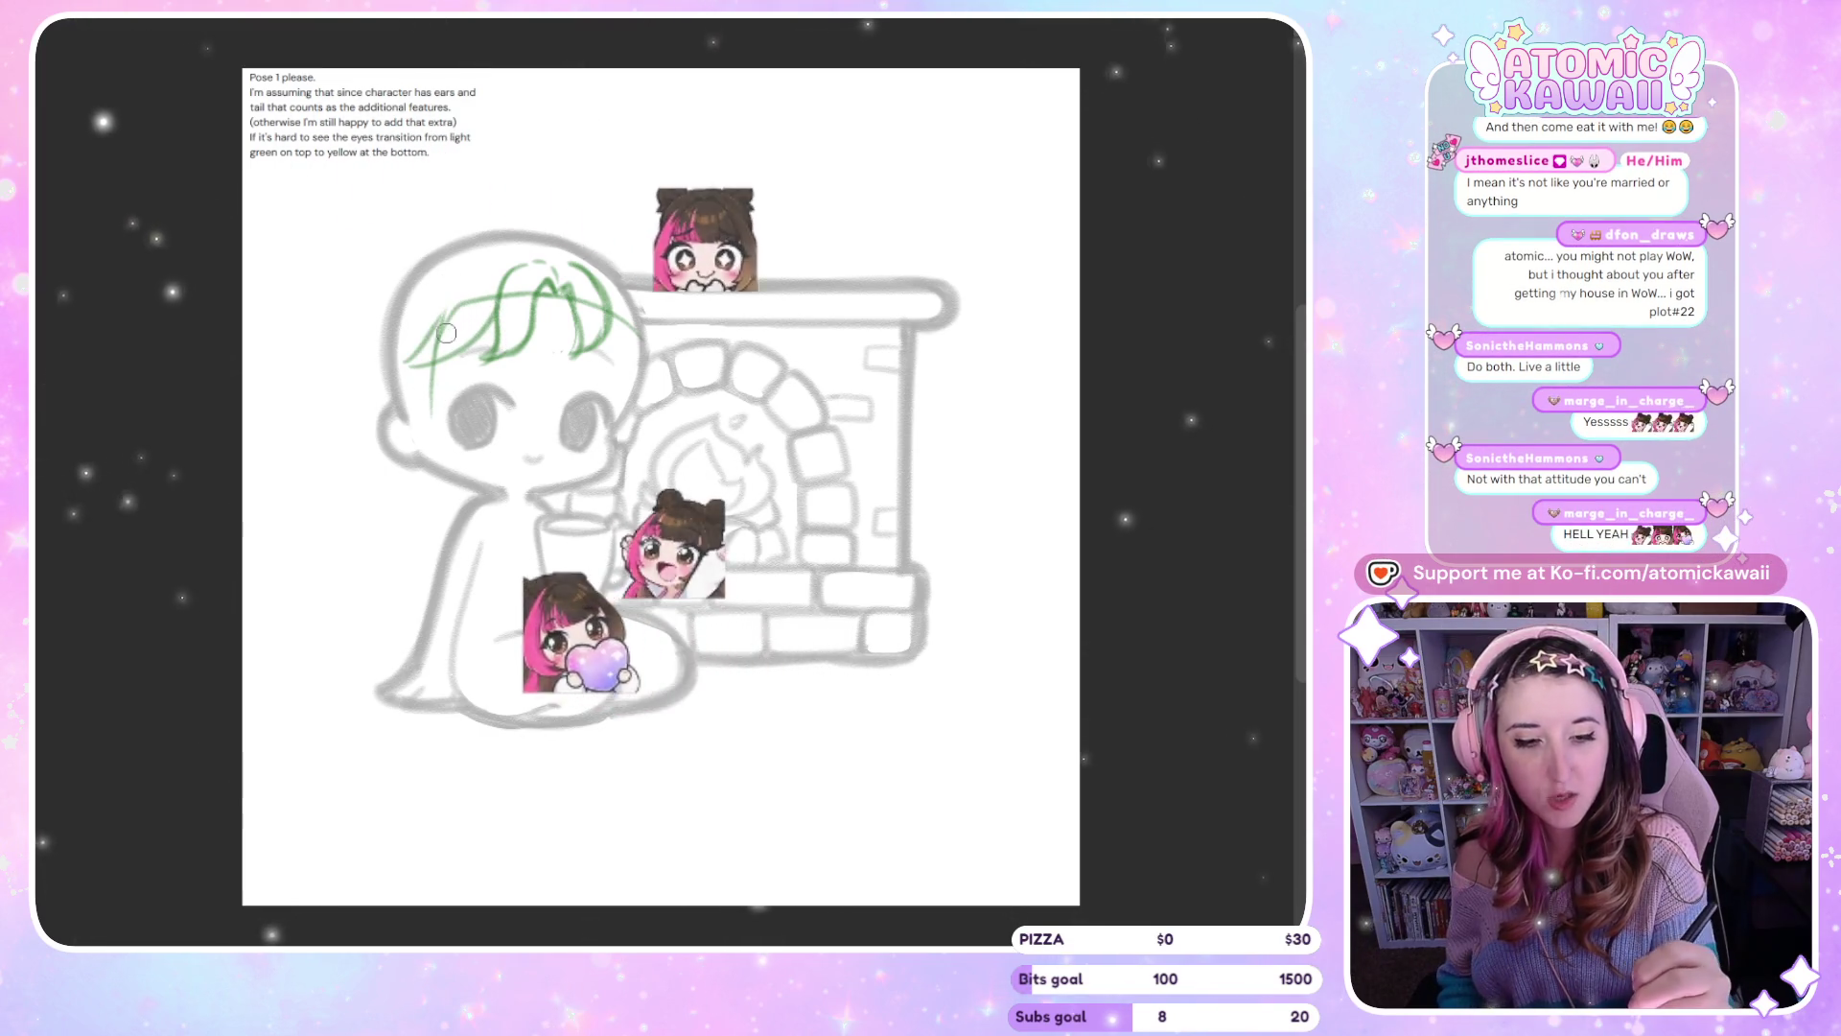
left_click_drag(412, 365, 489, 255)
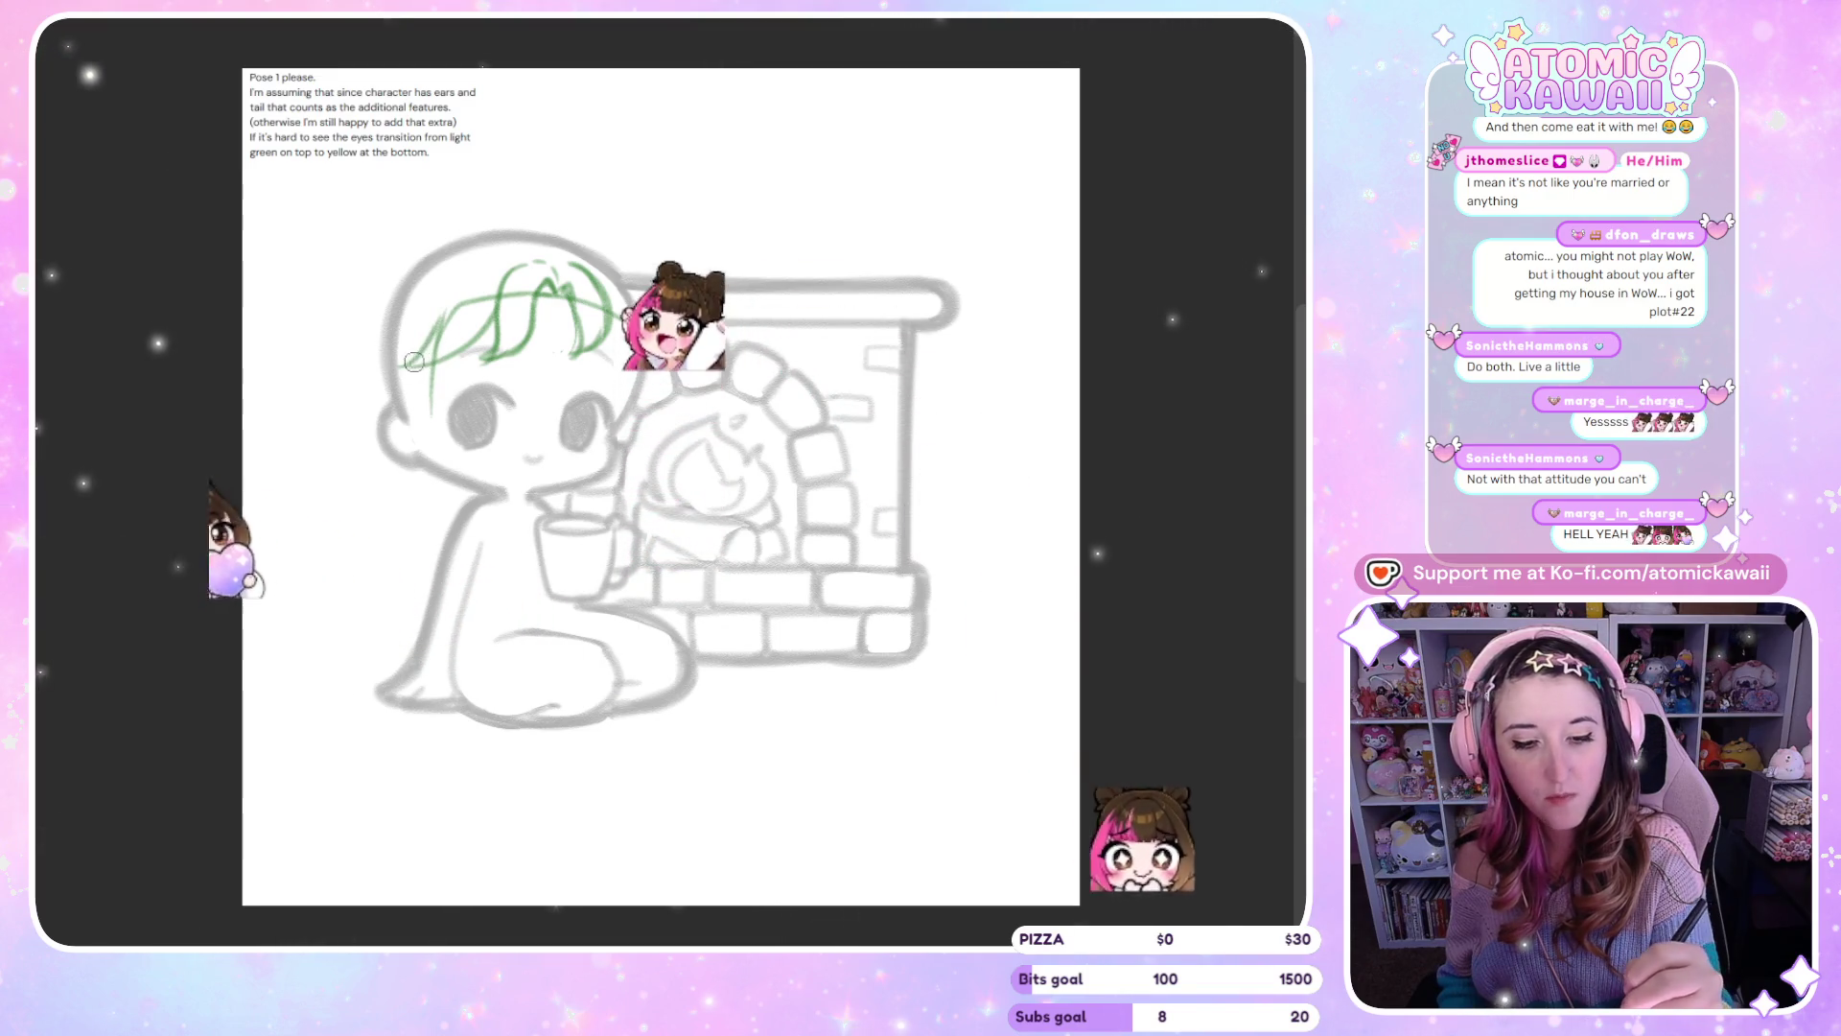
key("h")
key("h")
key("h")
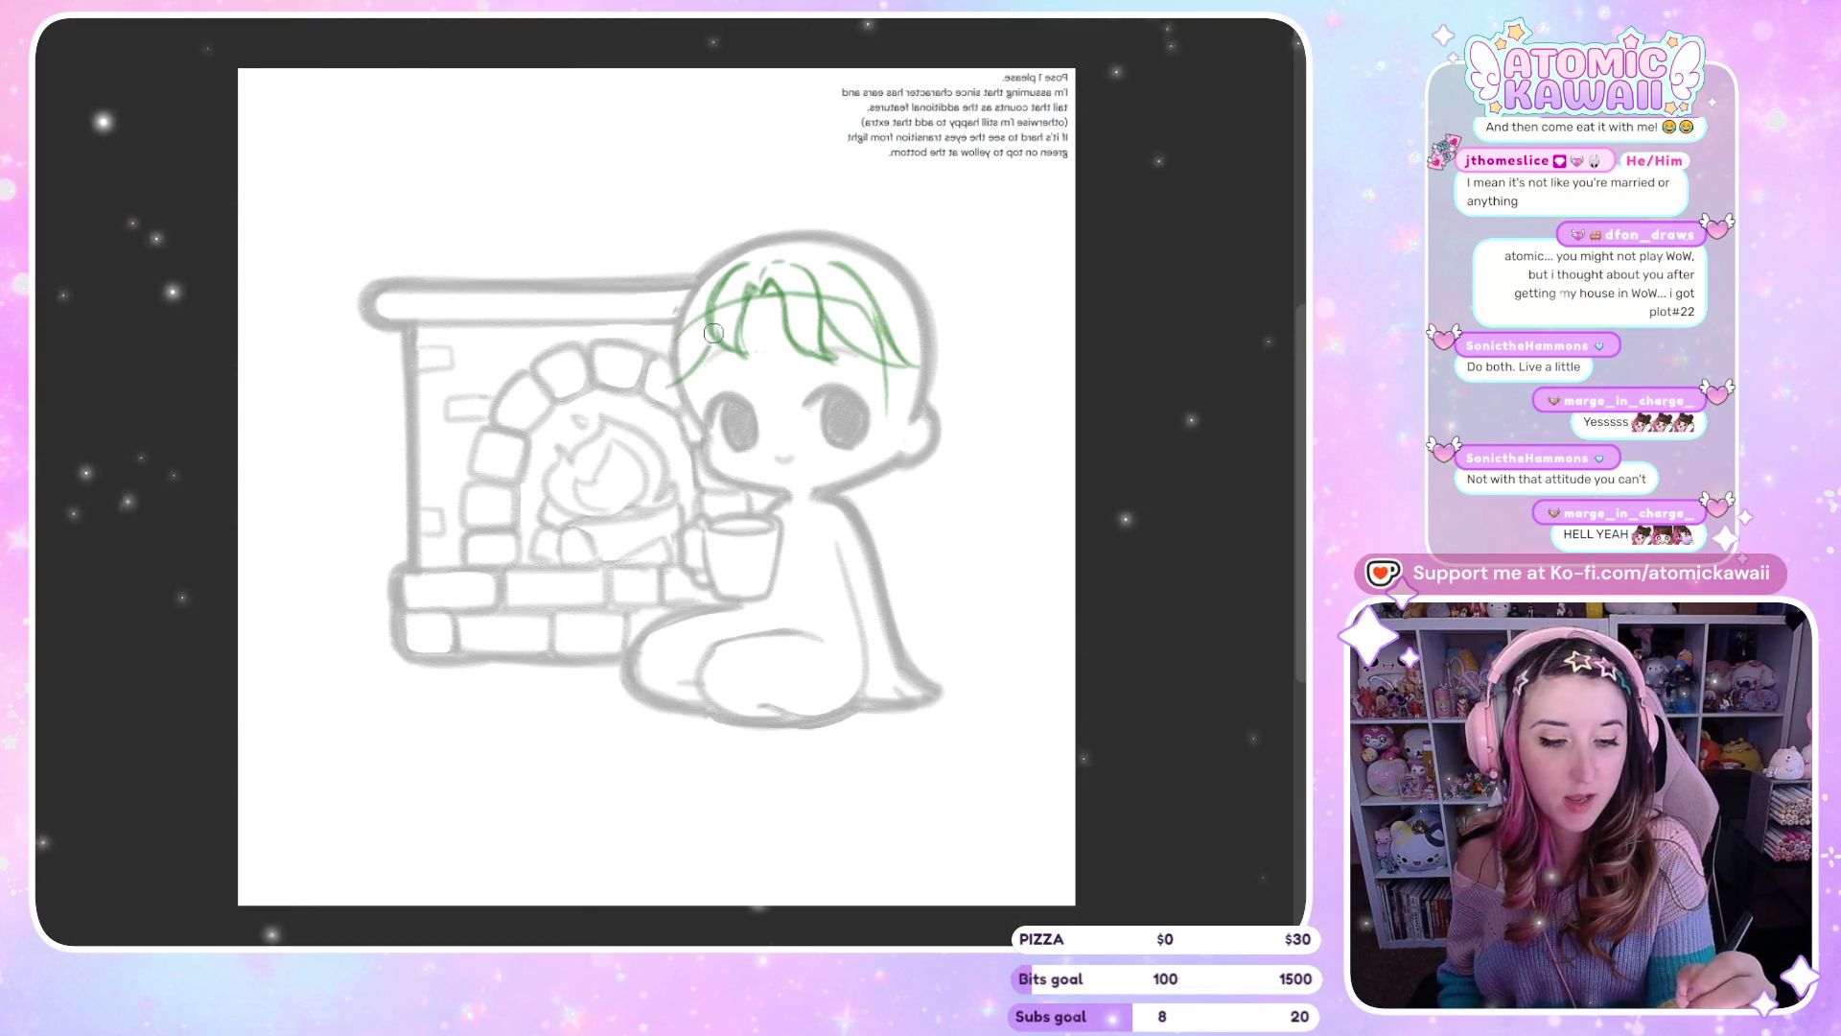
key("h")
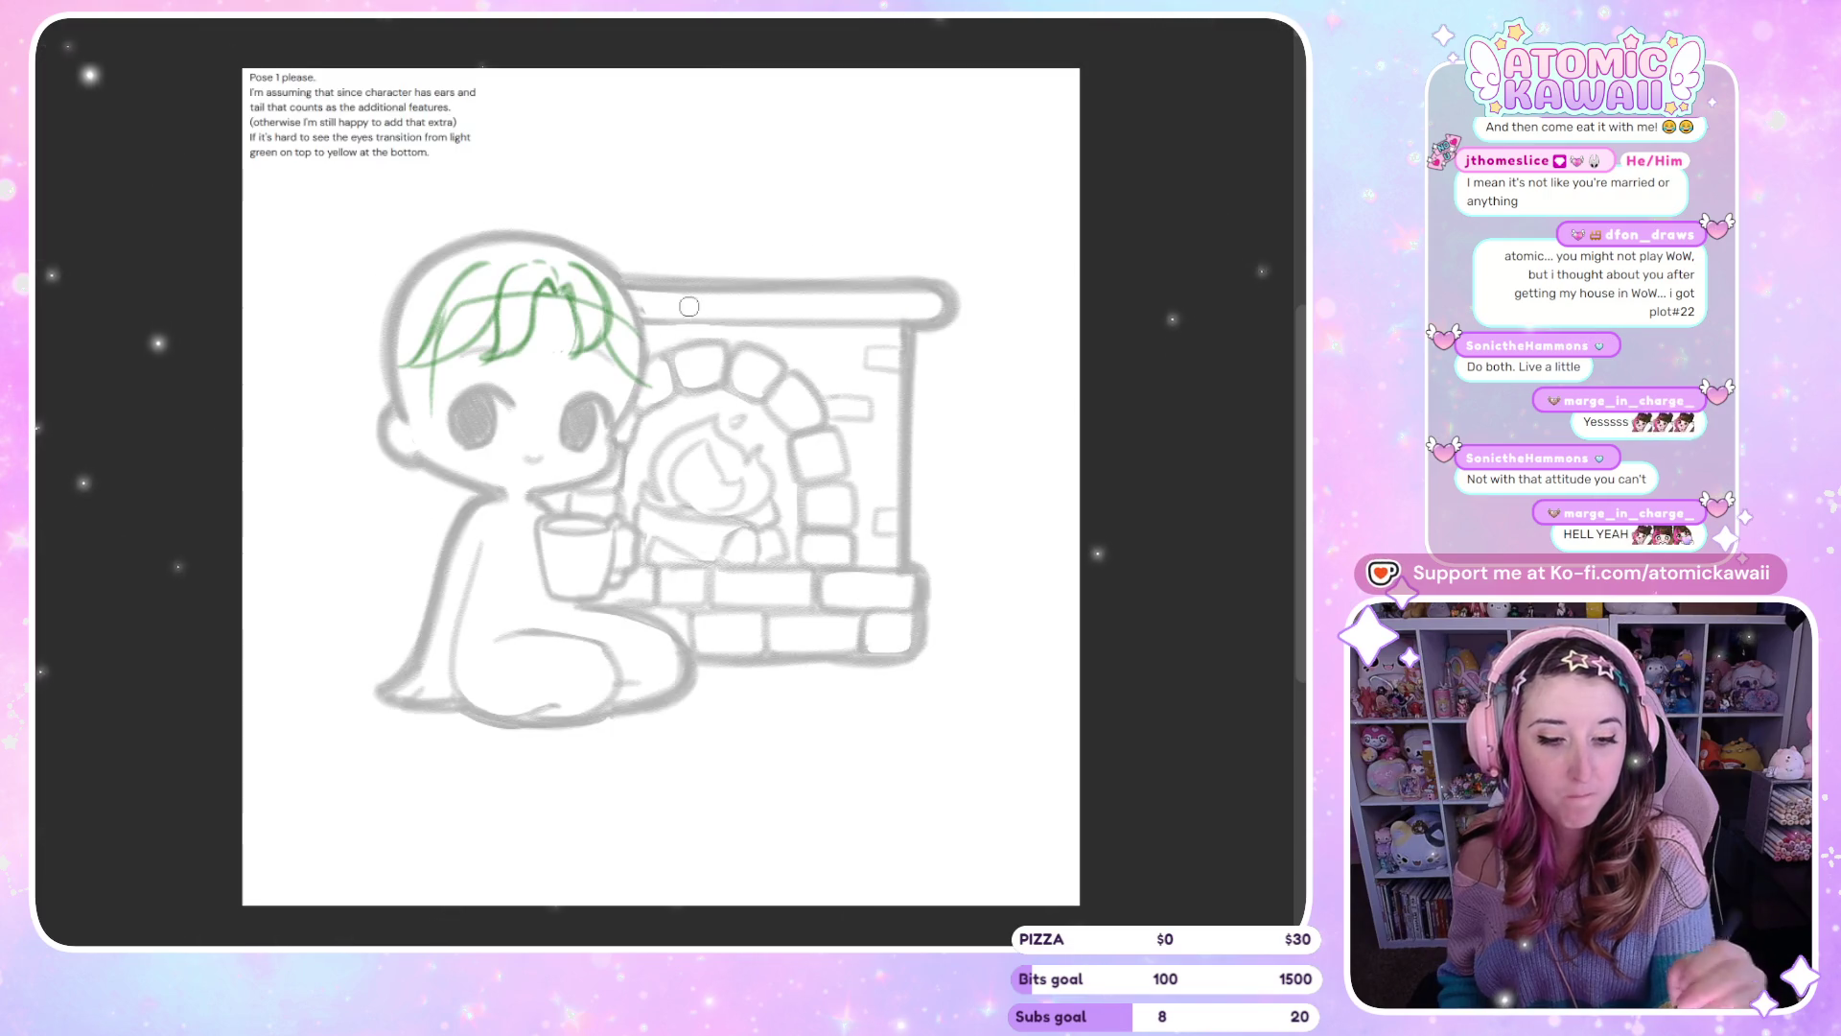
Add a right-side hair strand, undo a bad left-edge stroke, and recheck in mirrored view
left_click_drag(628, 331, 670, 395)
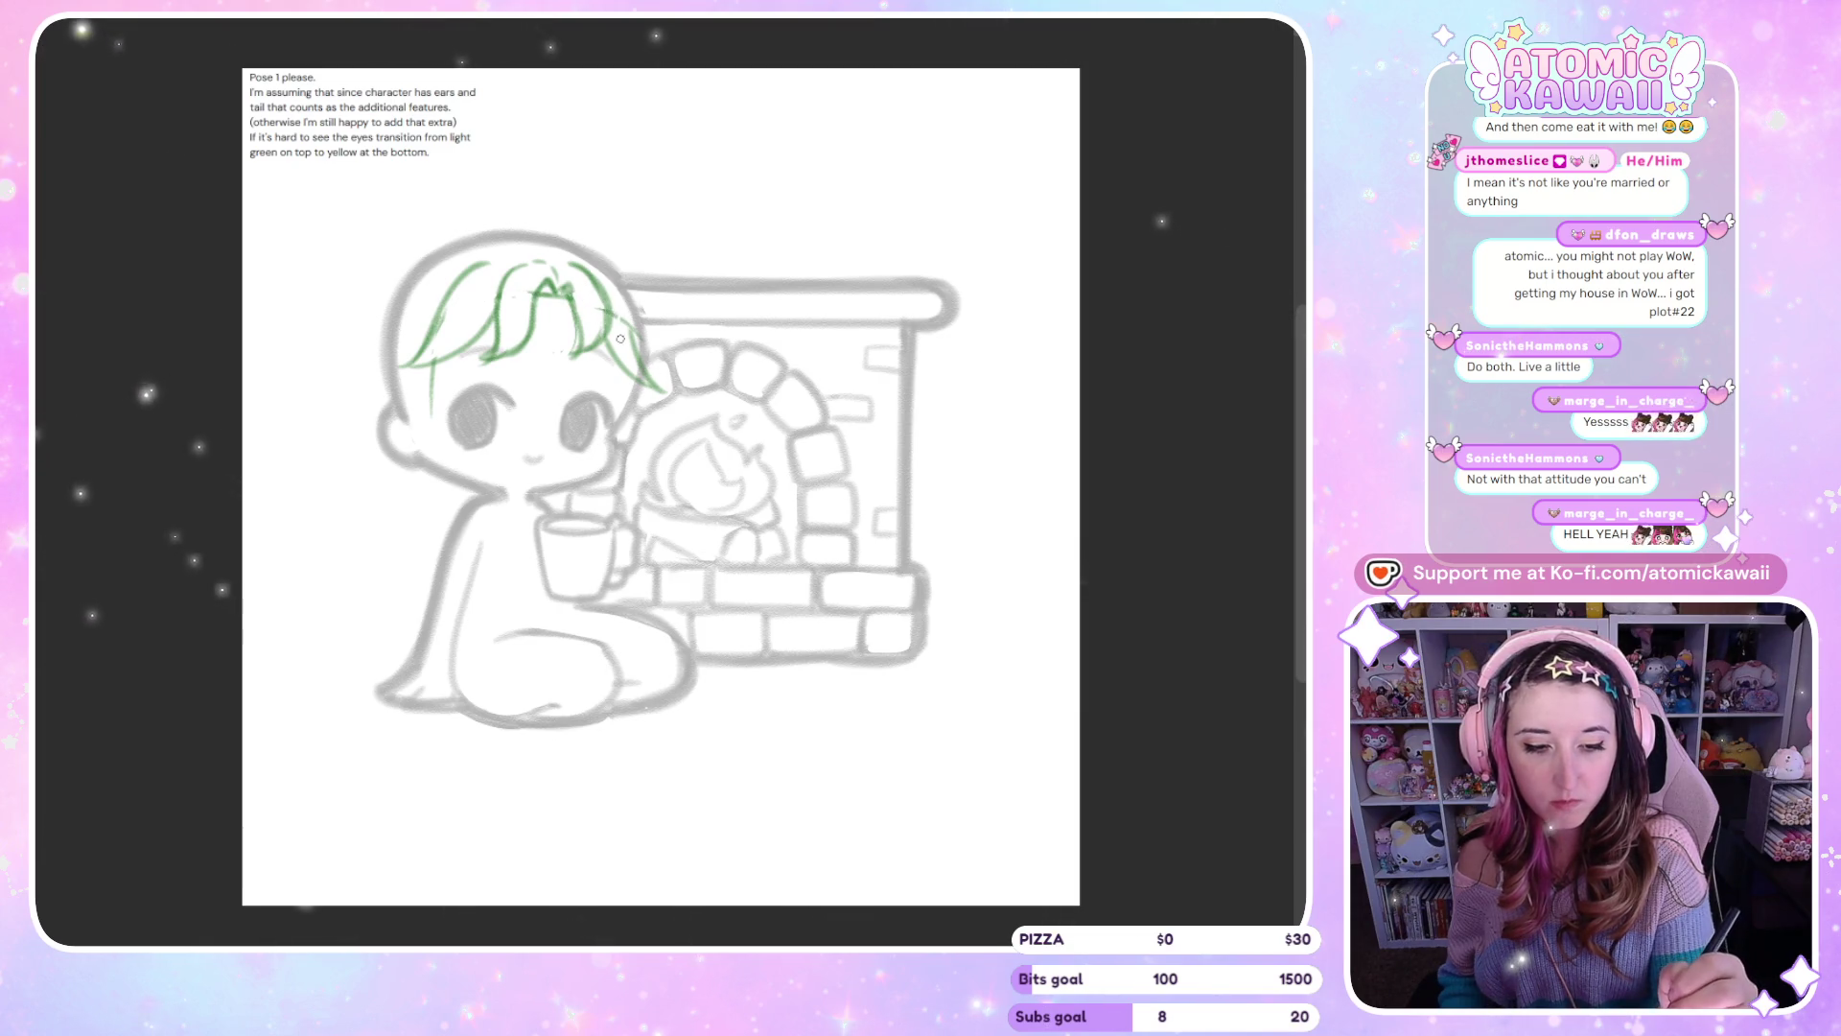
key("m")
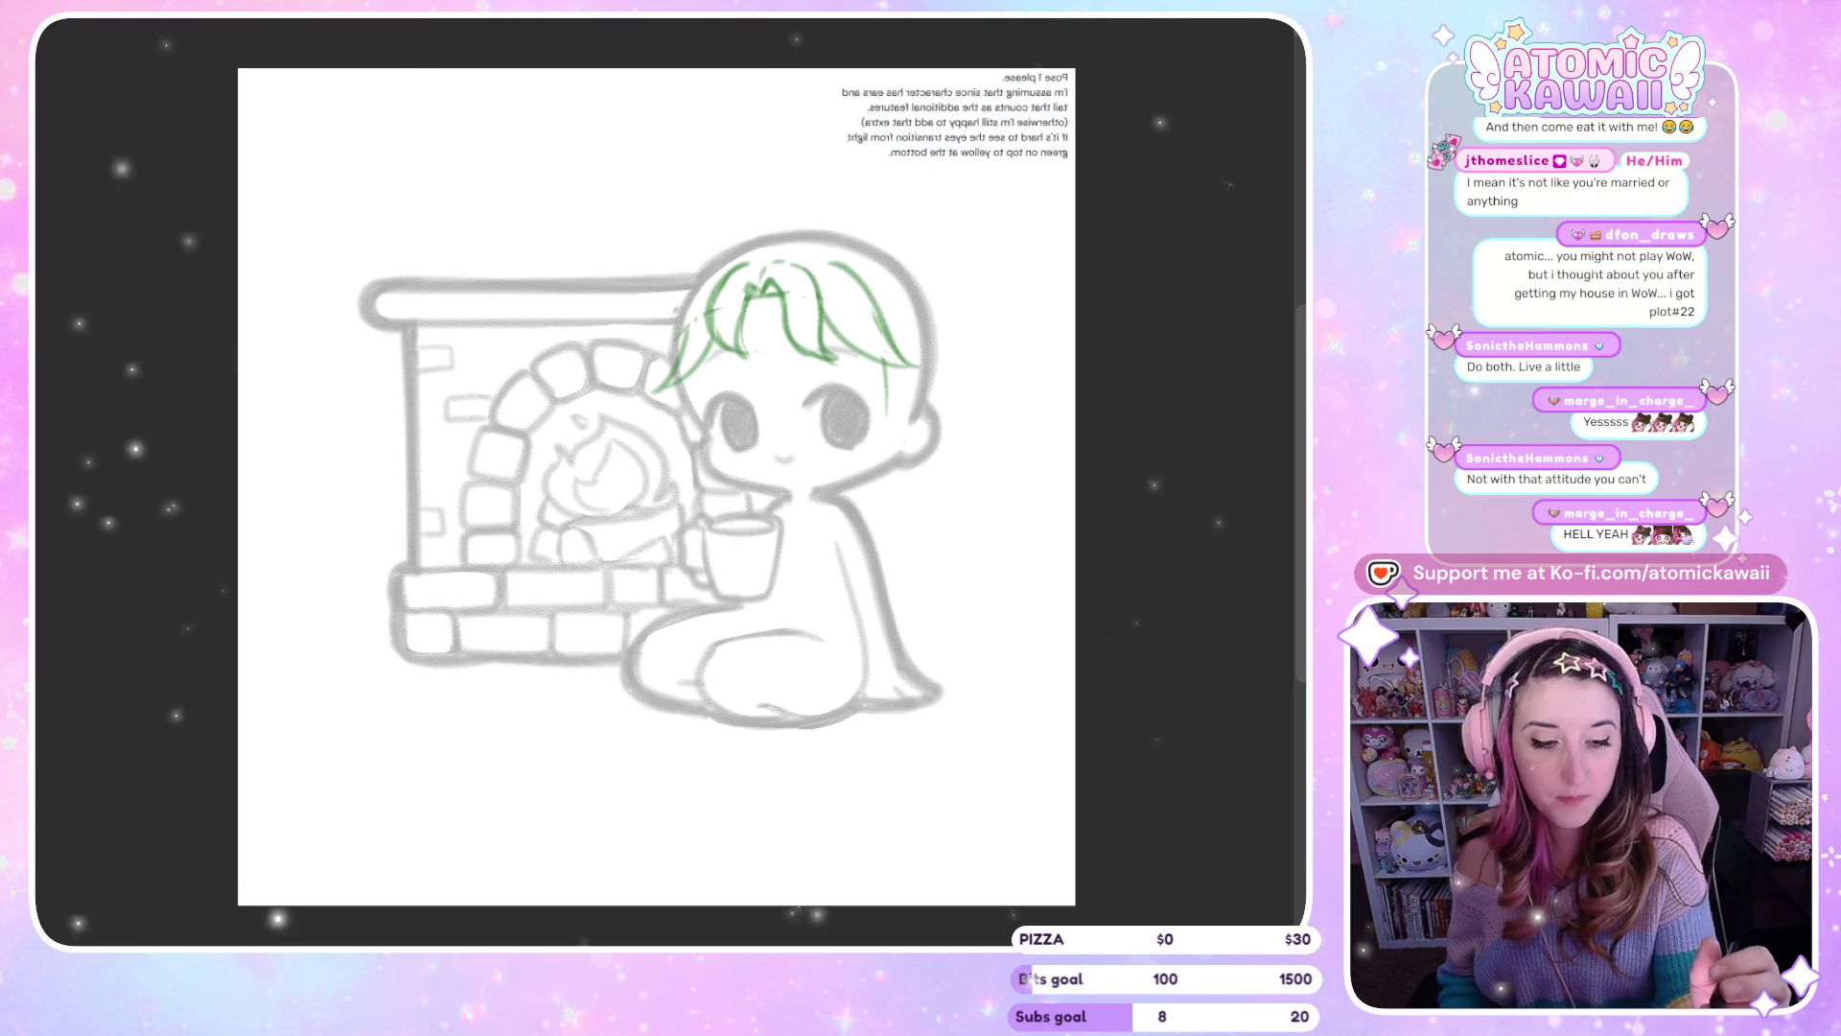
key("m")
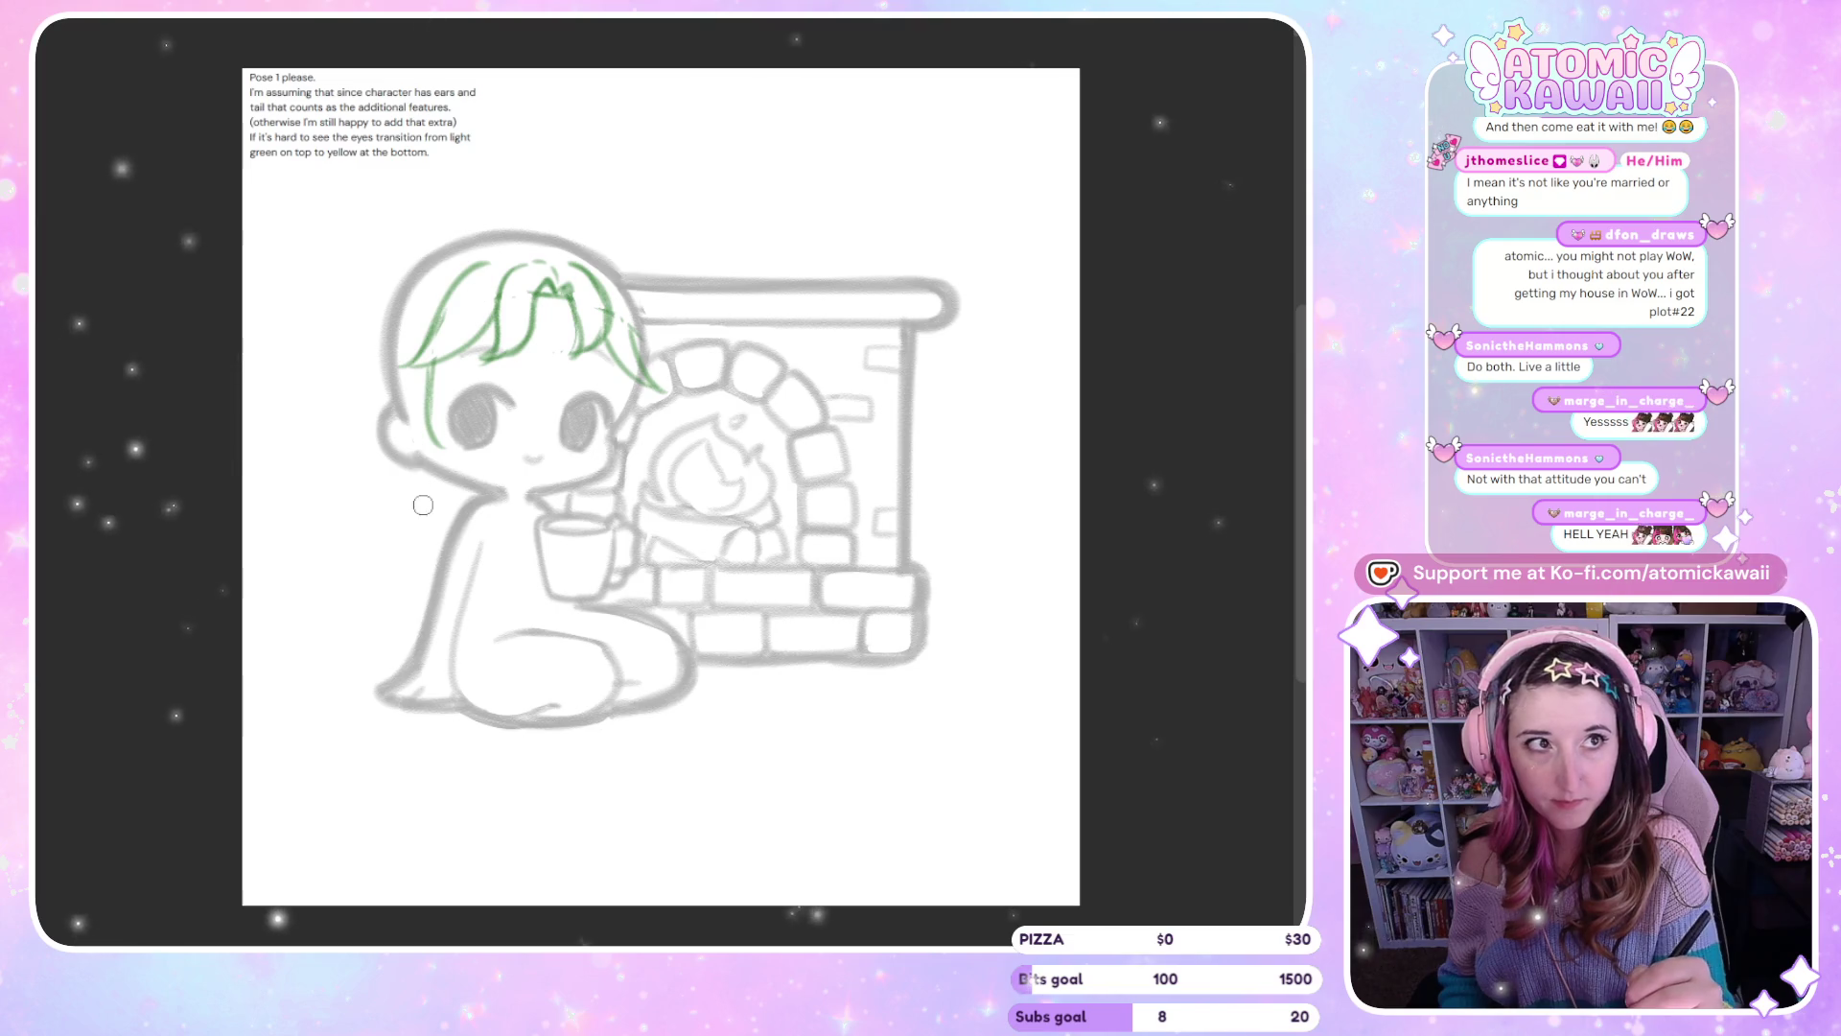
left_click_drag(386, 346, 401, 427)
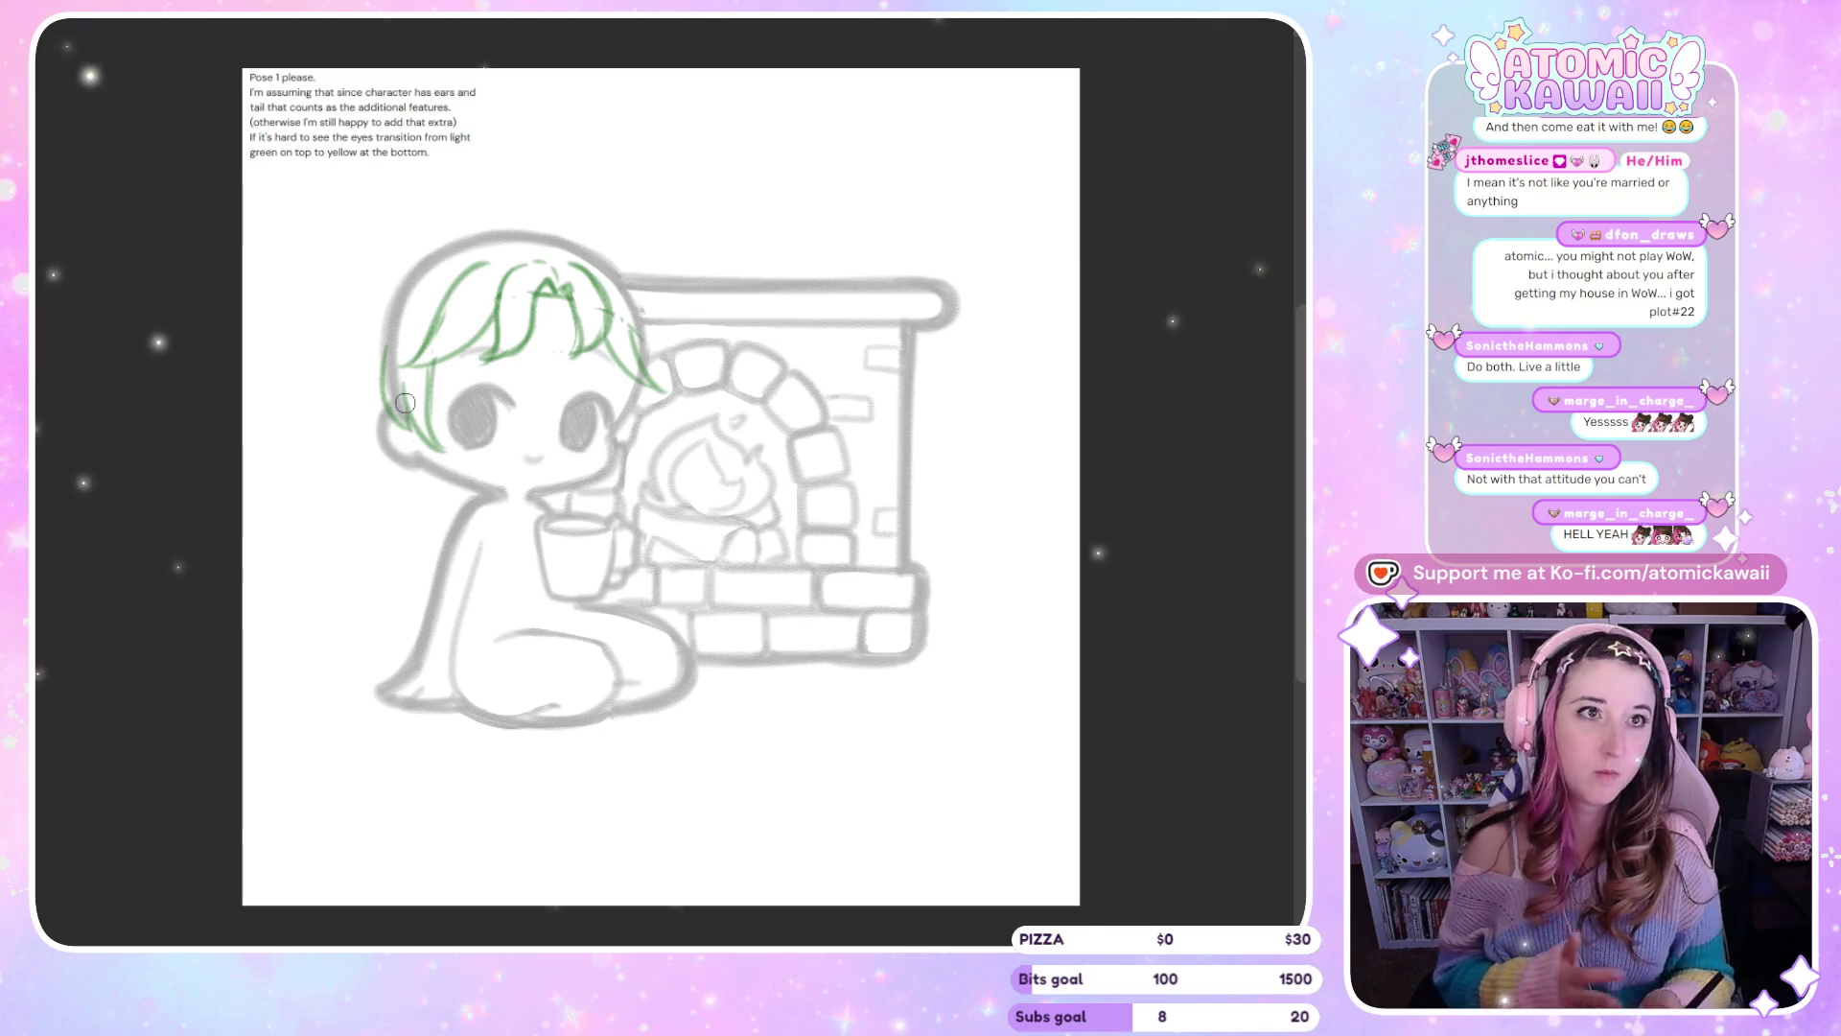
key("ctrl+z")
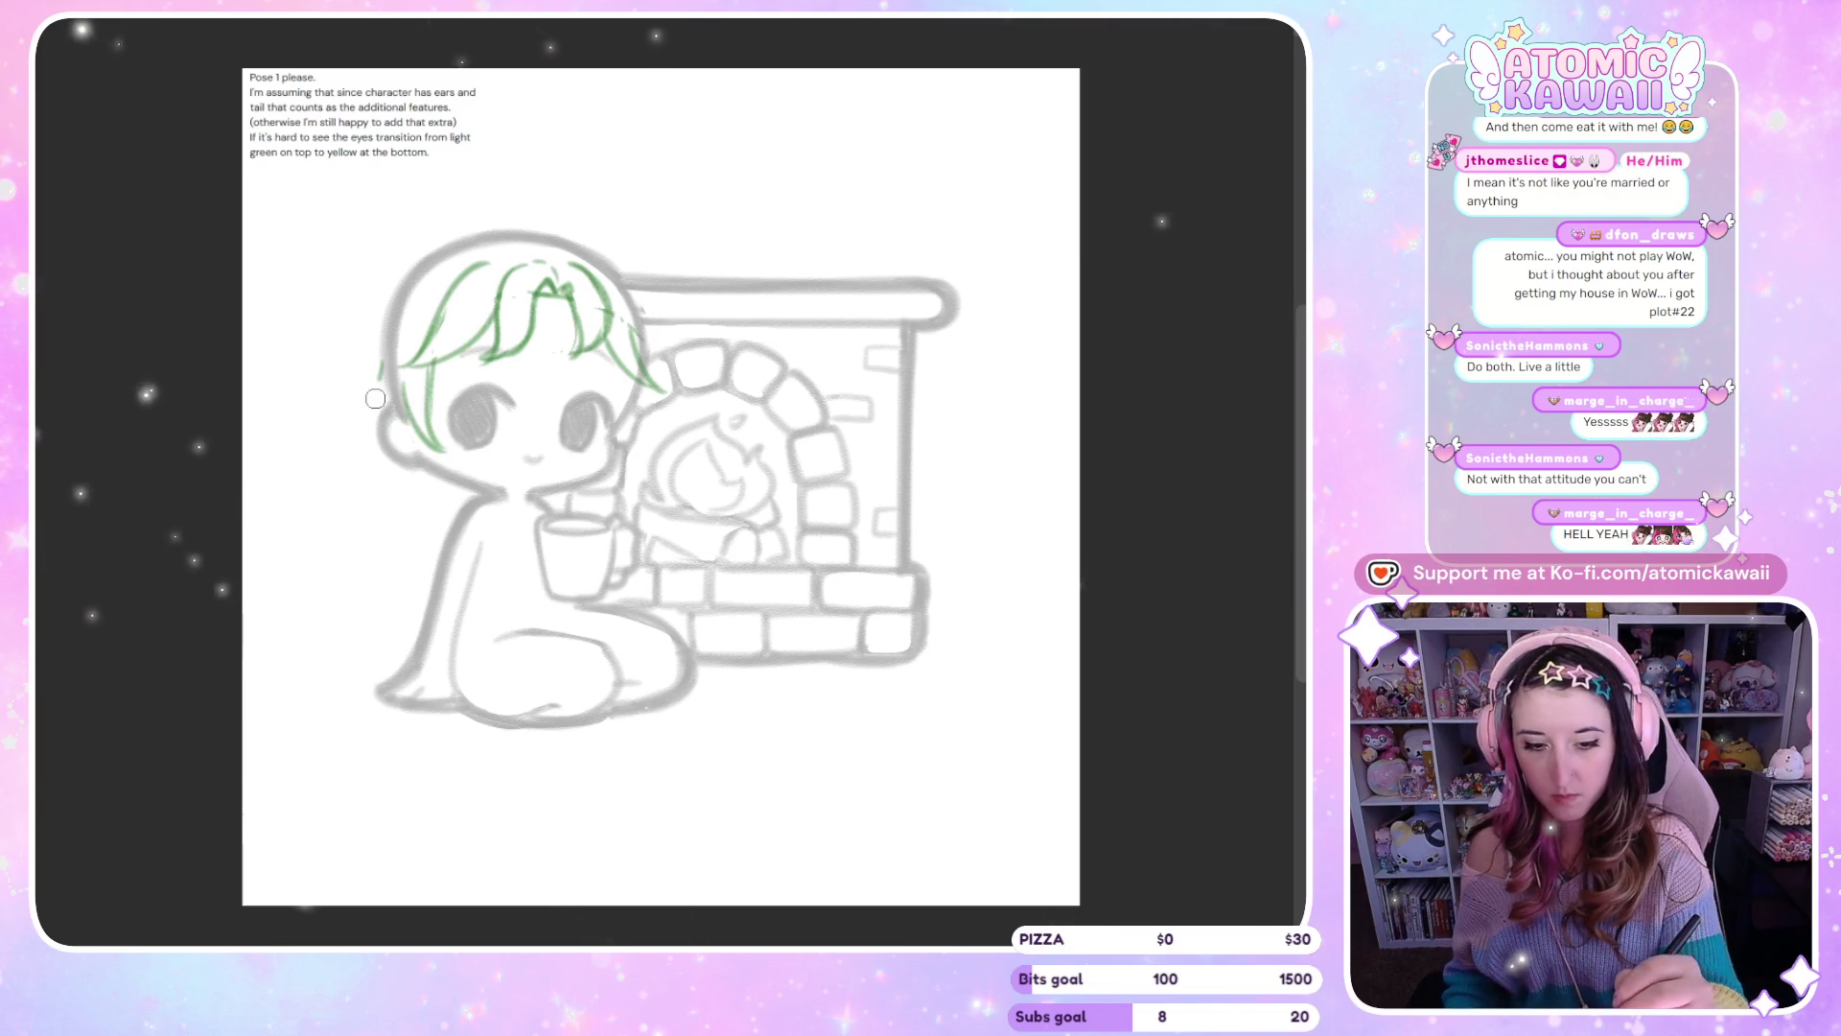
key("m")
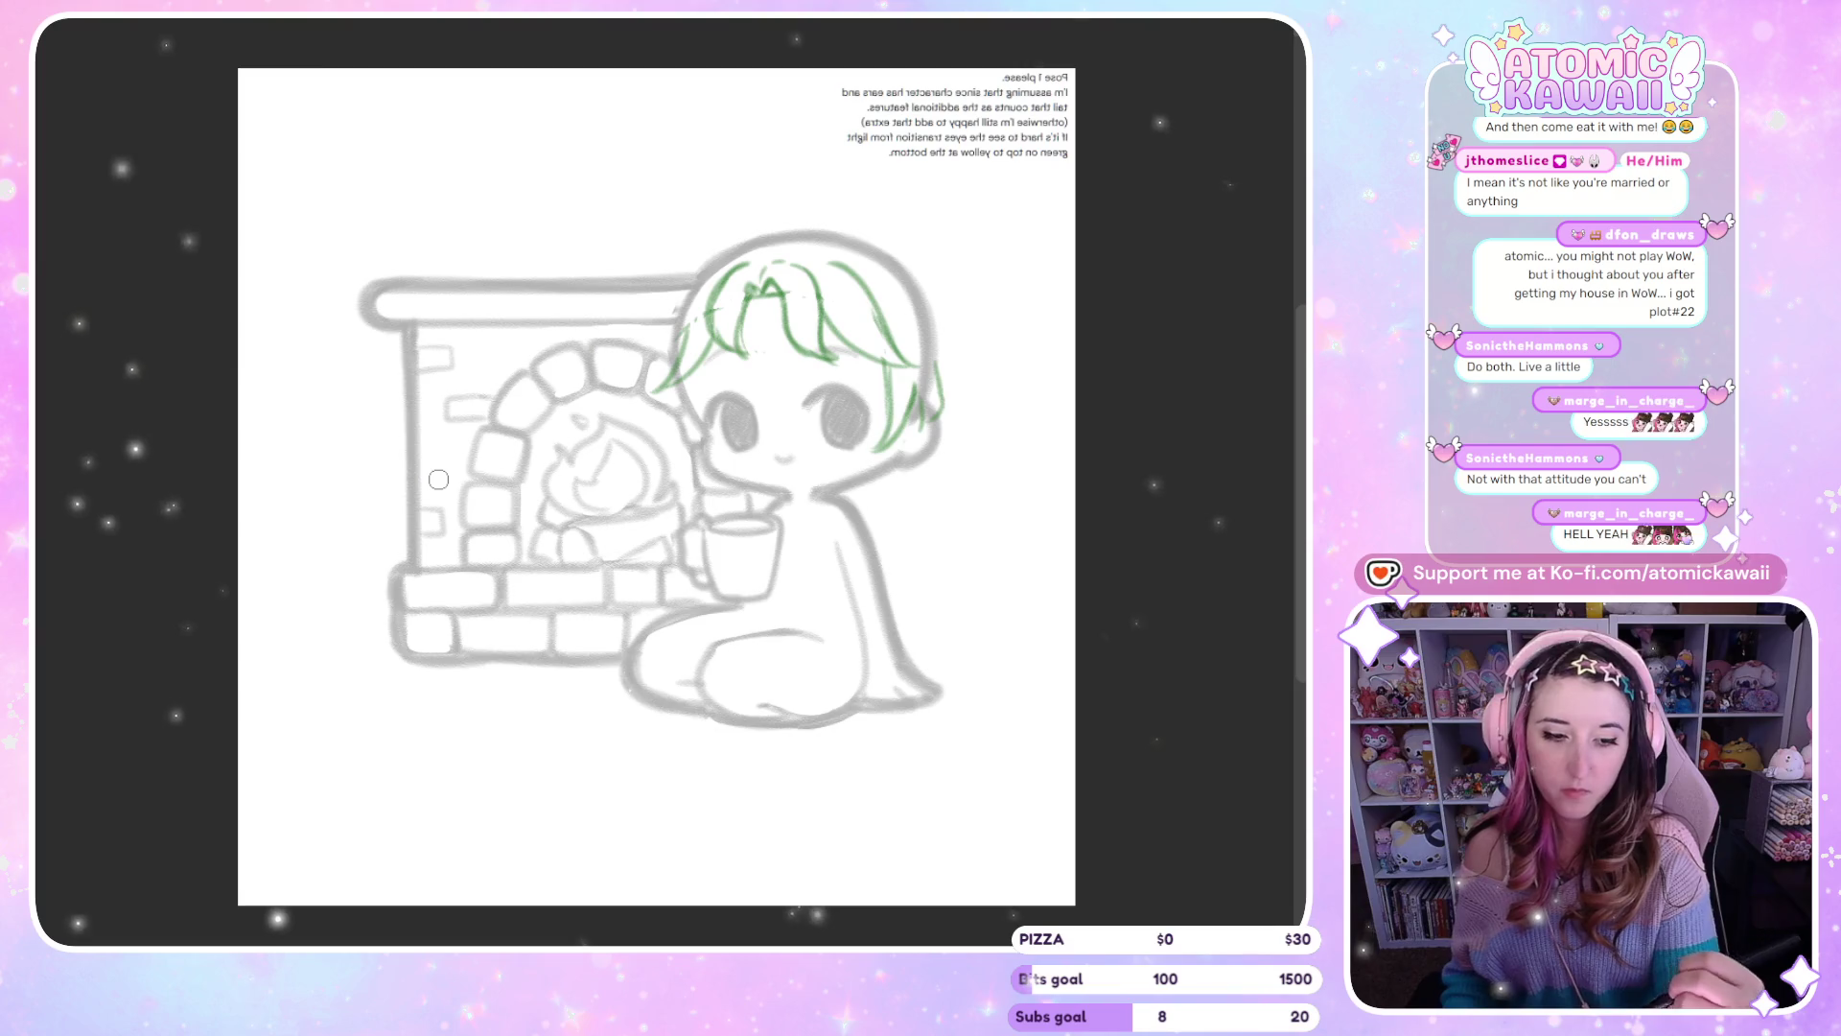
key("m")
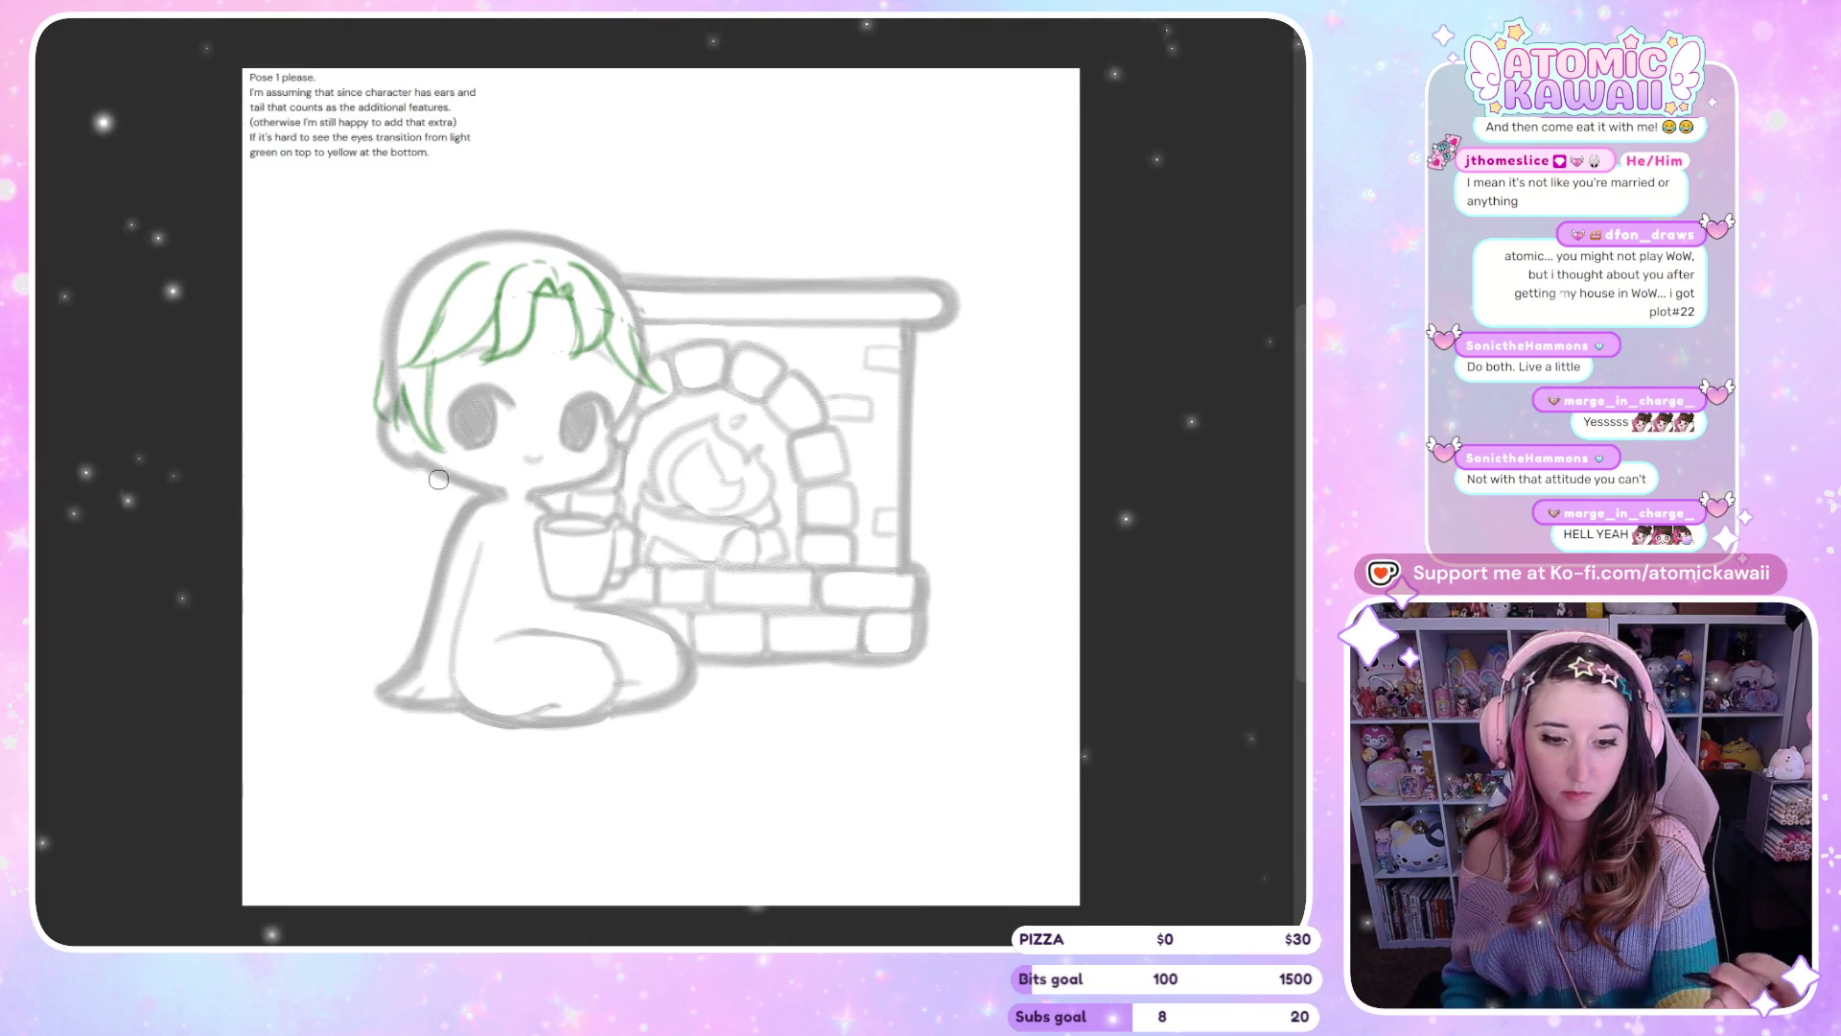
key("m")
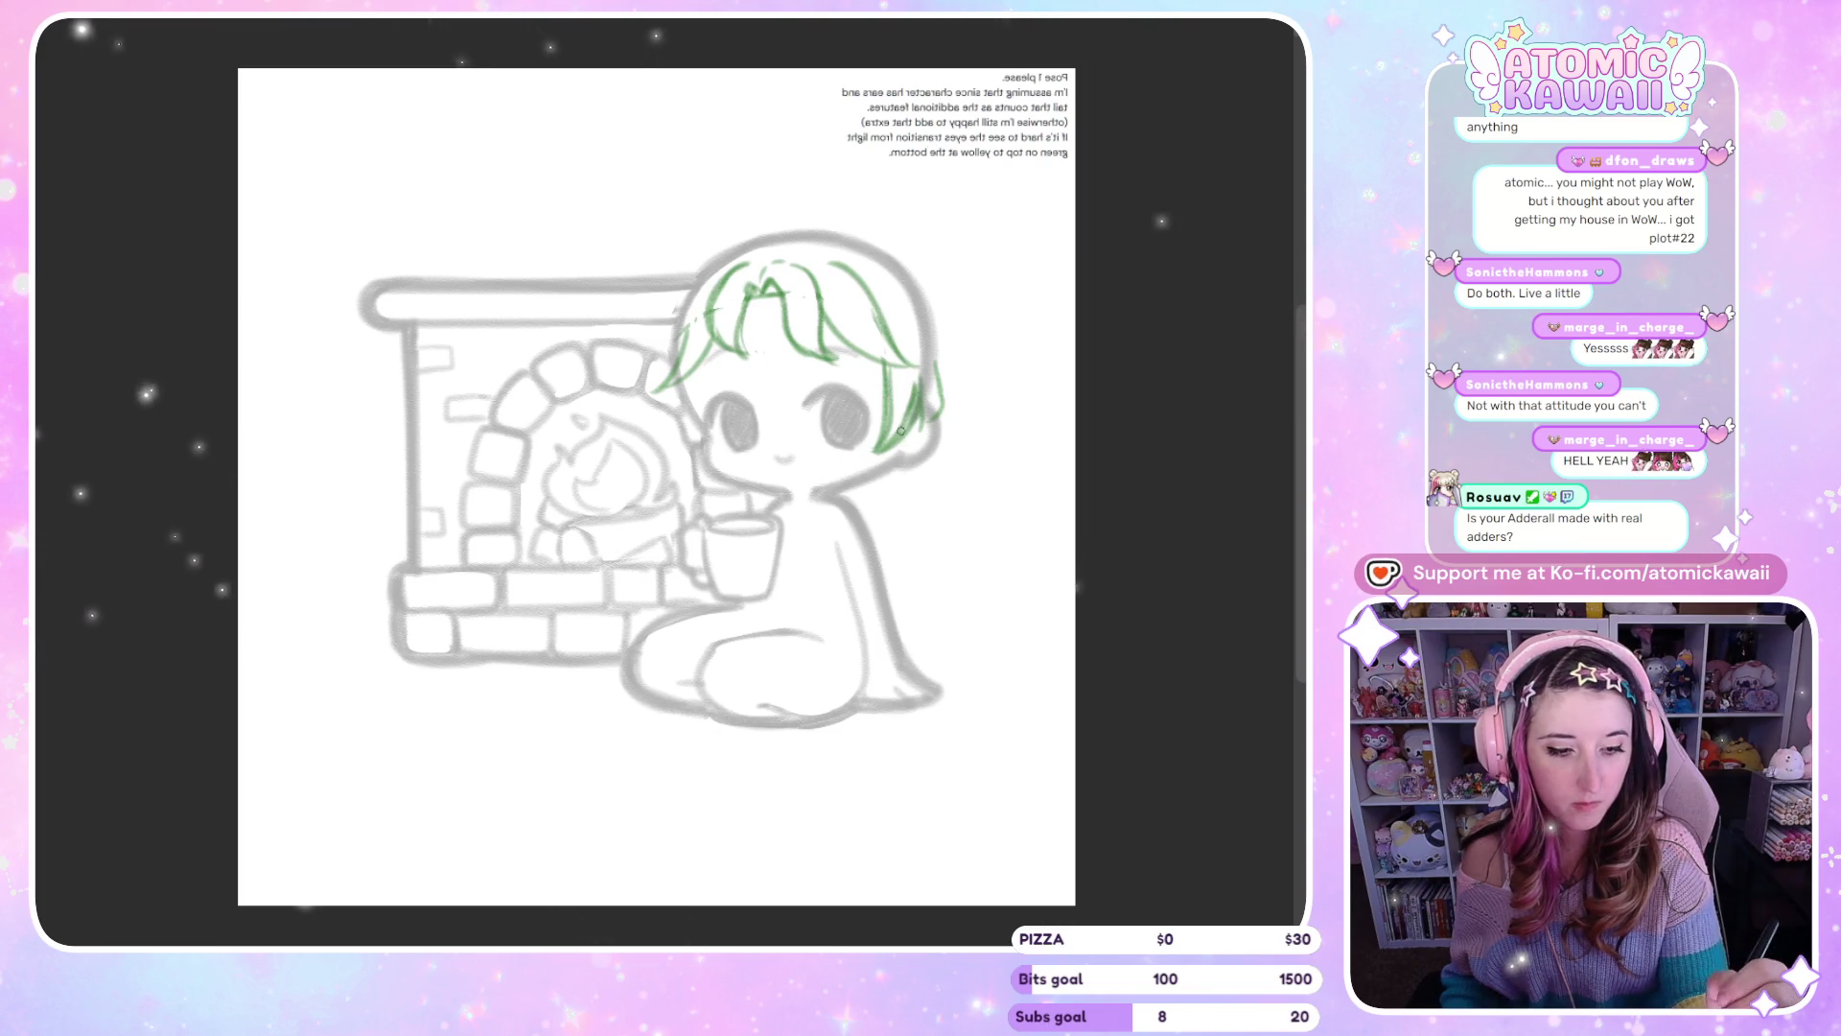
key("m")
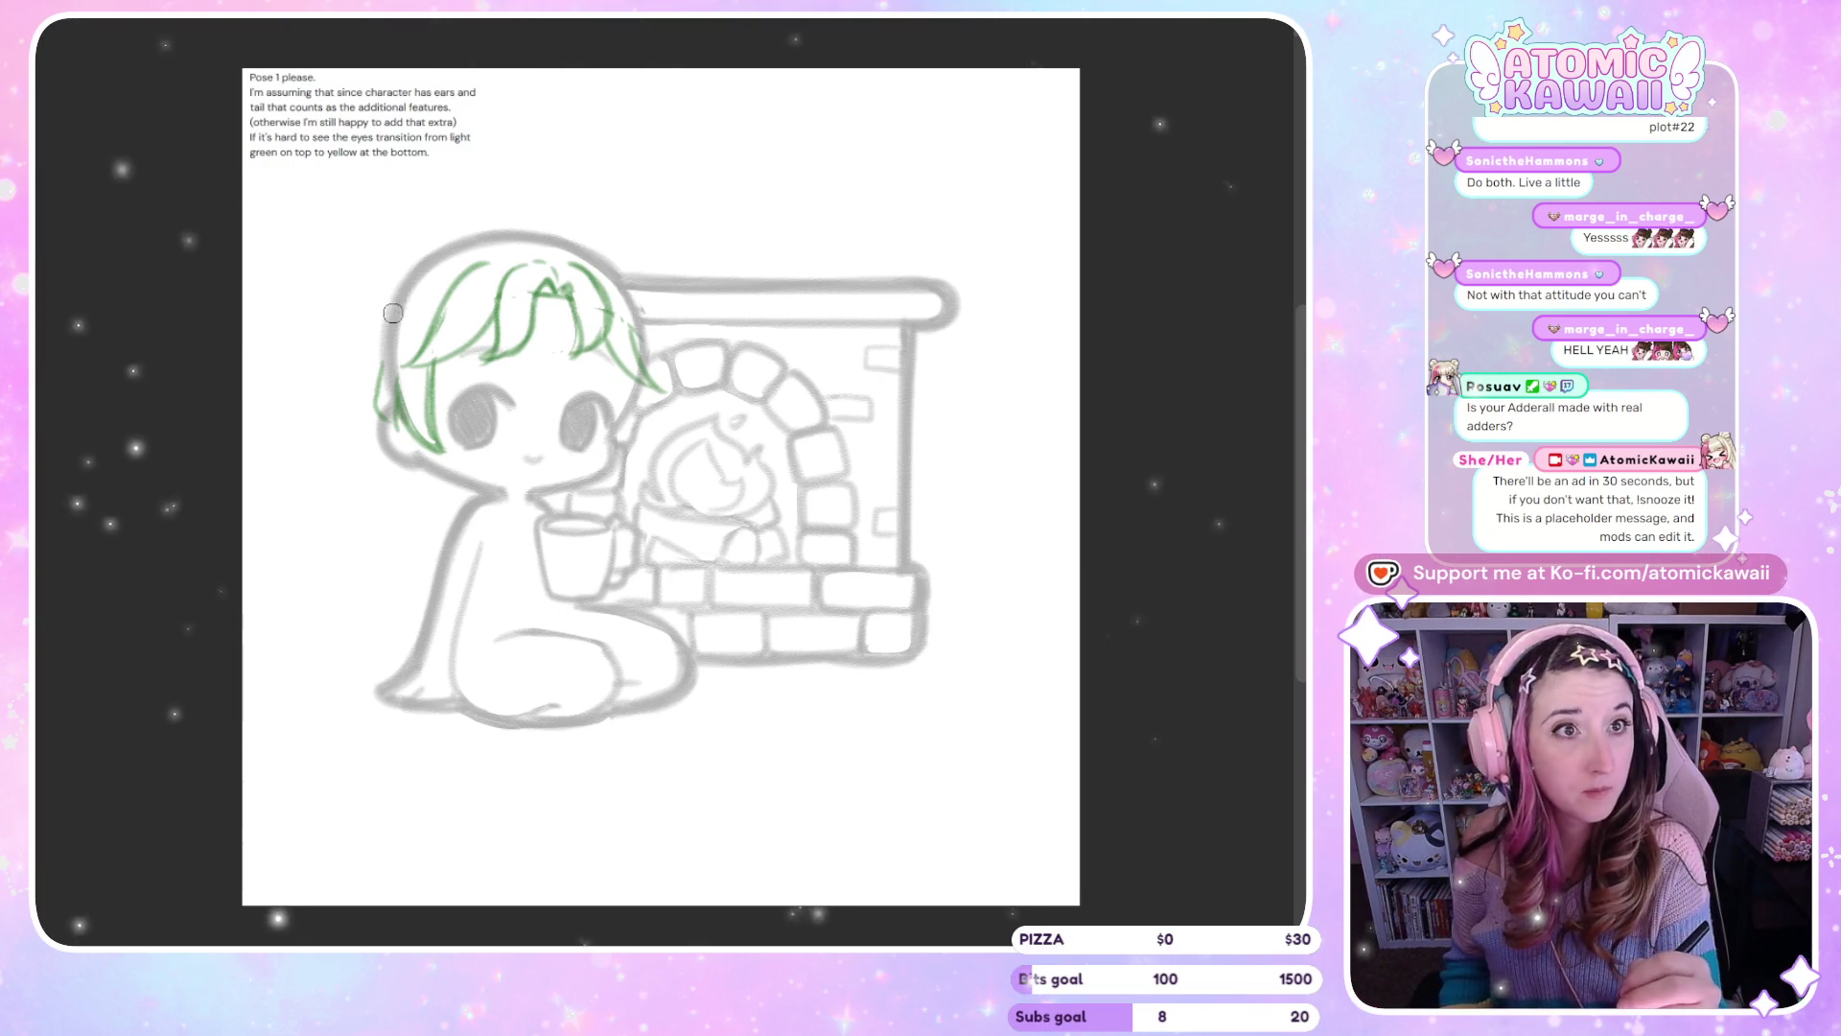
Undo a stray strand drawn below the hair and recheck it mirrored
left_click_drag(414, 468, 397, 498)
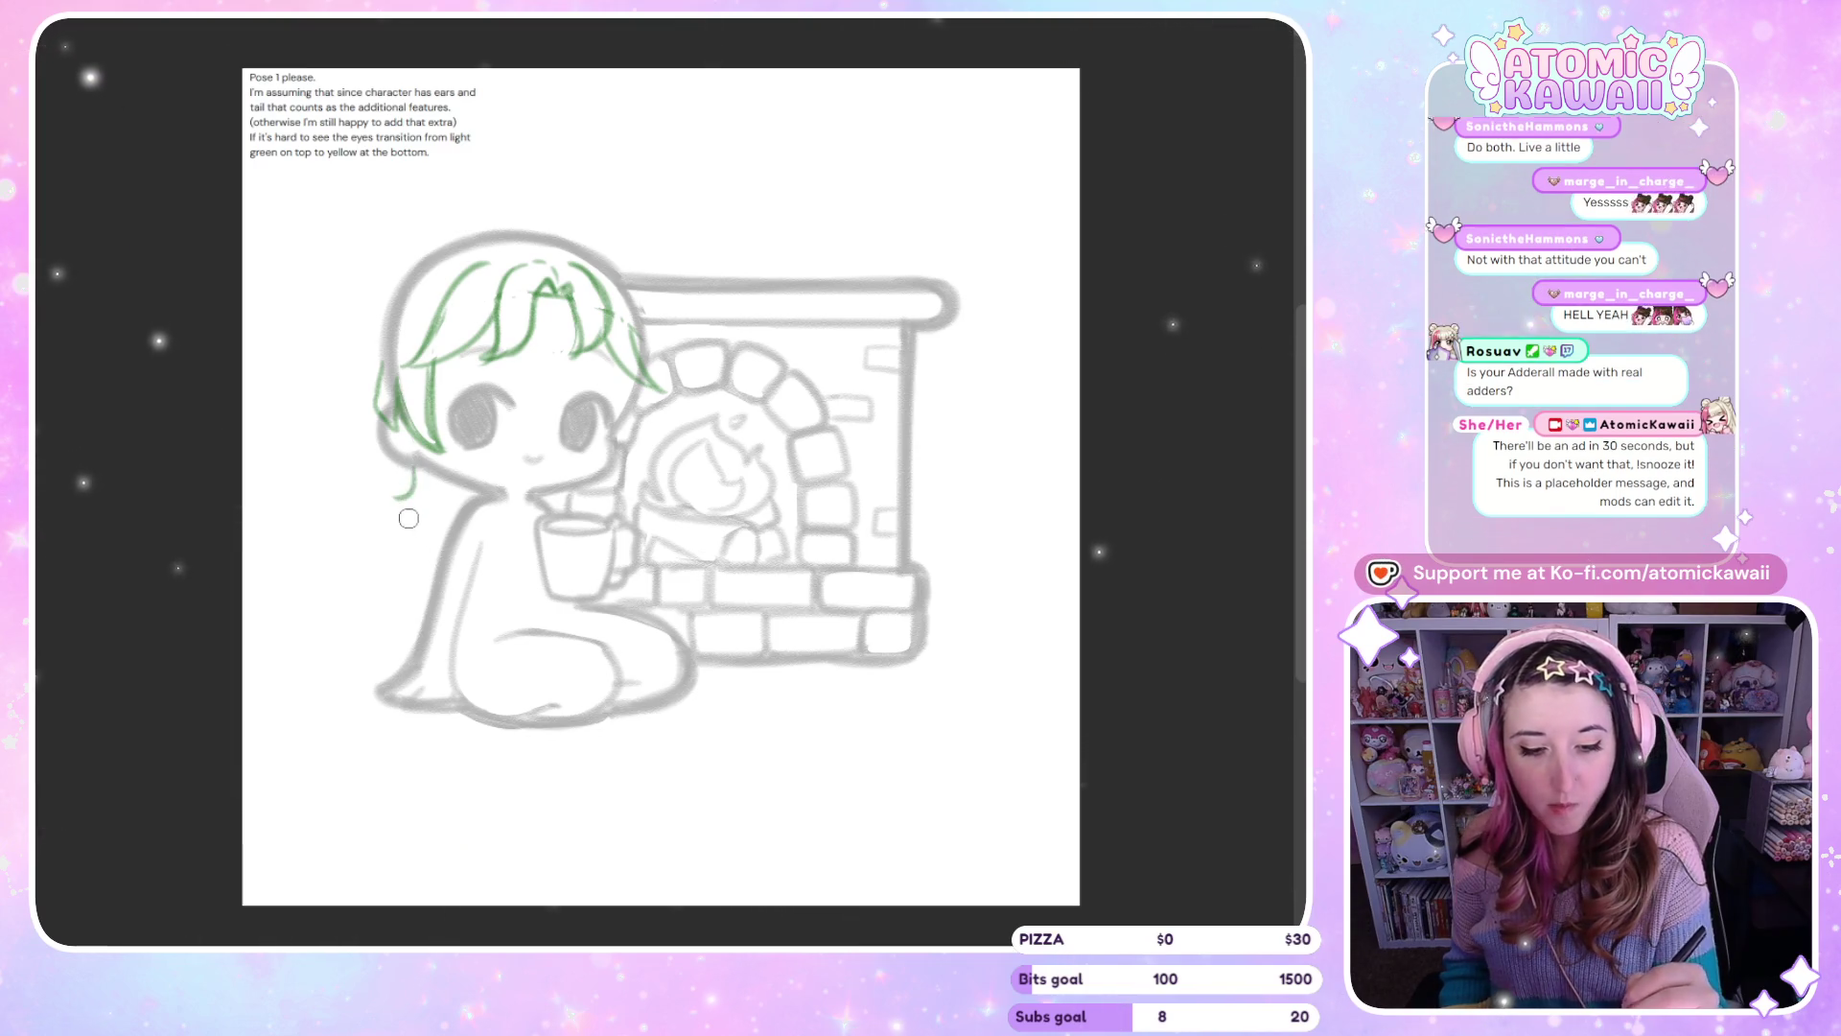
key("ctrl+z")
key("m")
key("m")
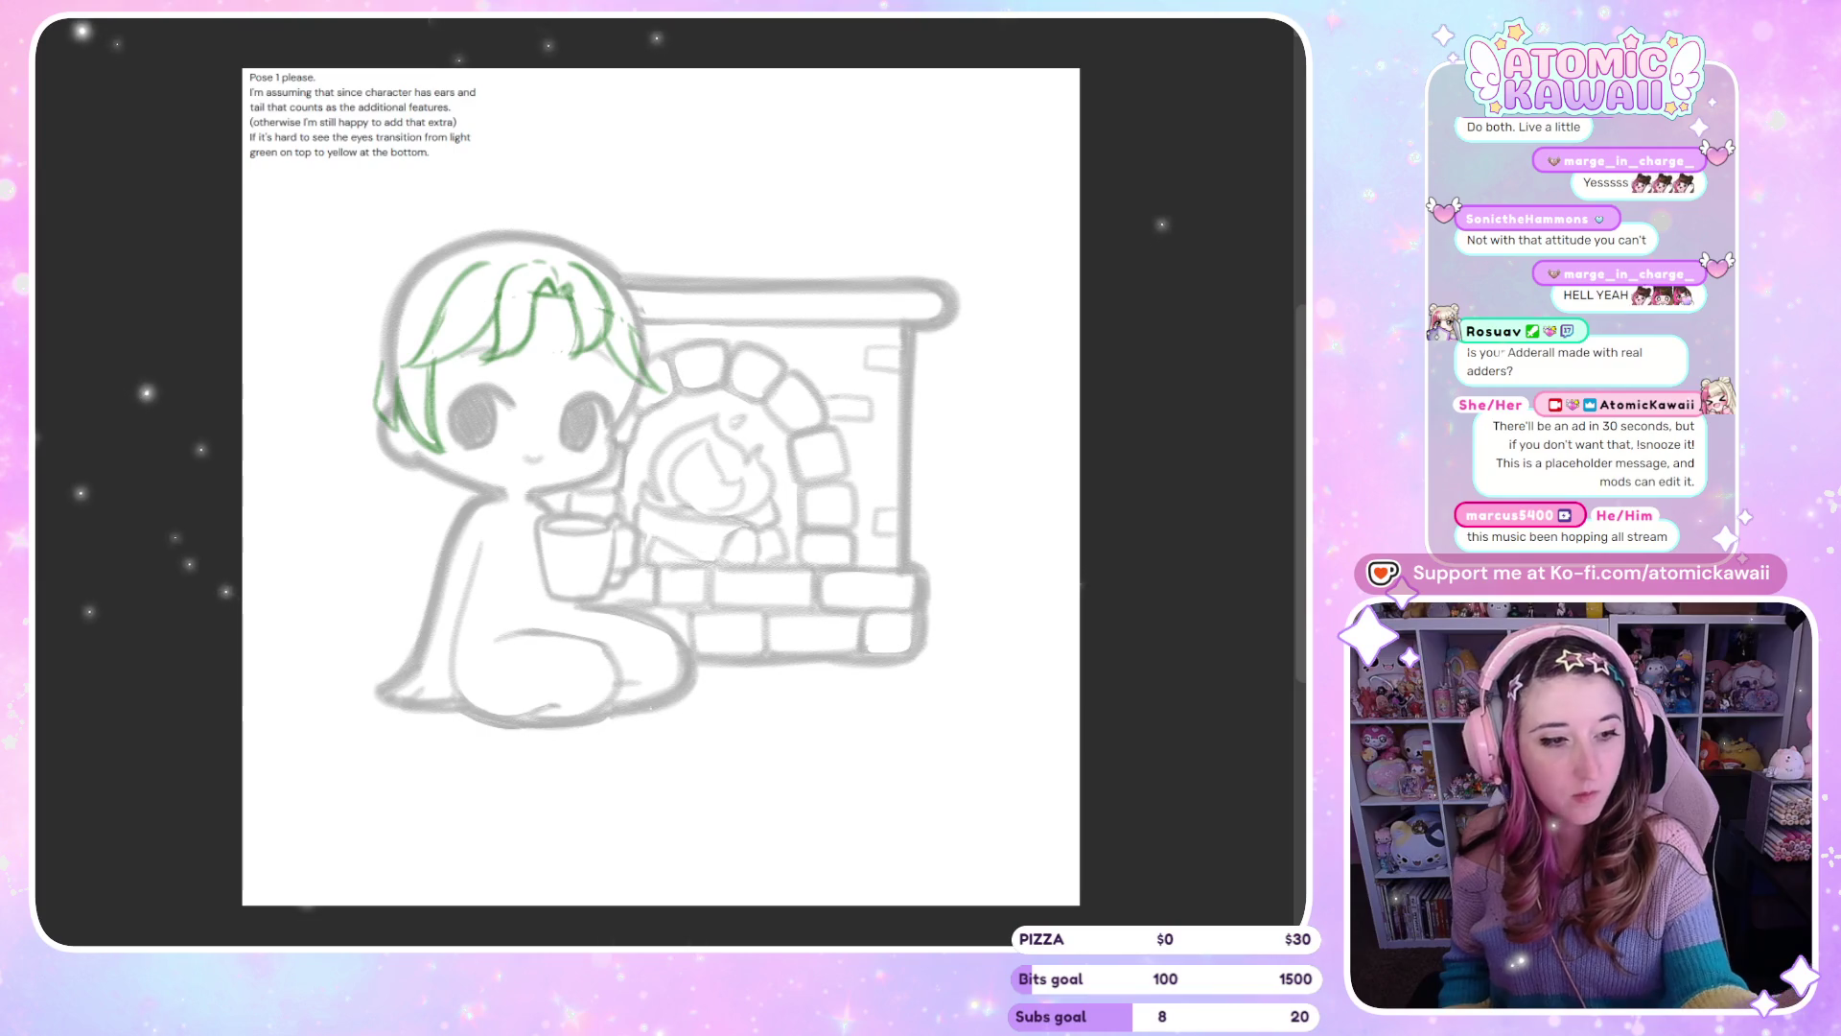
Lasso the left hair strands, nudge them down and left, then deselect
mouse_move(413, 359)
left_mouse_down()
mouse_move(374, 518)
mouse_move(390, 527)
mouse_move(418, 519)
mouse_move(453, 369)
left_mouse_up()
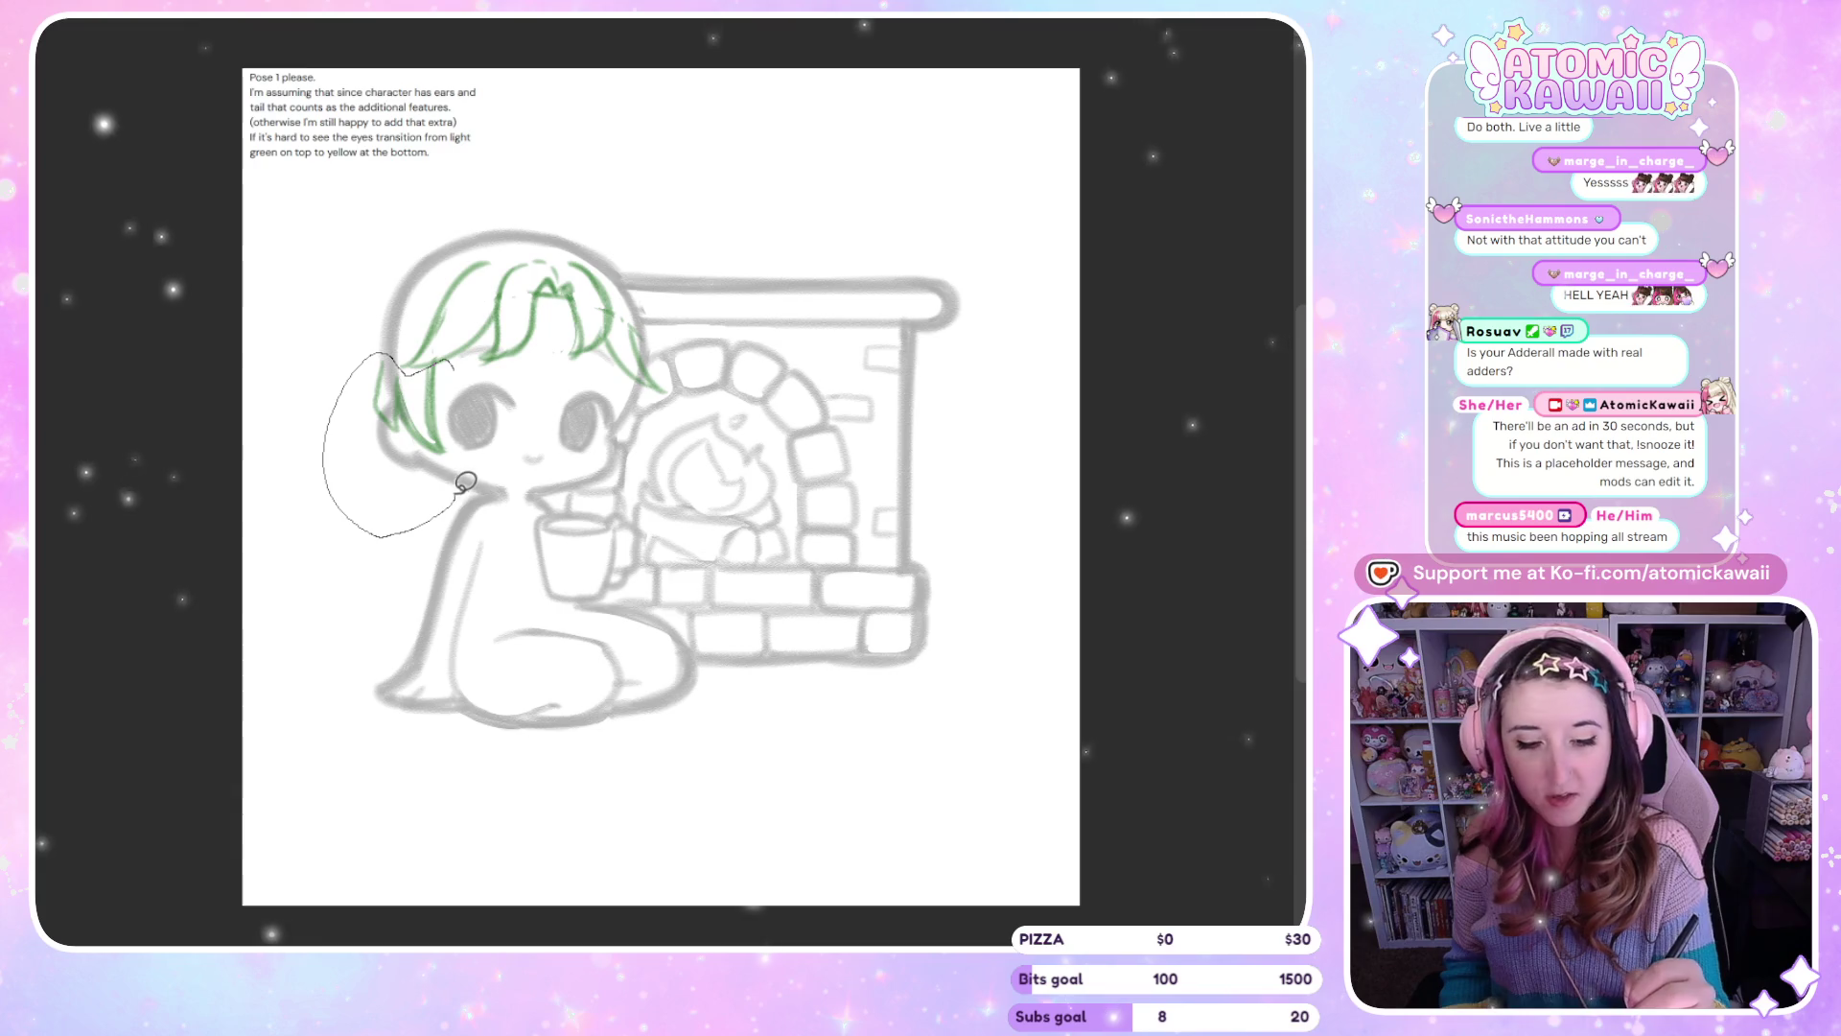
left_click(531, 590)
key("Down")
key("Down")
key("Down")
key("Left")
key("Left")
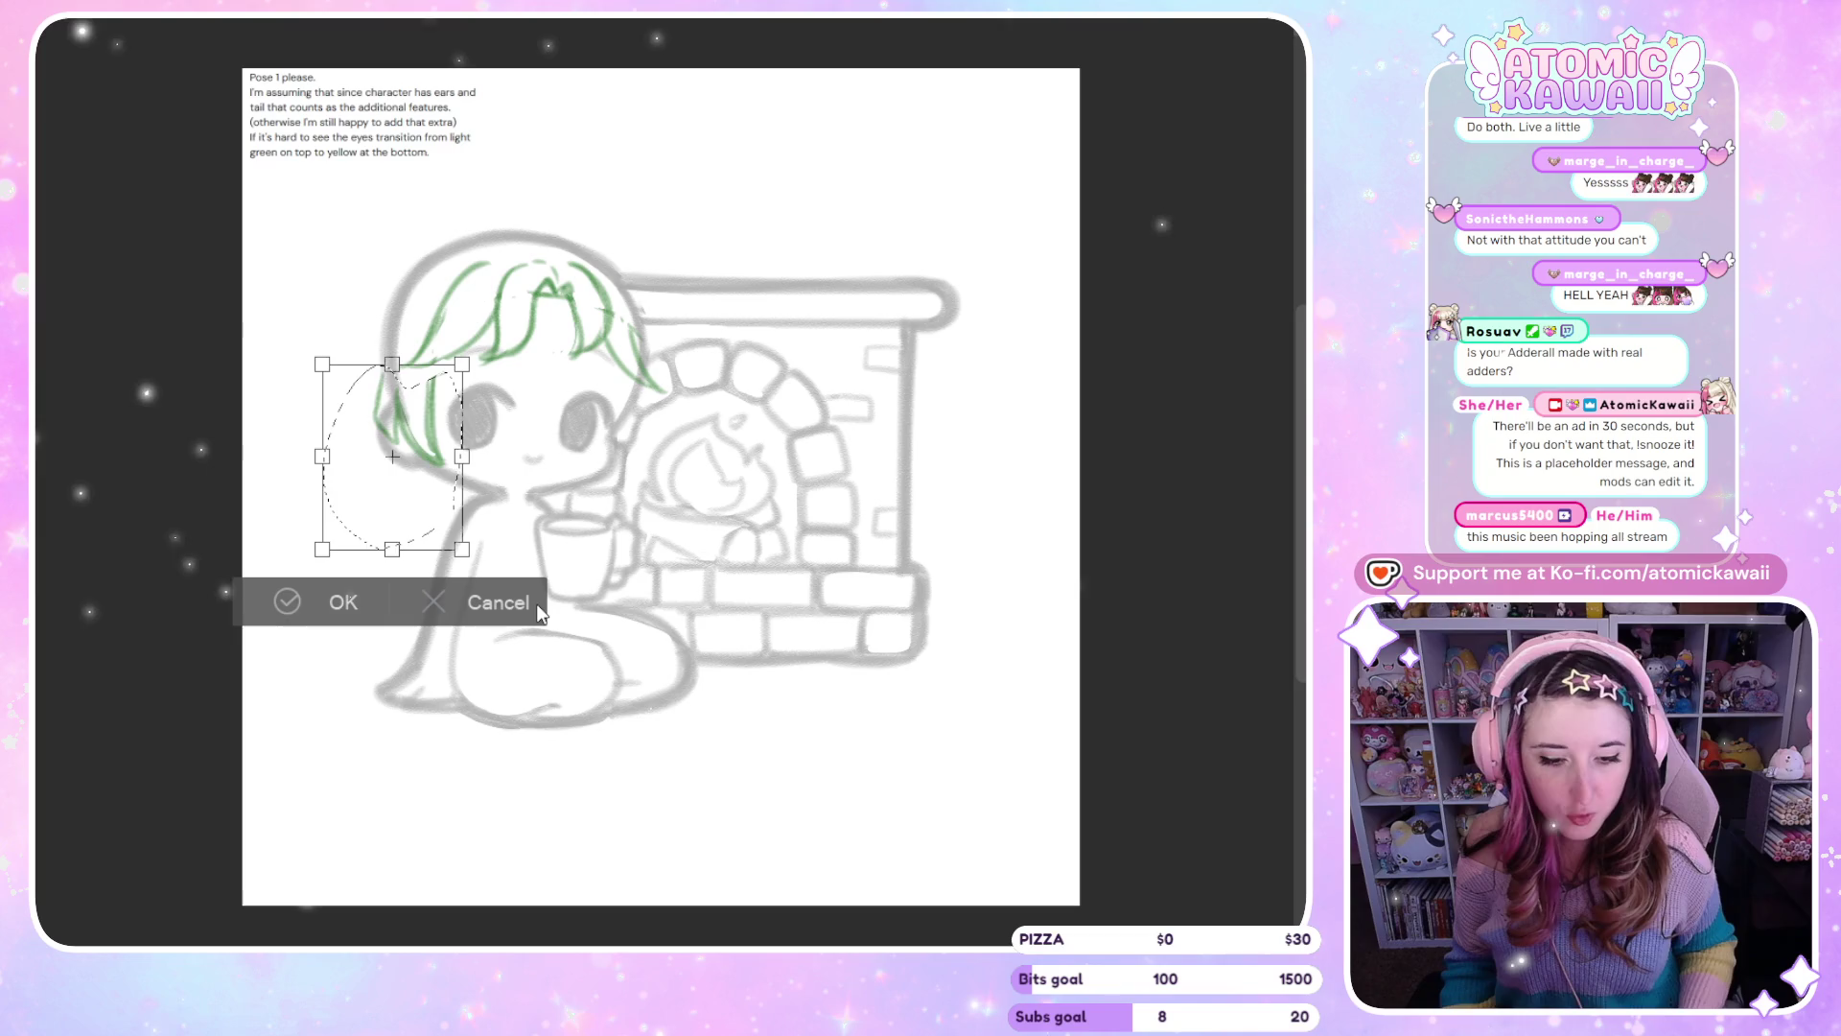
key("h")
key("Return")
key("ctrl+d")
key("h")
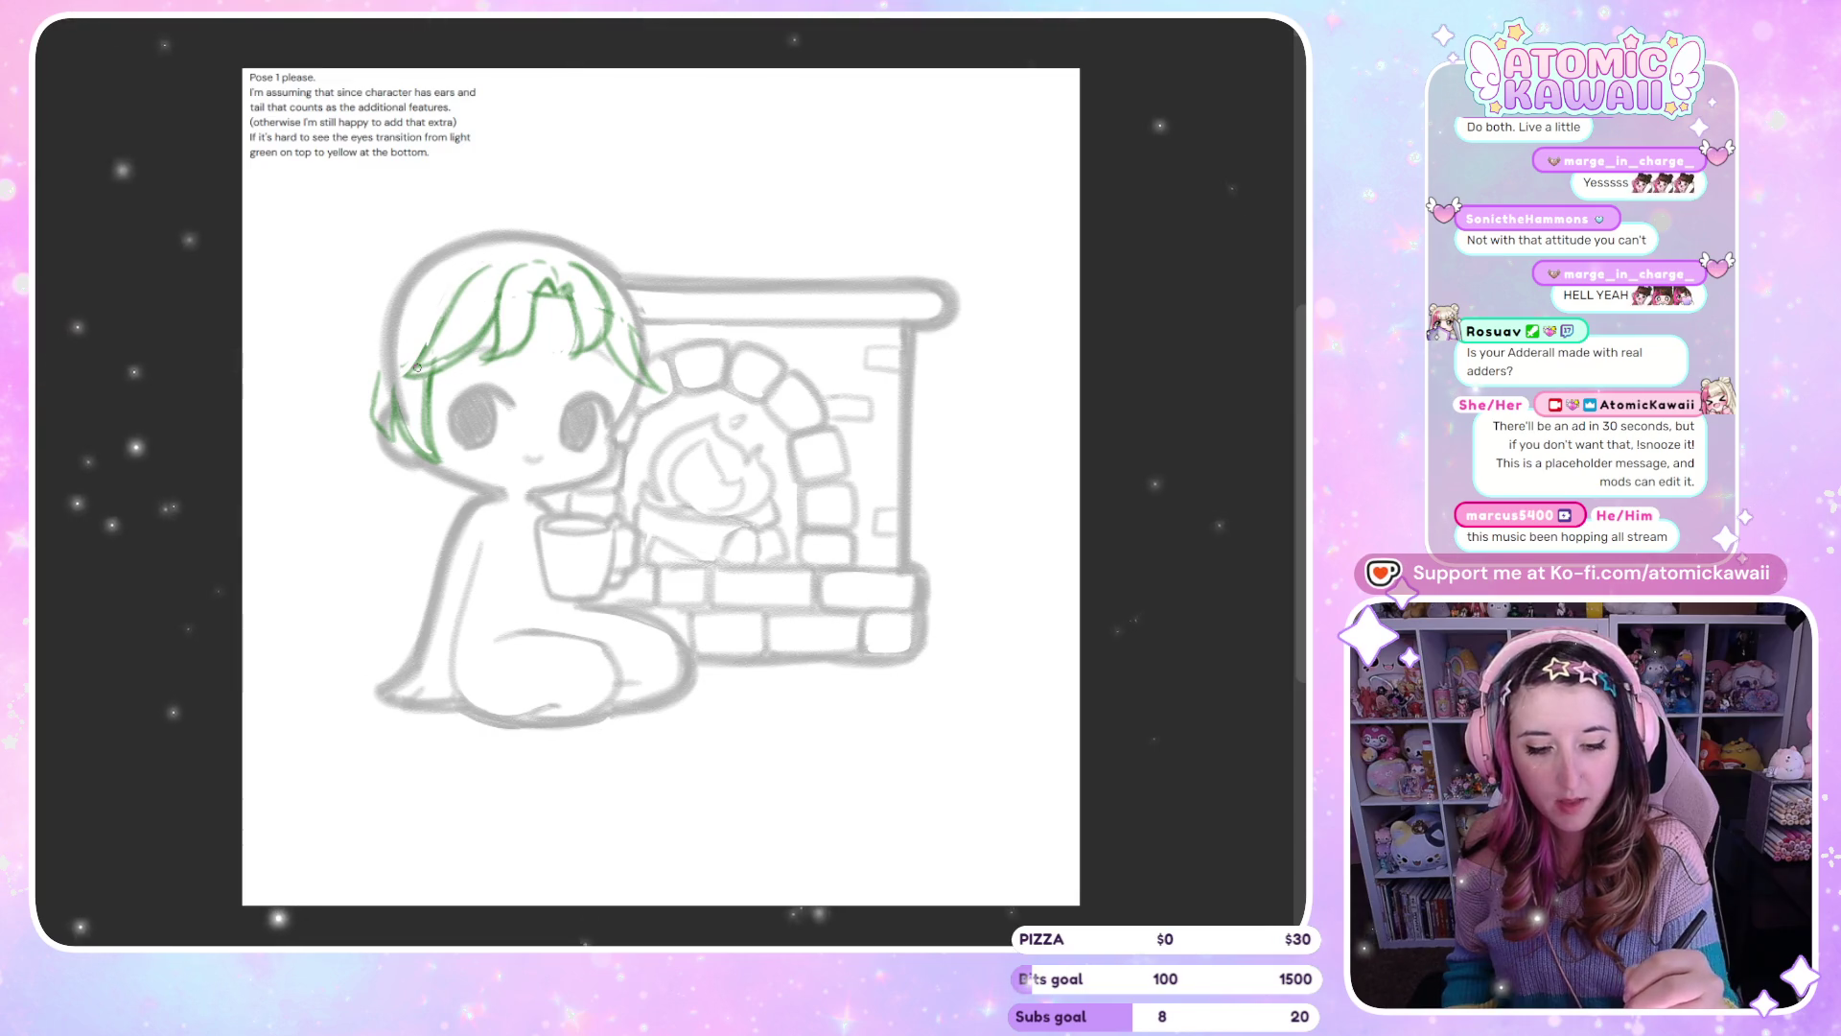
Add a short strand at the hair's right edge and one arcing over the head, checking mirrored
key("h")
key("h")
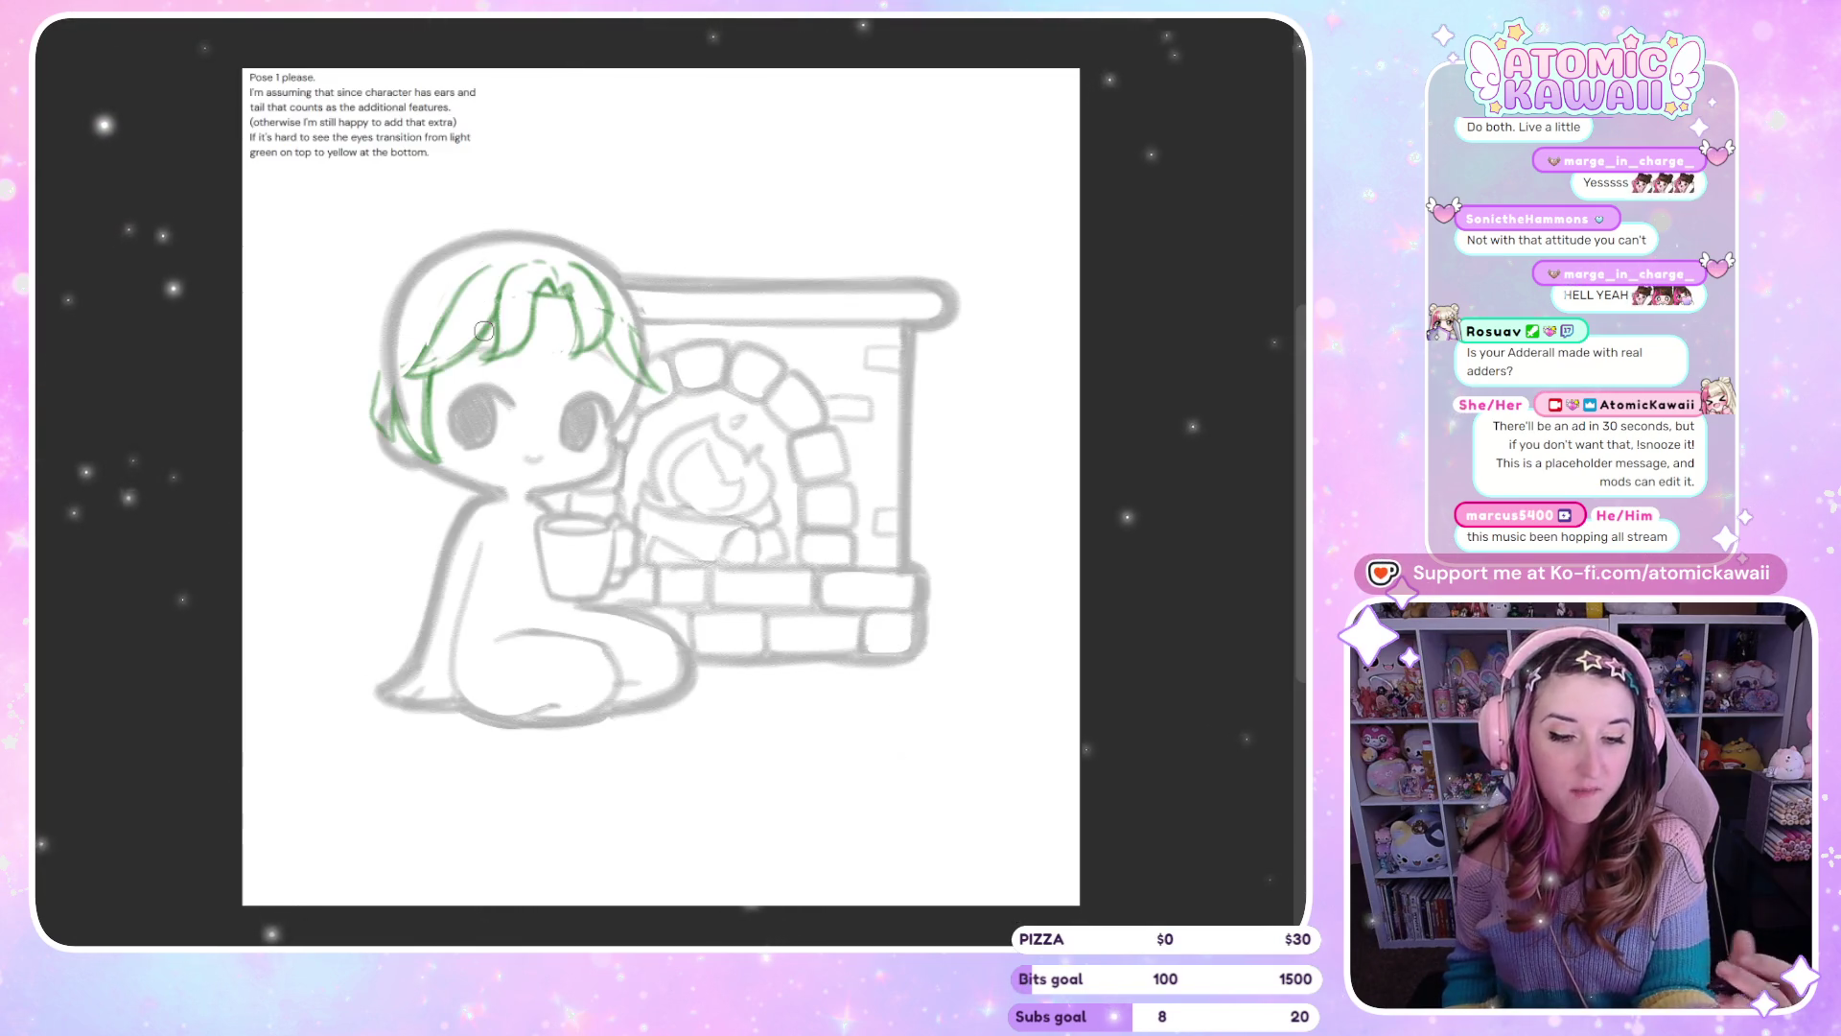
key("h")
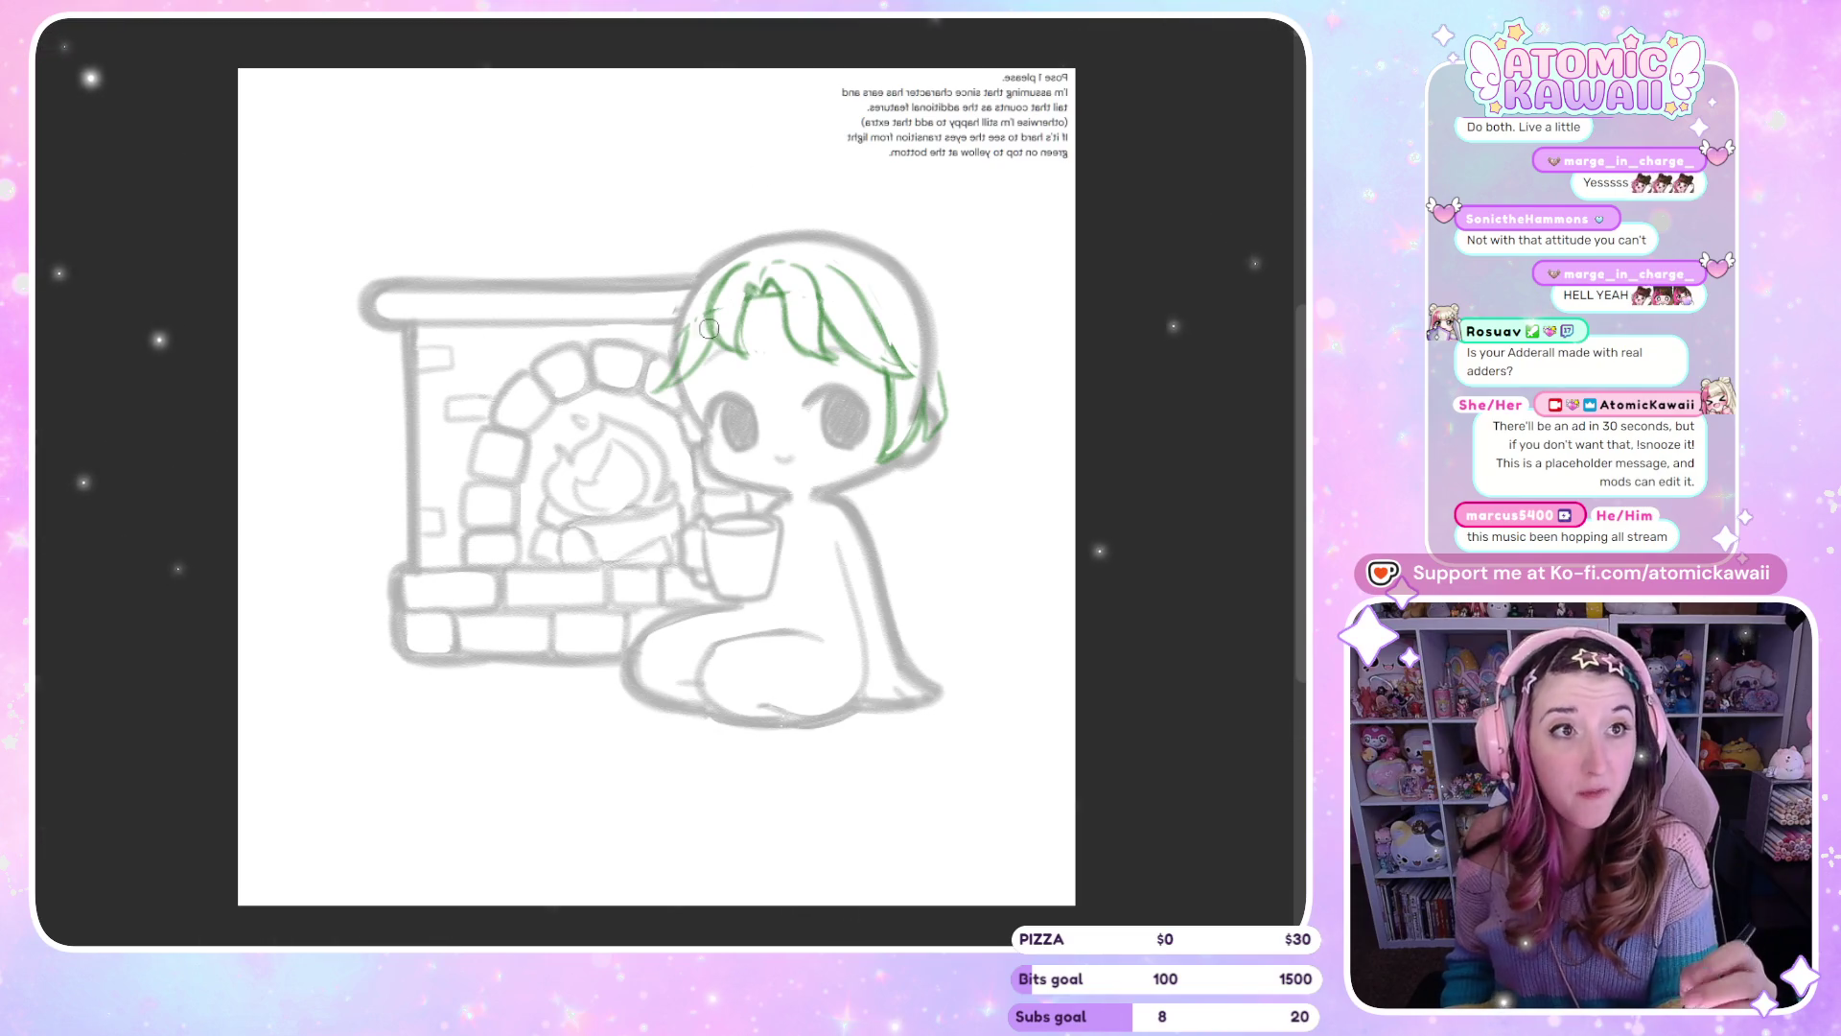
left_click_drag(686, 372, 659, 391)
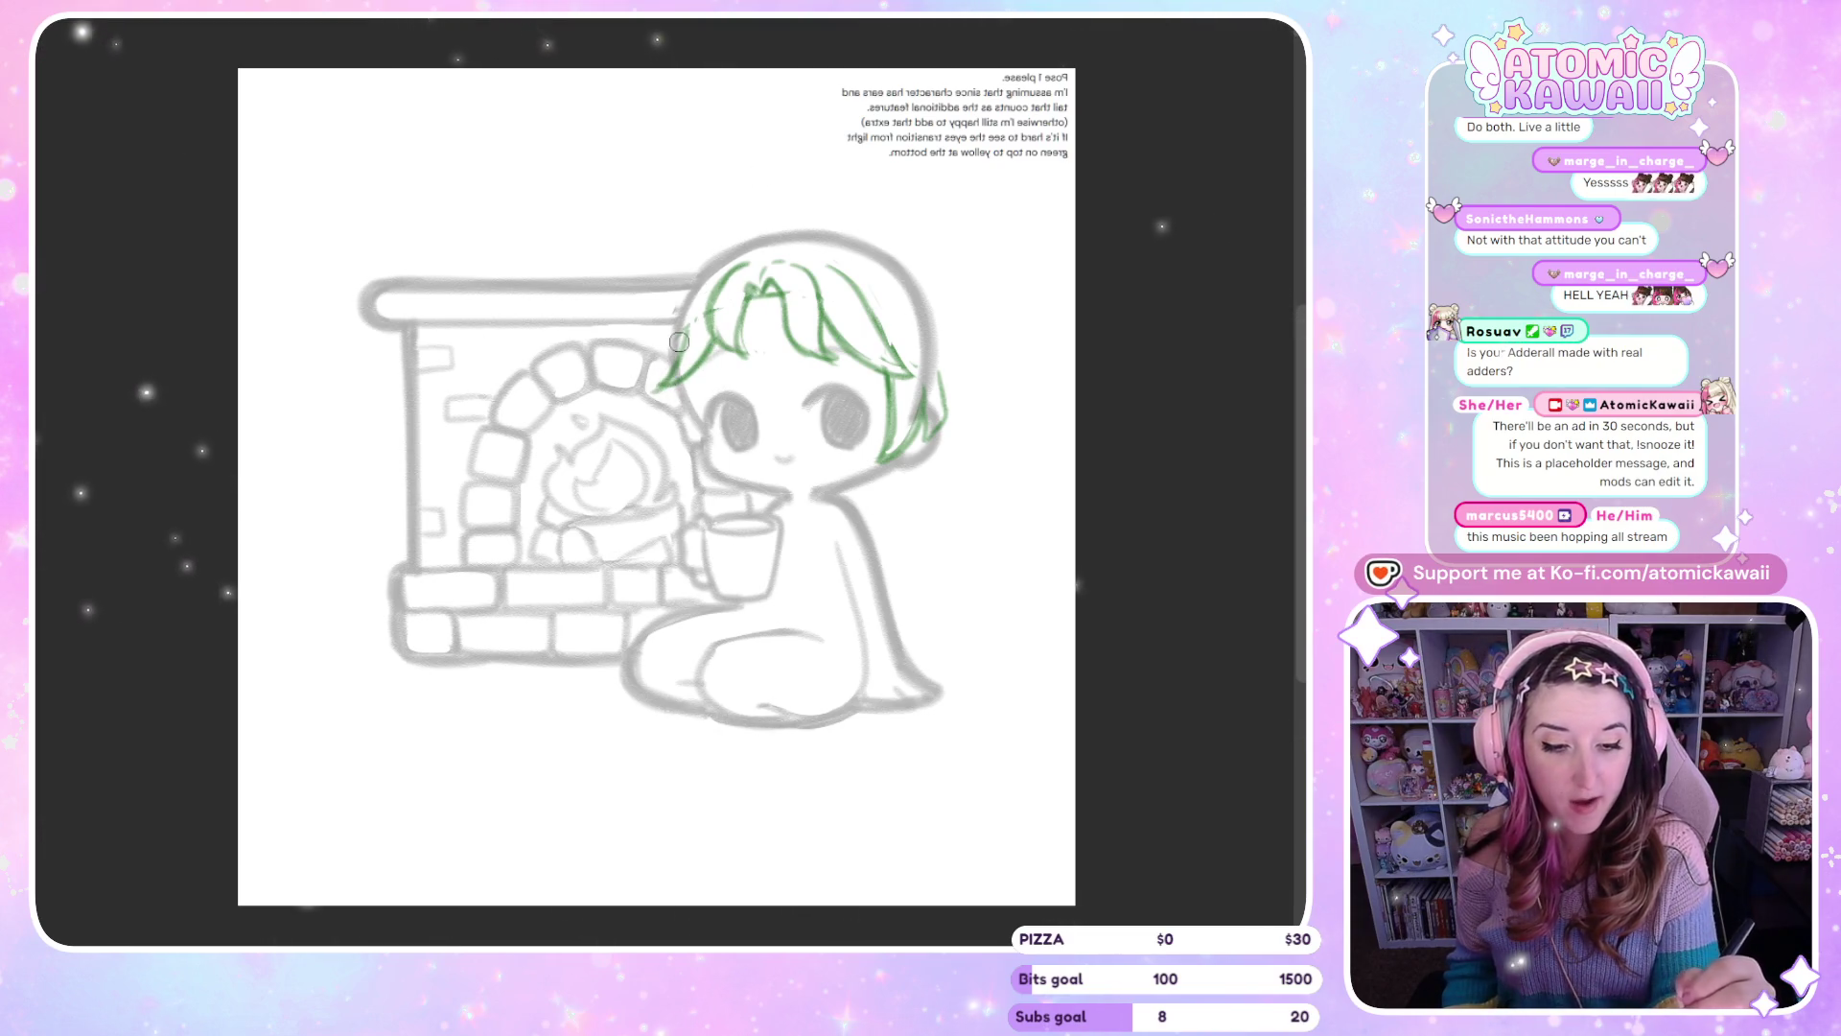
key("h")
mouse_move(558, 245)
left_mouse_down()
mouse_move(616, 251)
mouse_move(635, 290)
left_mouse_up()
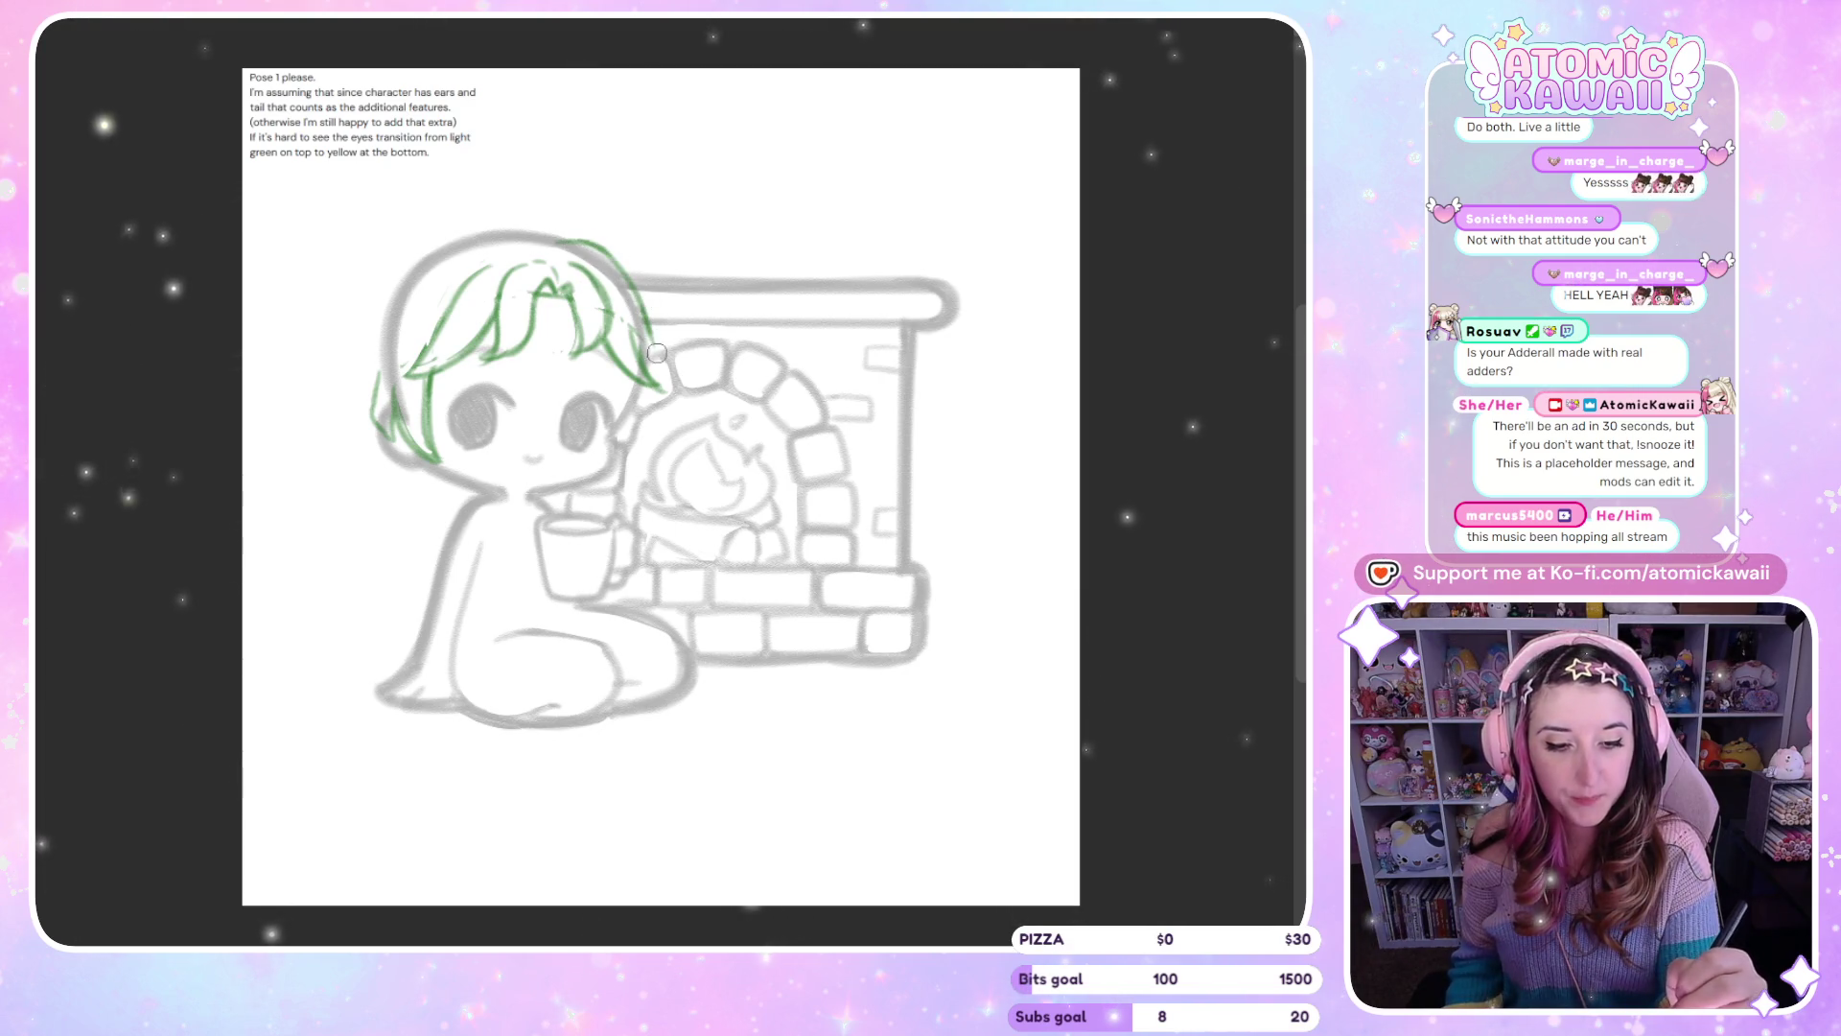
key("h")
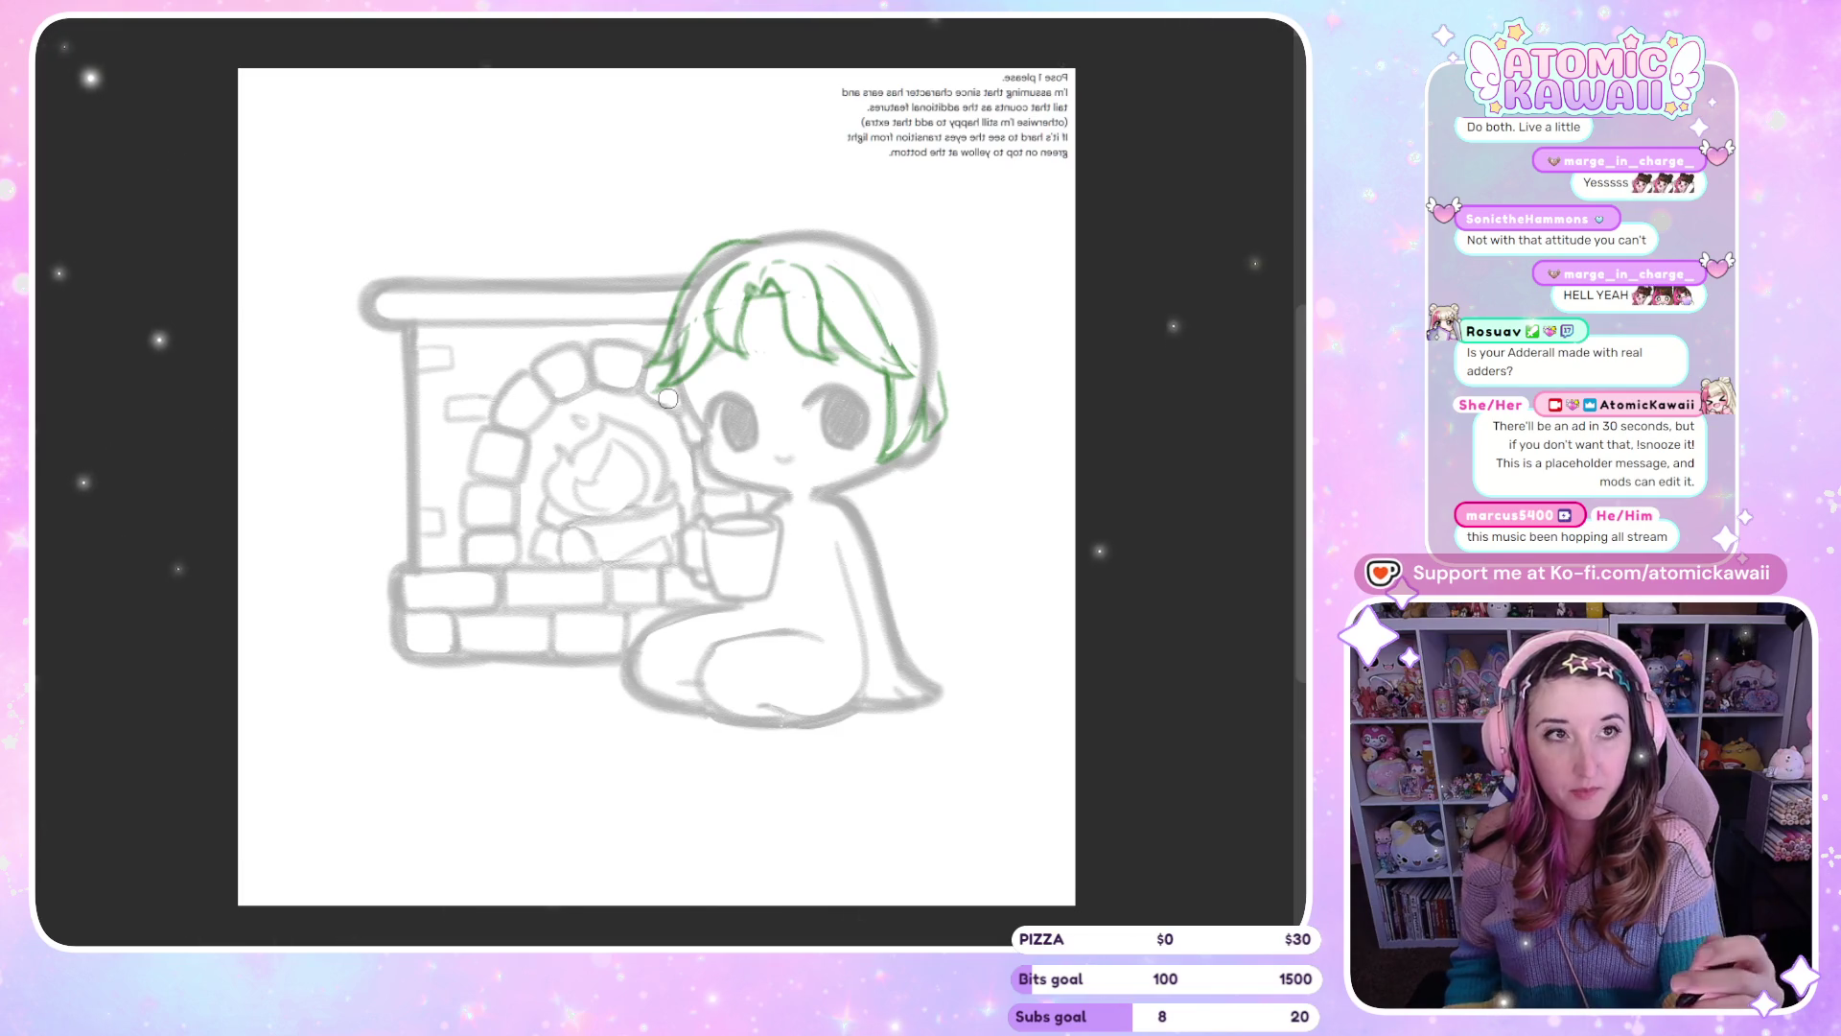
key("h")
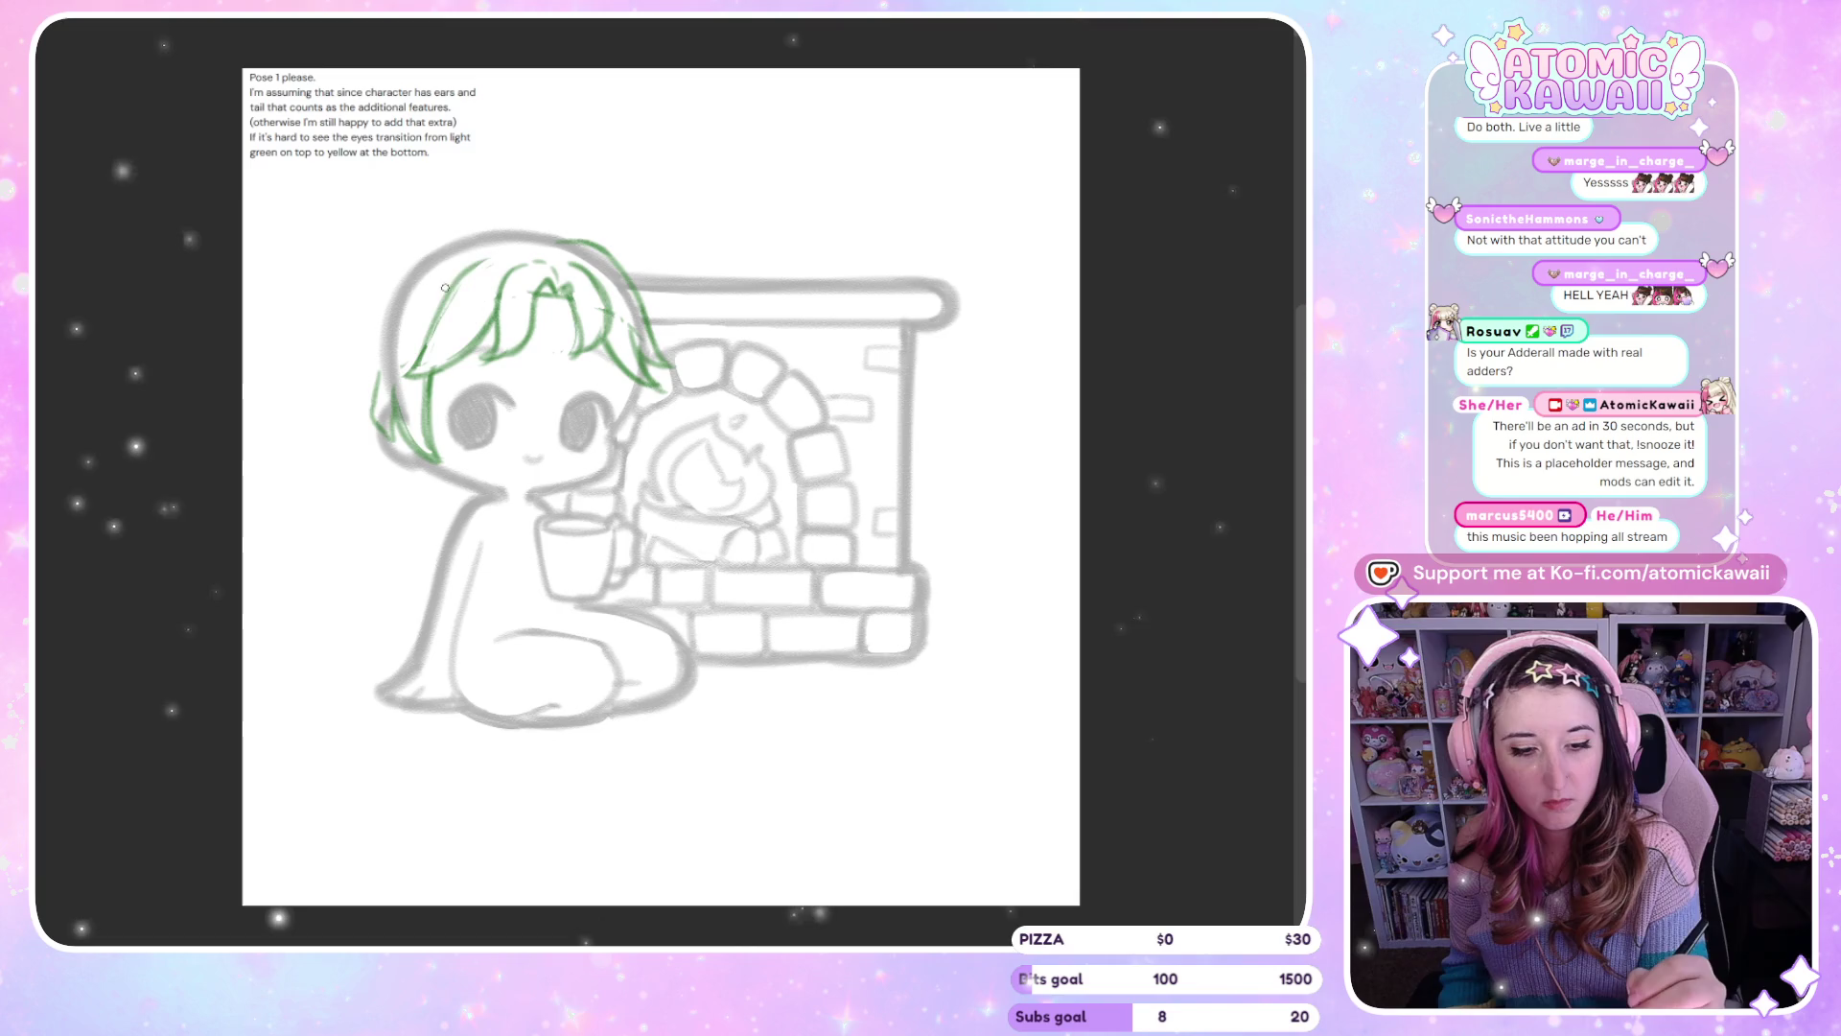
key("m")
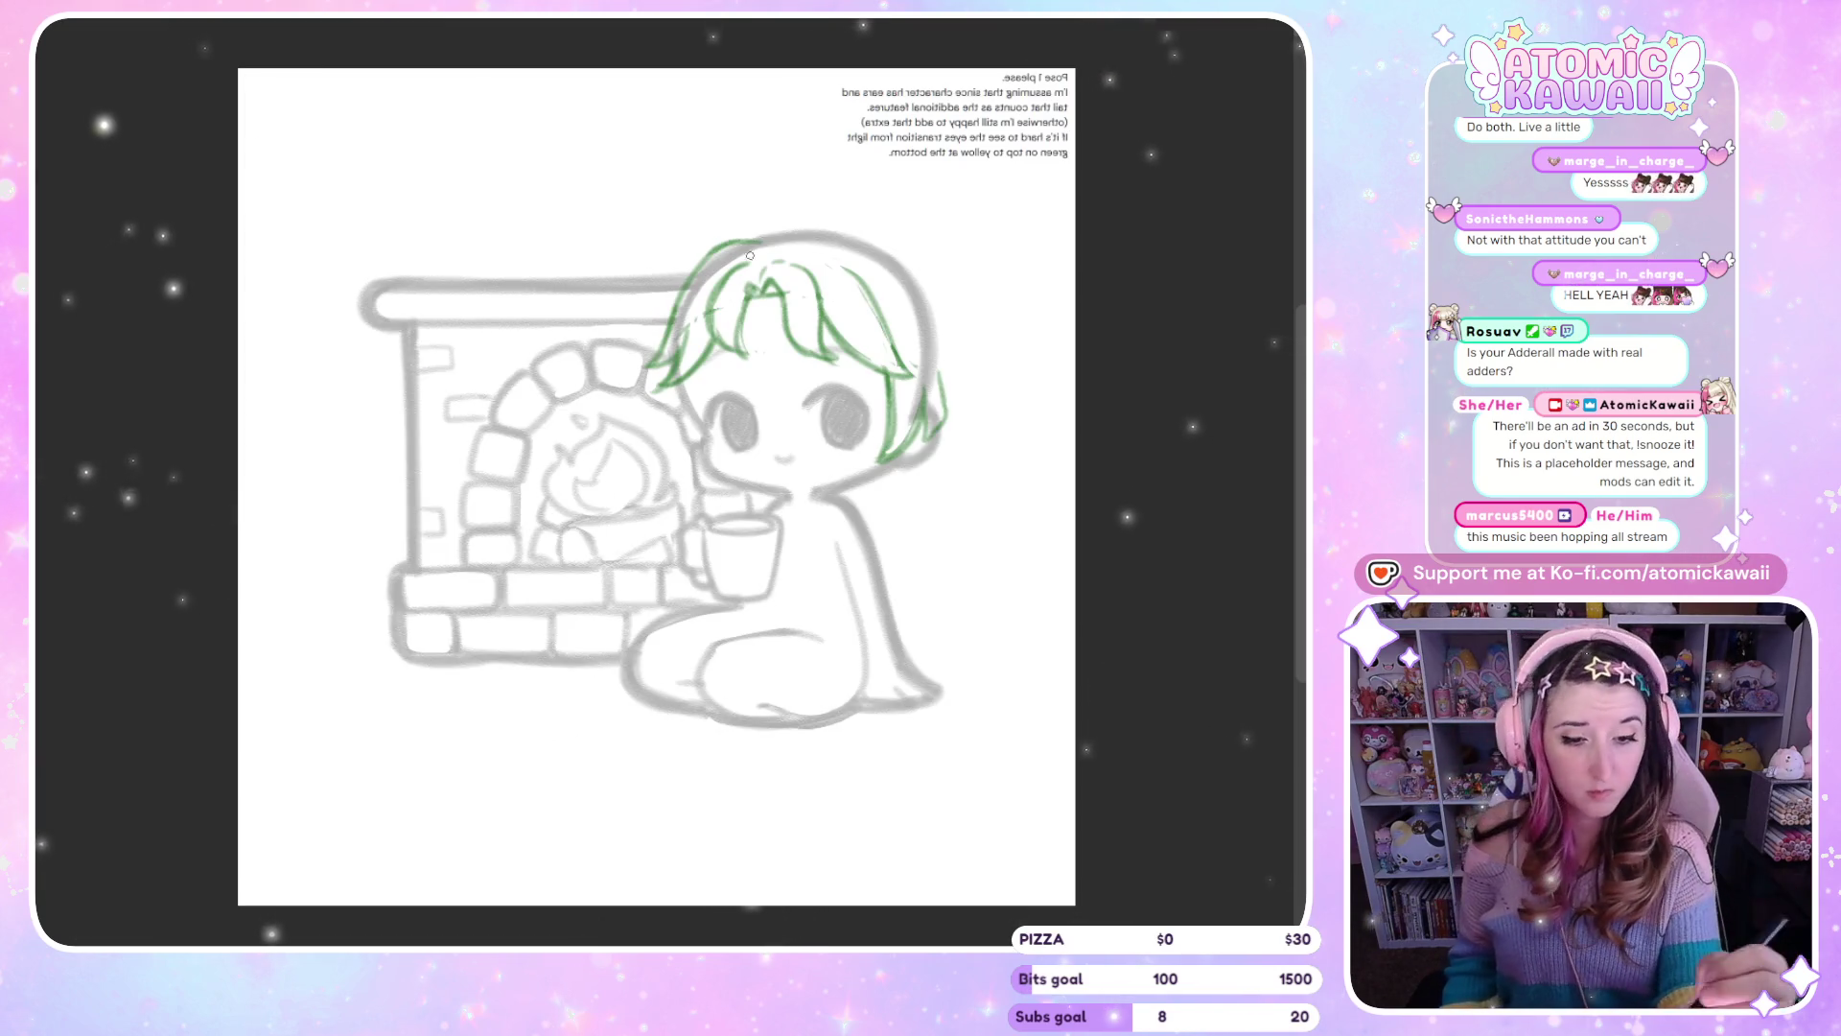
key("m")
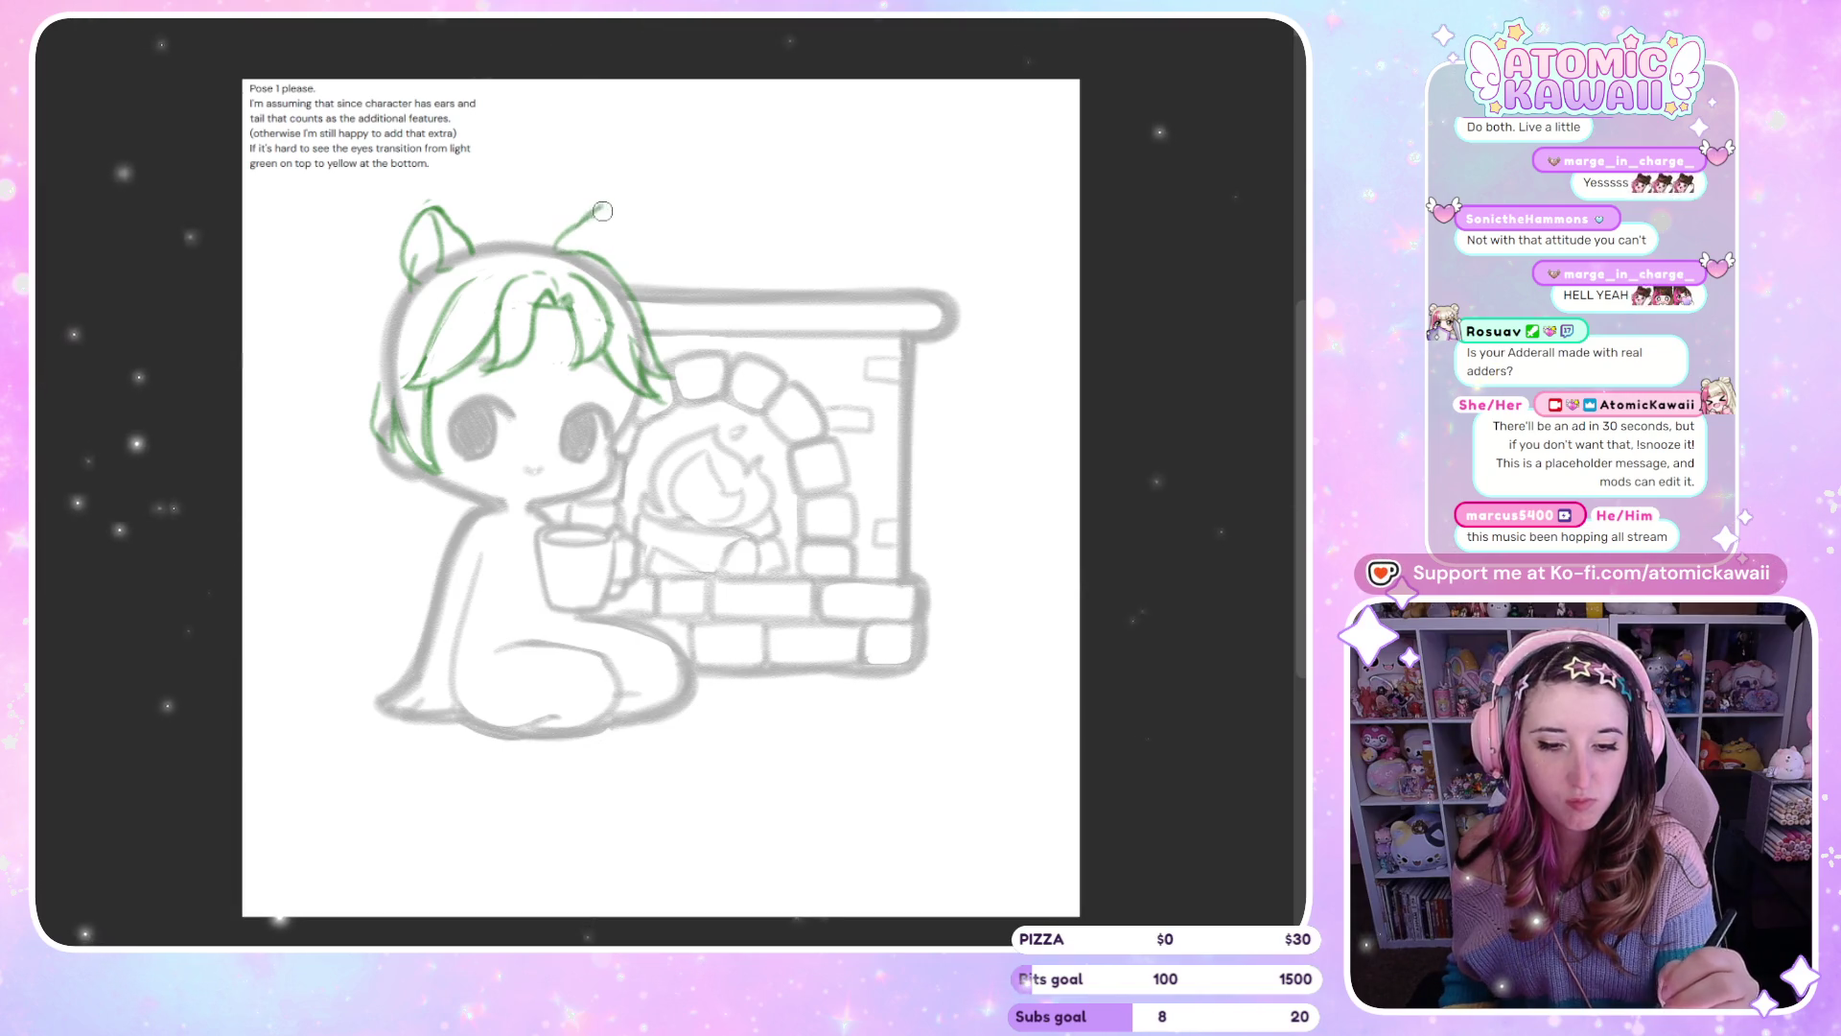
left_click_drag(608, 230, 623, 279)
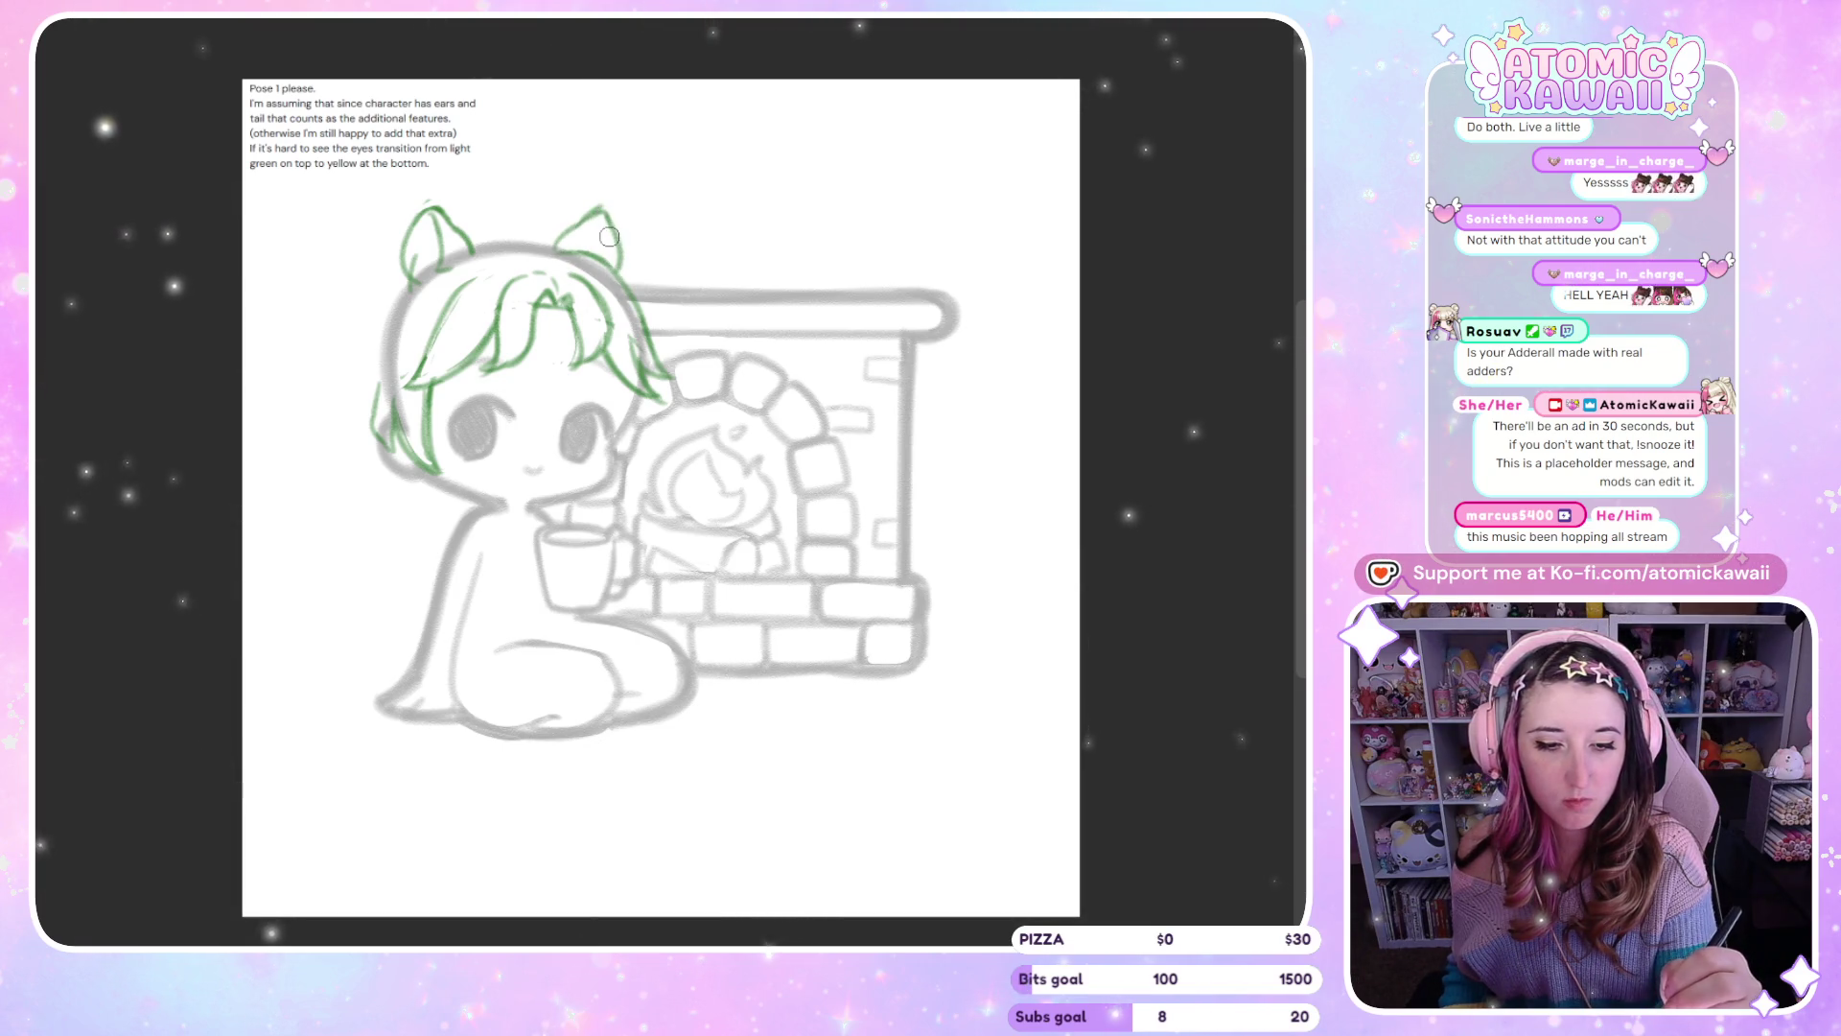
key("ctrl+z")
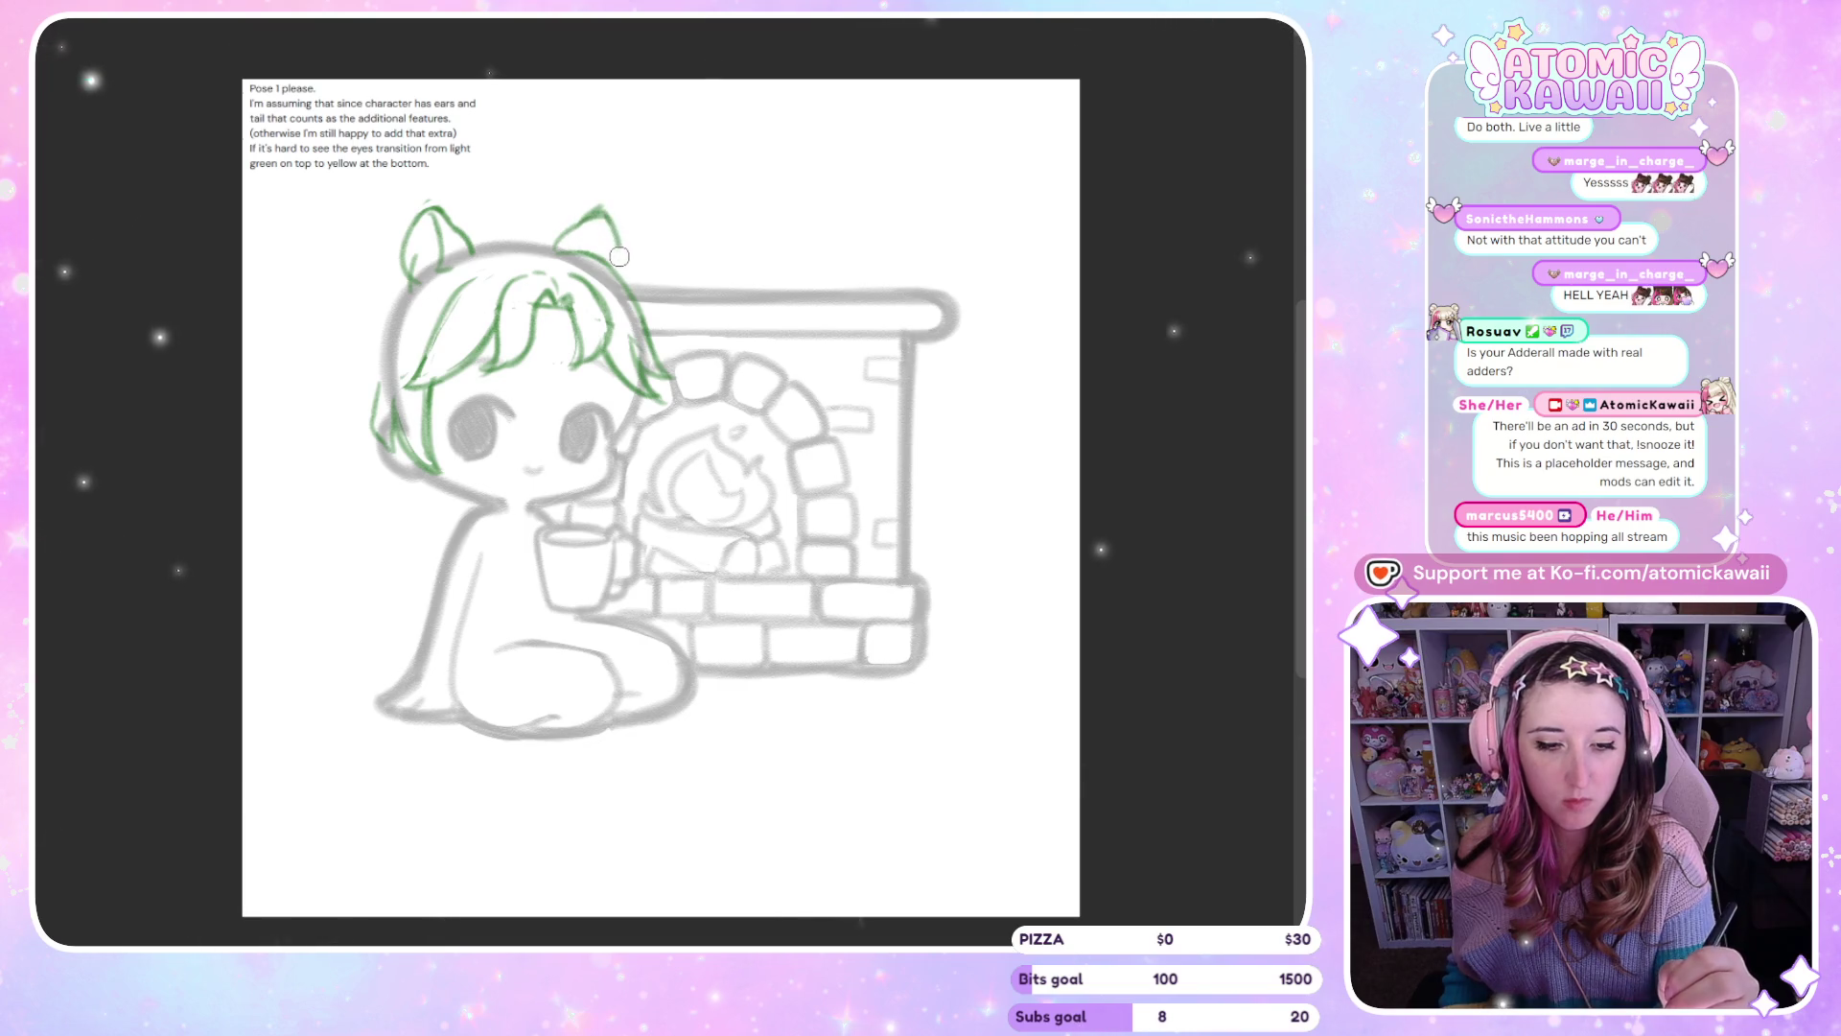
key("m")
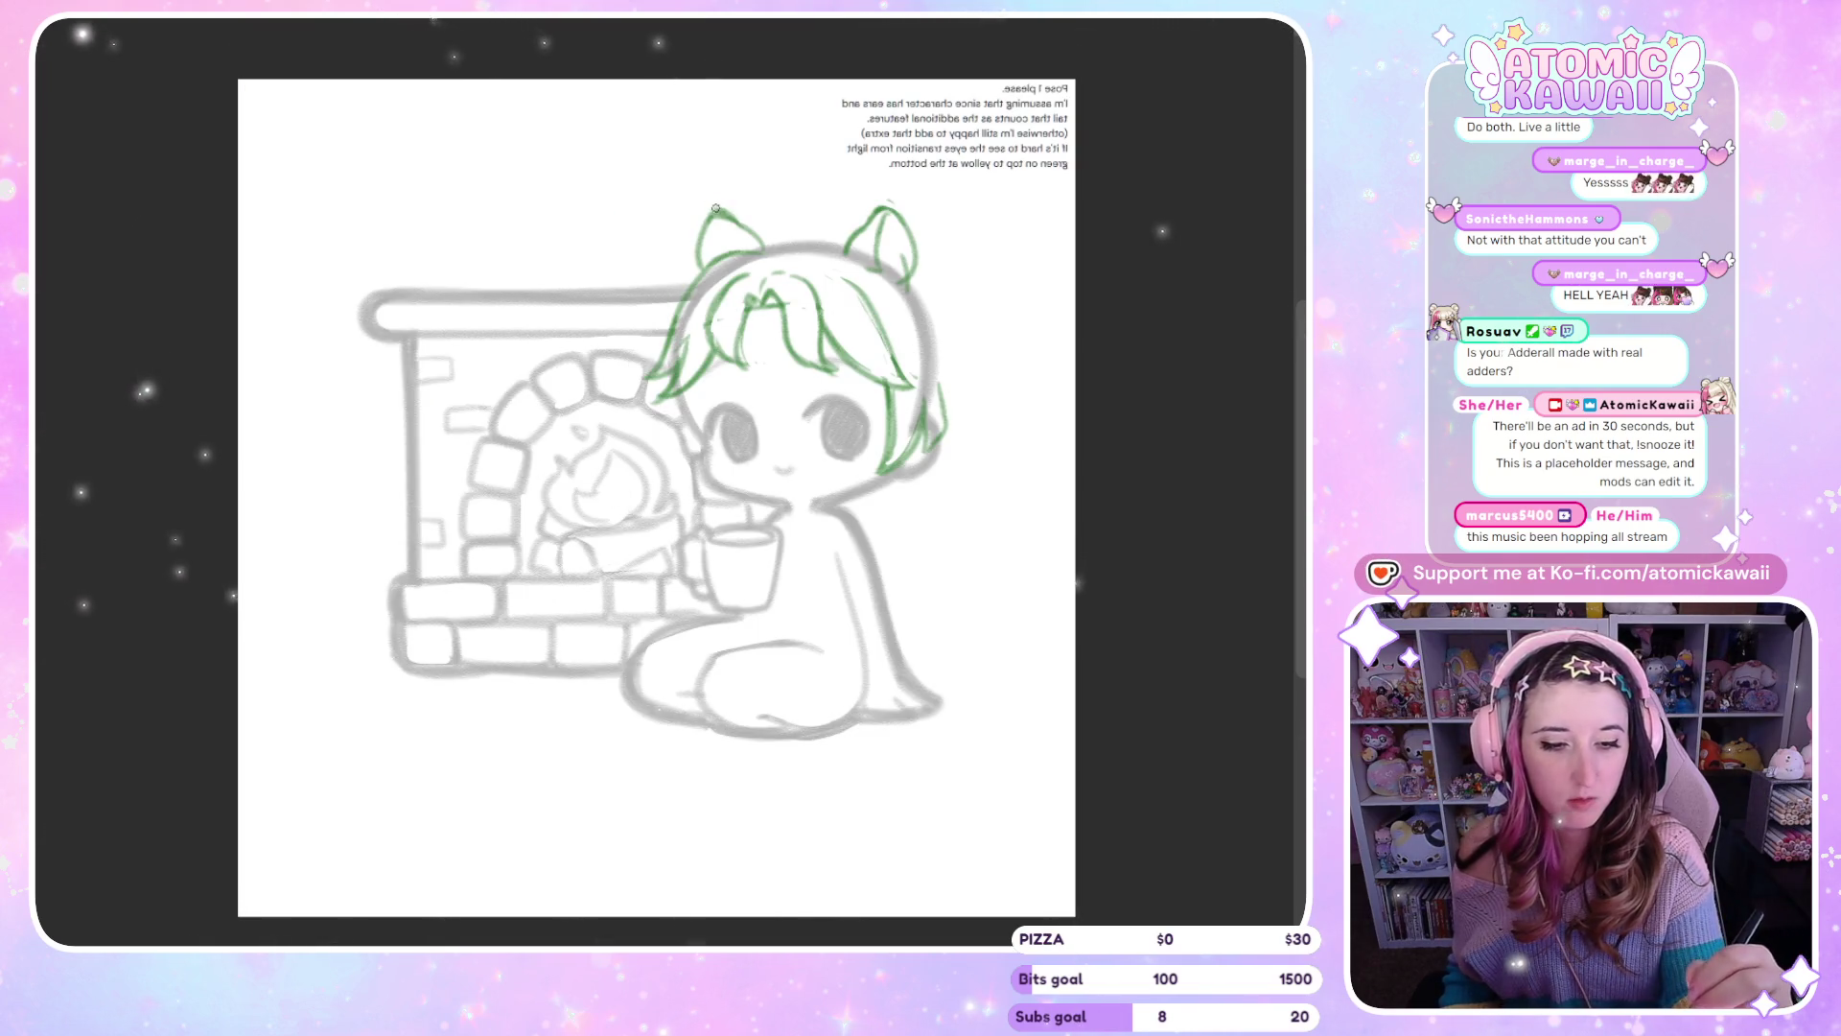
key("m")
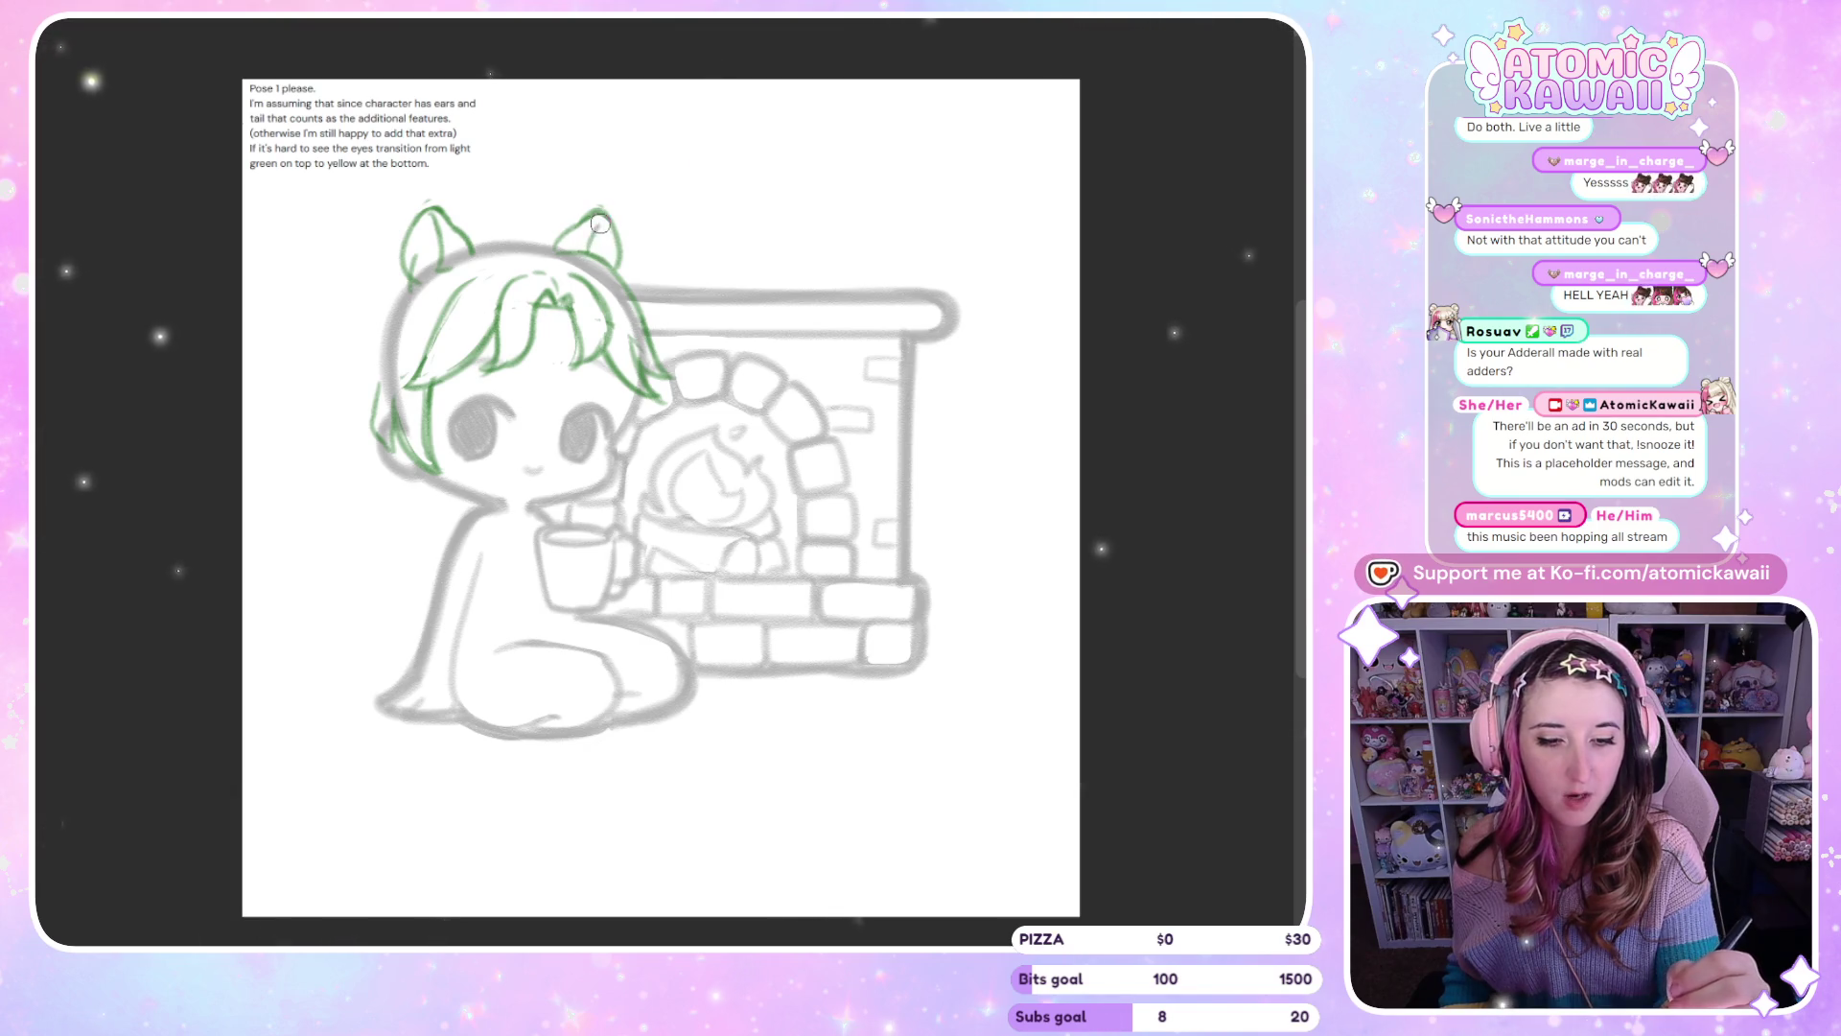
key("m")
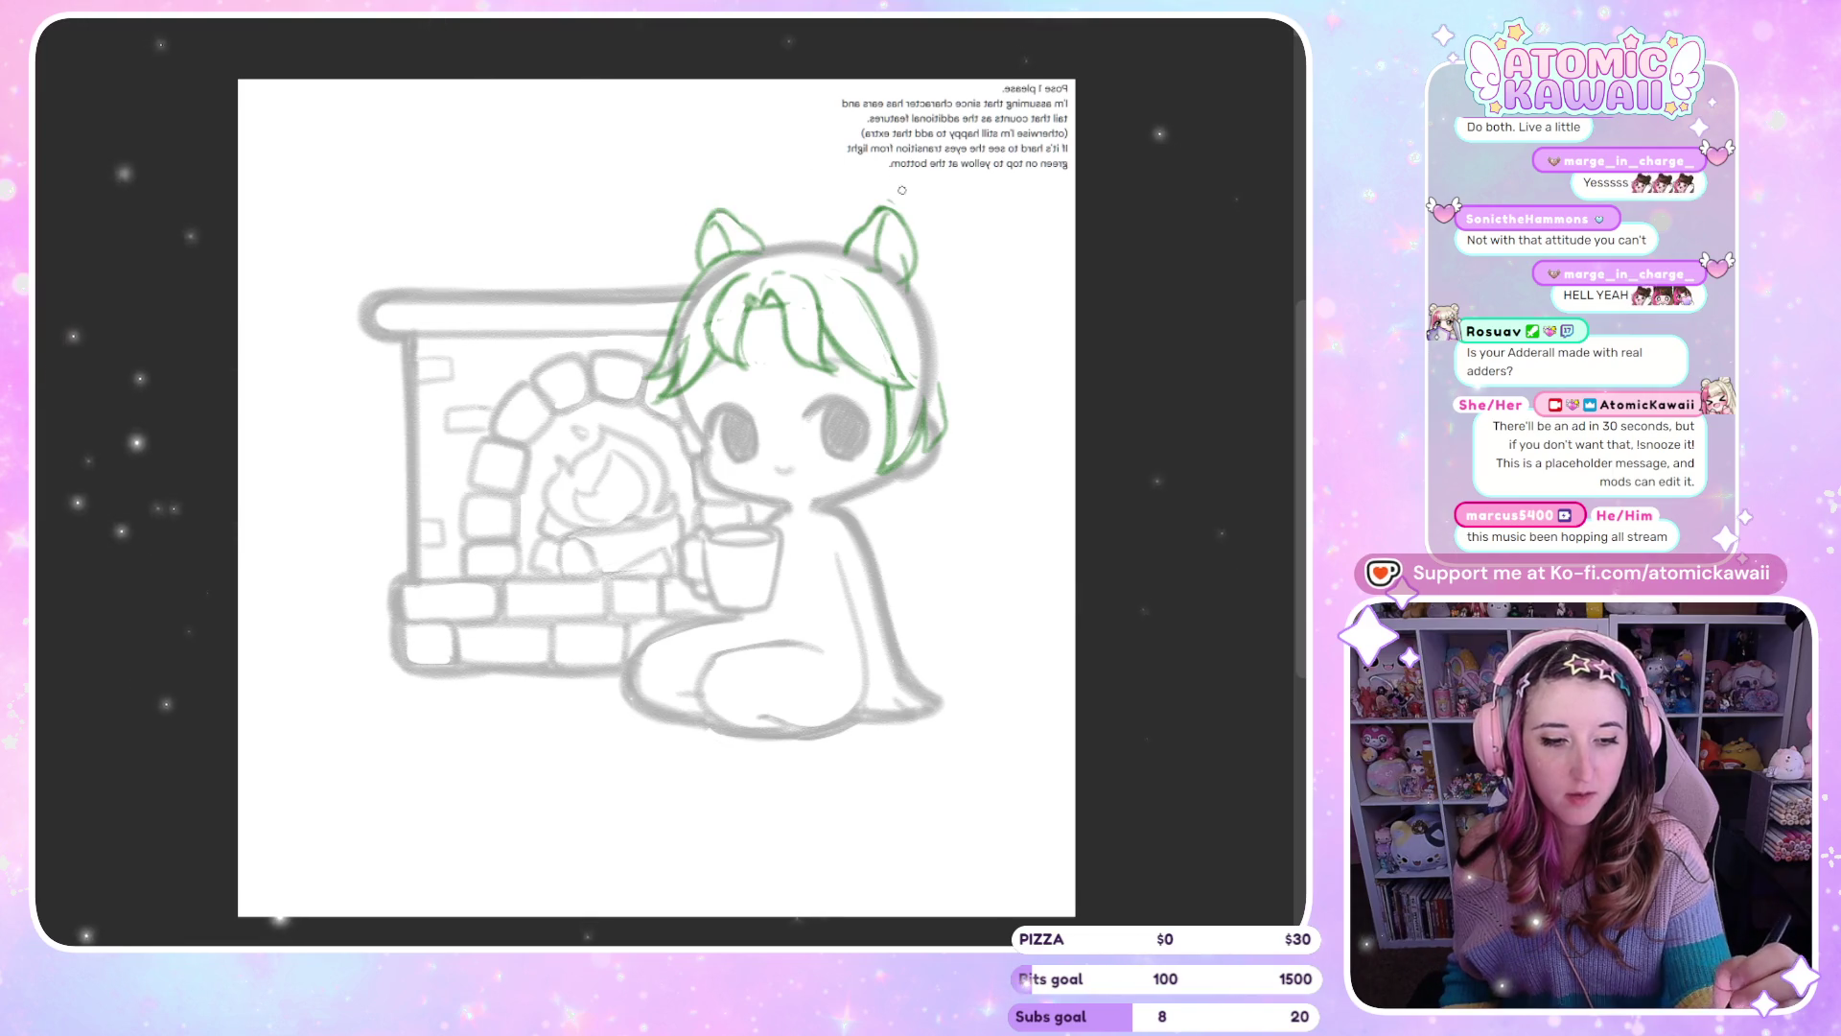
key("m")
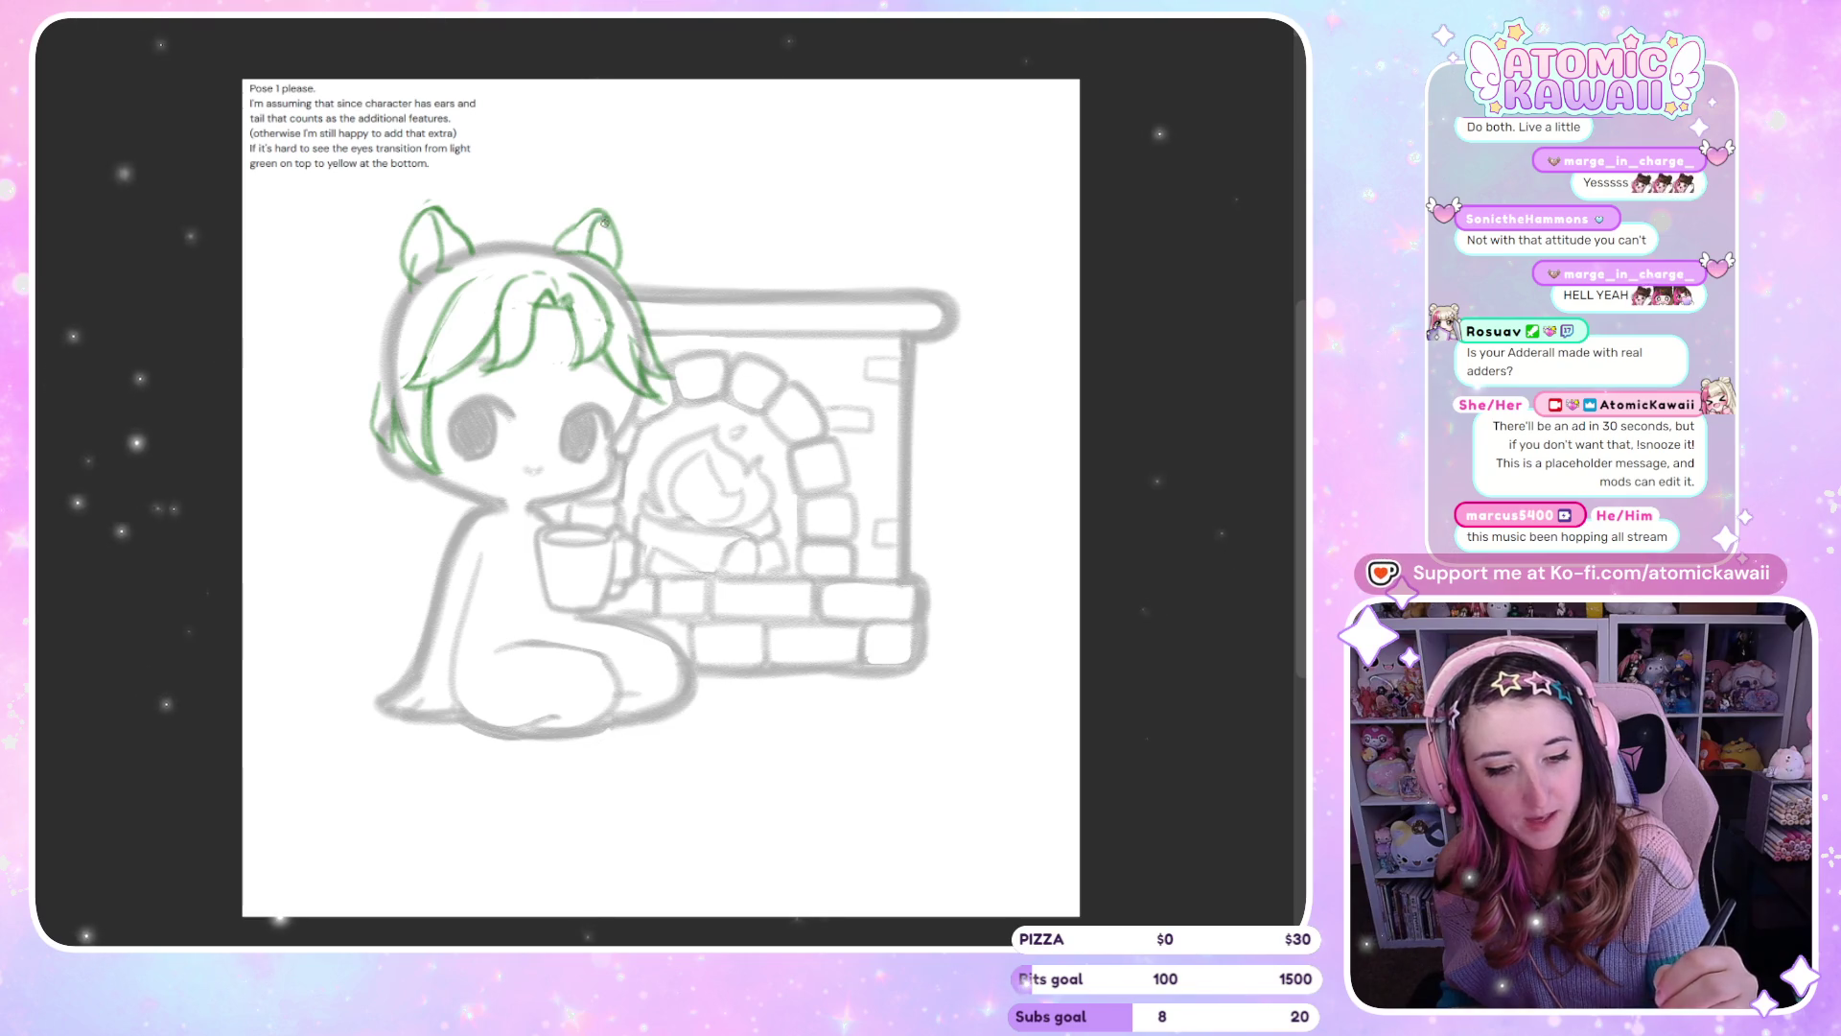
key("m")
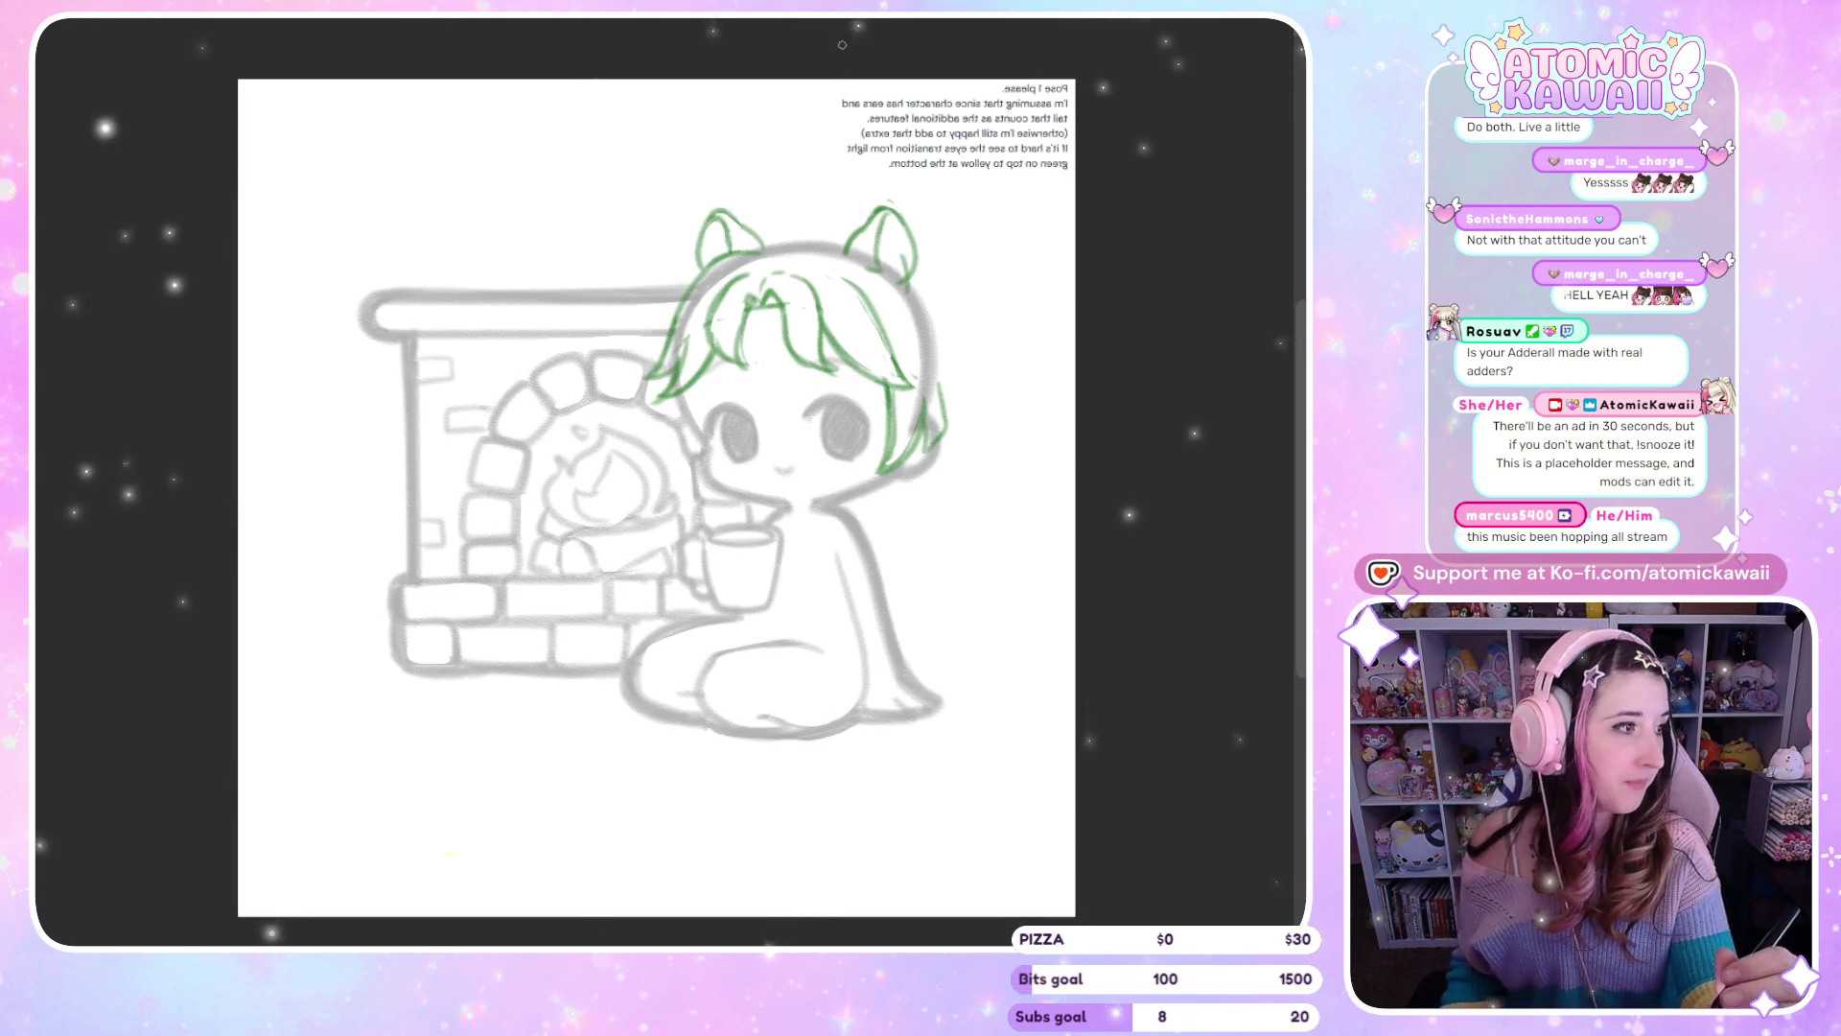
key("m")
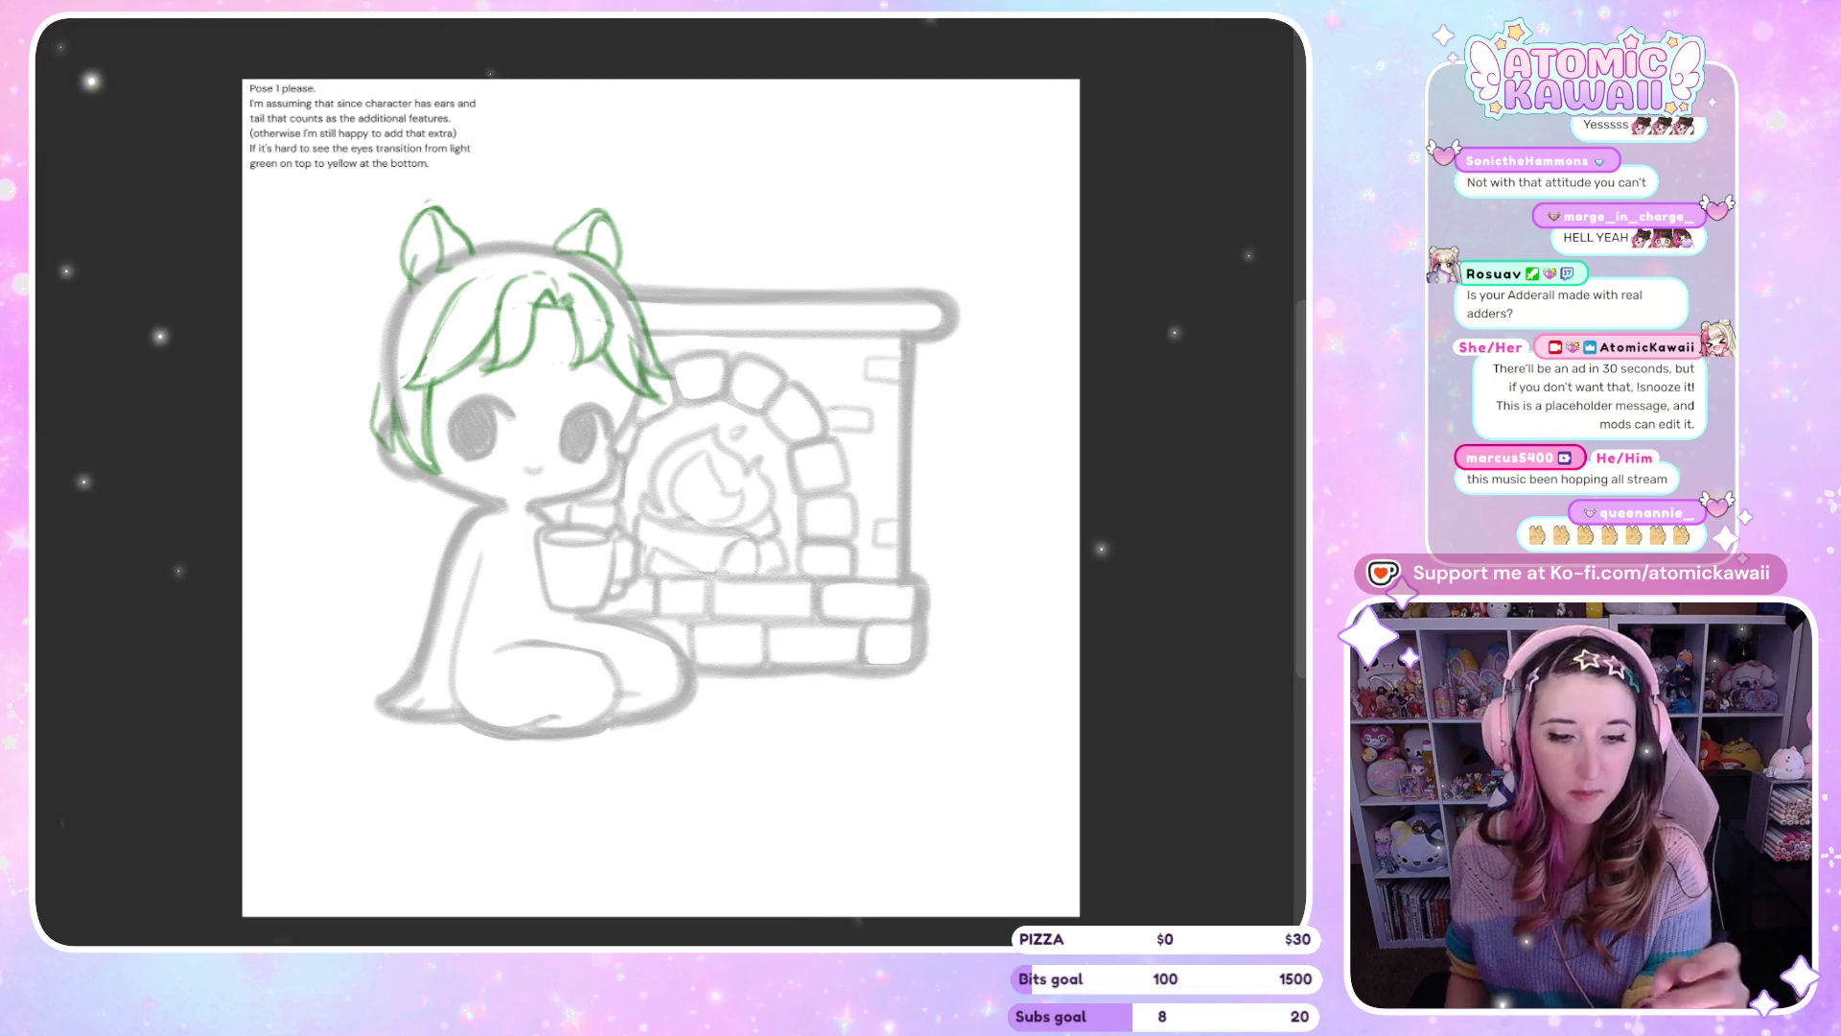
Select each cat ear in turn, rotate it slightly, then deselect
left_click_drag(555, 247, 633, 271)
left_click(731, 336)
mouse_move(758, 251)
left_mouse_down()
mouse_move(758, 271)
mouse_move(718, 247)
mouse_move(725, 261)
left_mouse_up()
left_click(535, 345)
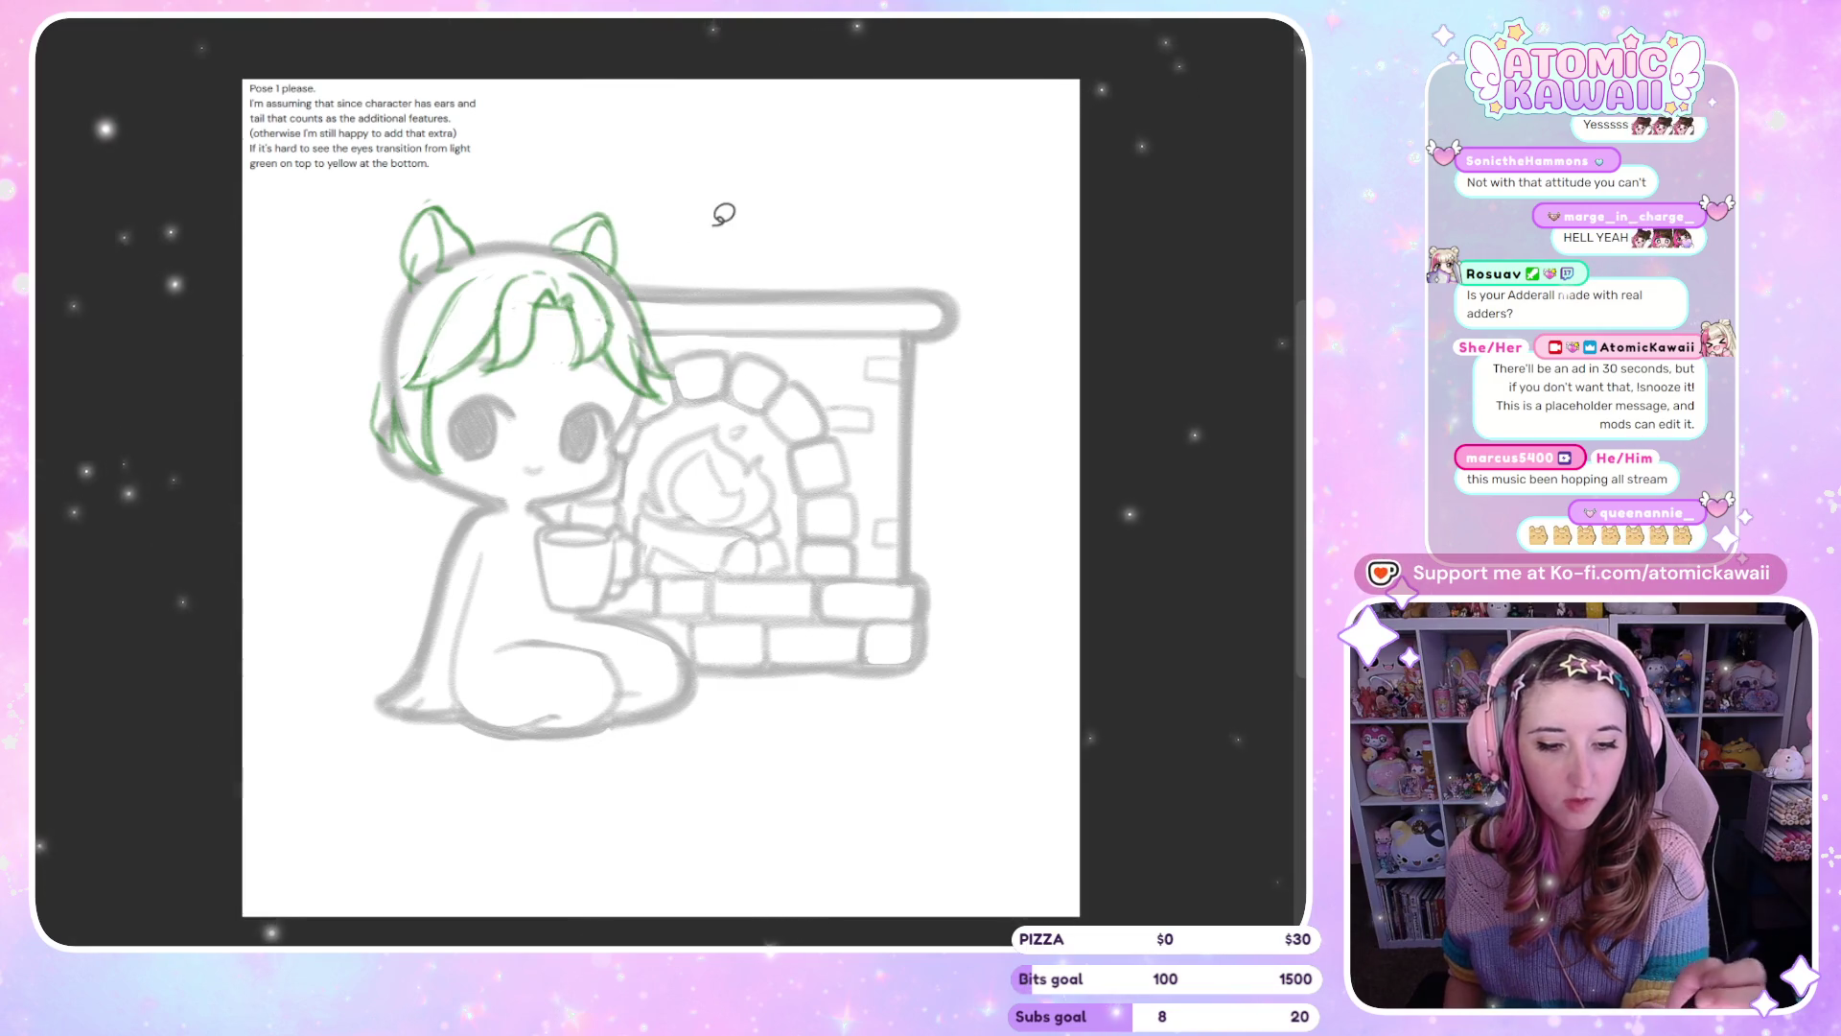
key("h")
left_click_drag(940, 253, 838, 261)
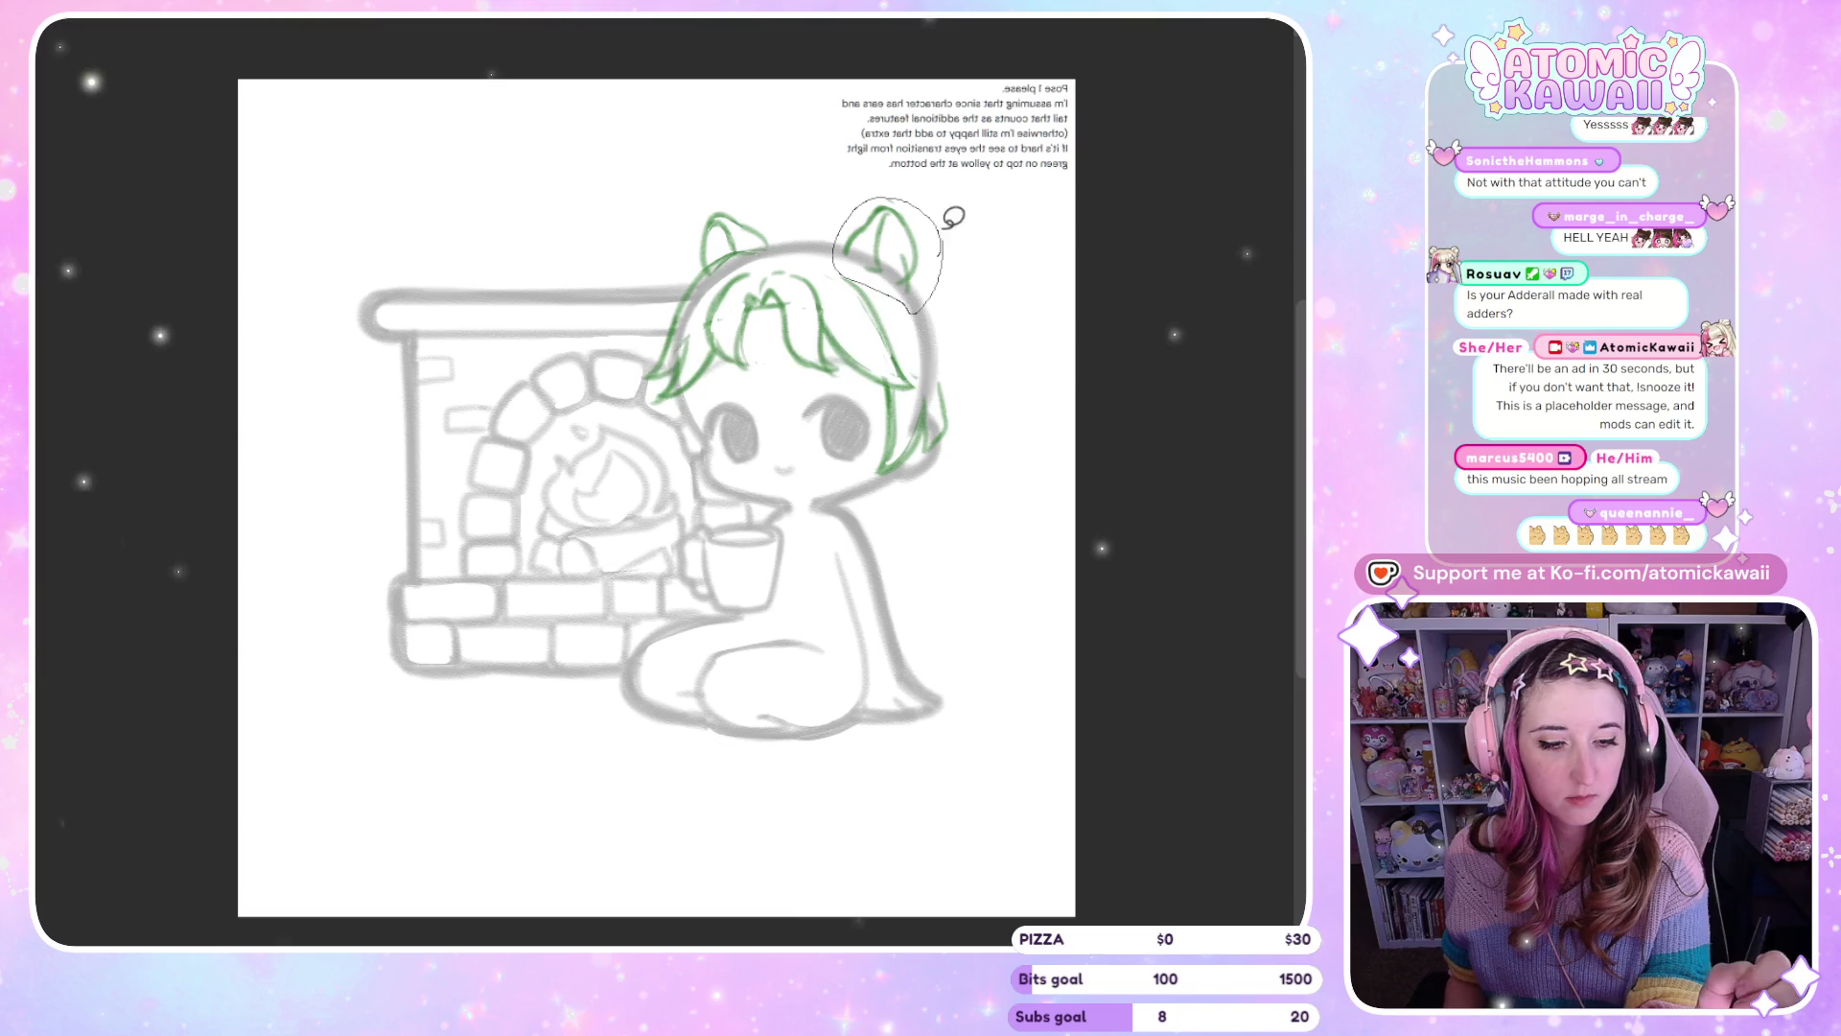
left_click(1027, 361)
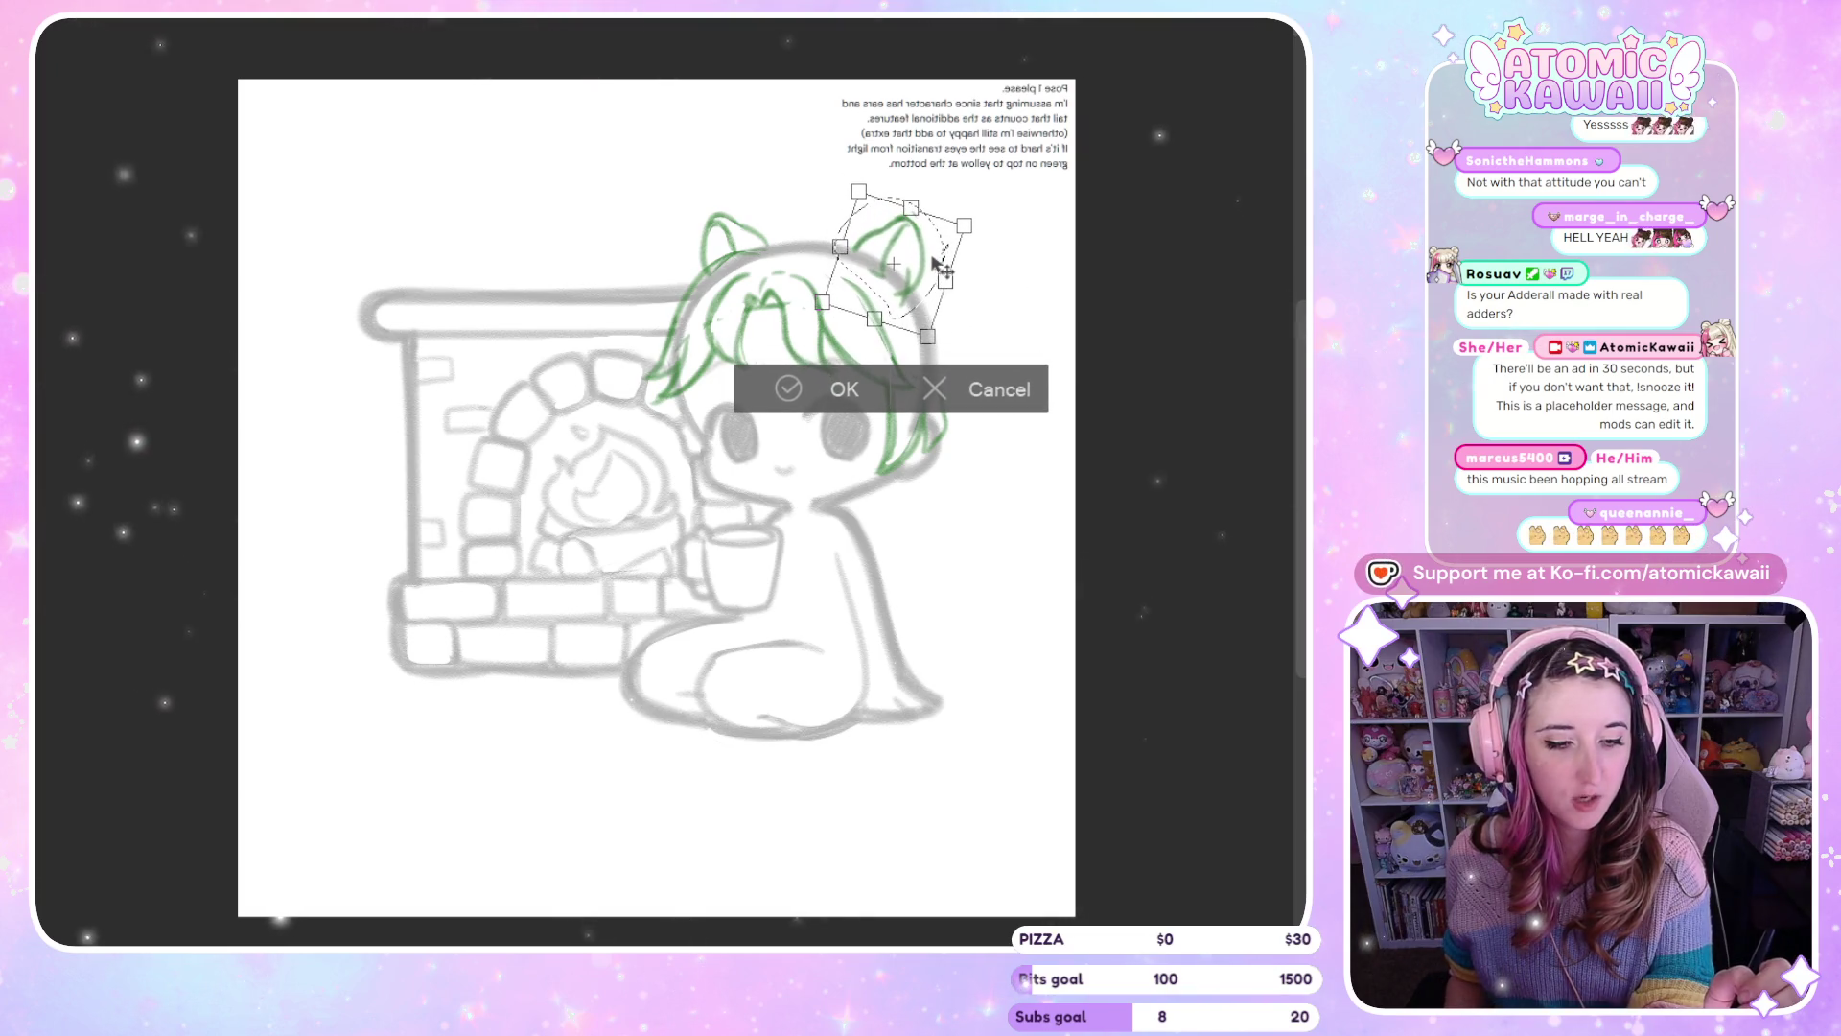
left_click(844, 381)
key("h")
key("ctrl+d")
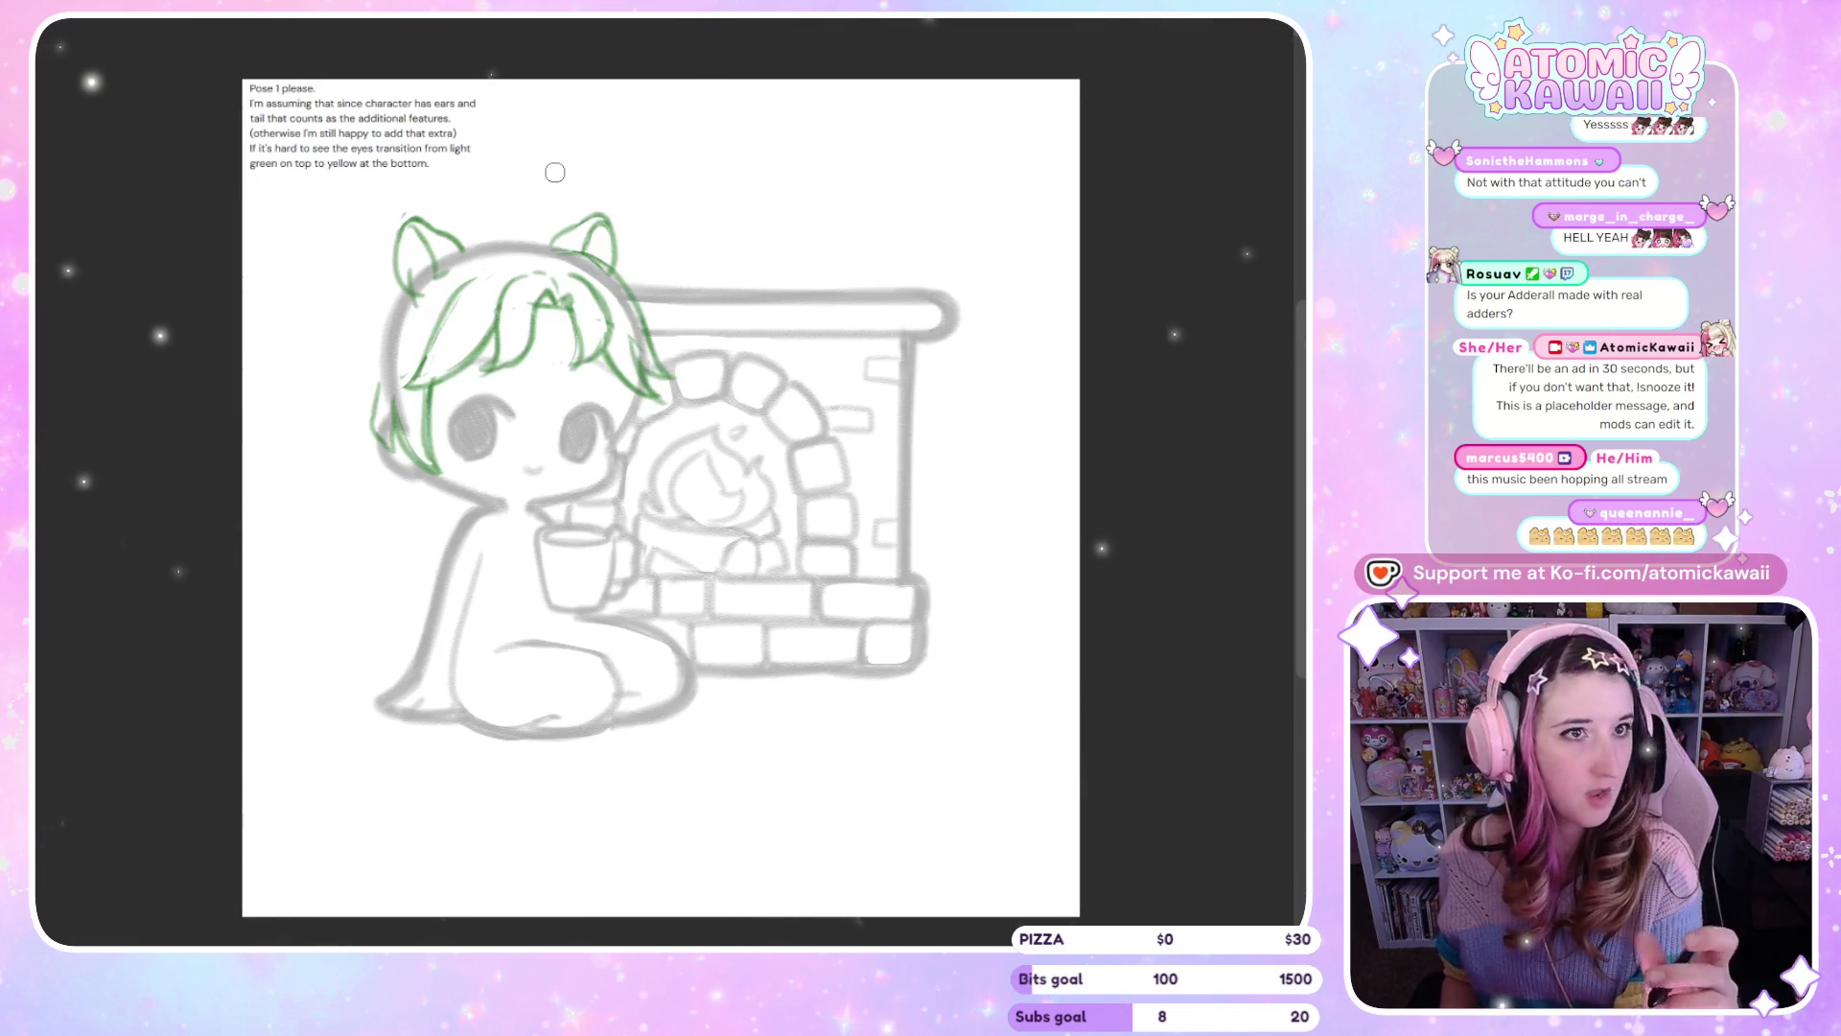
Sketch a green hair line at the top of the head, checking the mirrored view
left_click_drag(455, 235, 504, 242)
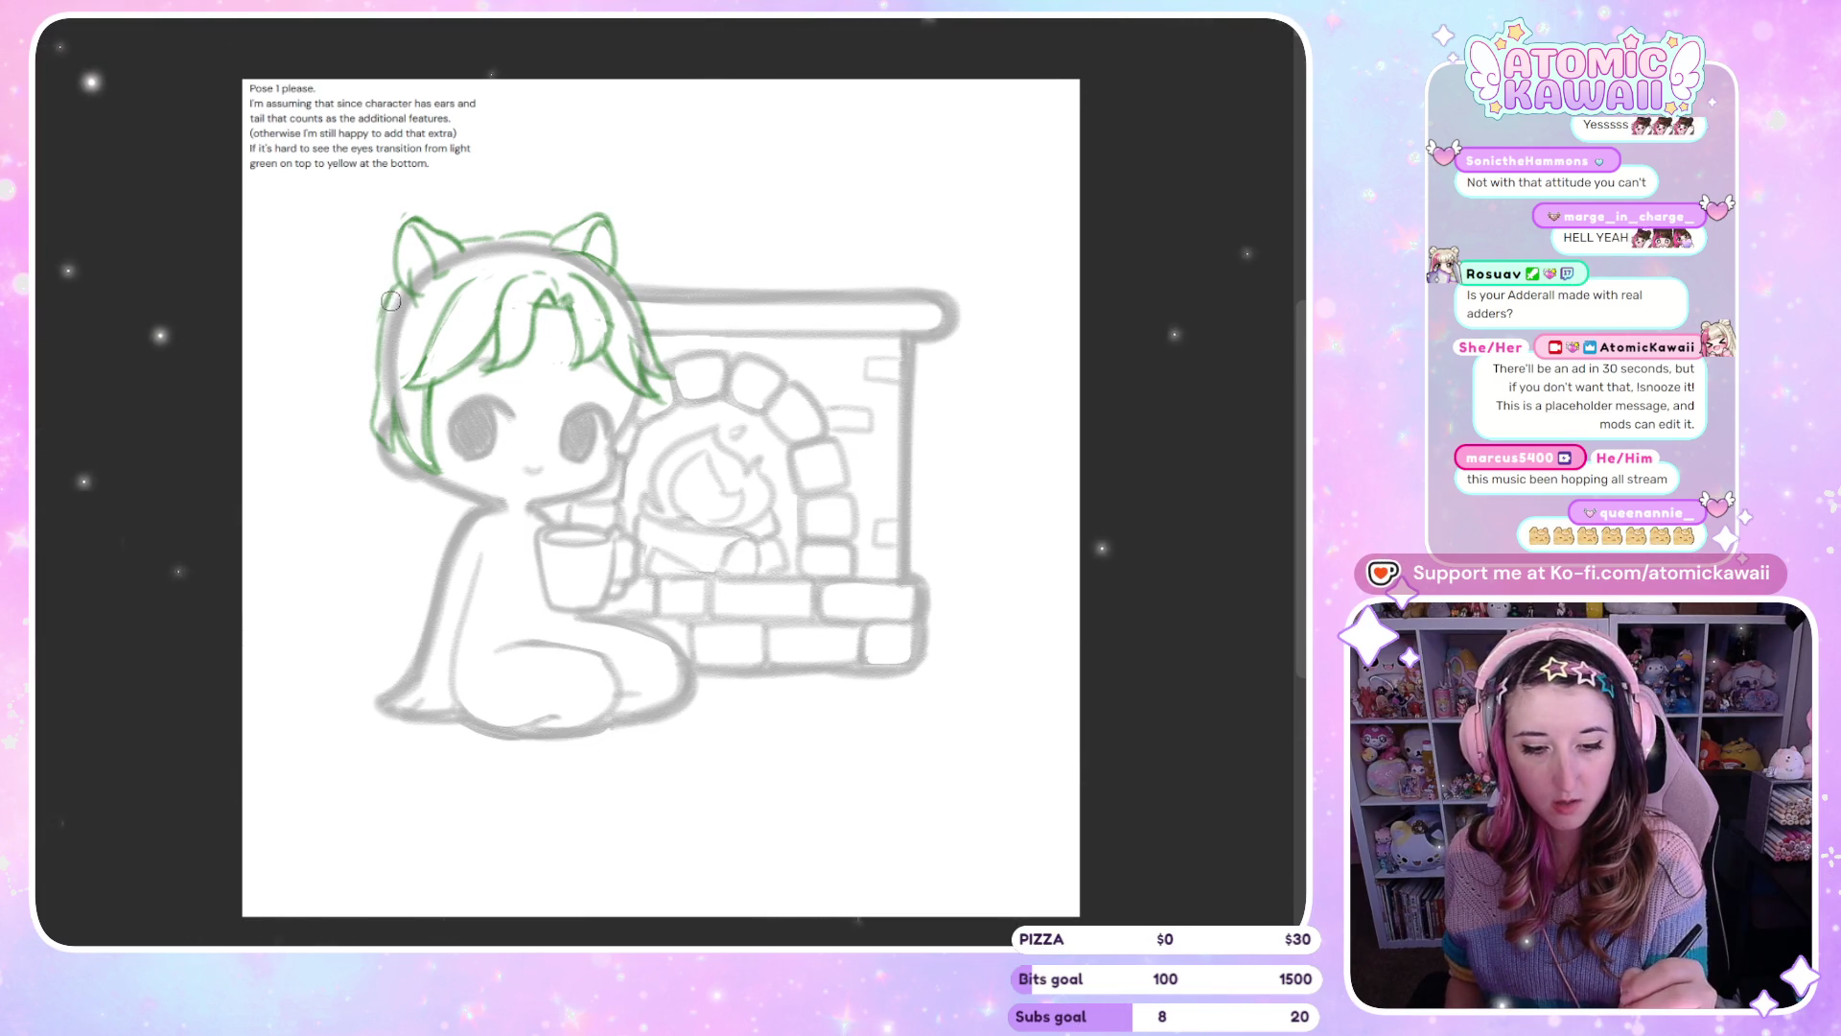
key("m")
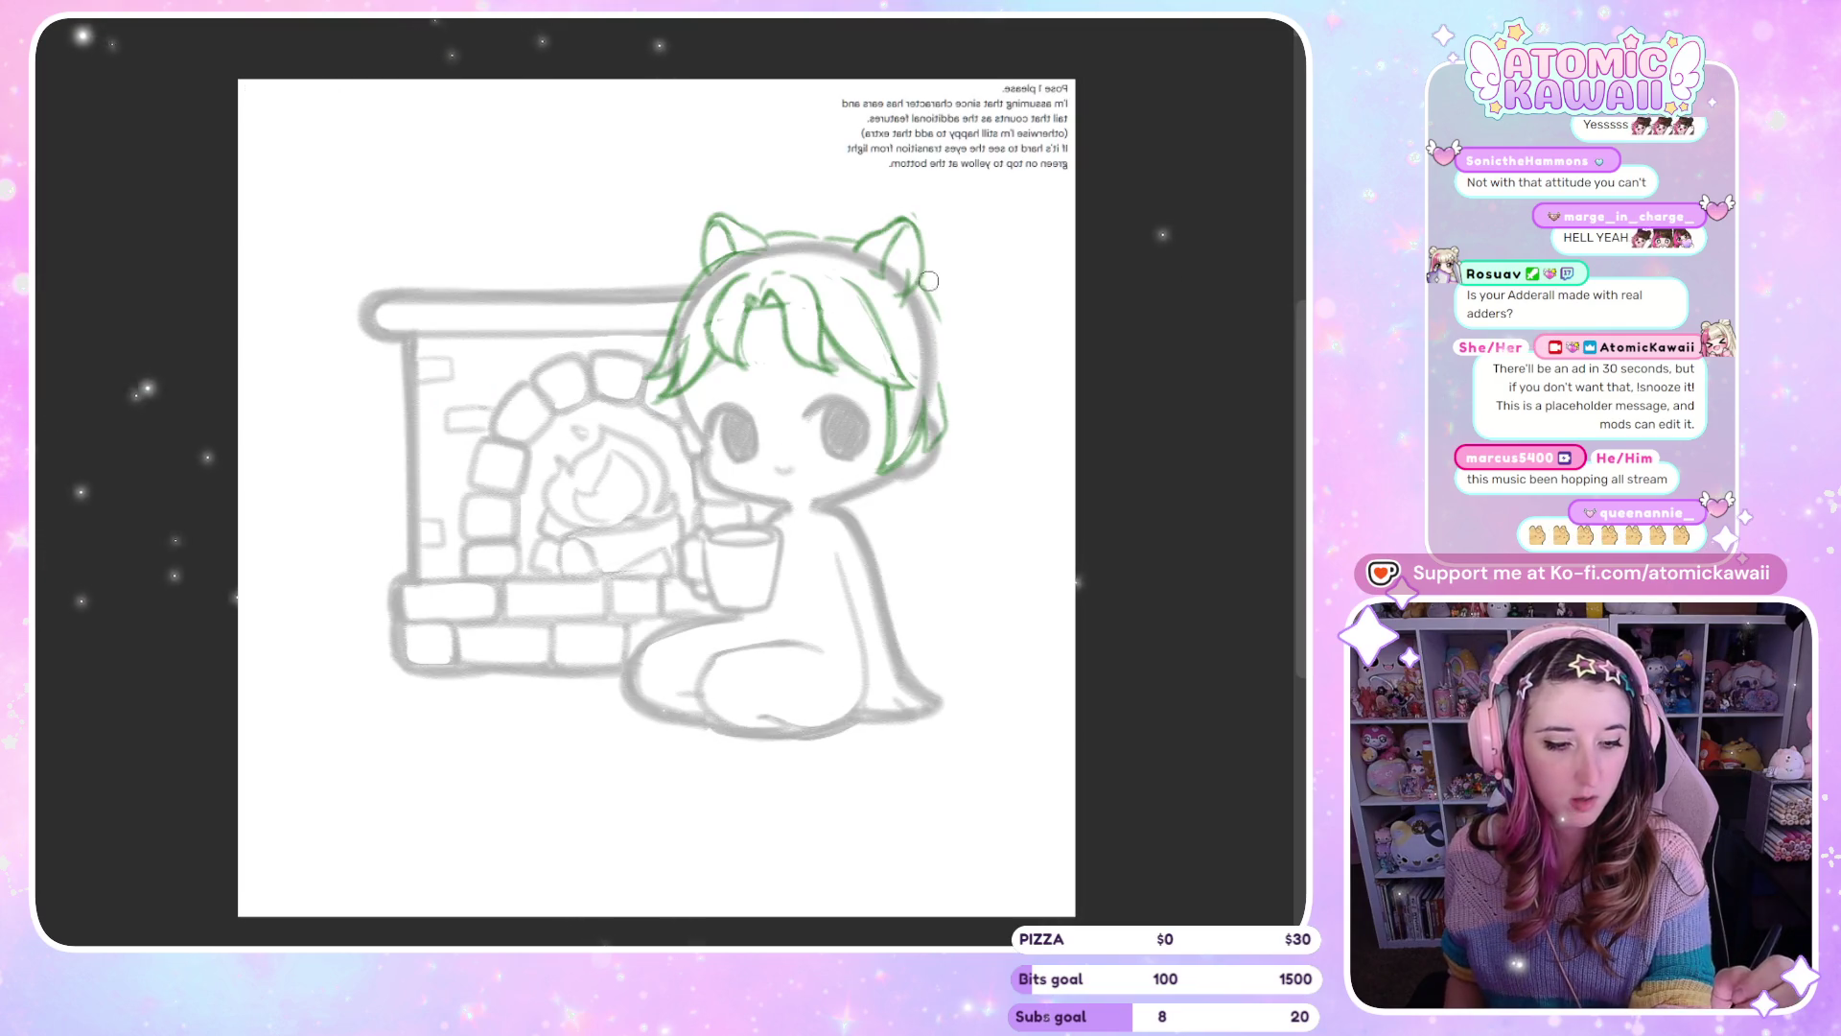
key("m")
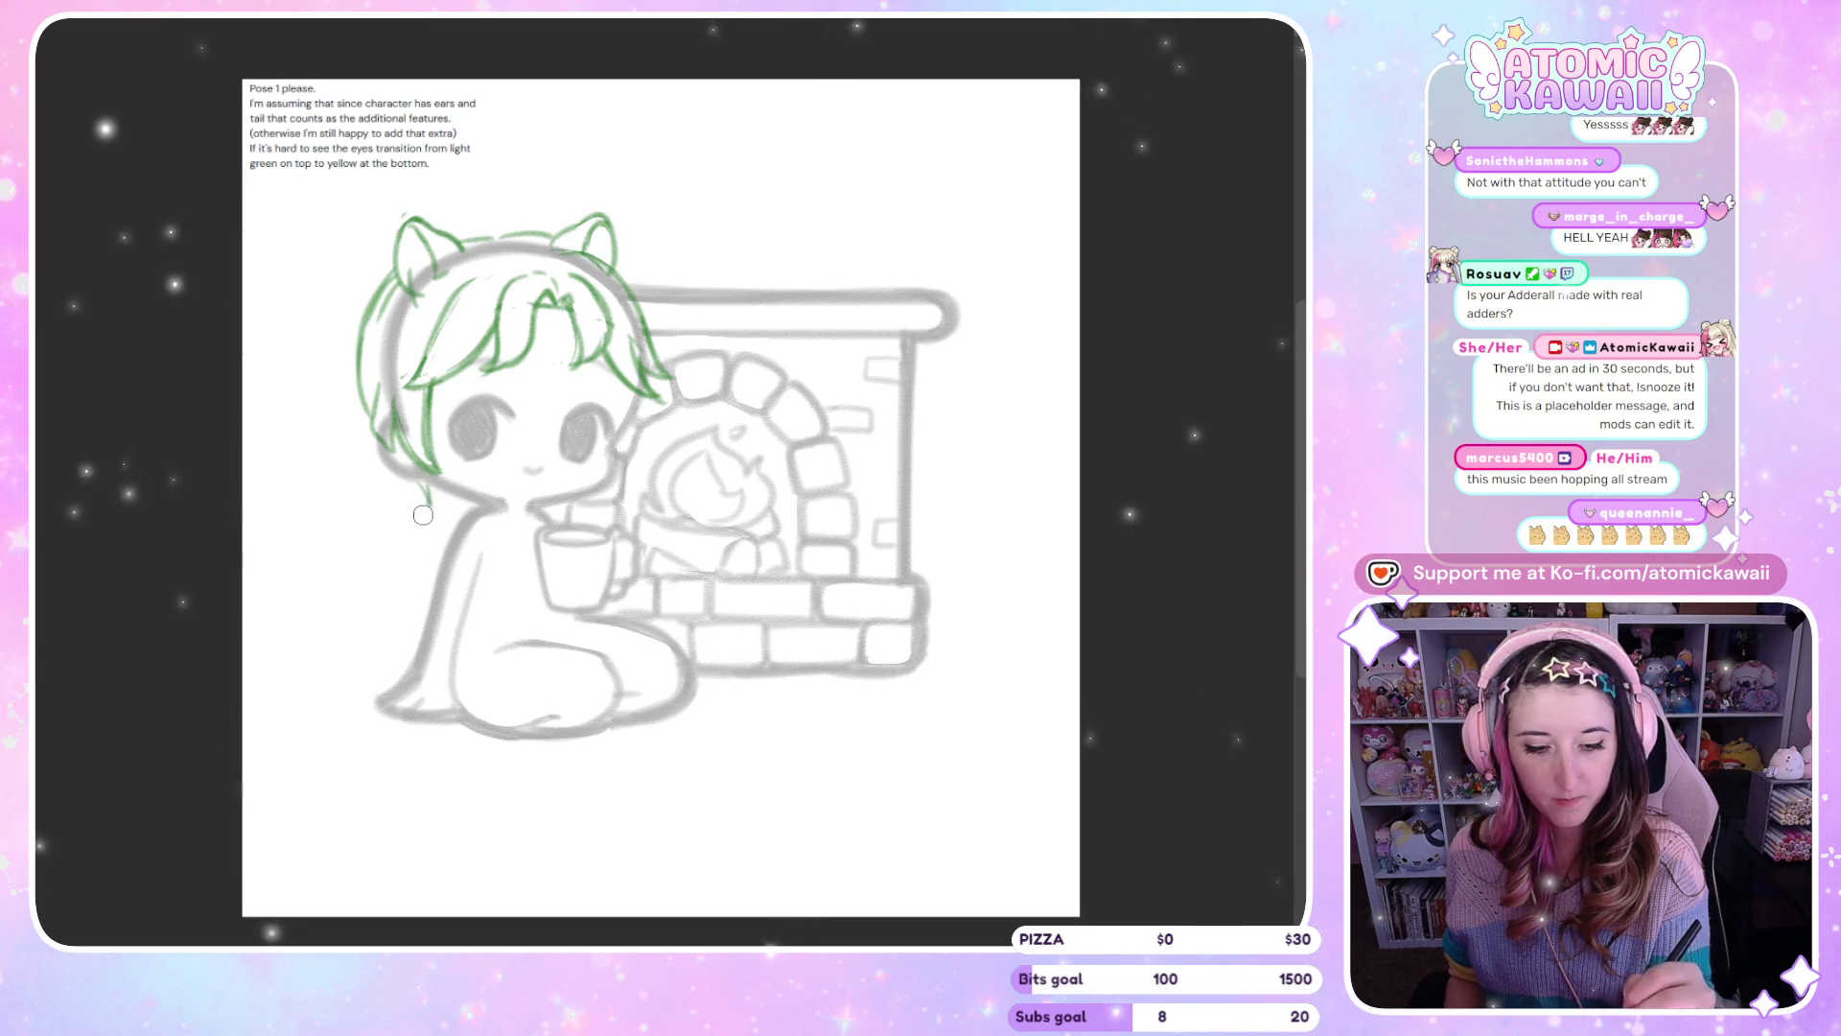
key("m")
key("m")
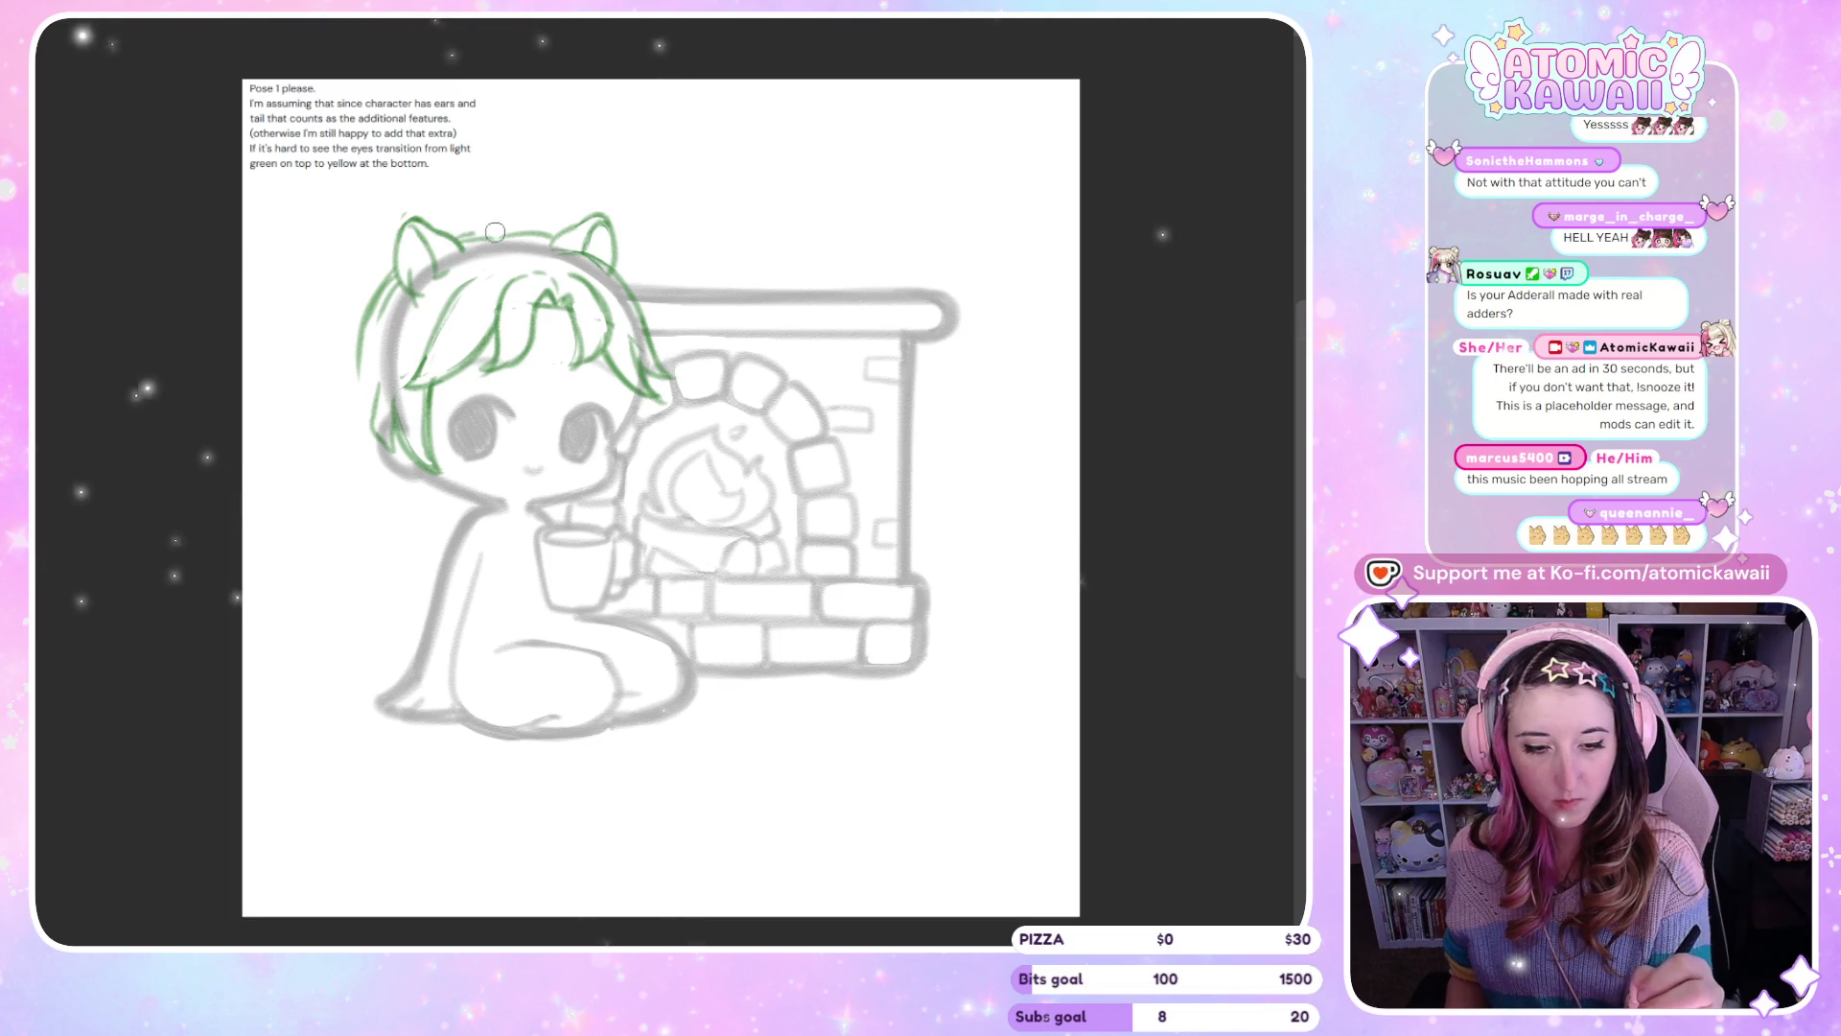
Extend the green hair strand down the head's left side toward the shoulder
key("m")
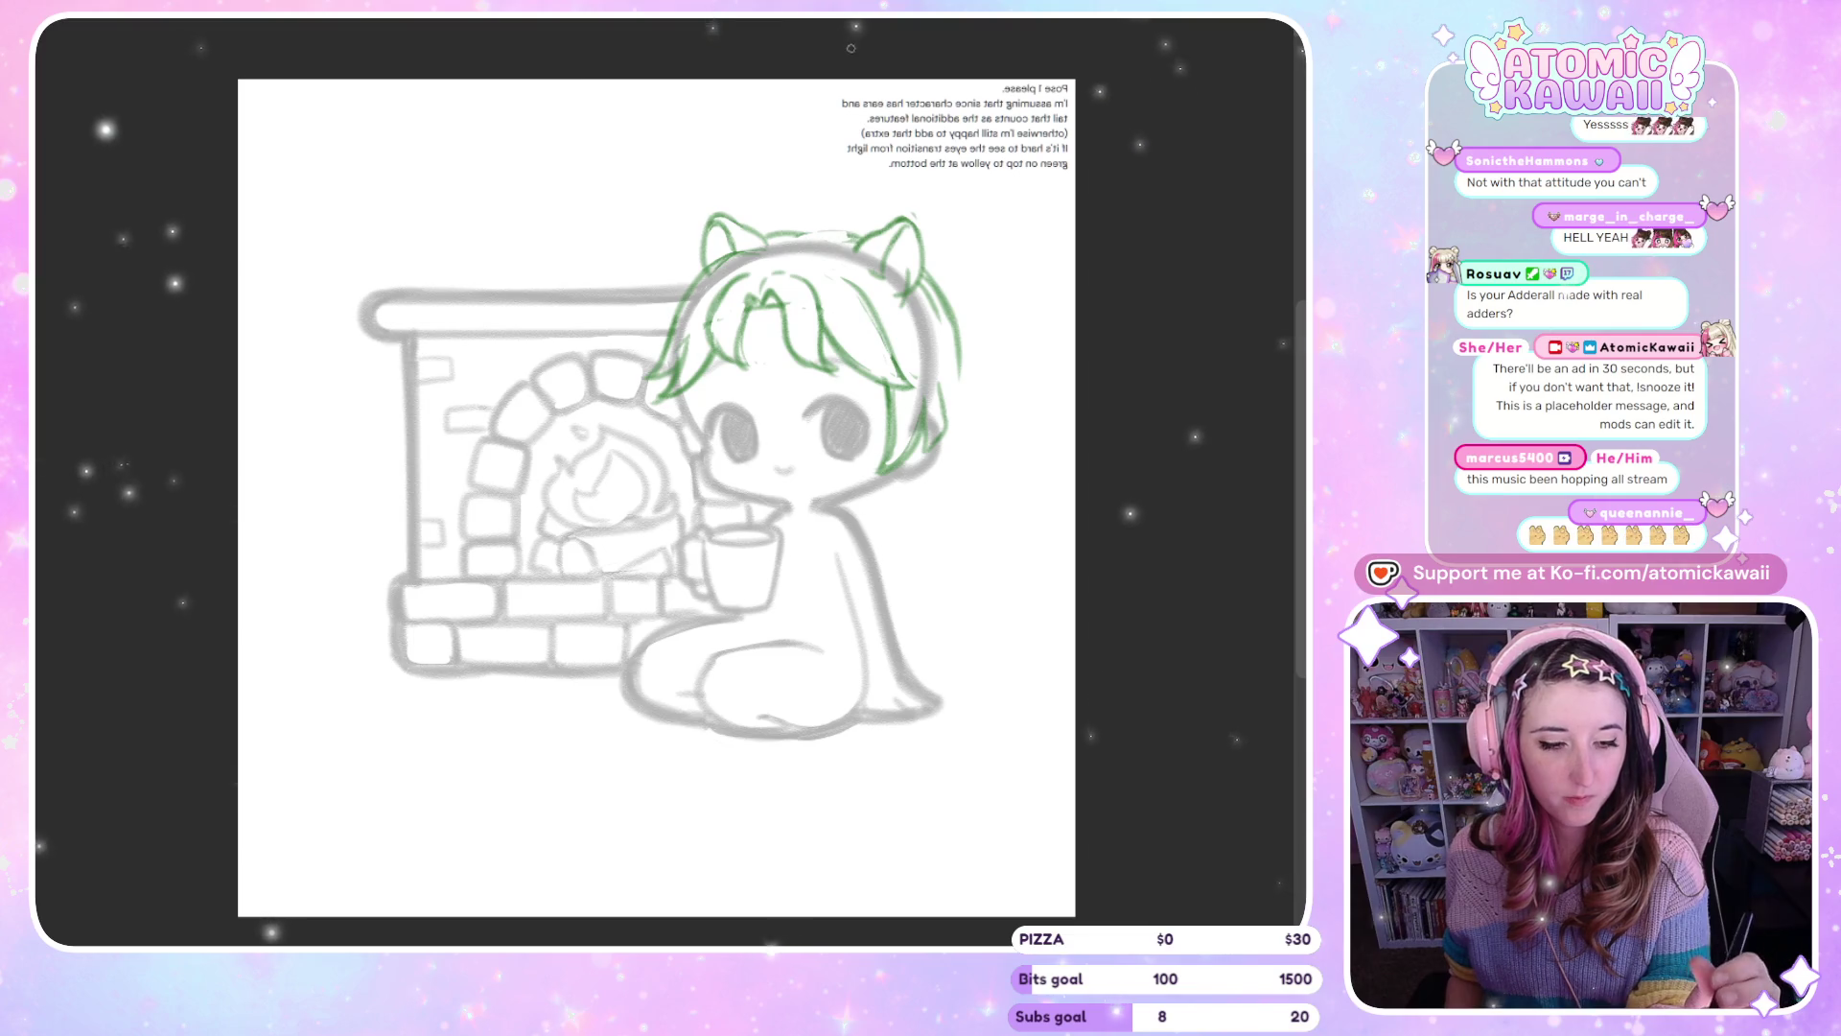
key("m")
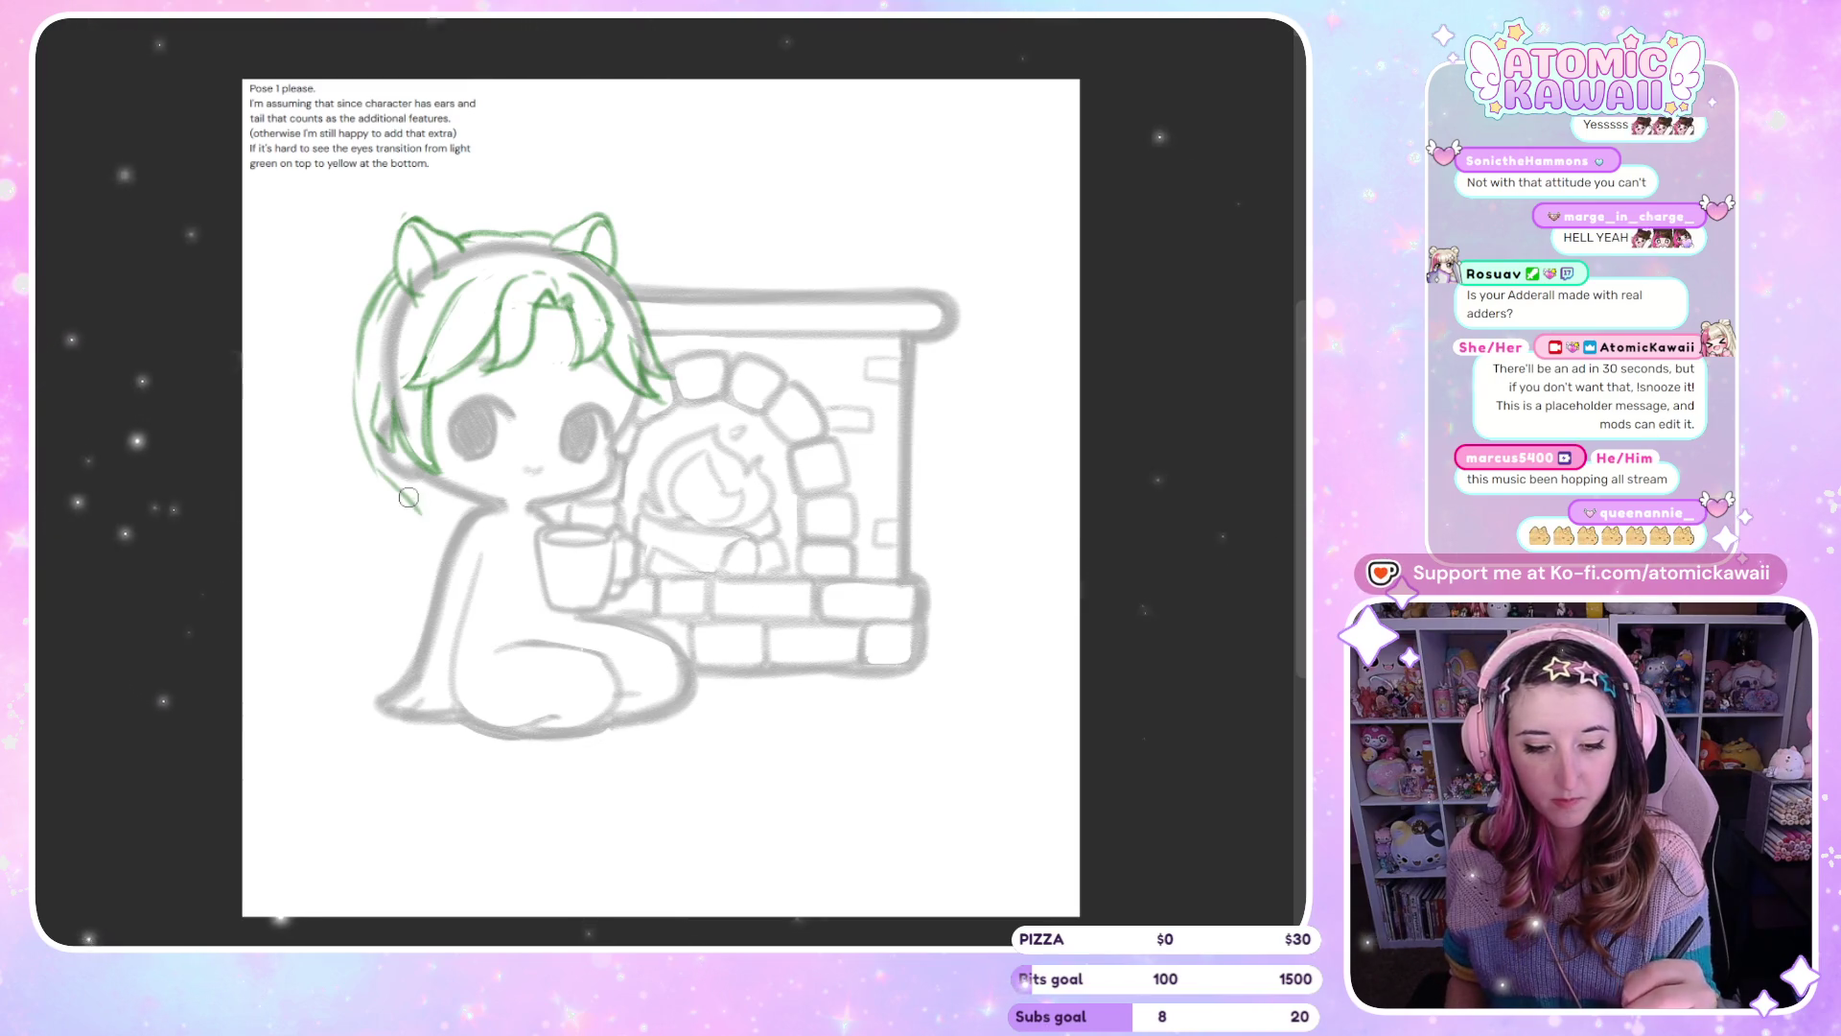
left_click_drag(388, 478, 403, 528)
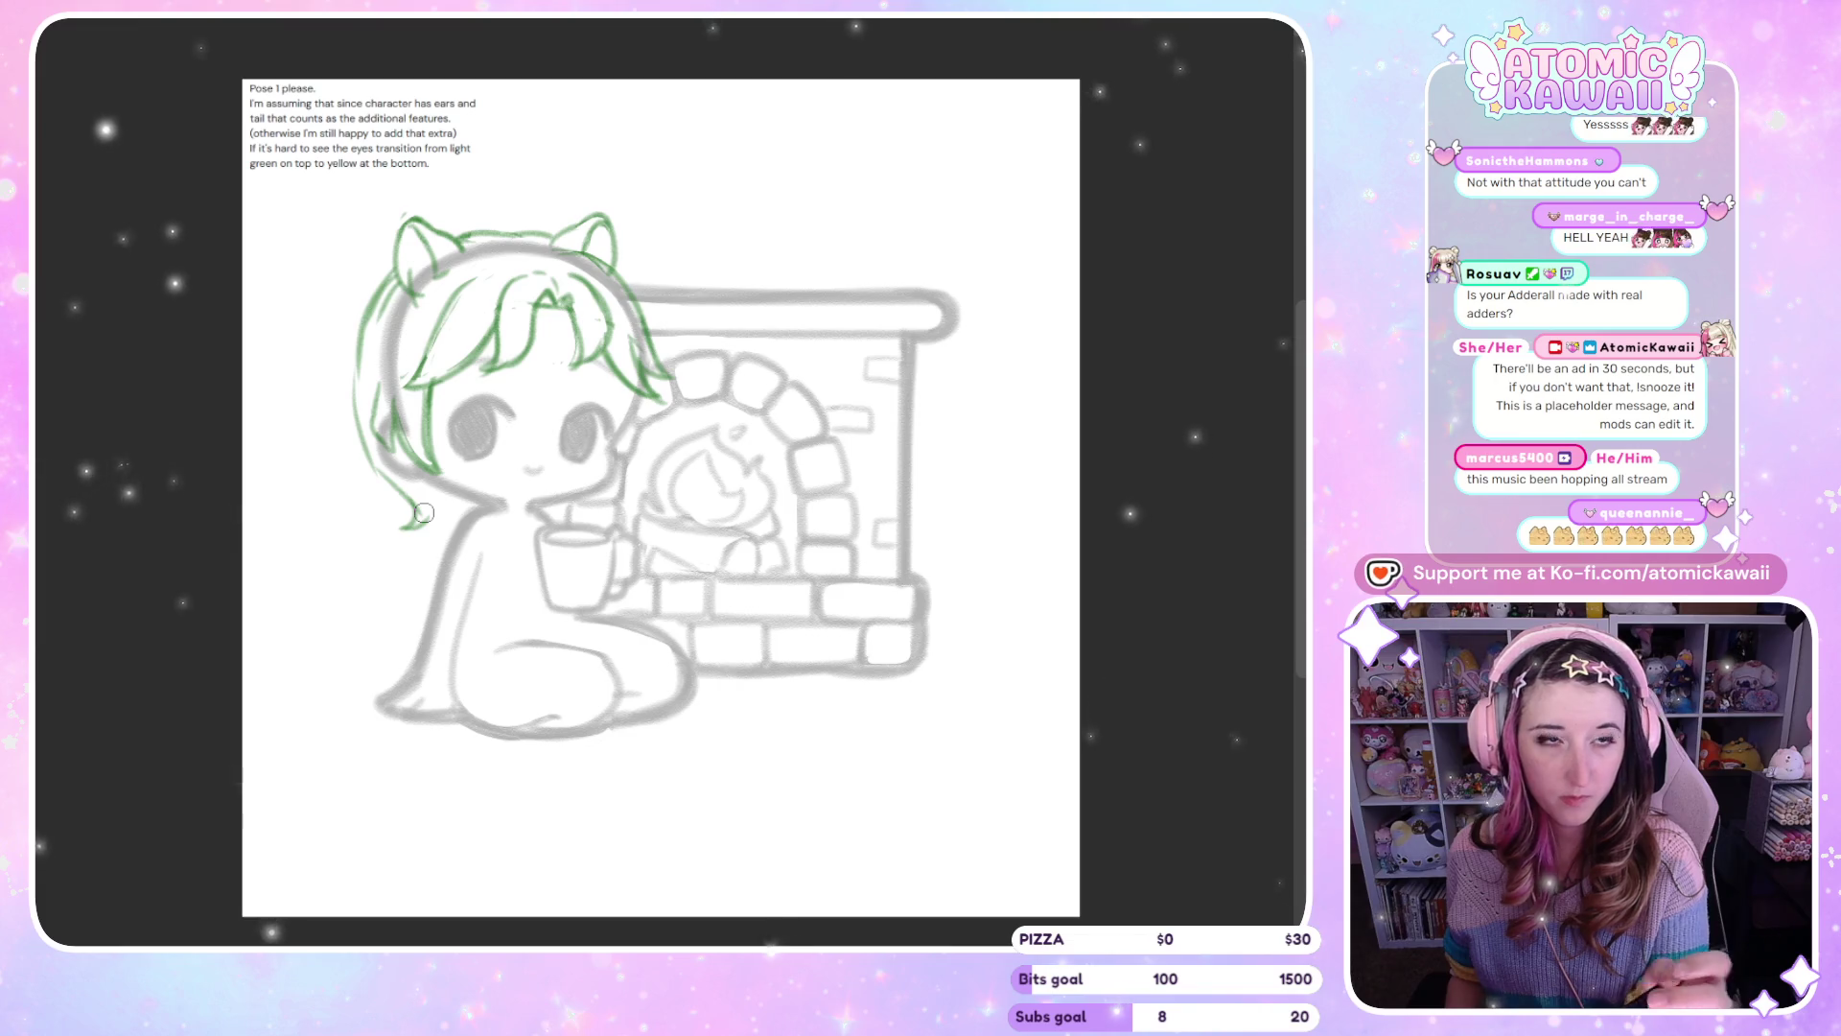
key("m")
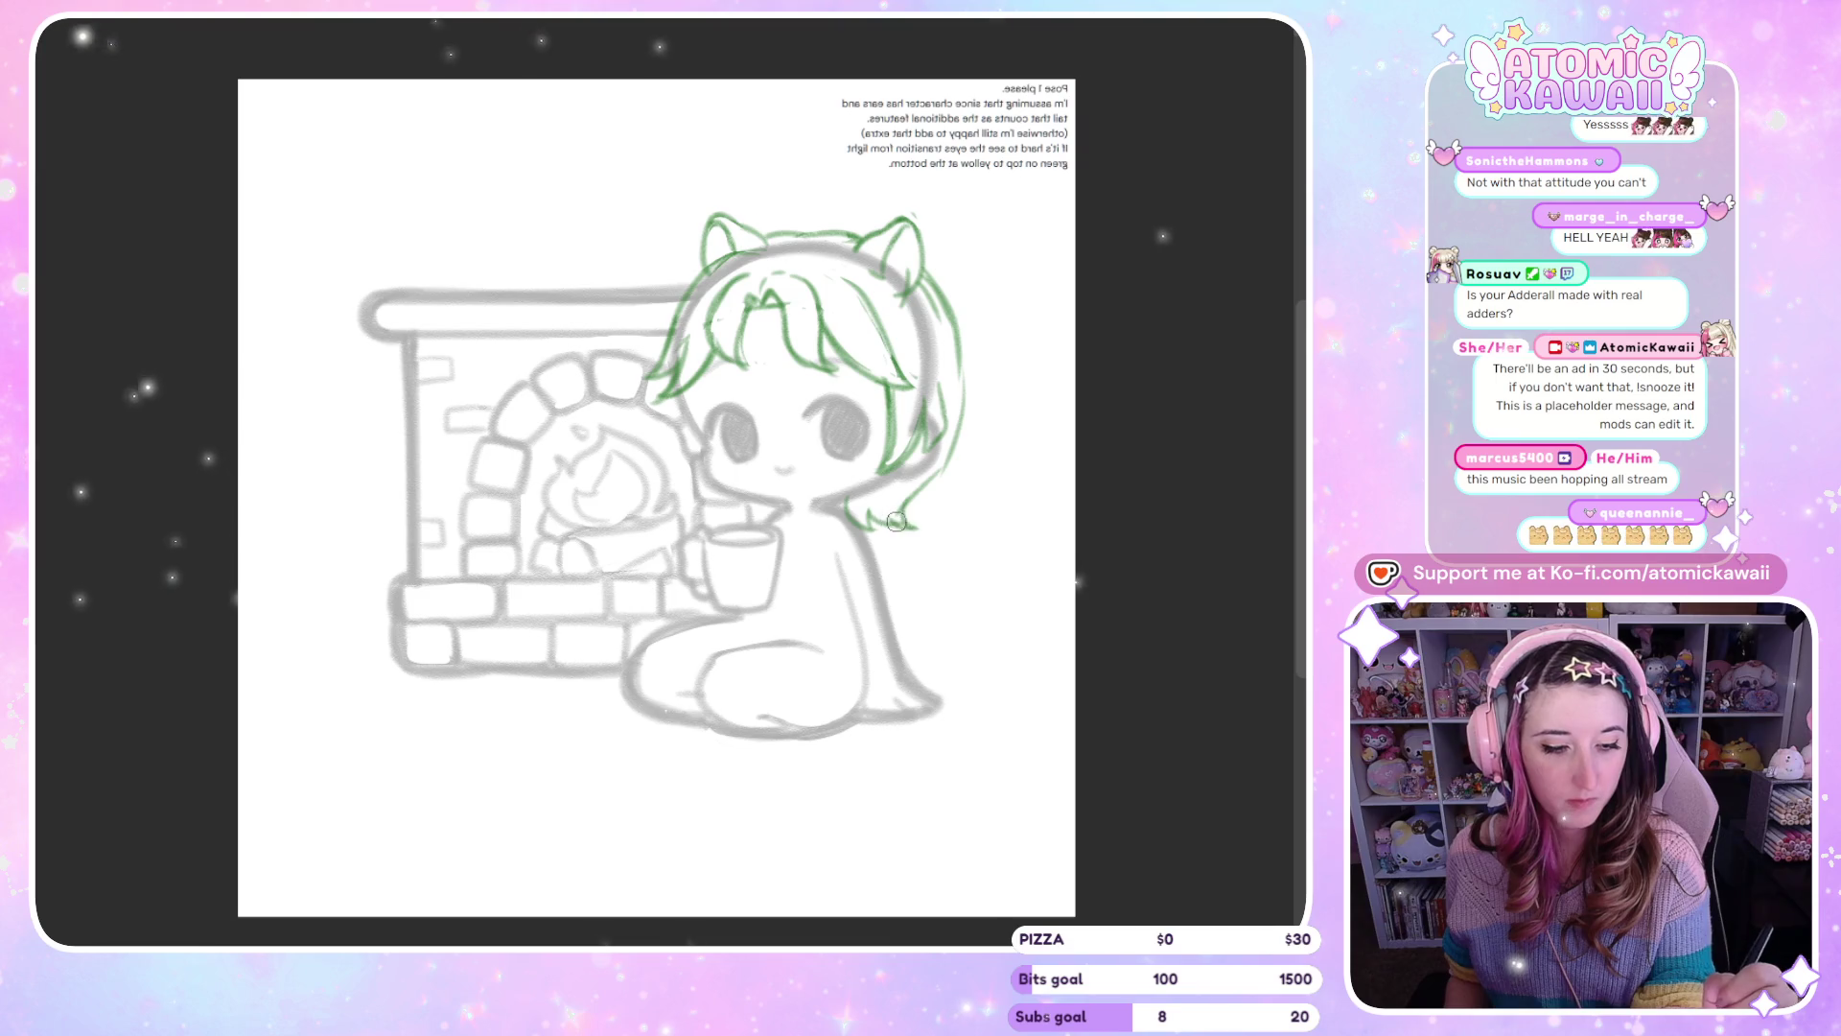
key("m")
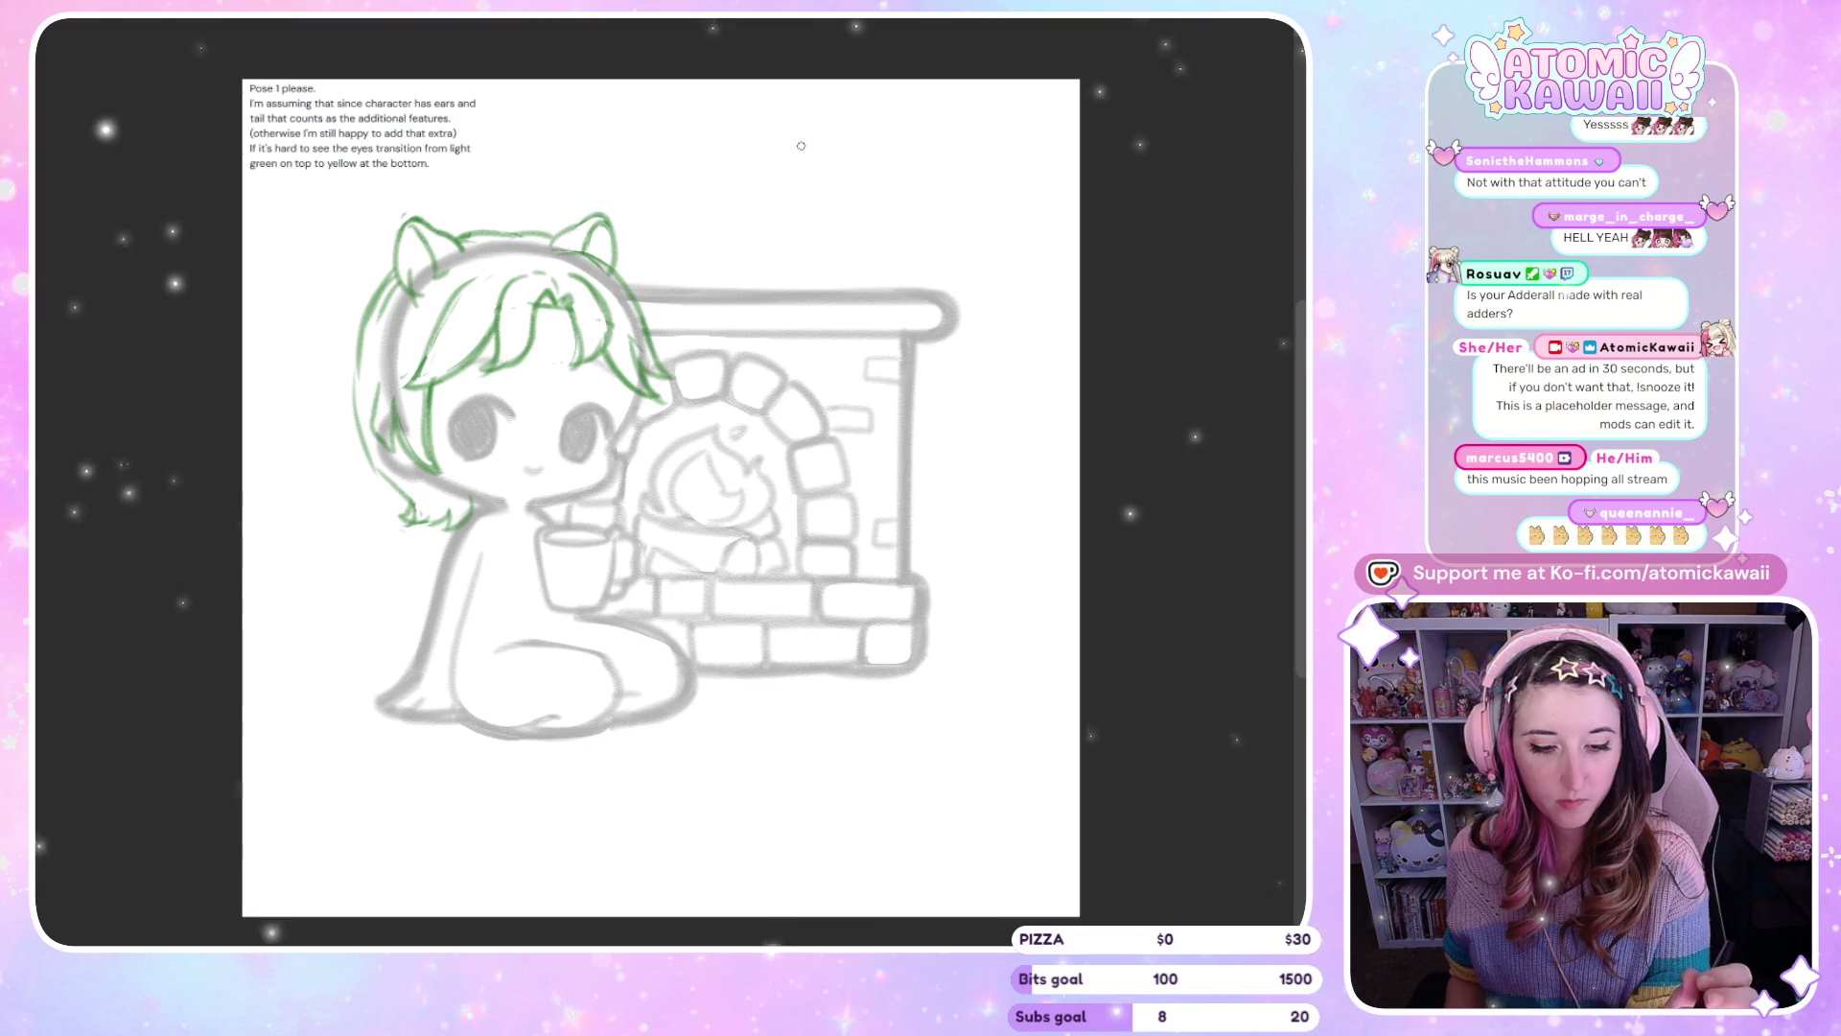
Lasso the strand's lower tip, transform it slightly into place, and deselect
key("m")
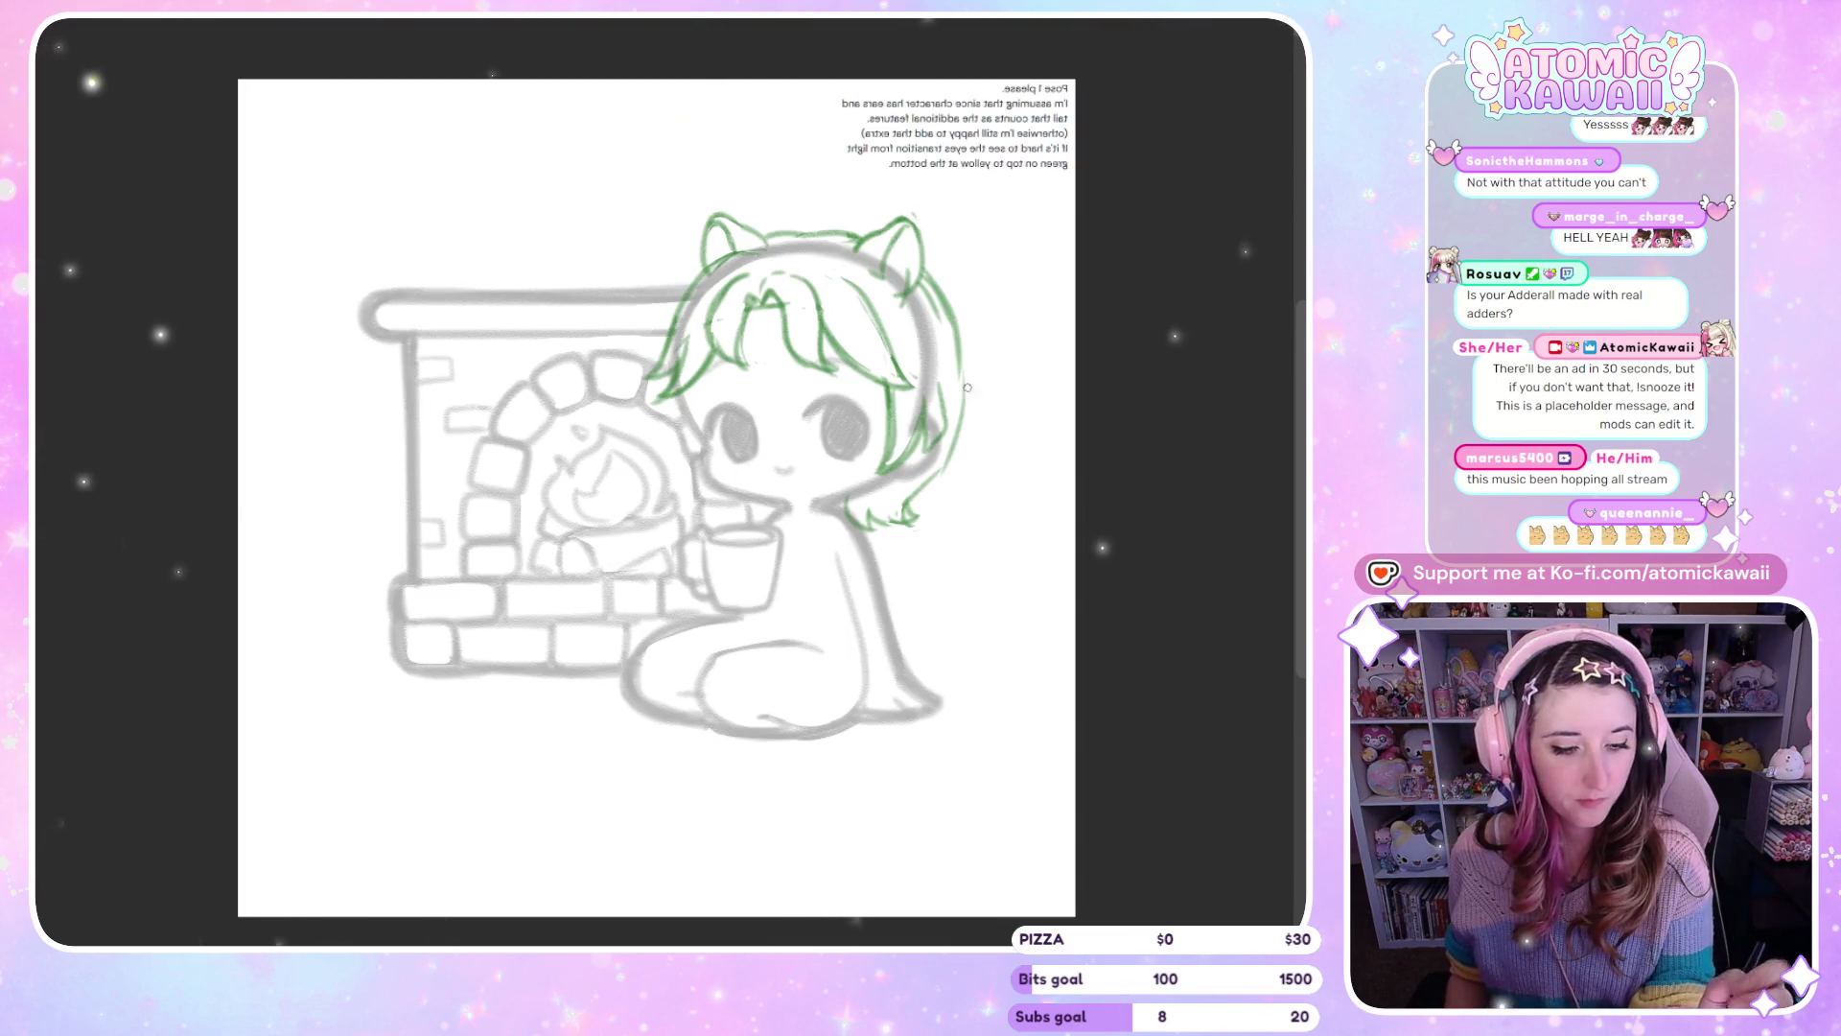
left_click_drag(961, 465, 955, 470)
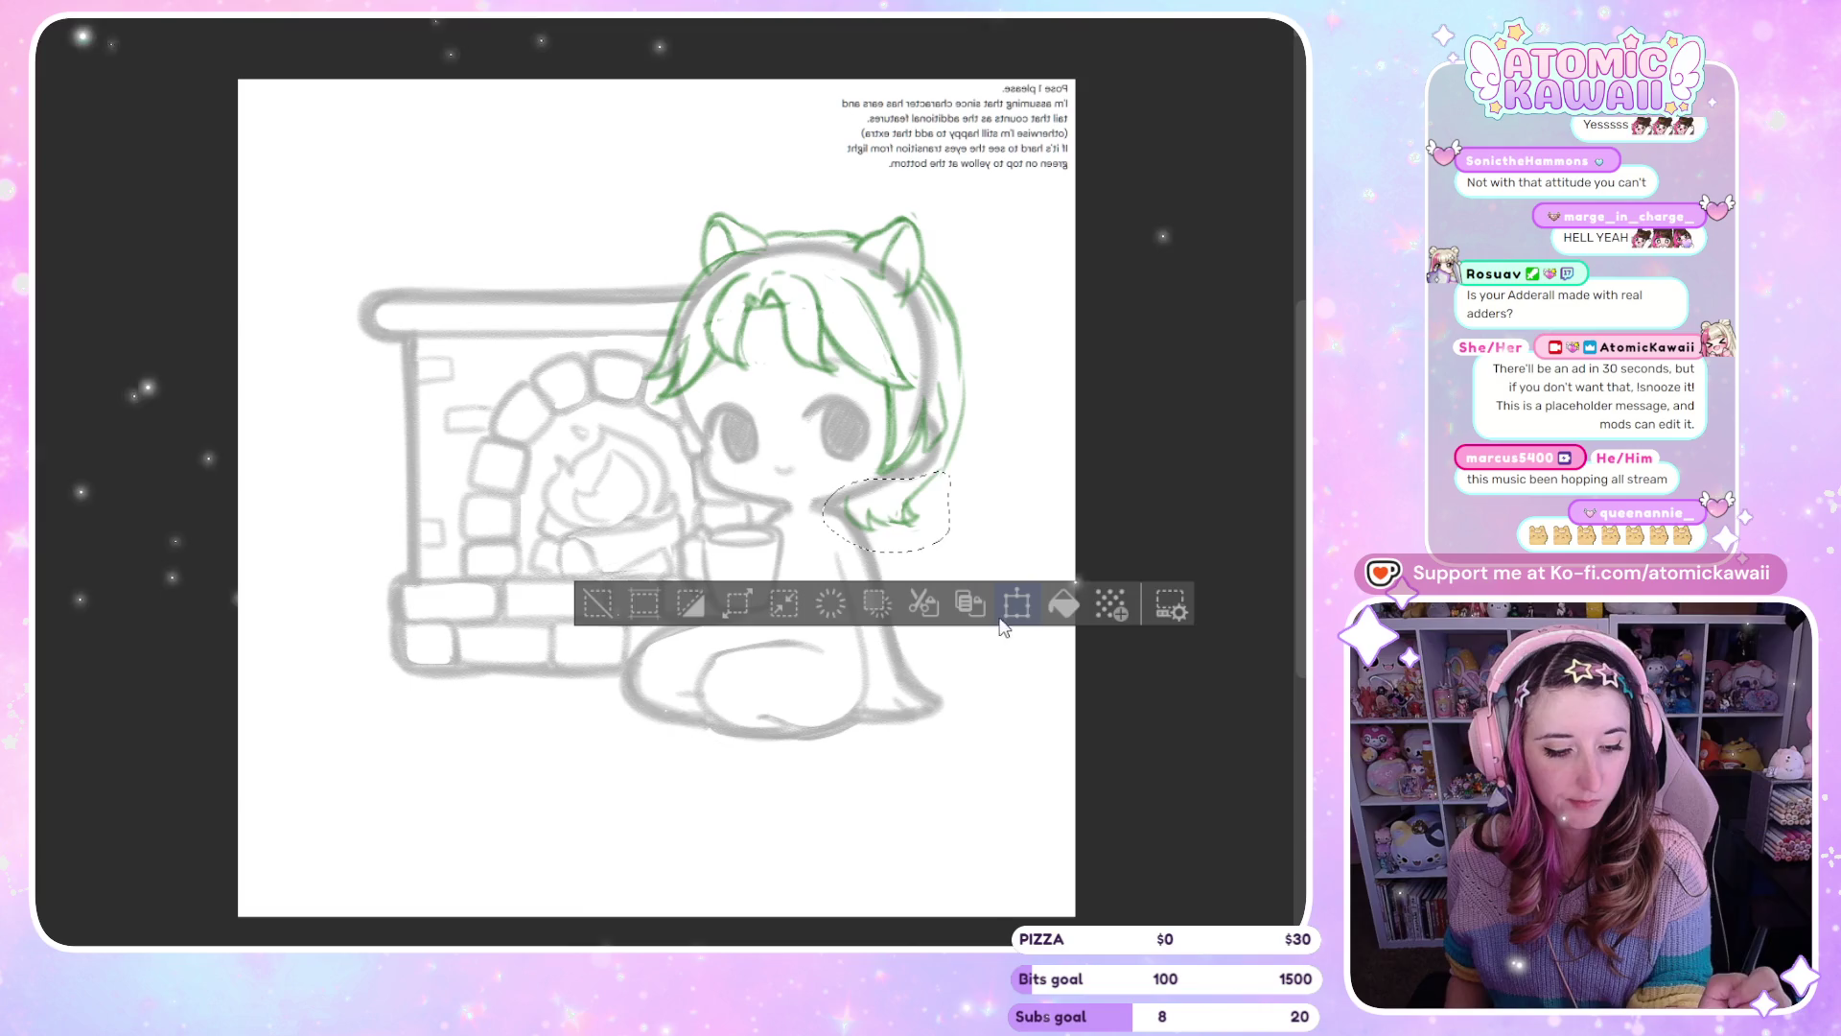
left_click(1003, 604)
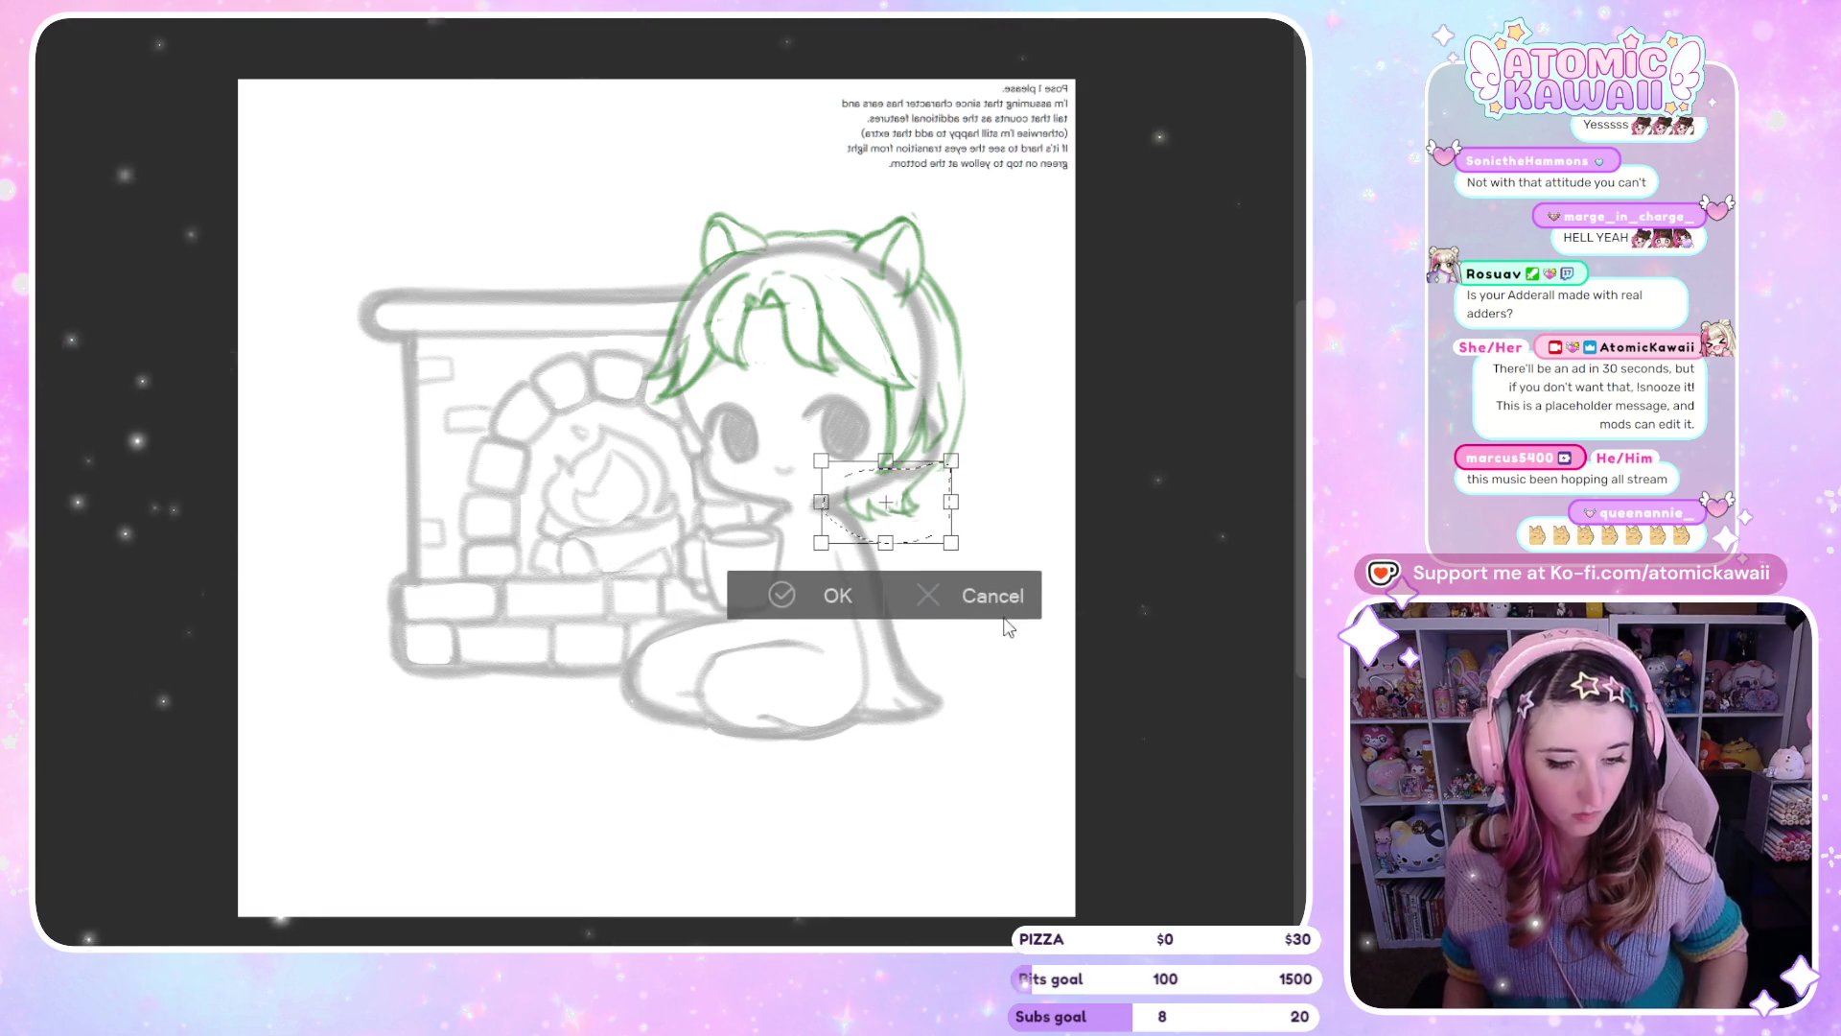
key("m")
key("Return")
key("ctrl+d")
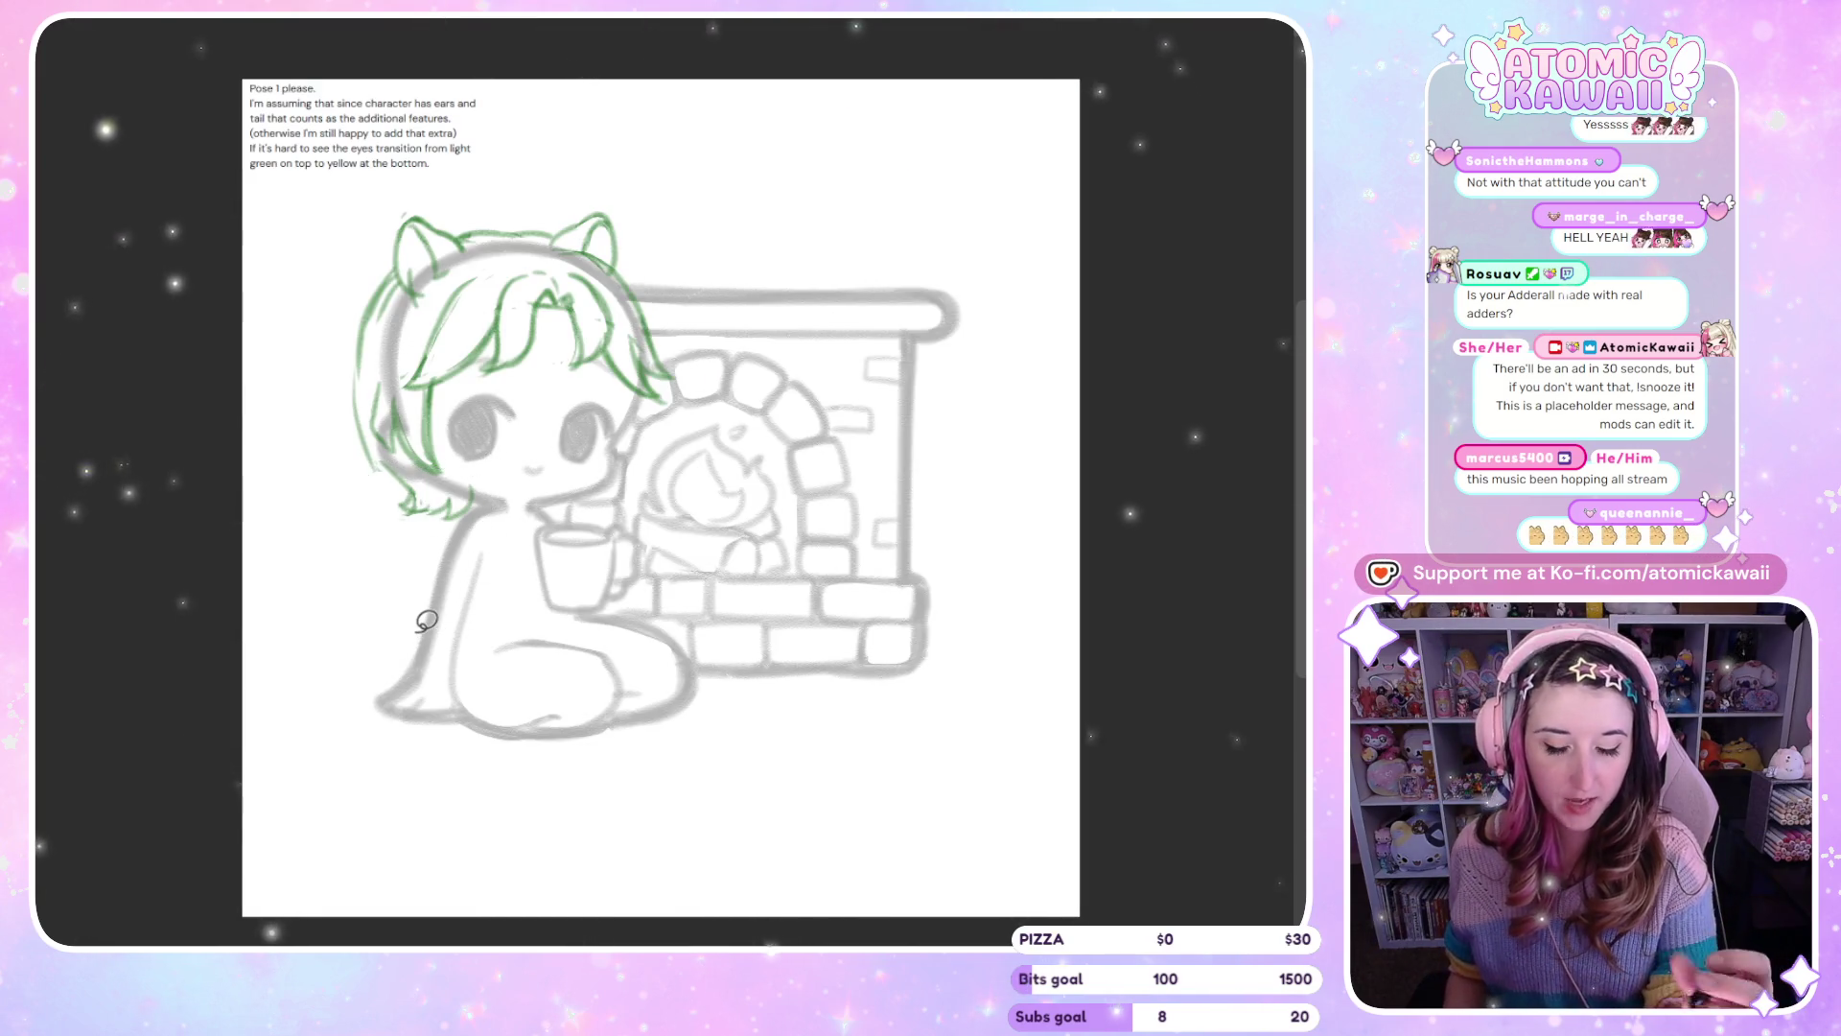
key("m")
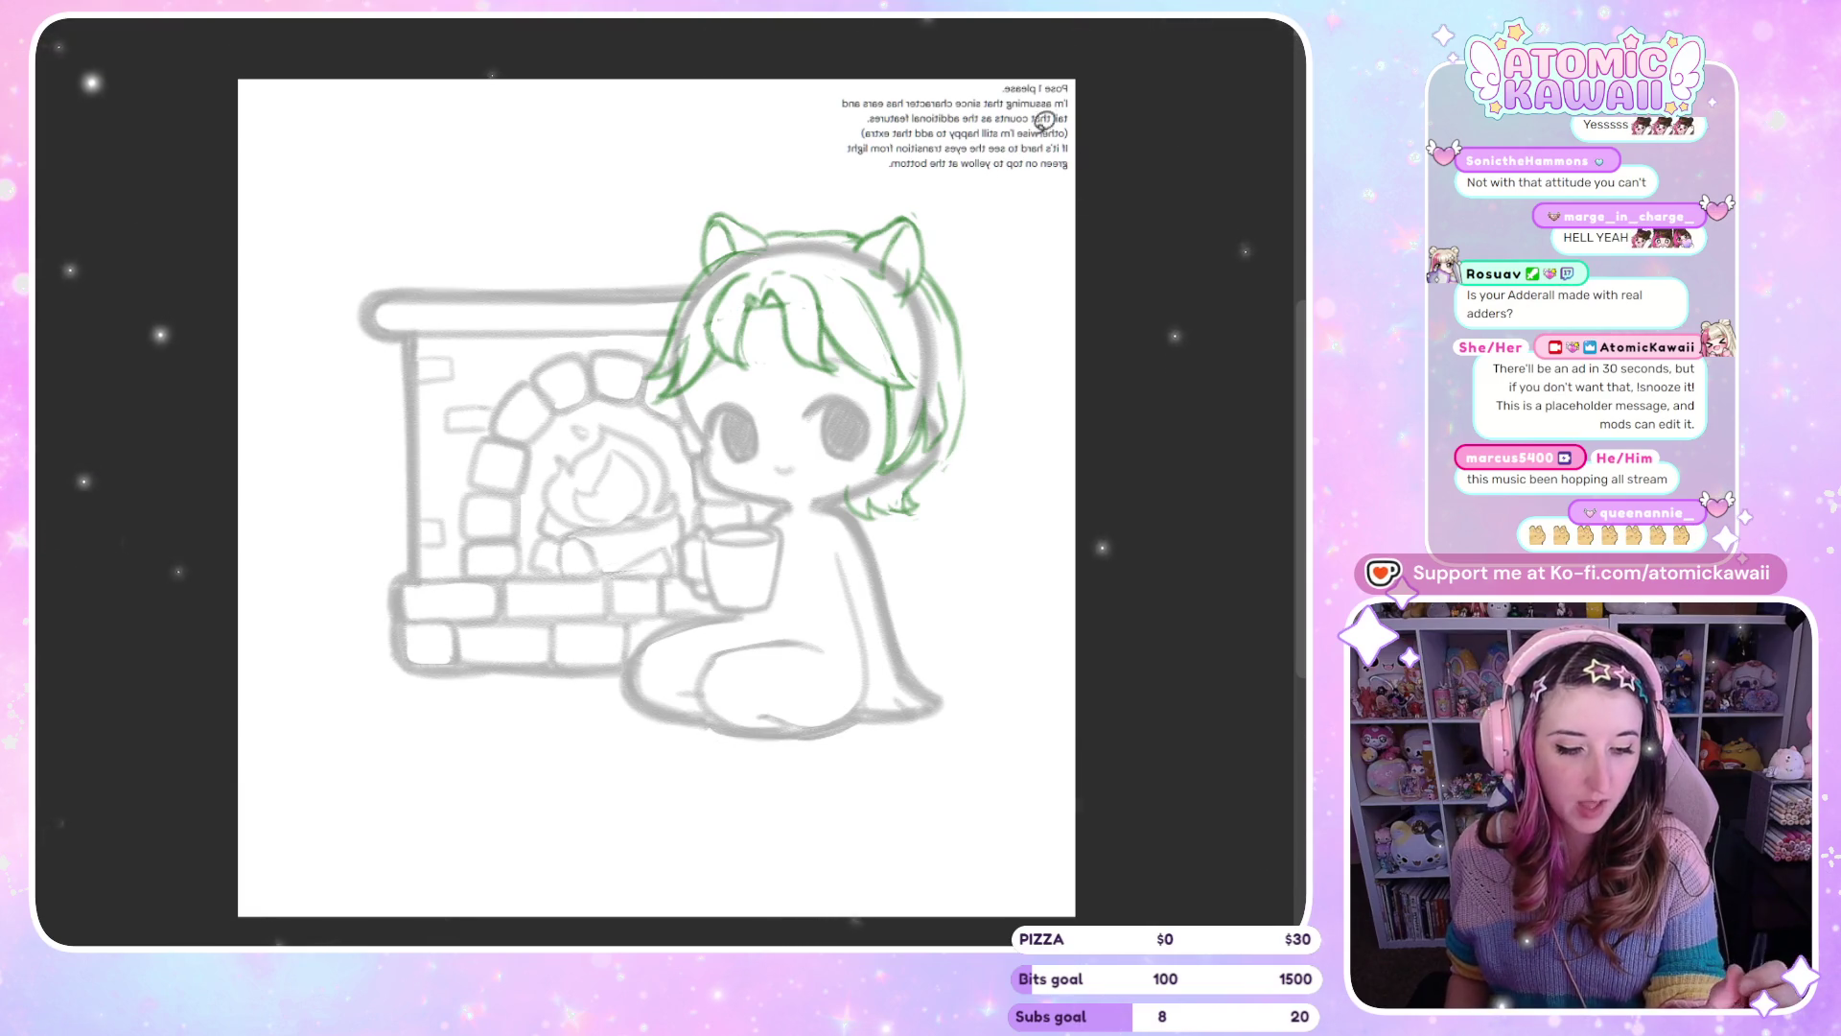
left_click(919, 490)
left_click(933, 484)
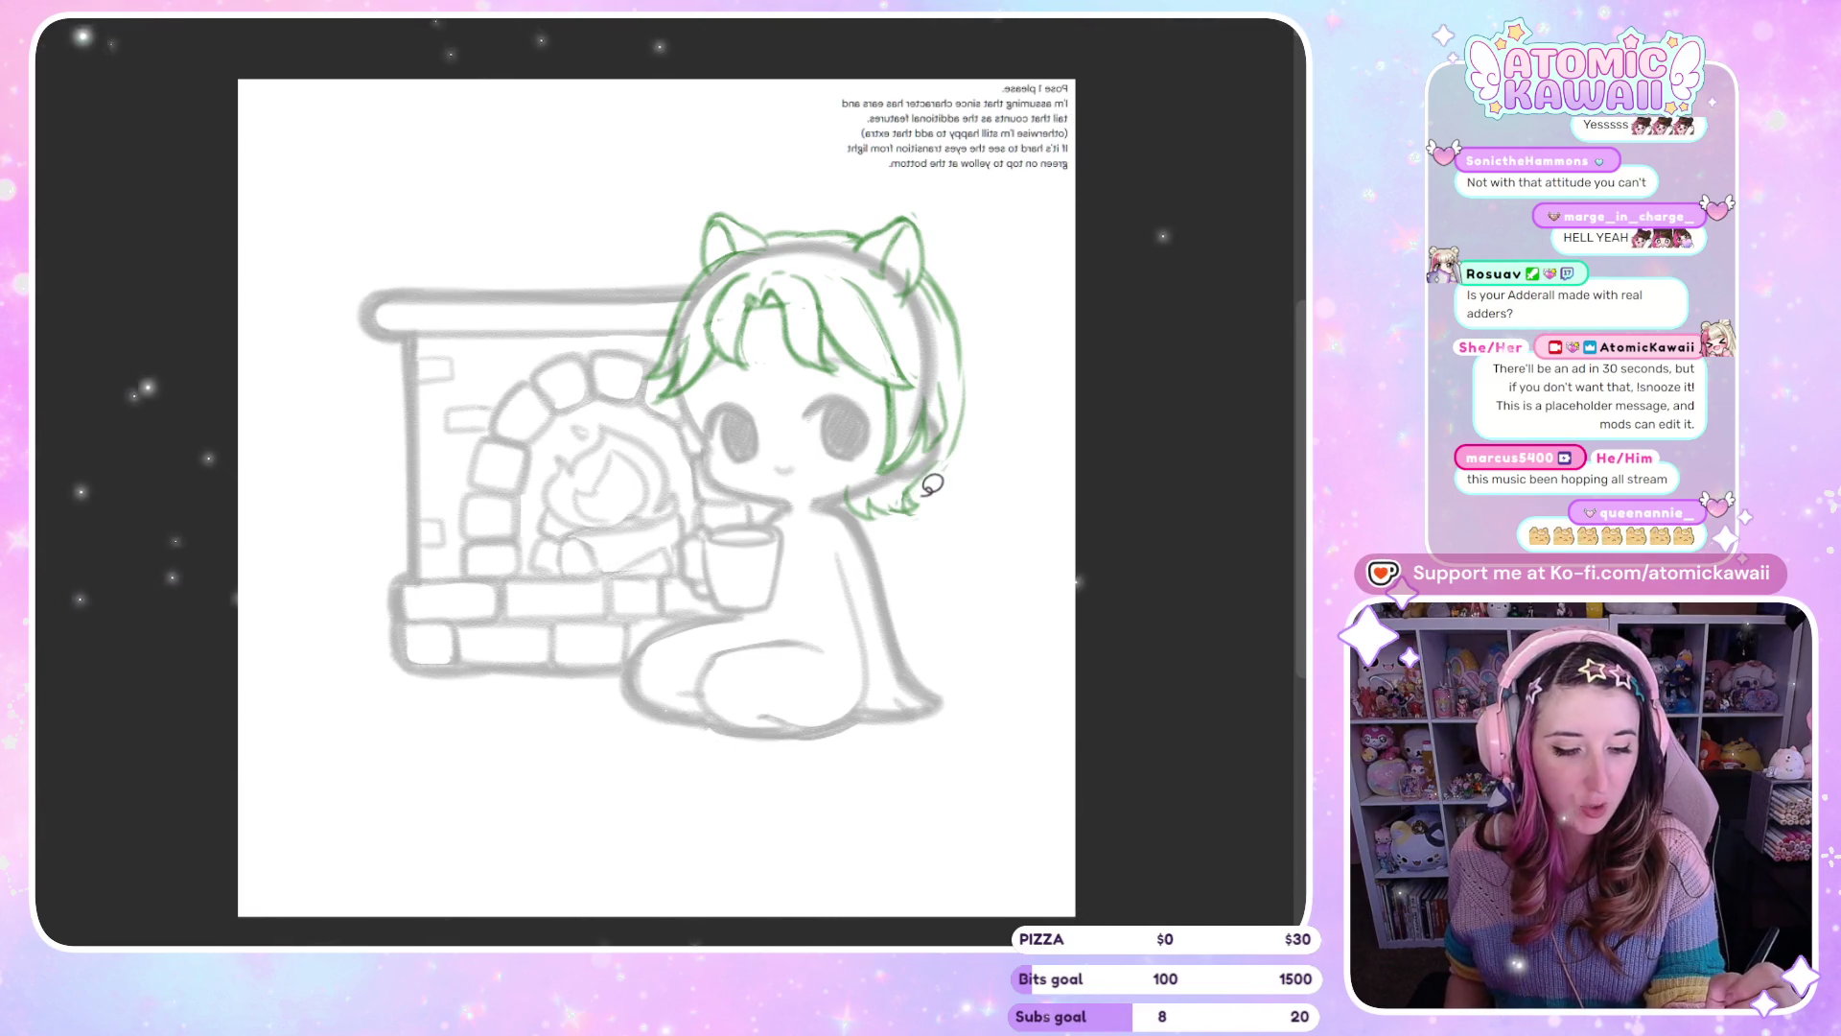
Darken the green hair's left edge with a pen stroke, checking in mirrored view
key("m")
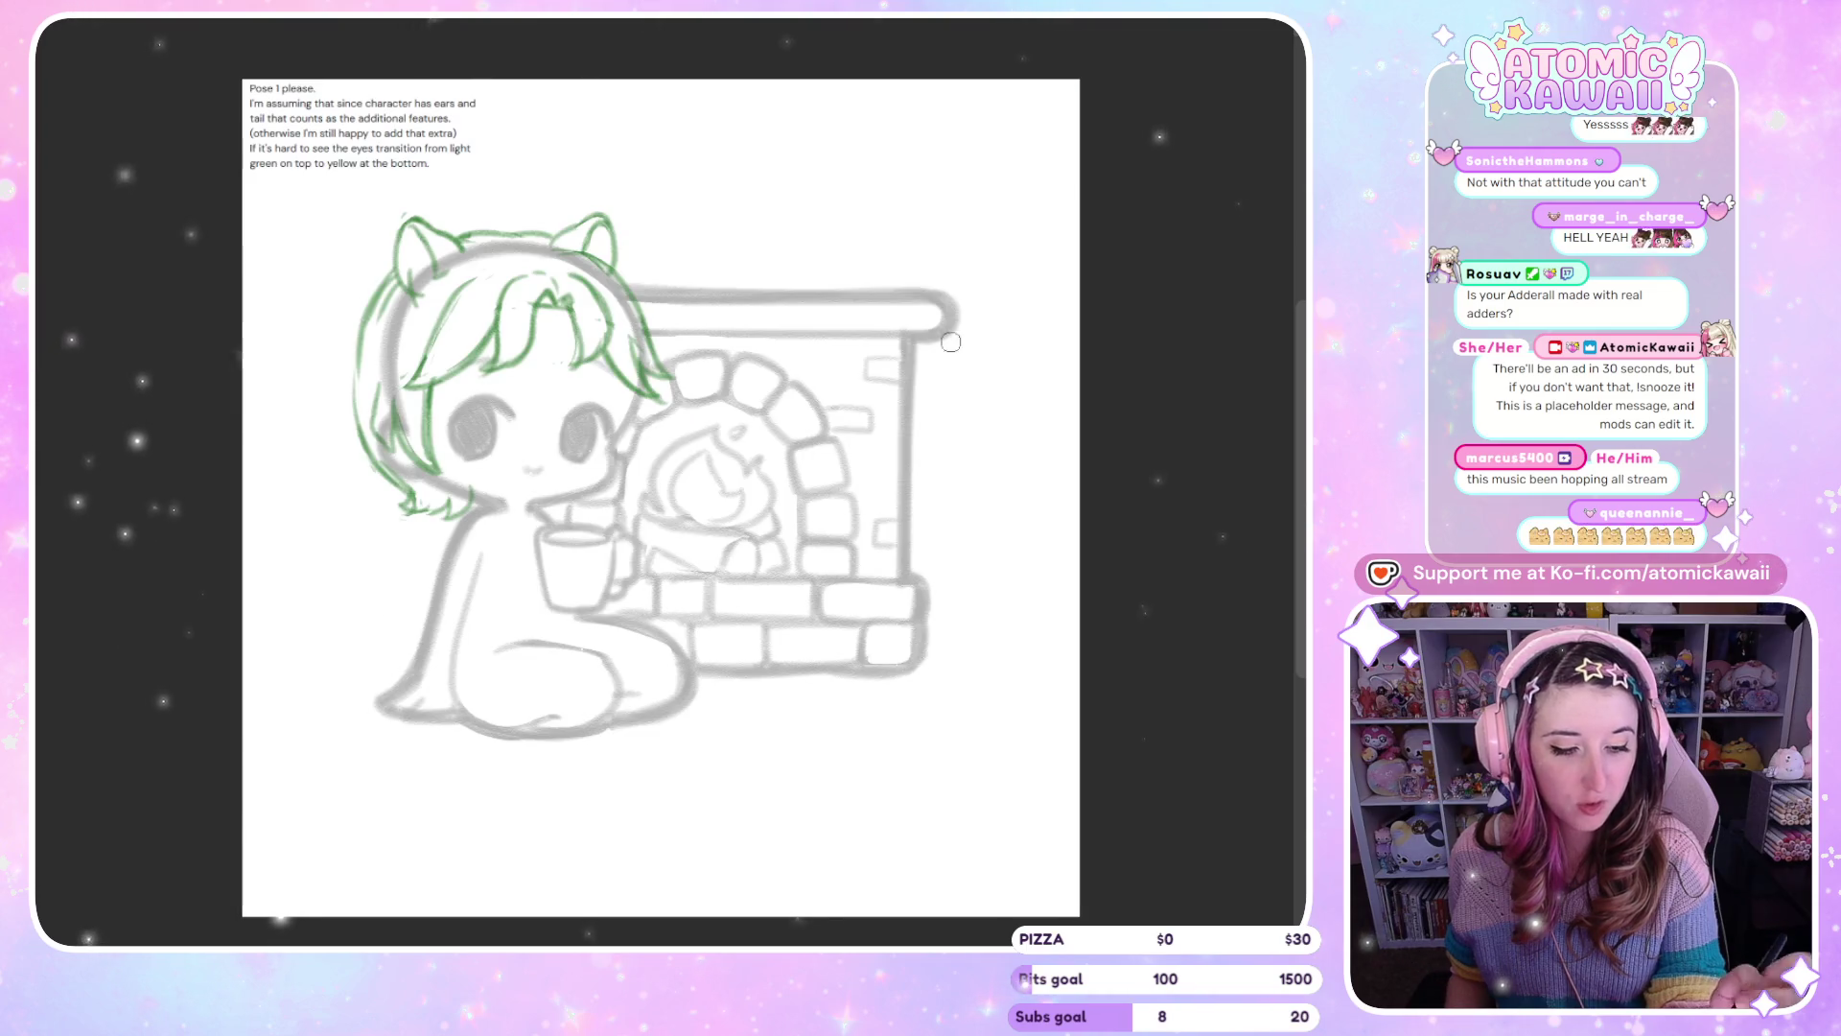
key("m")
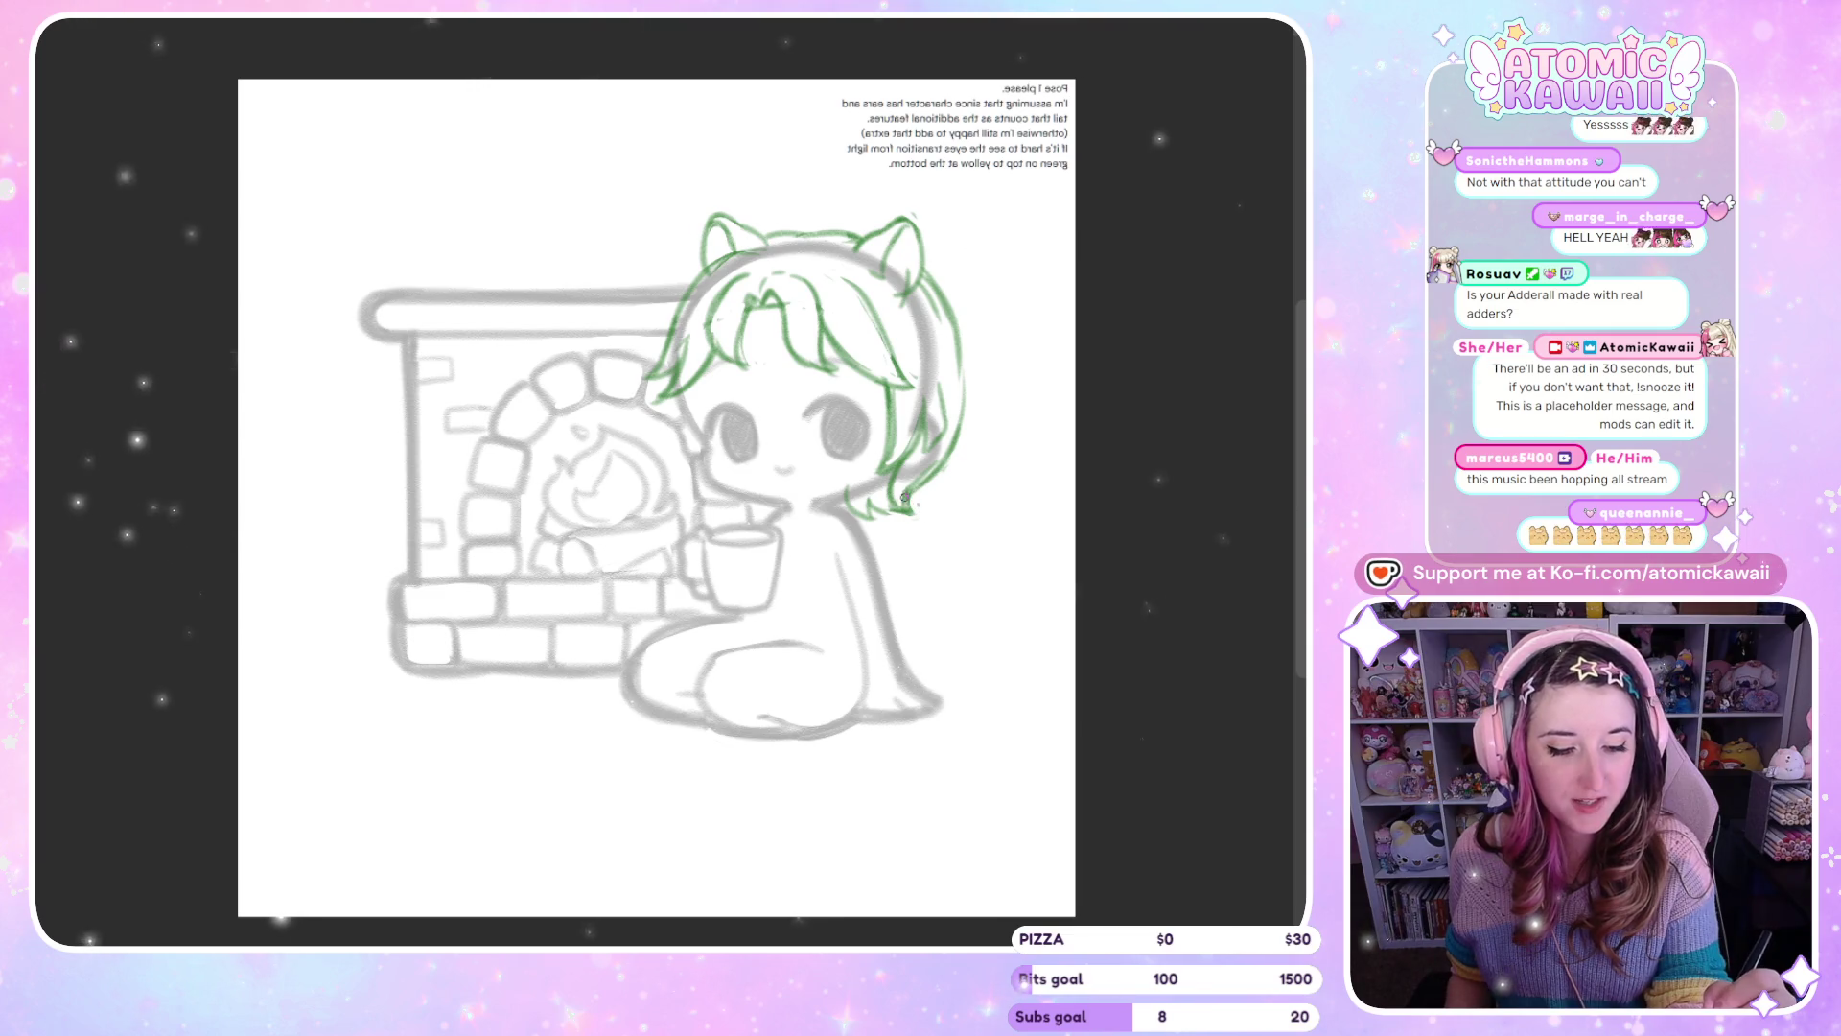
key("m")
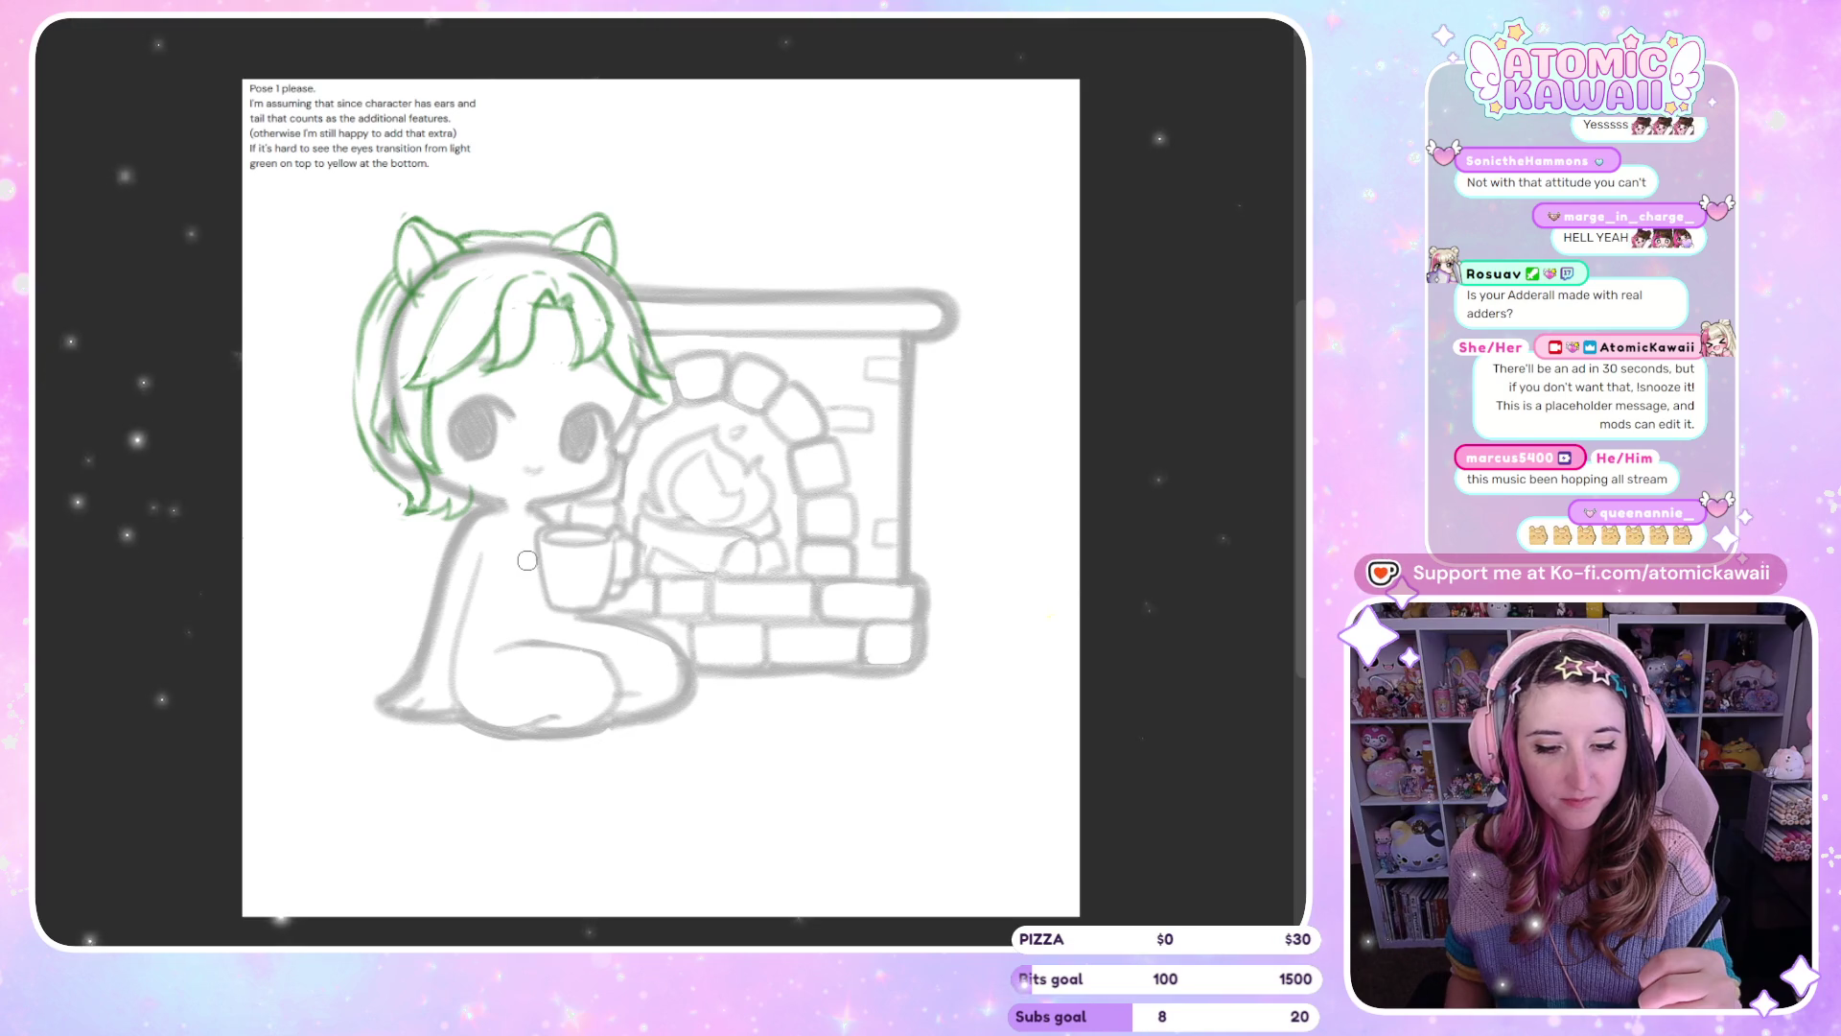
left_click_drag(377, 406, 388, 299)
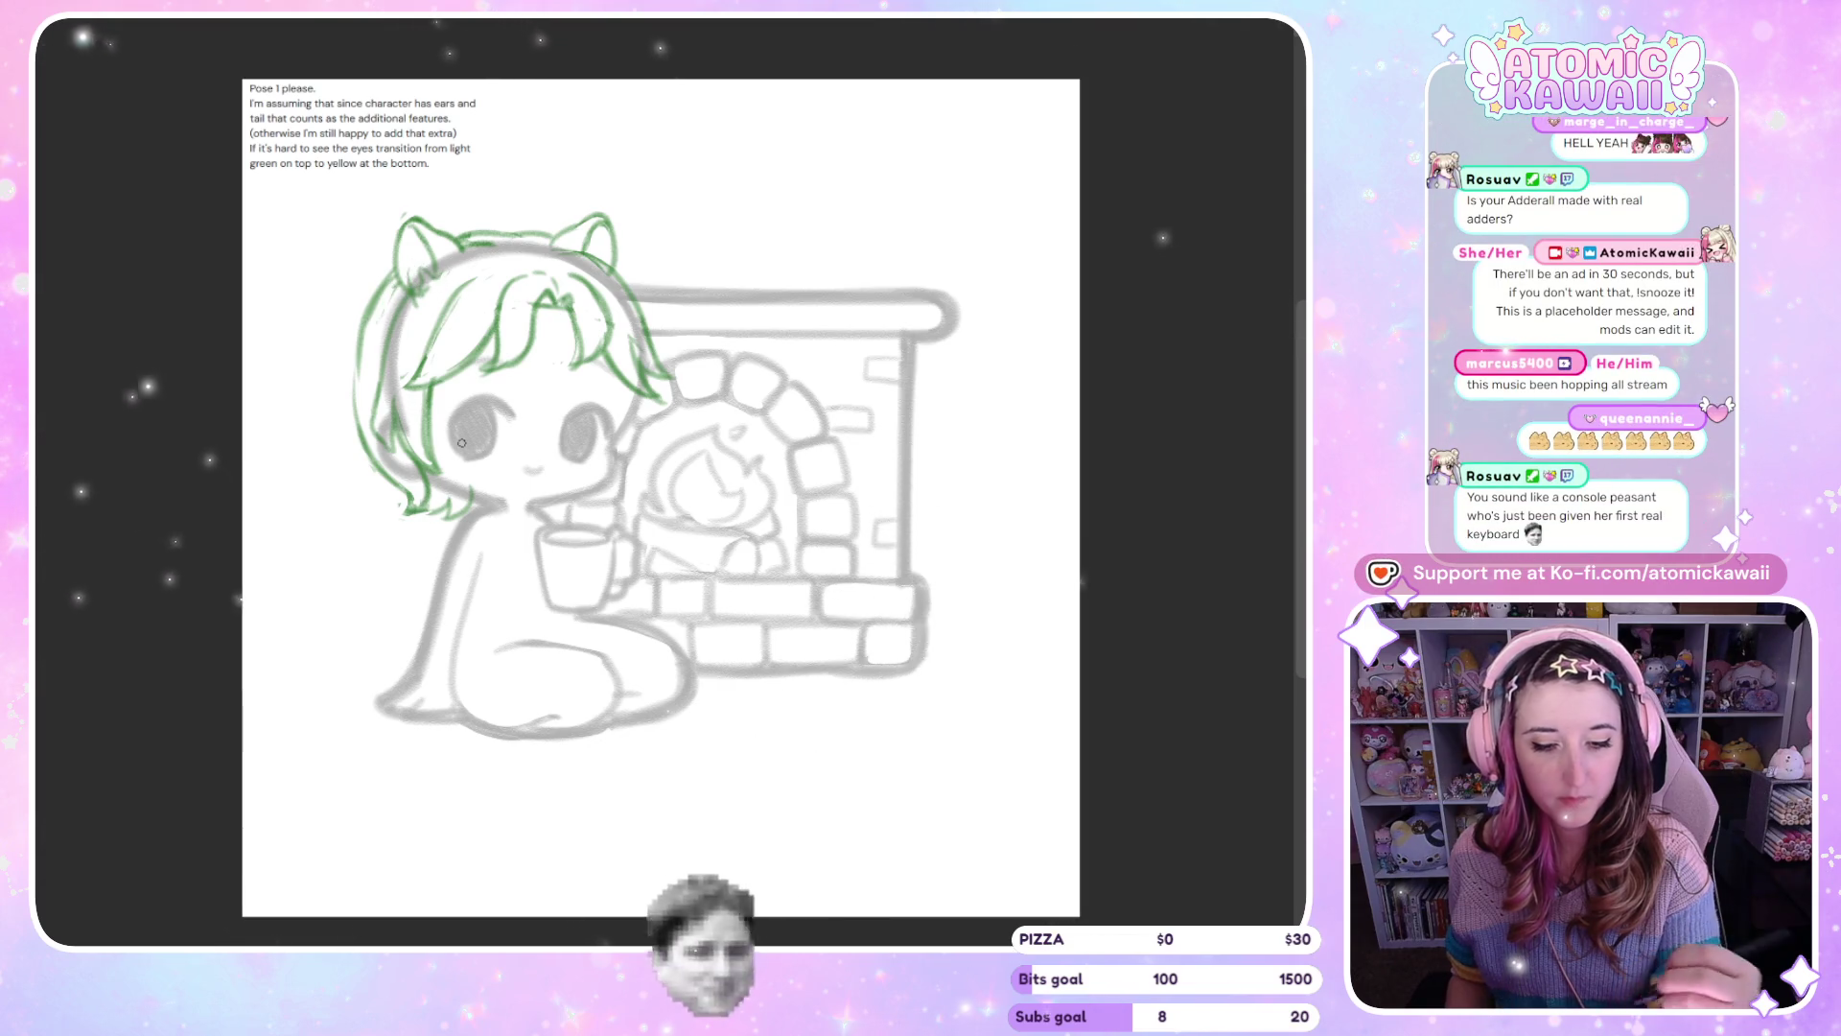
key("m")
key("m")
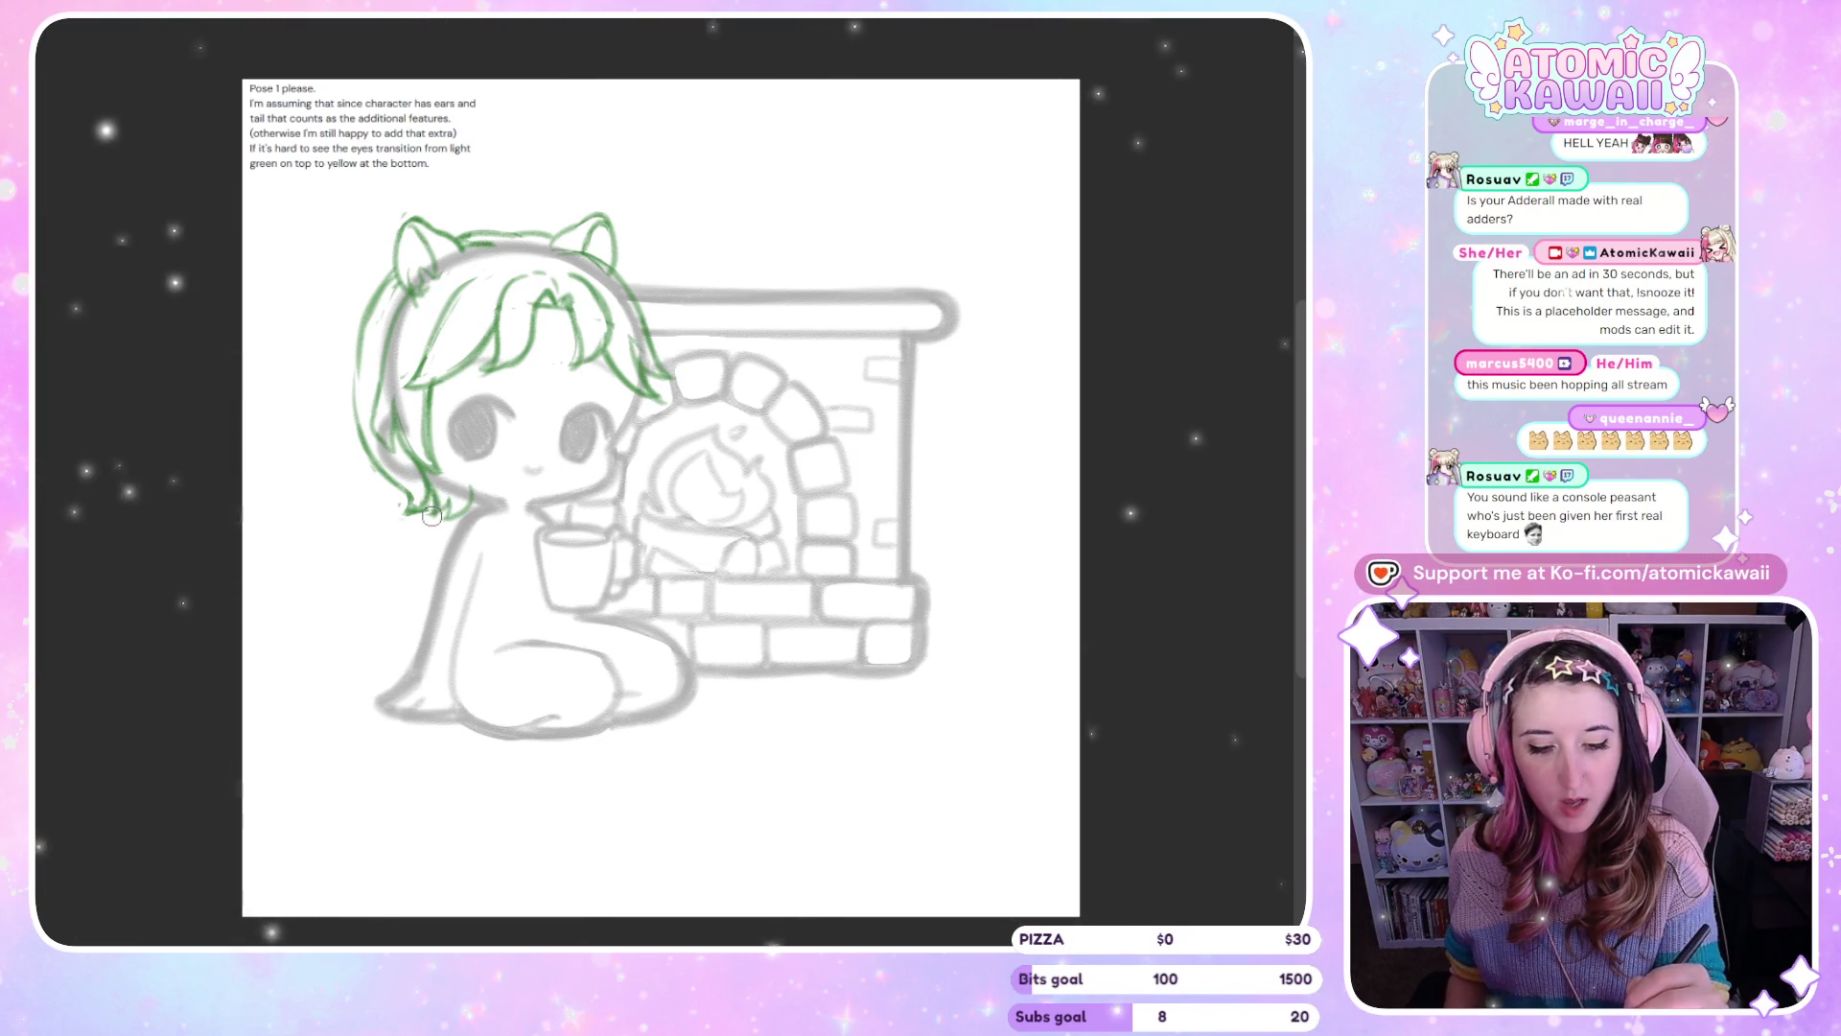
key("m")
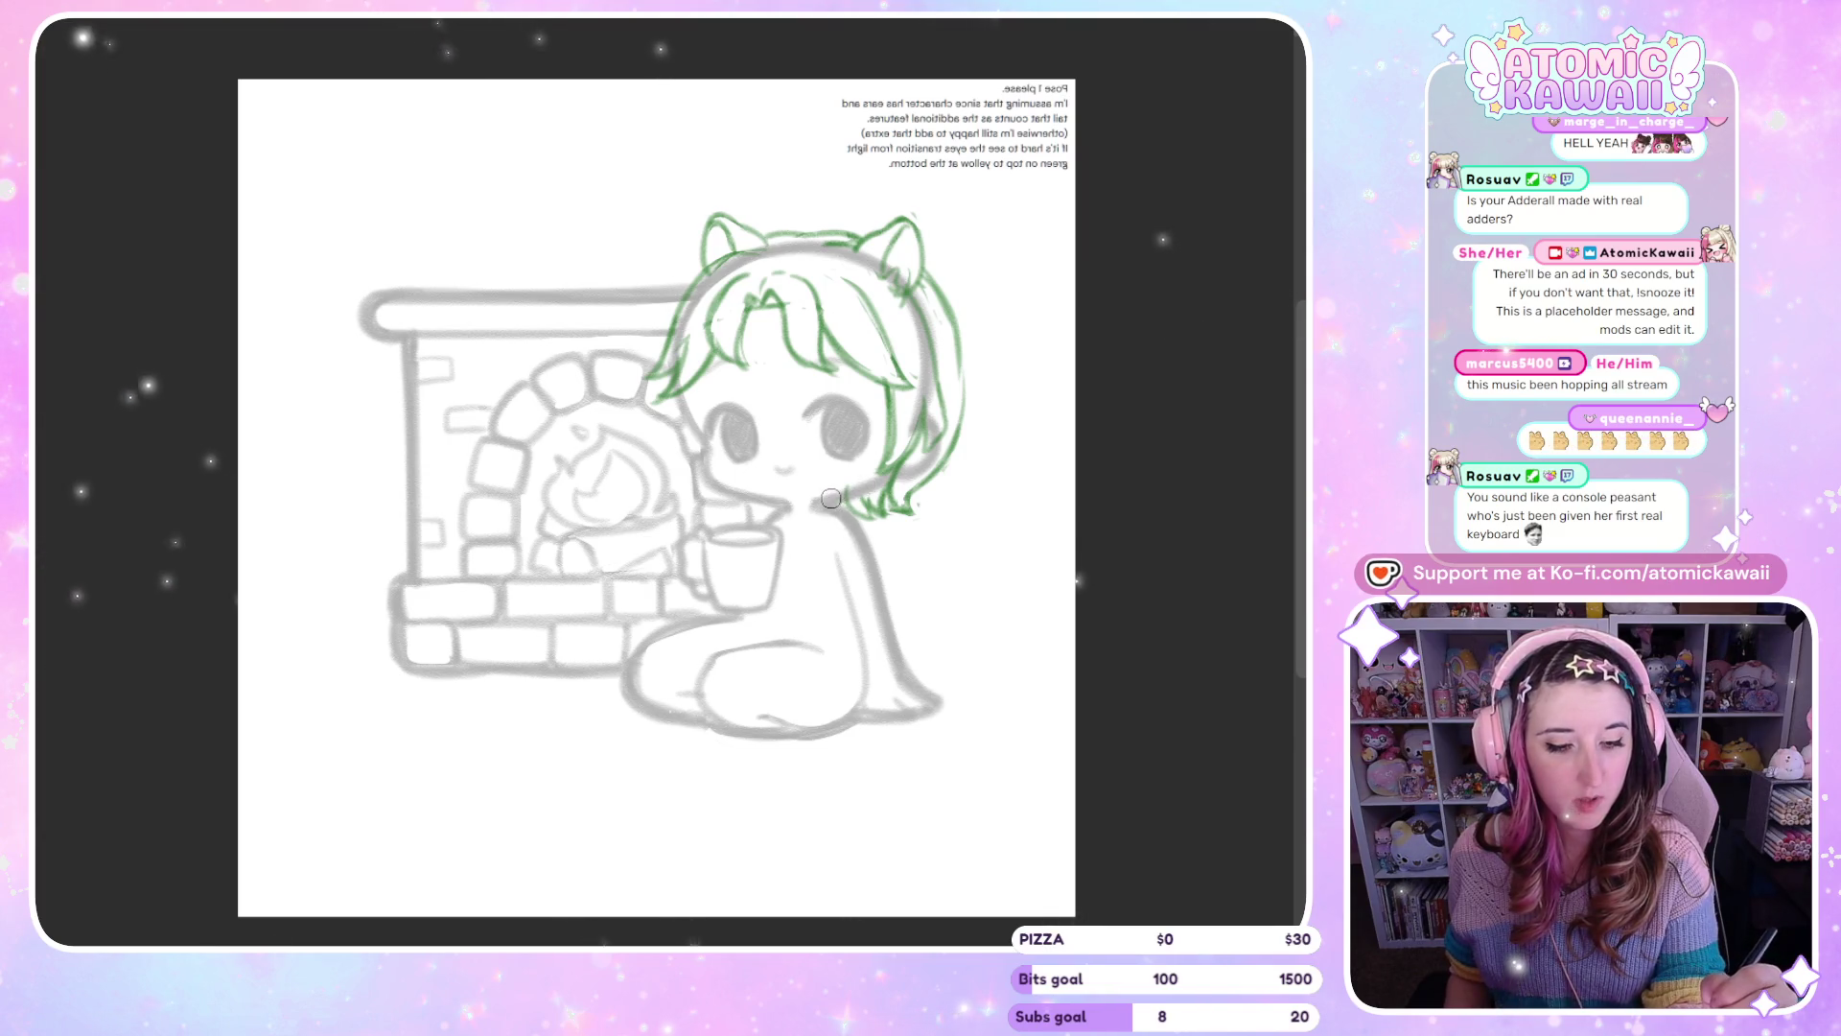
key("m")
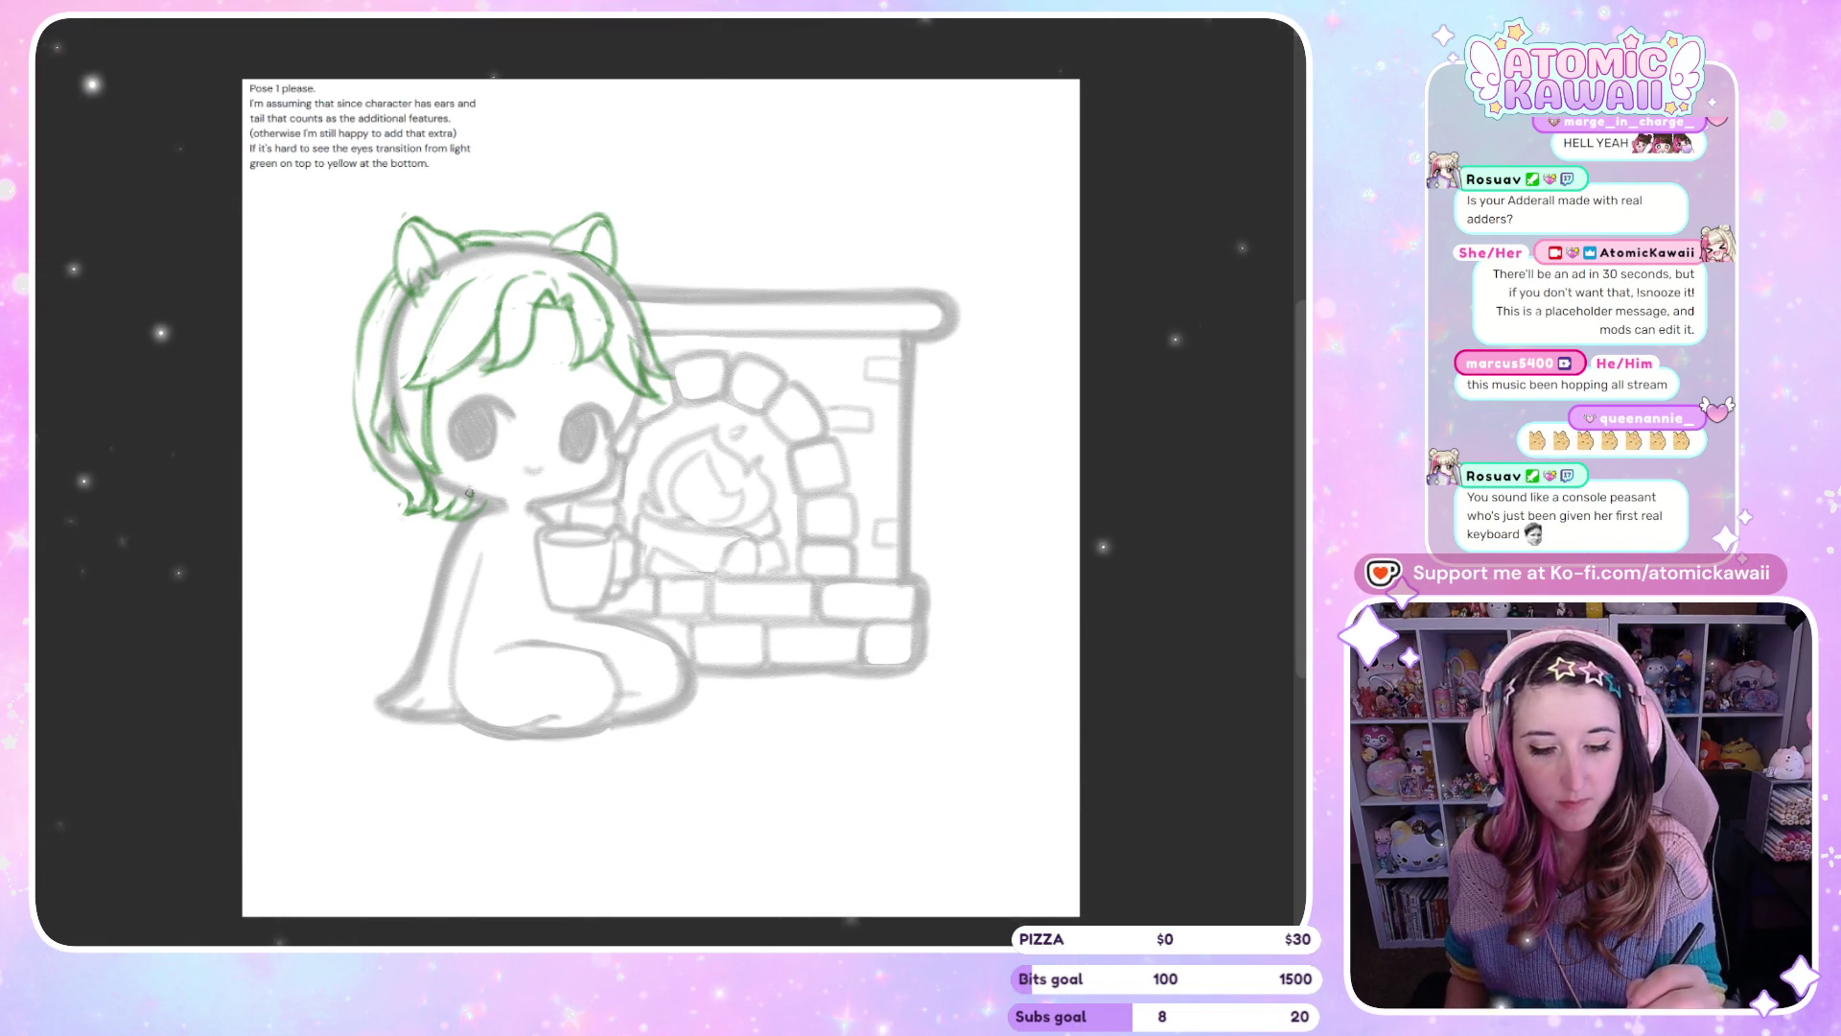
key("m")
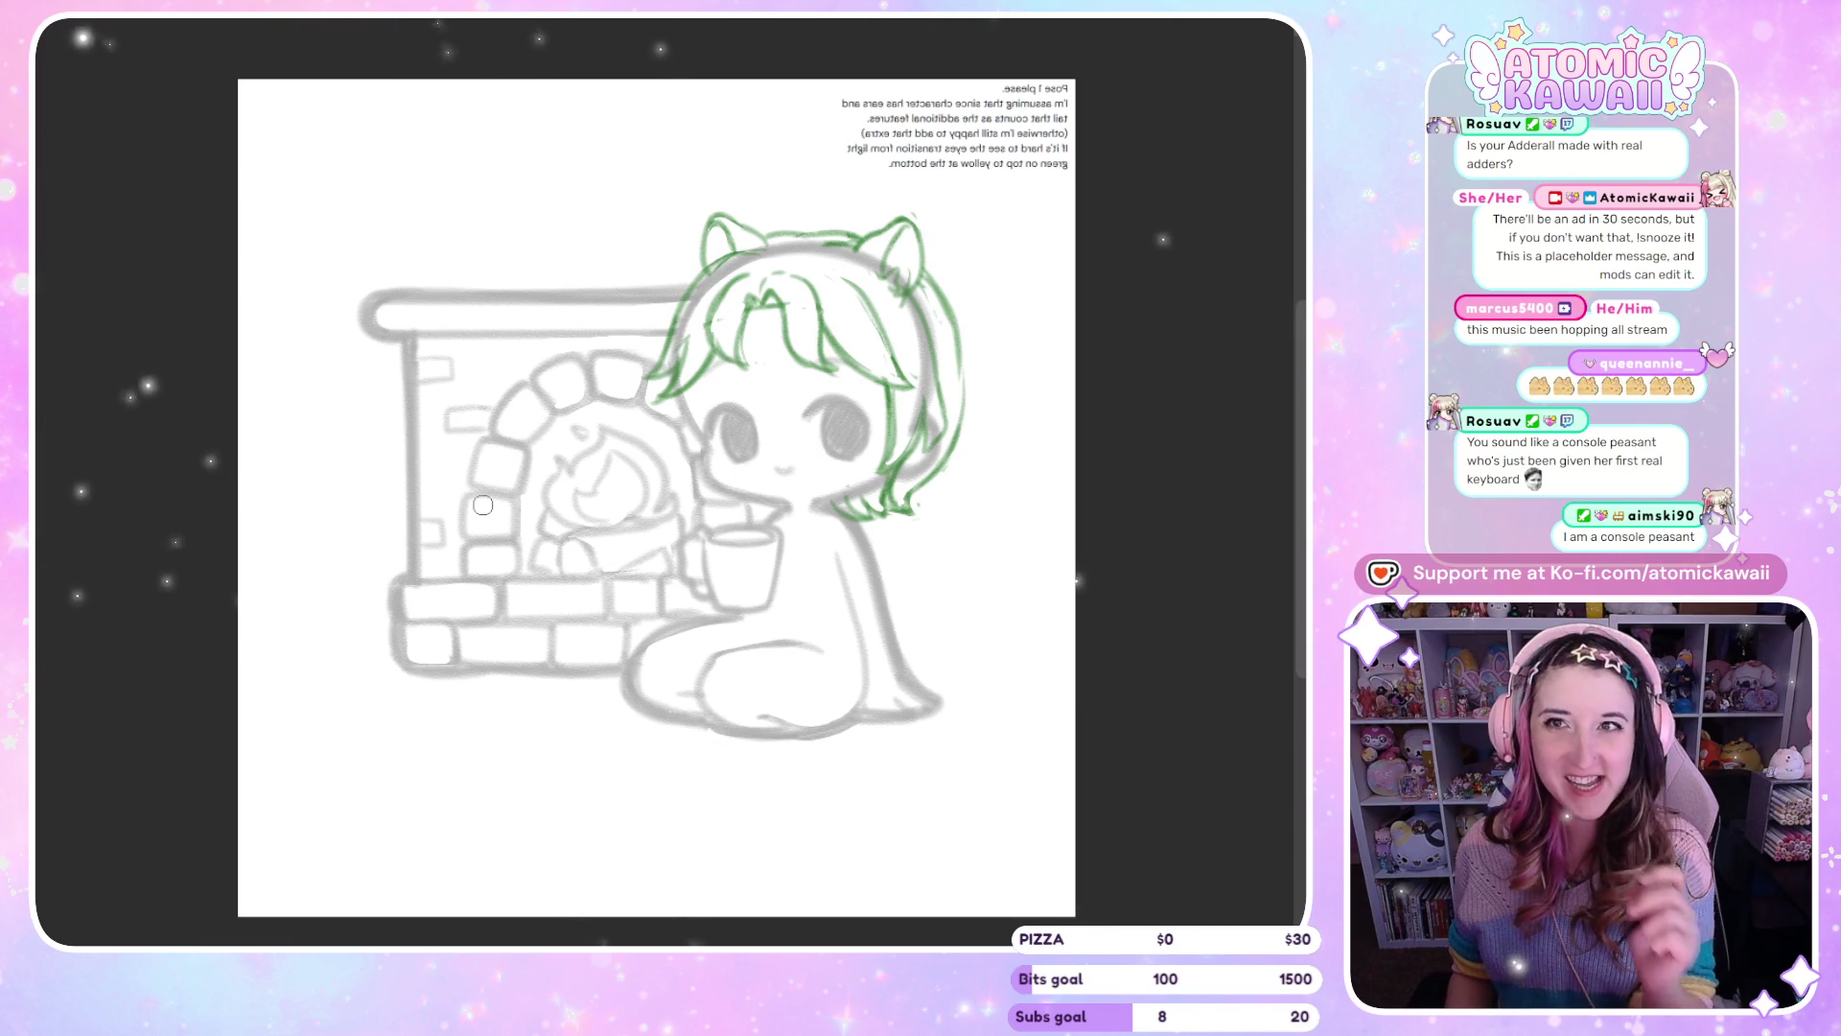
key("m")
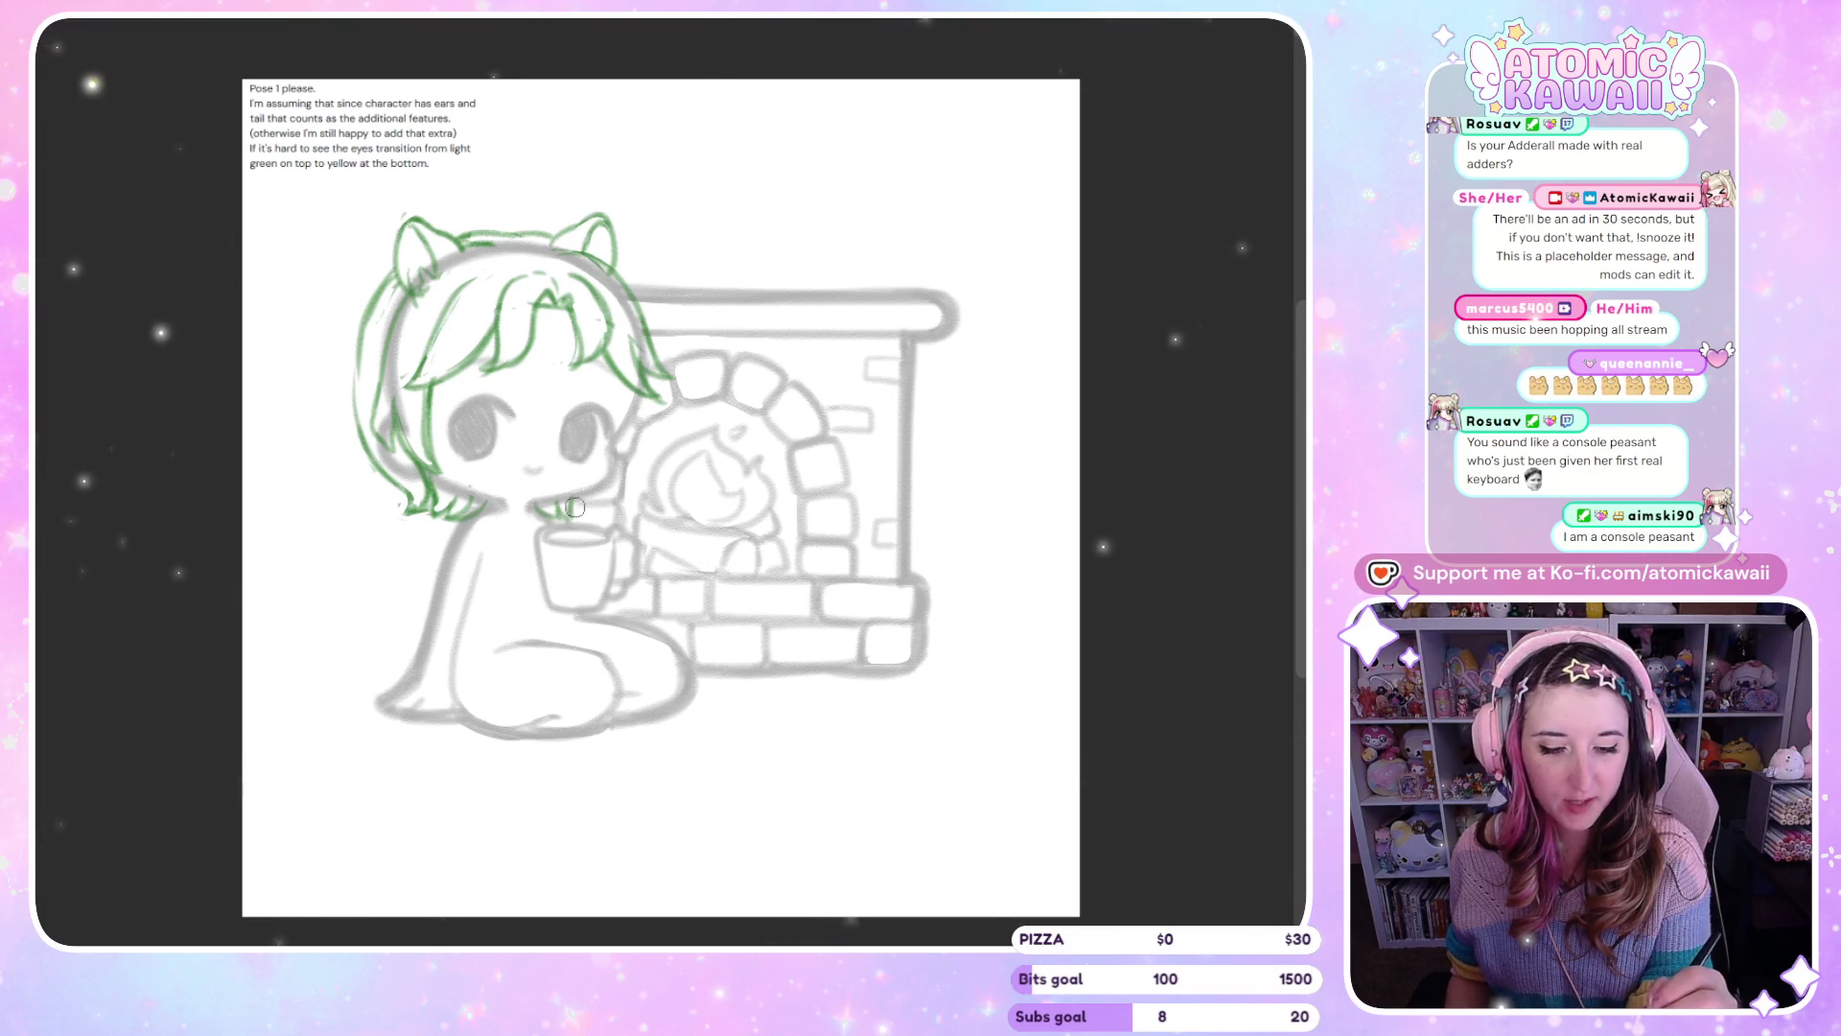
key("m")
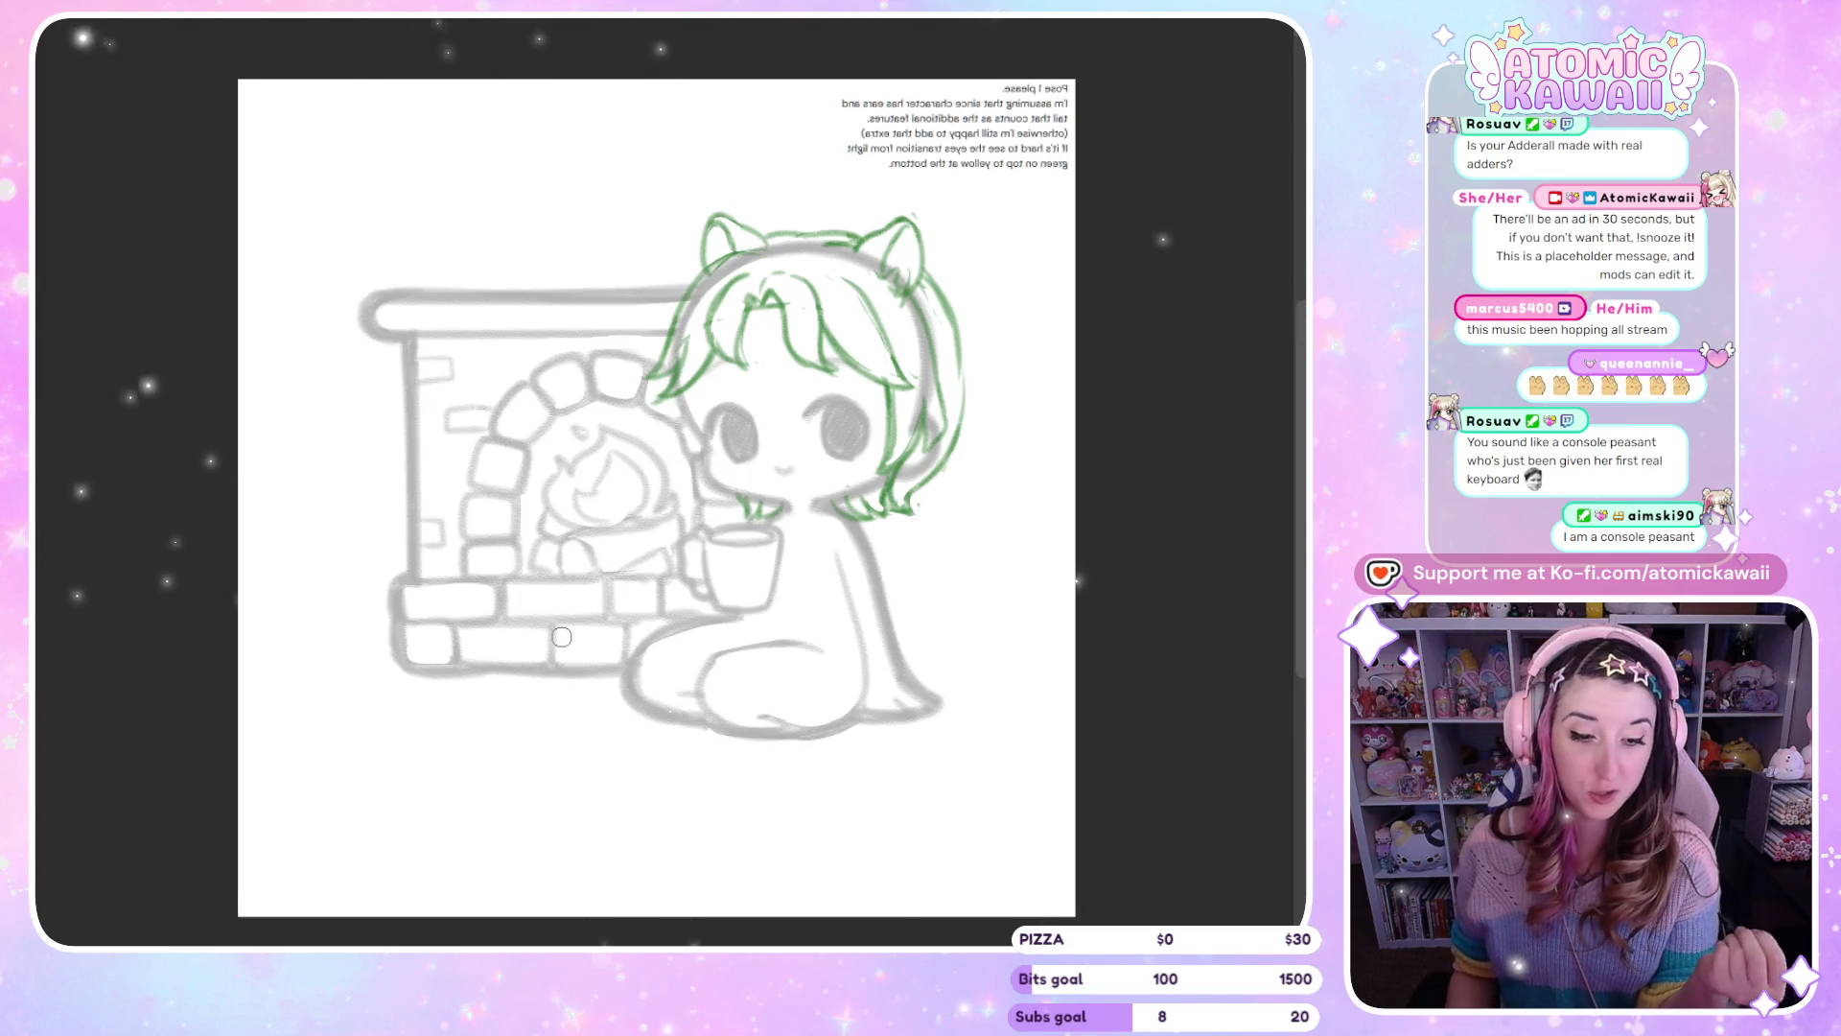
key("m")
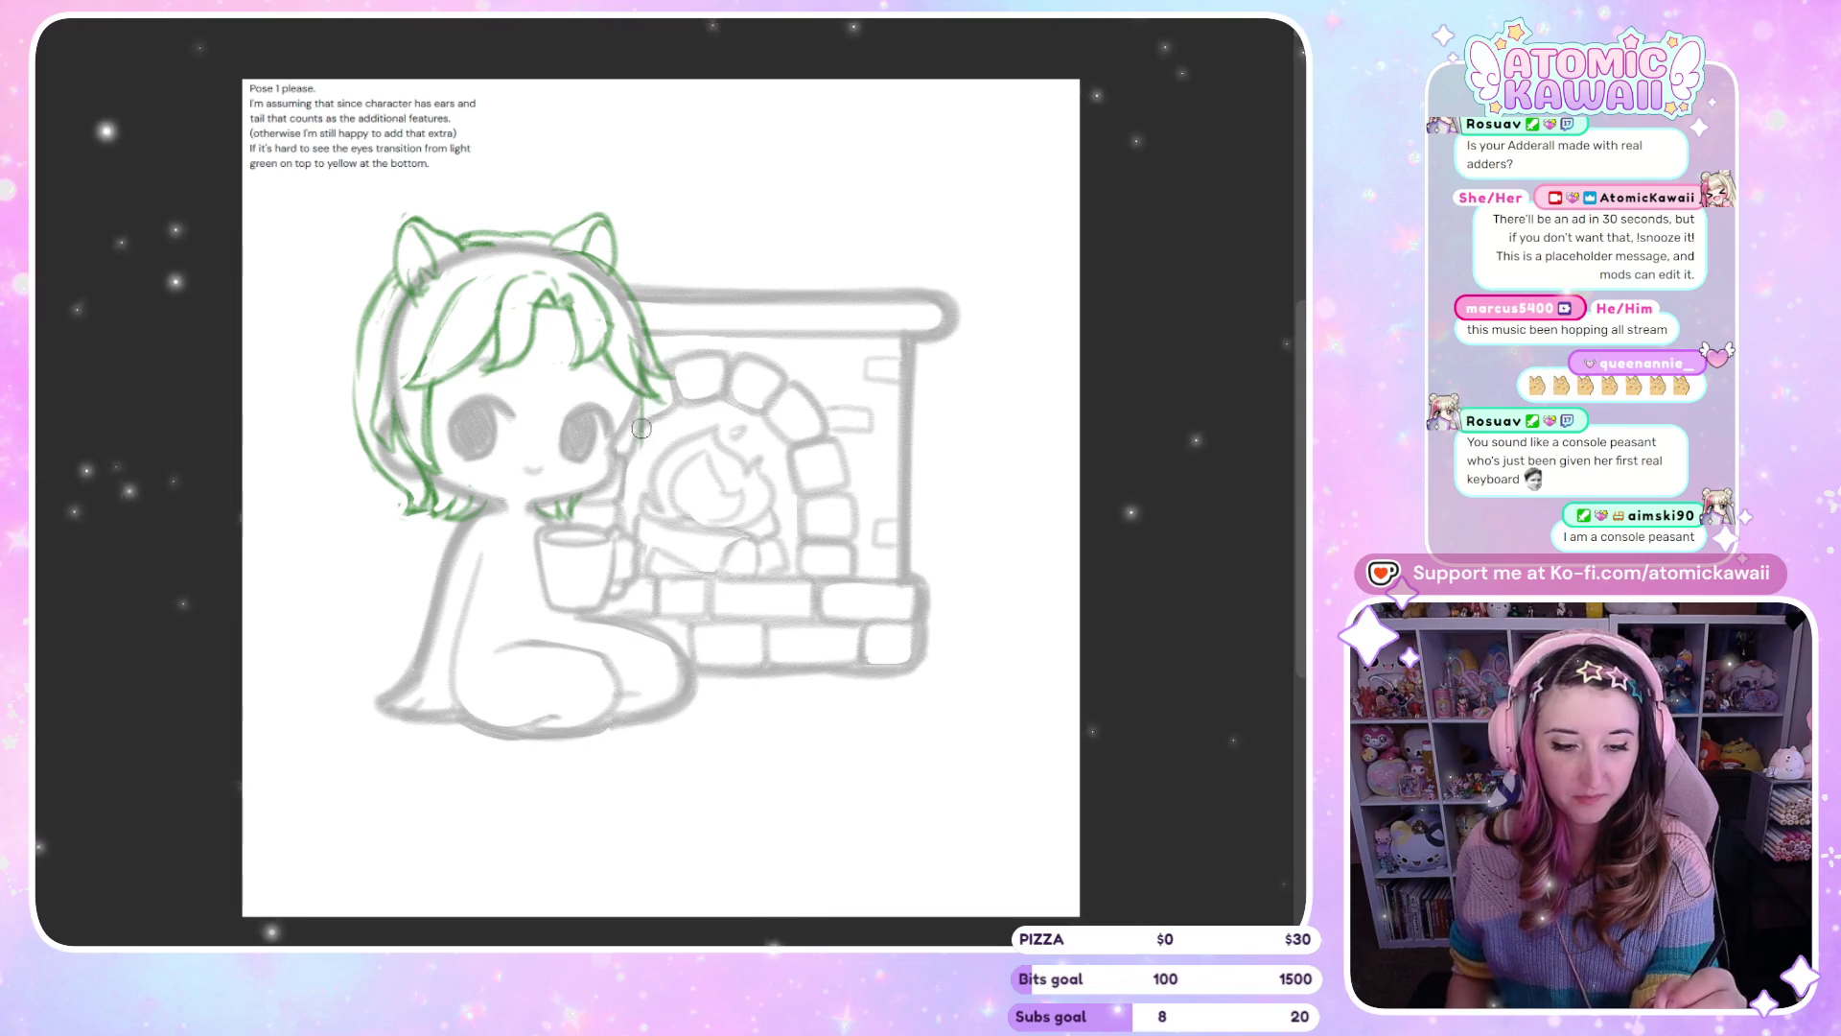
key("m")
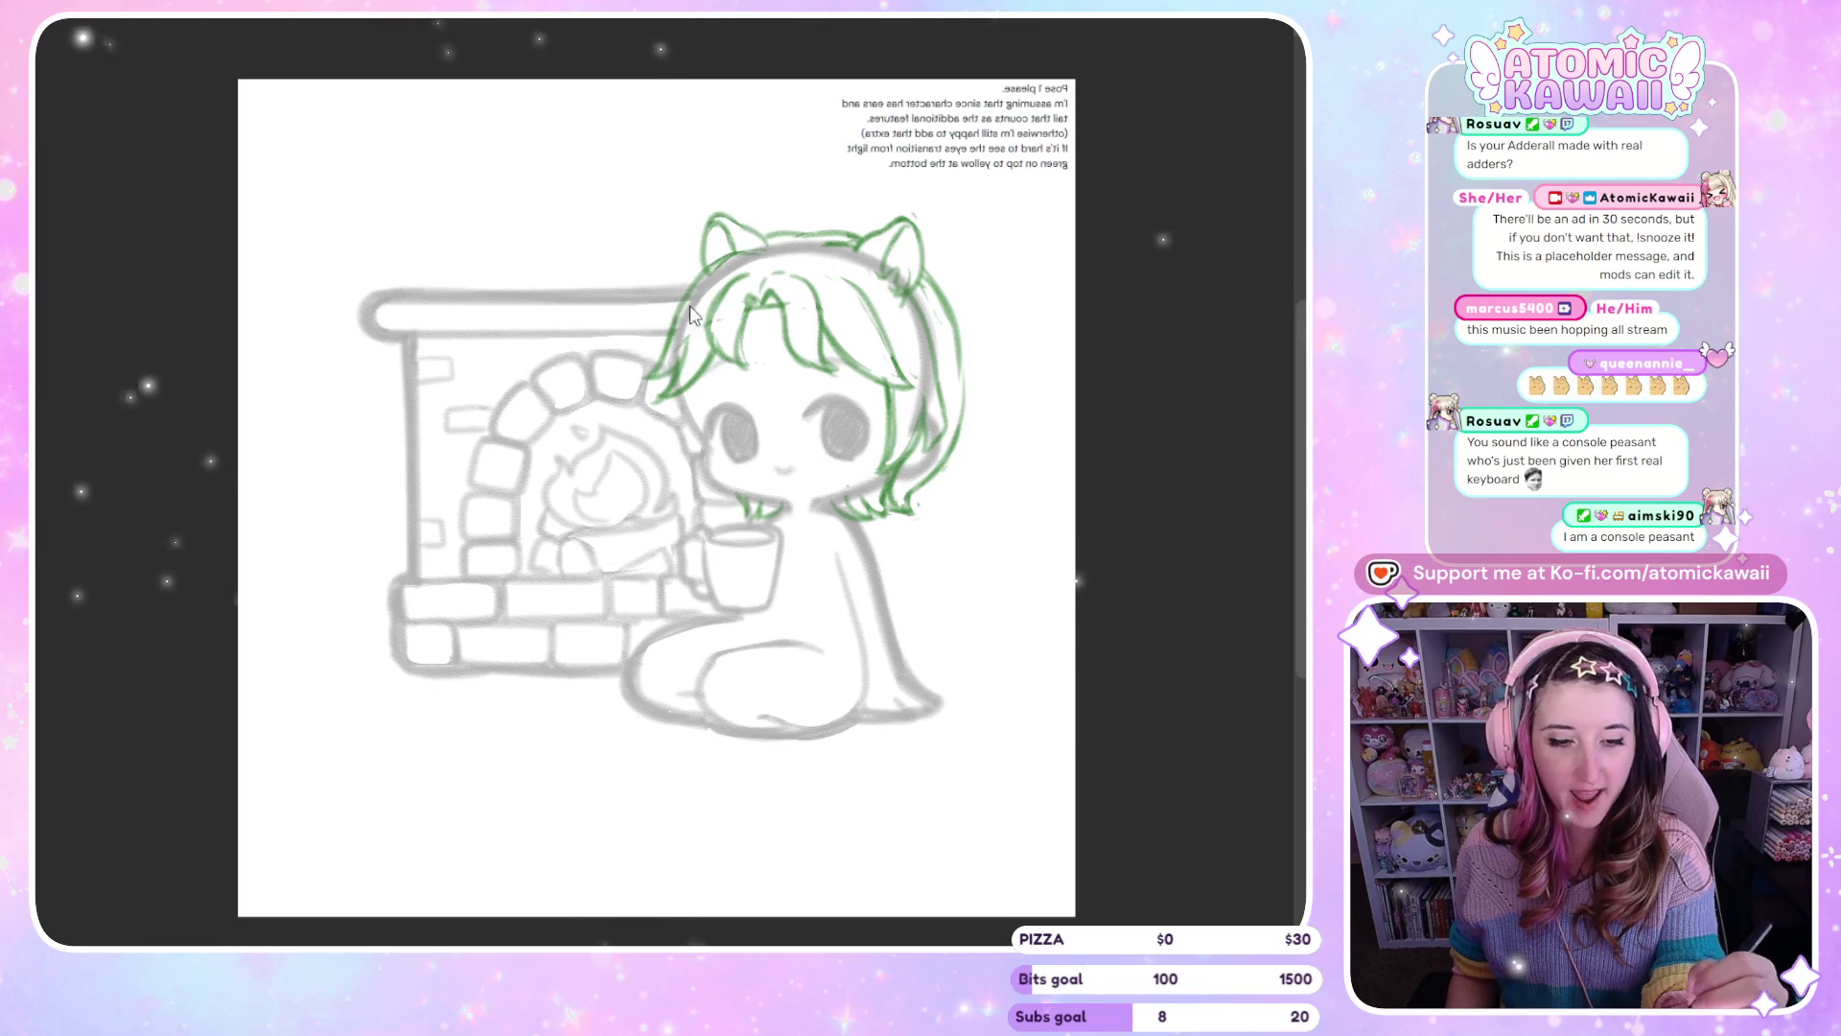
key("m")
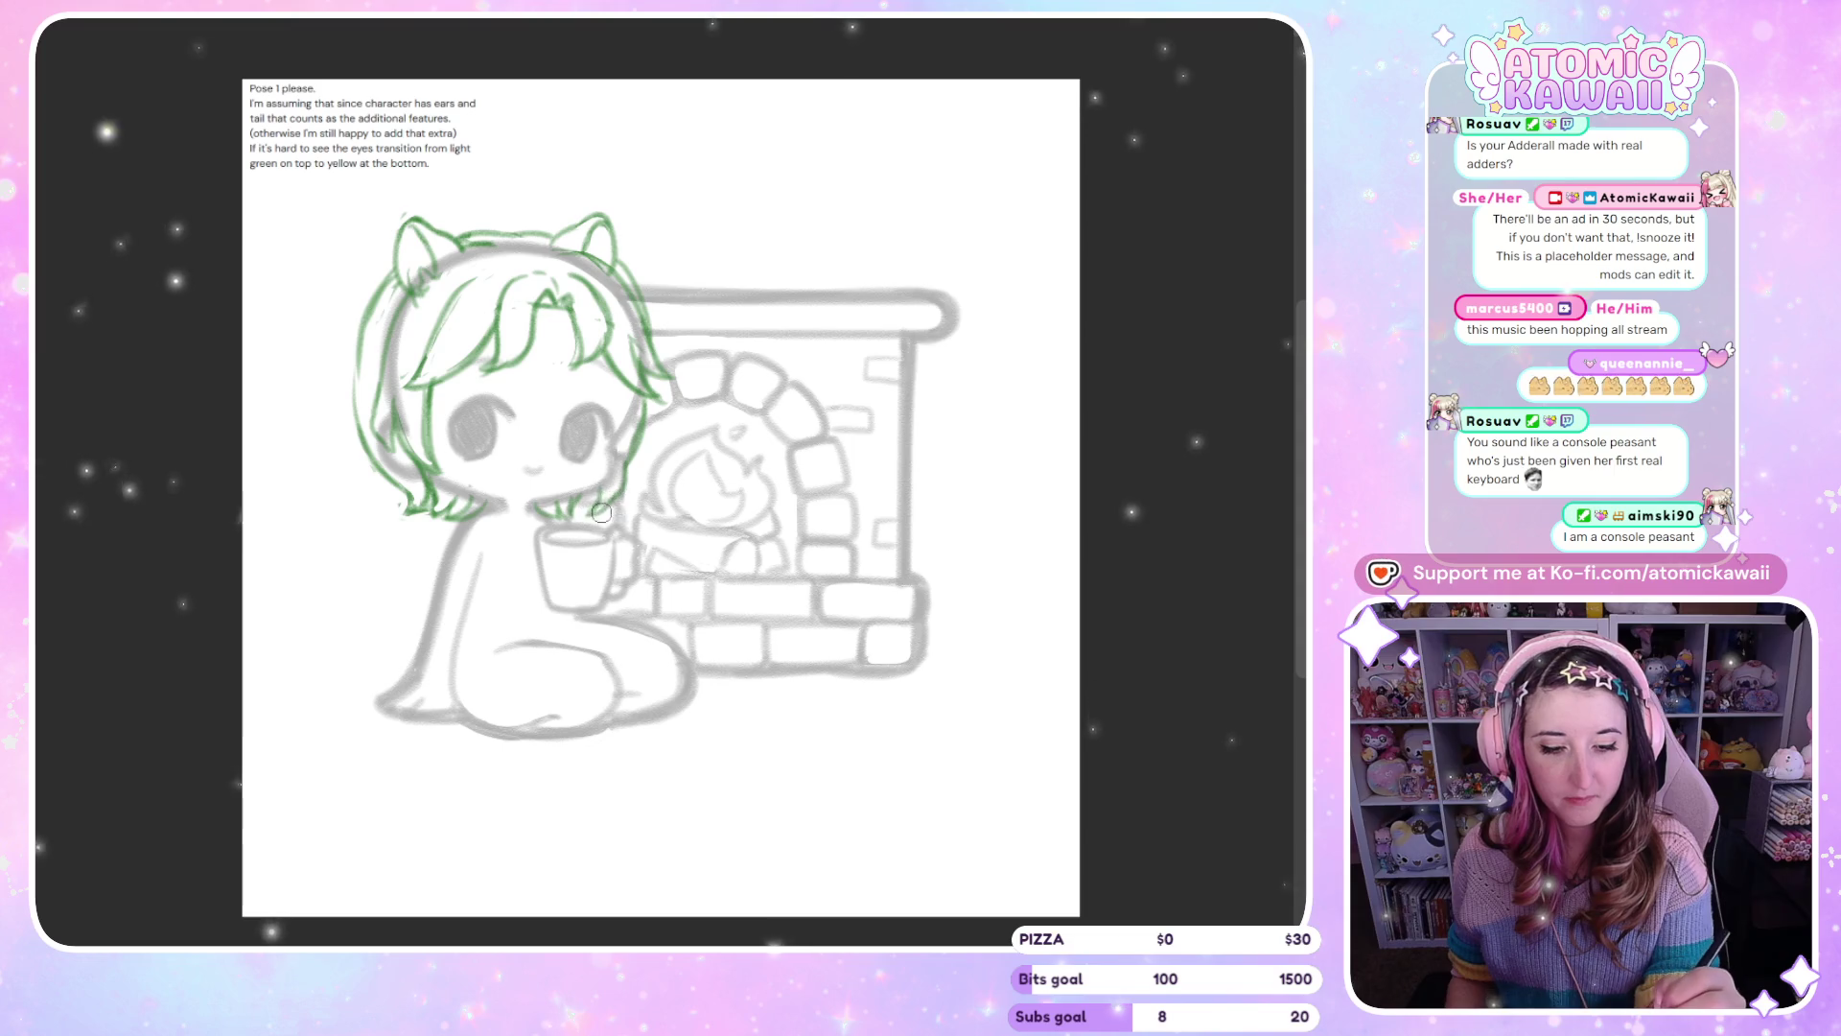
key("h")
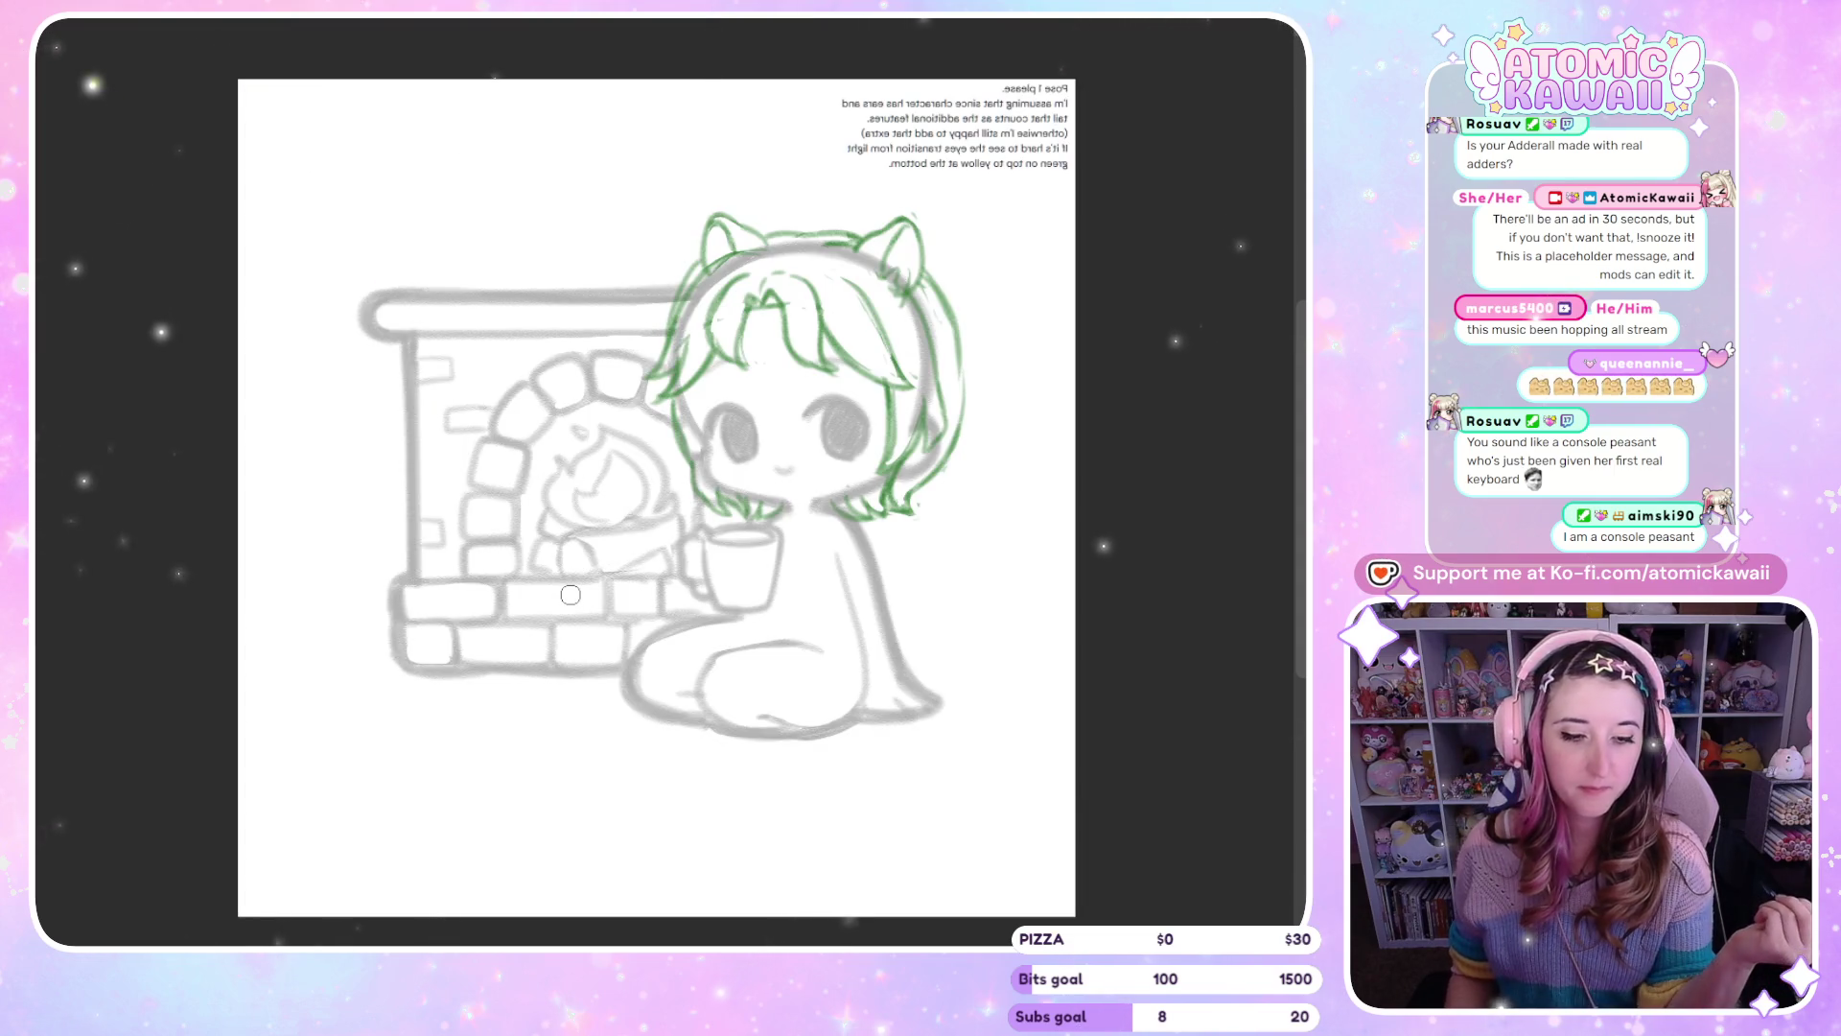
key("h")
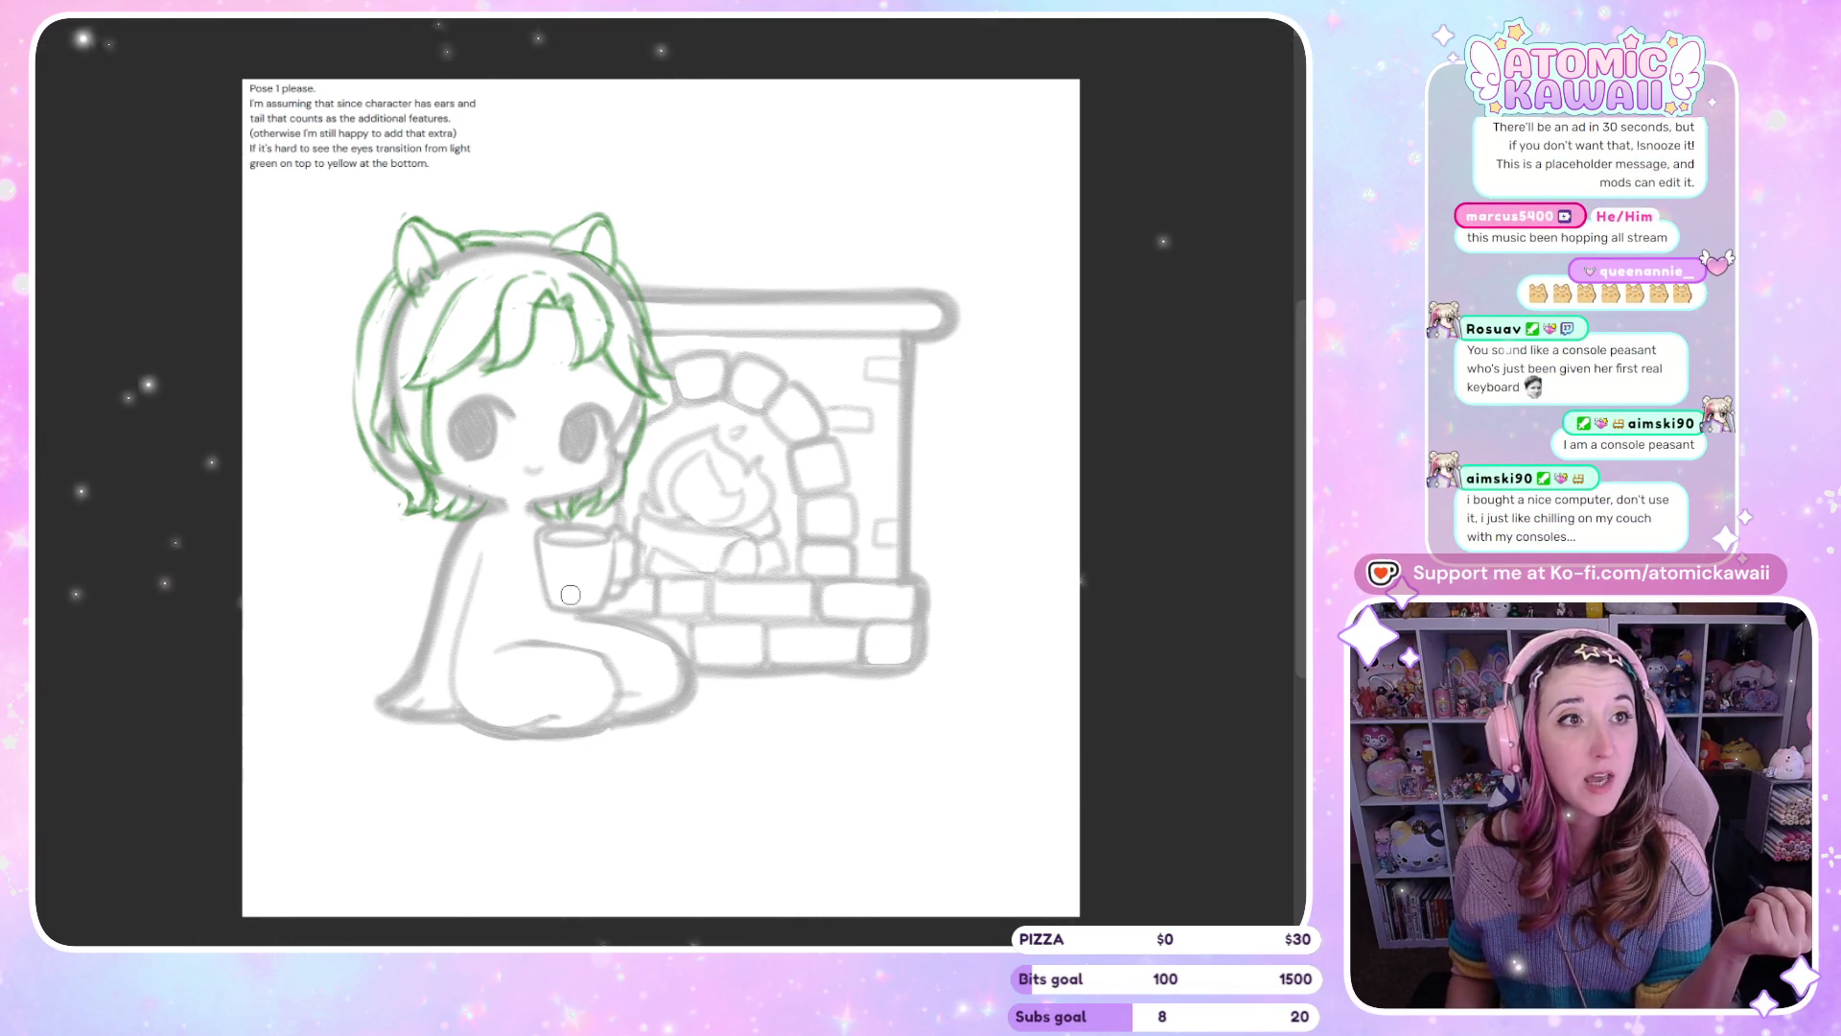
key("m")
key("m")
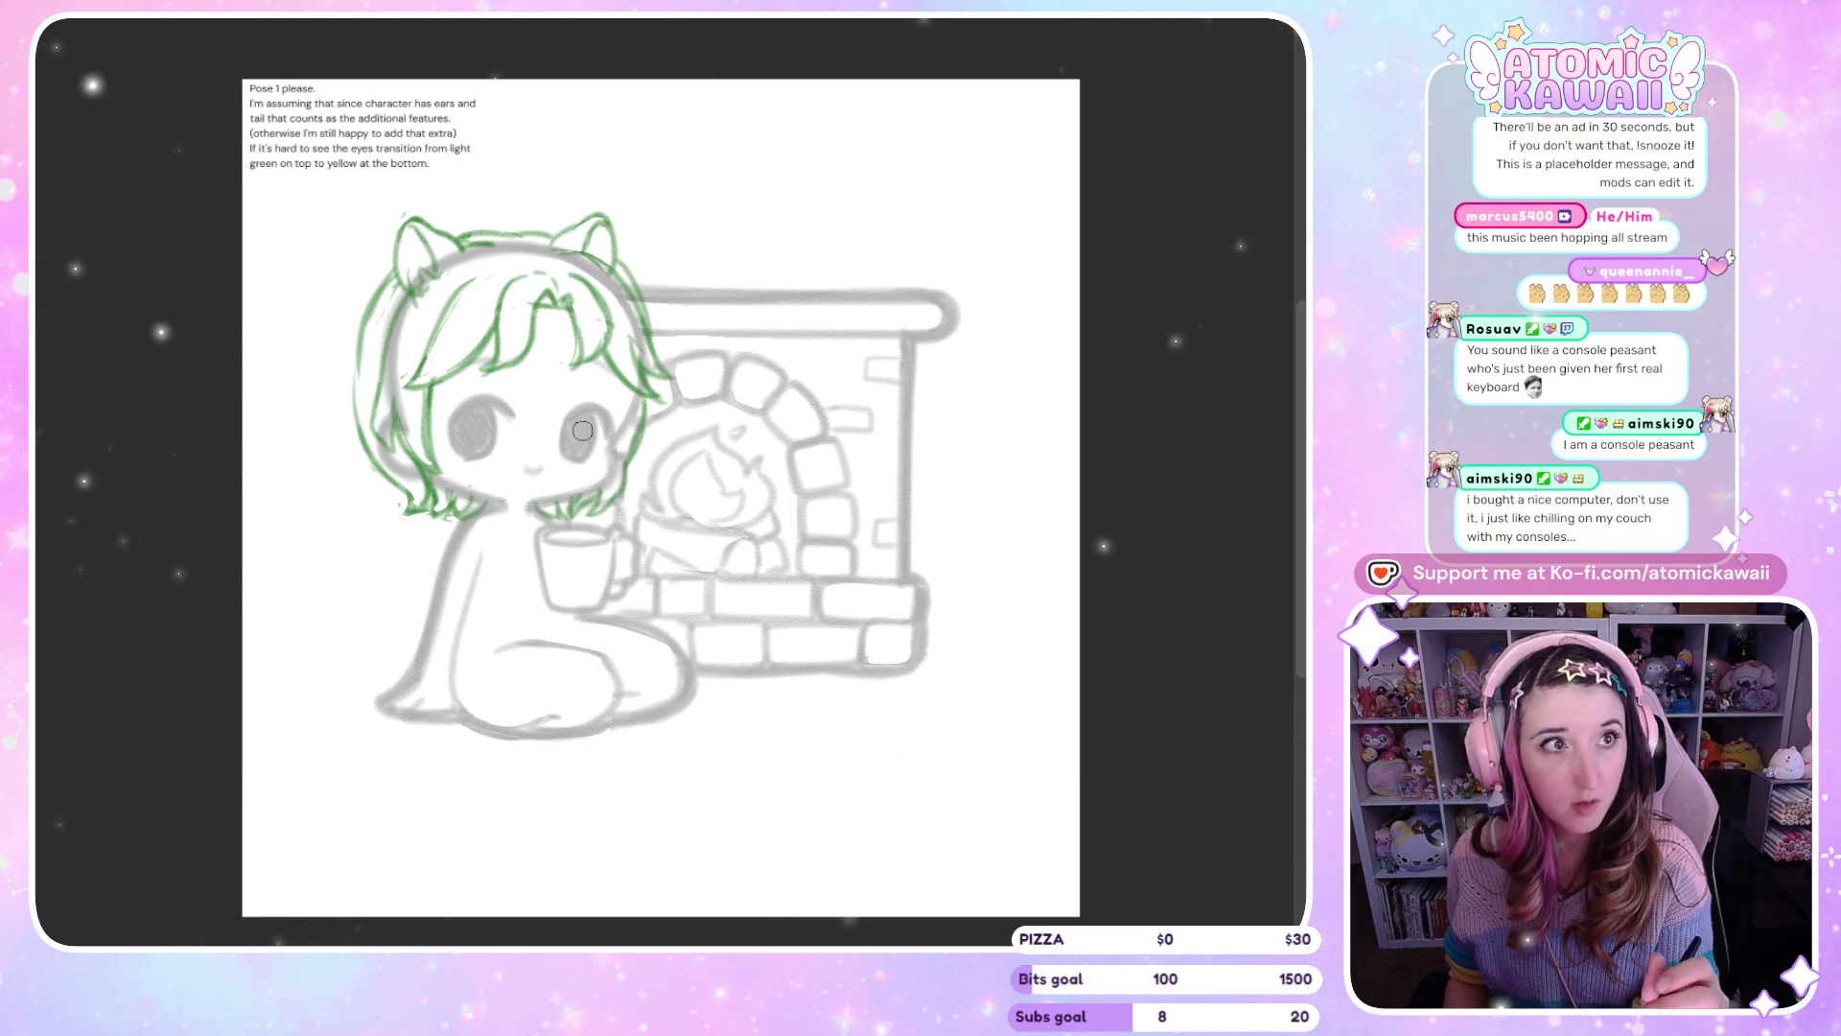
key("m")
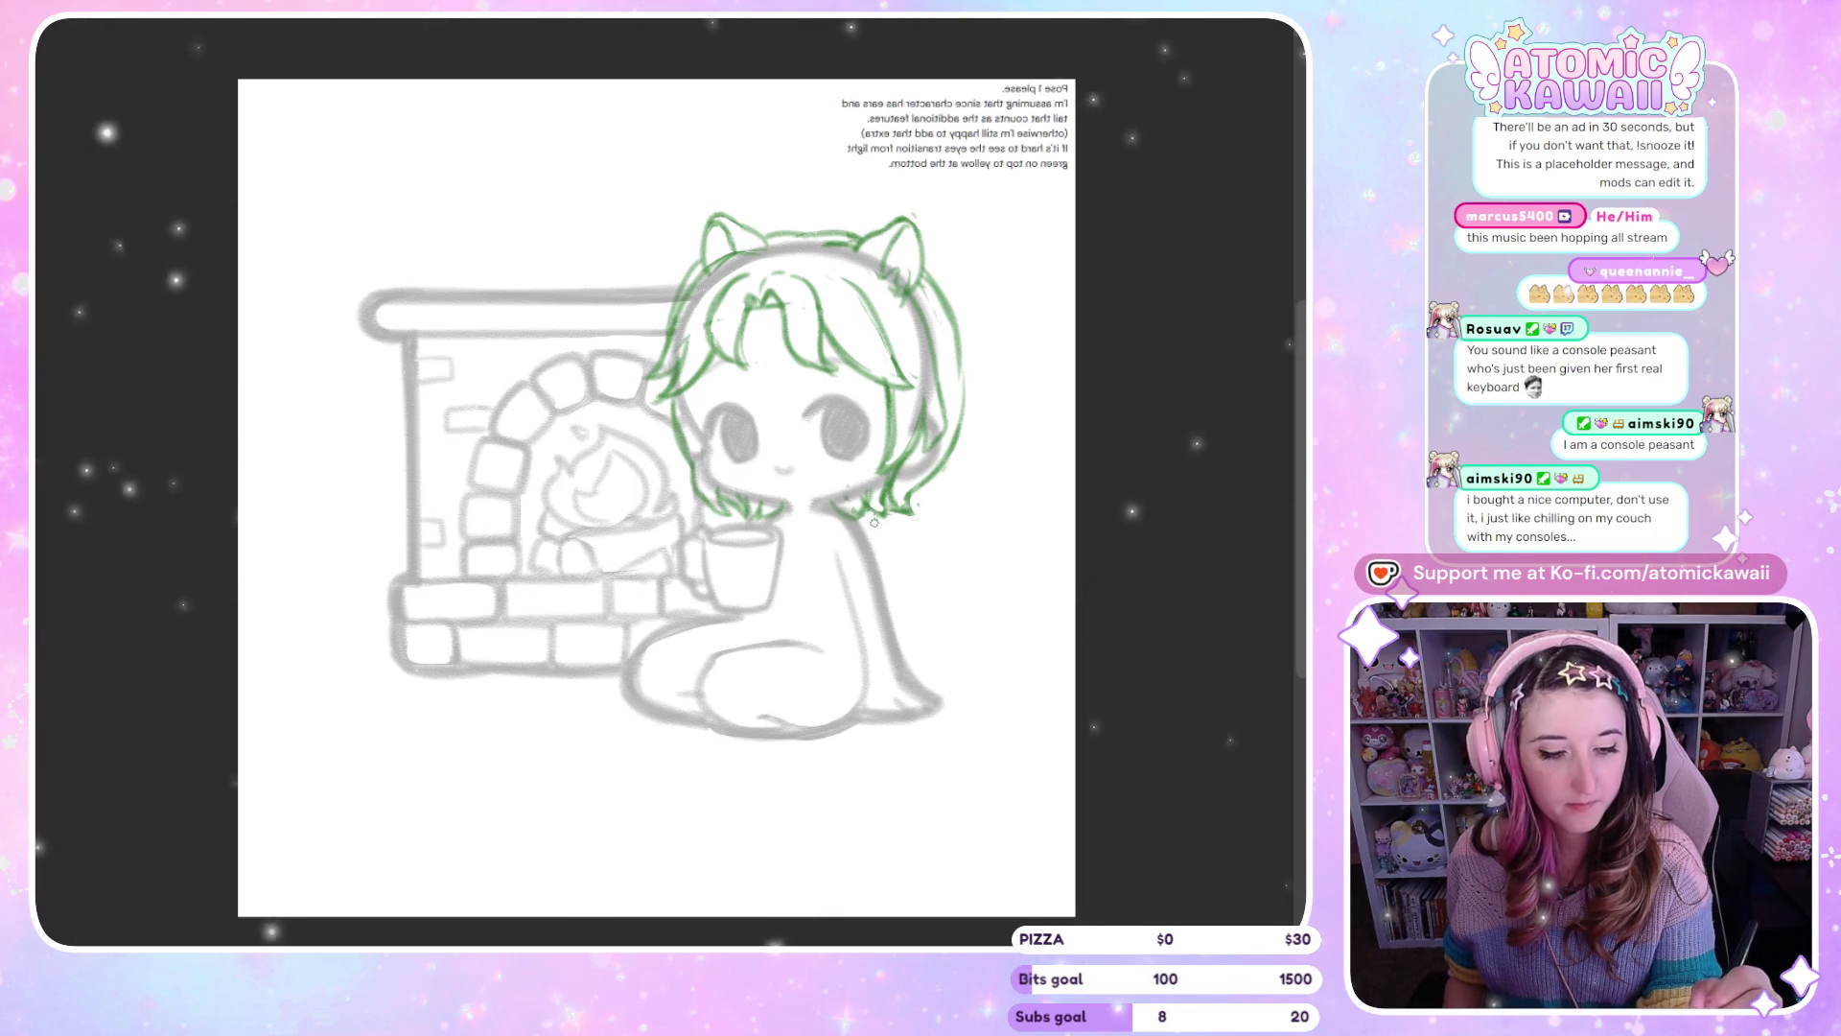
key("m")
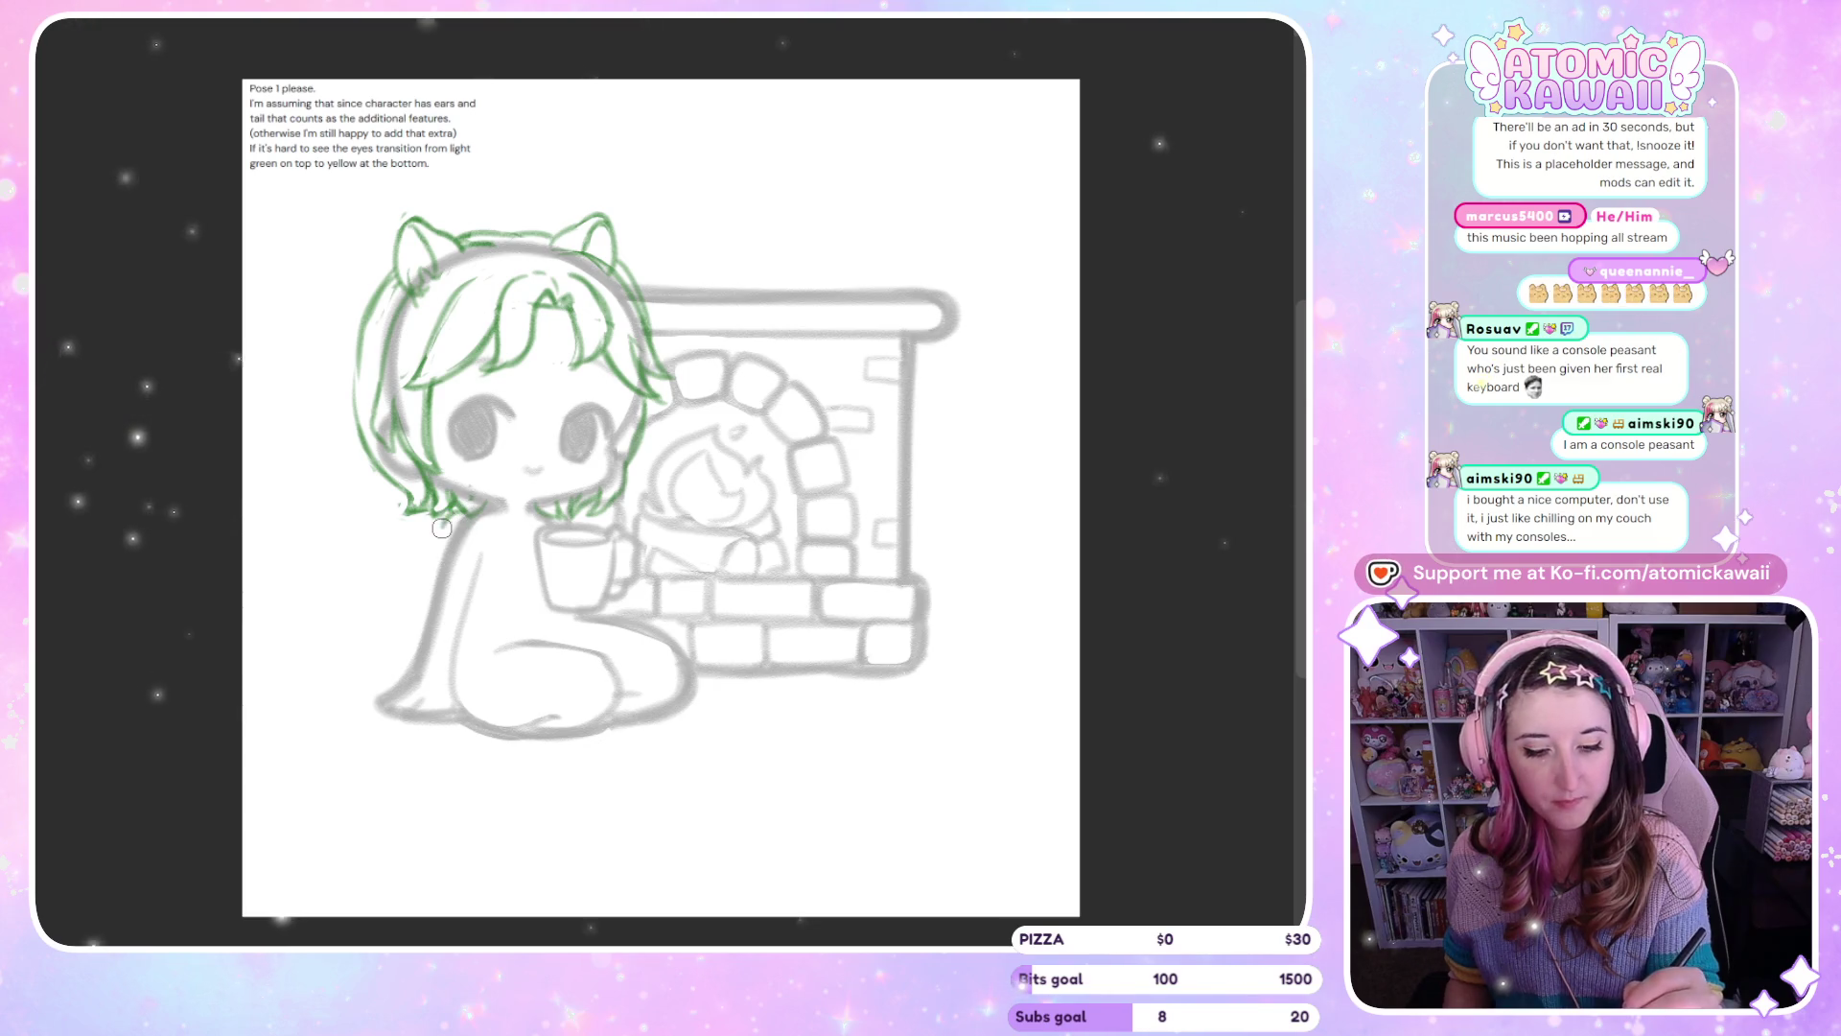
key("h")
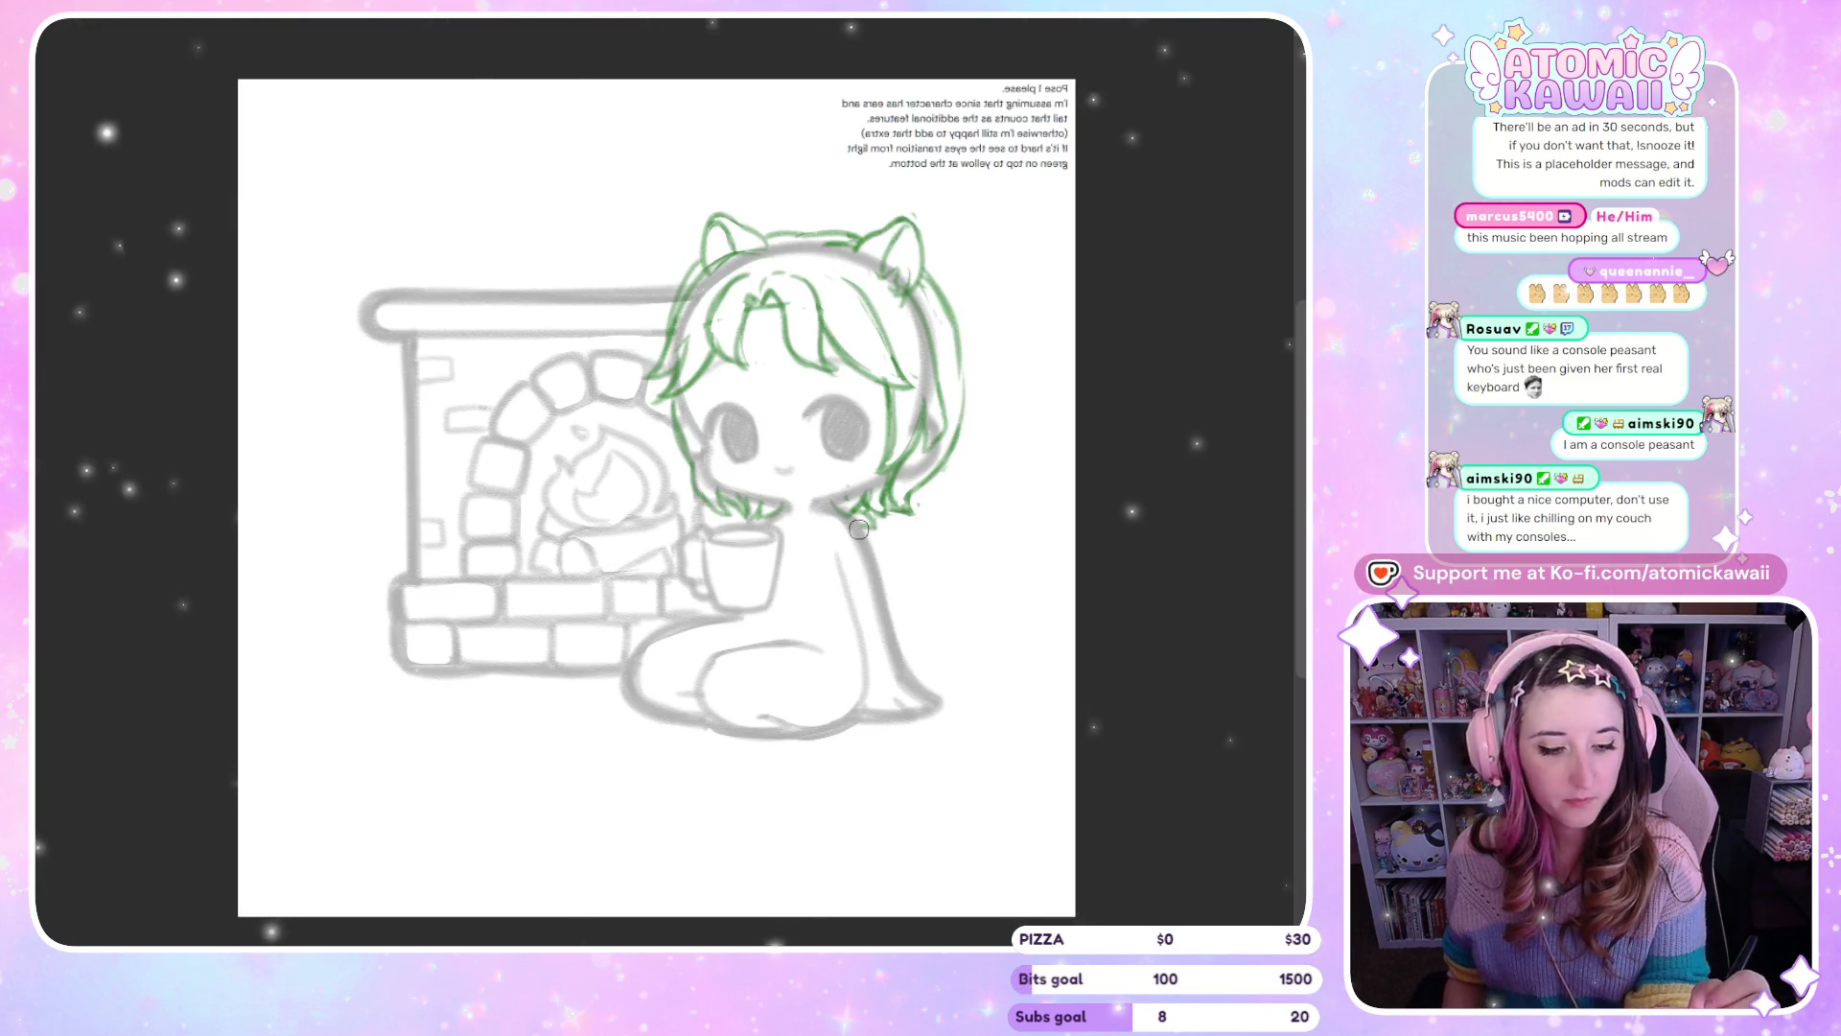
key("h")
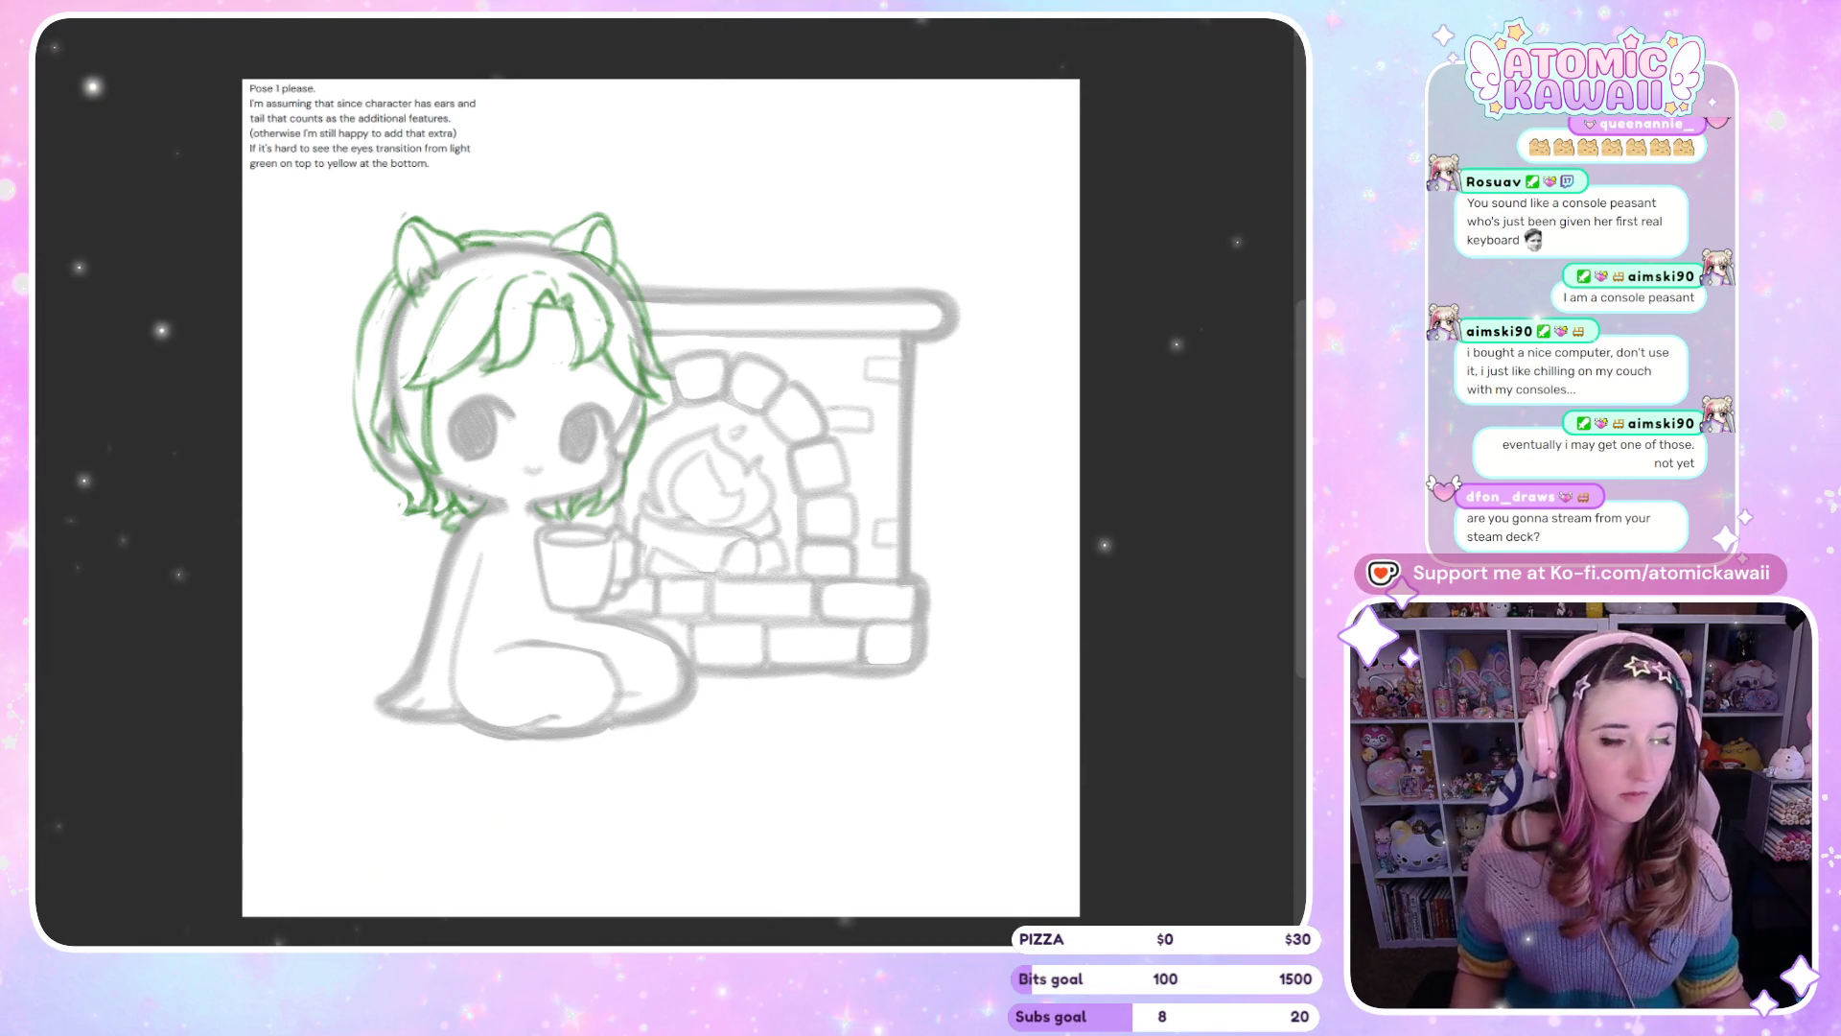
Mirror the canvas to check the sketch, then return the view to normal
key("m")
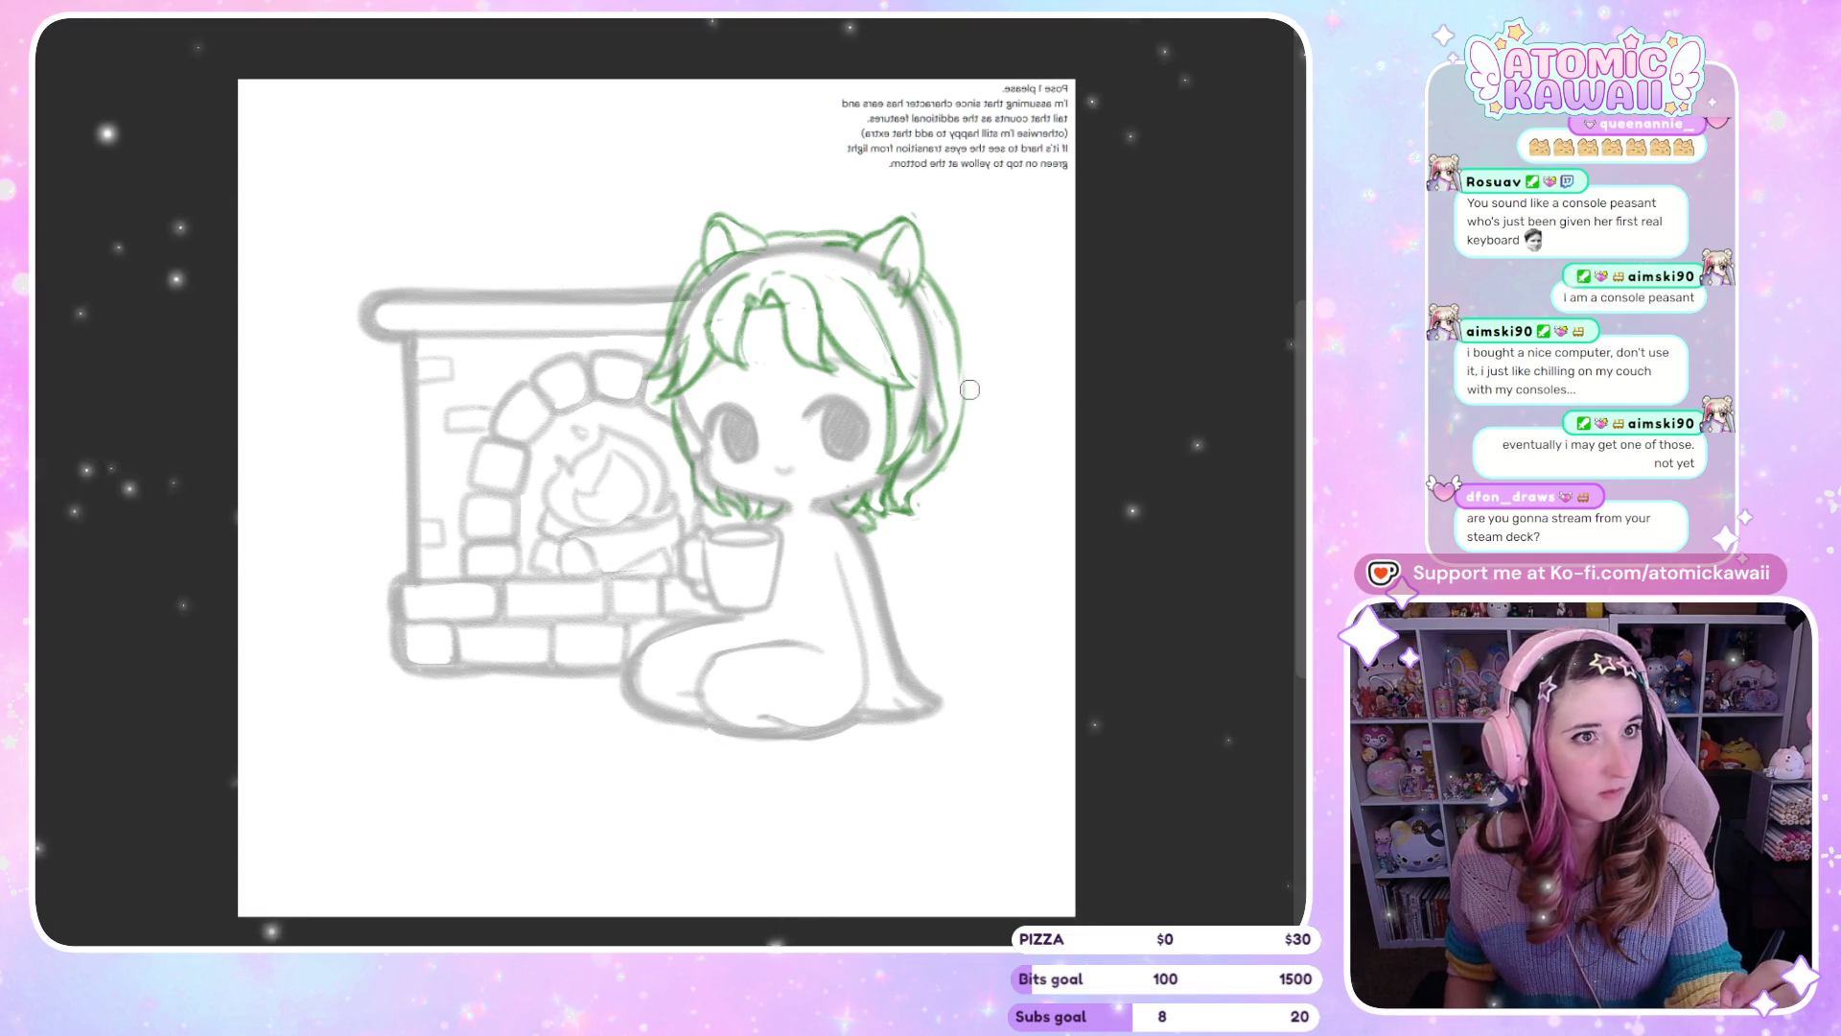
key("m")
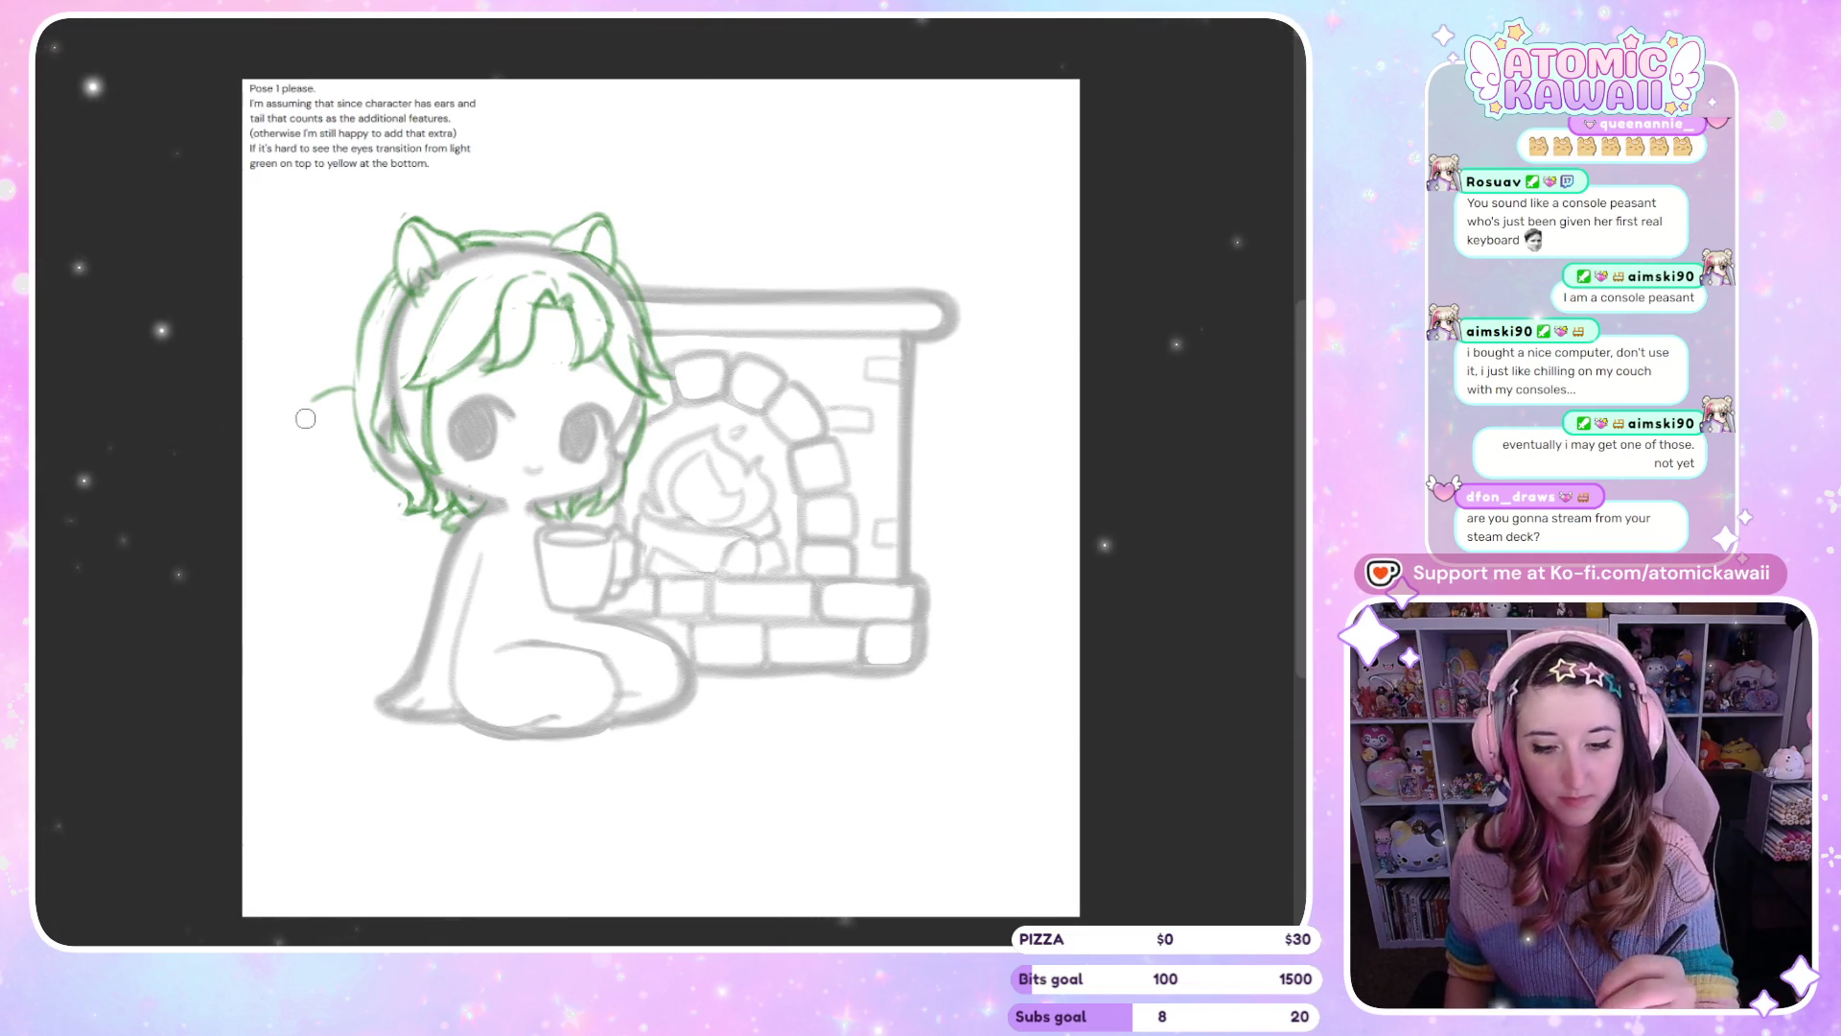
Draw the tail's outer curve and inner arc behind the character in mirrored view
key("m")
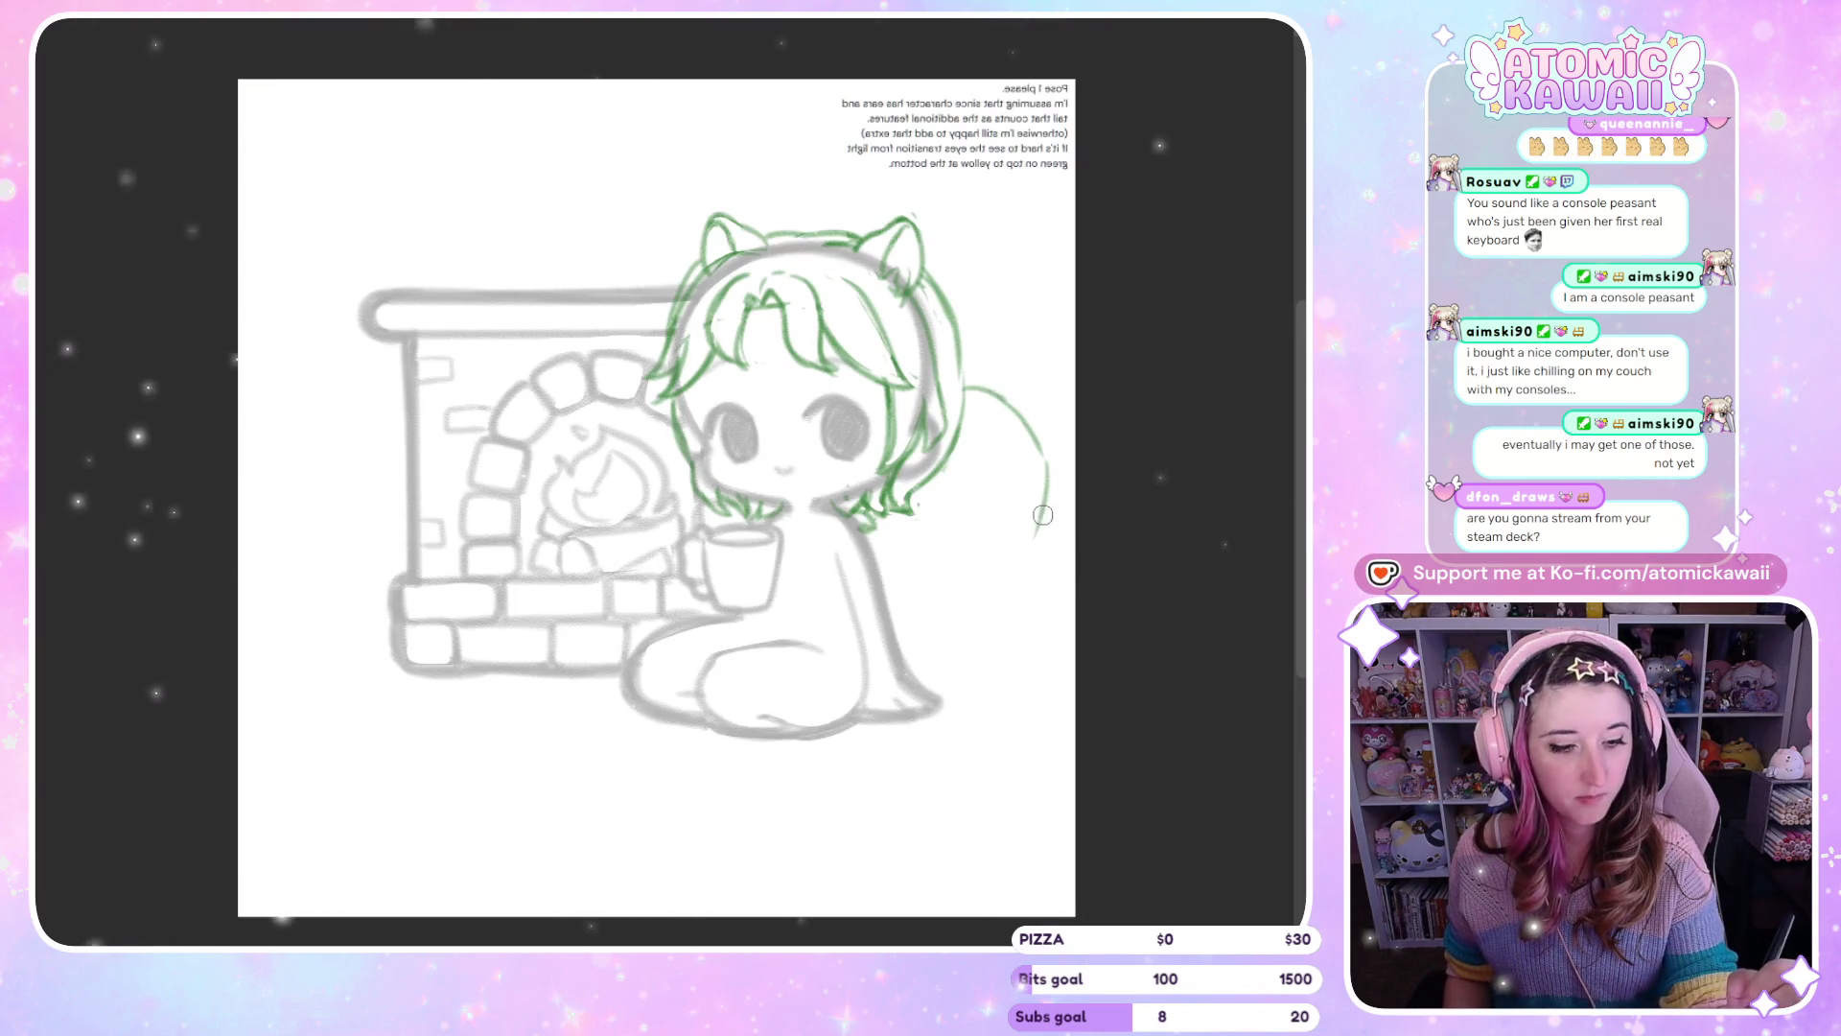
left_click_drag(980, 562, 1036, 532)
left_click_drag(992, 472, 952, 535)
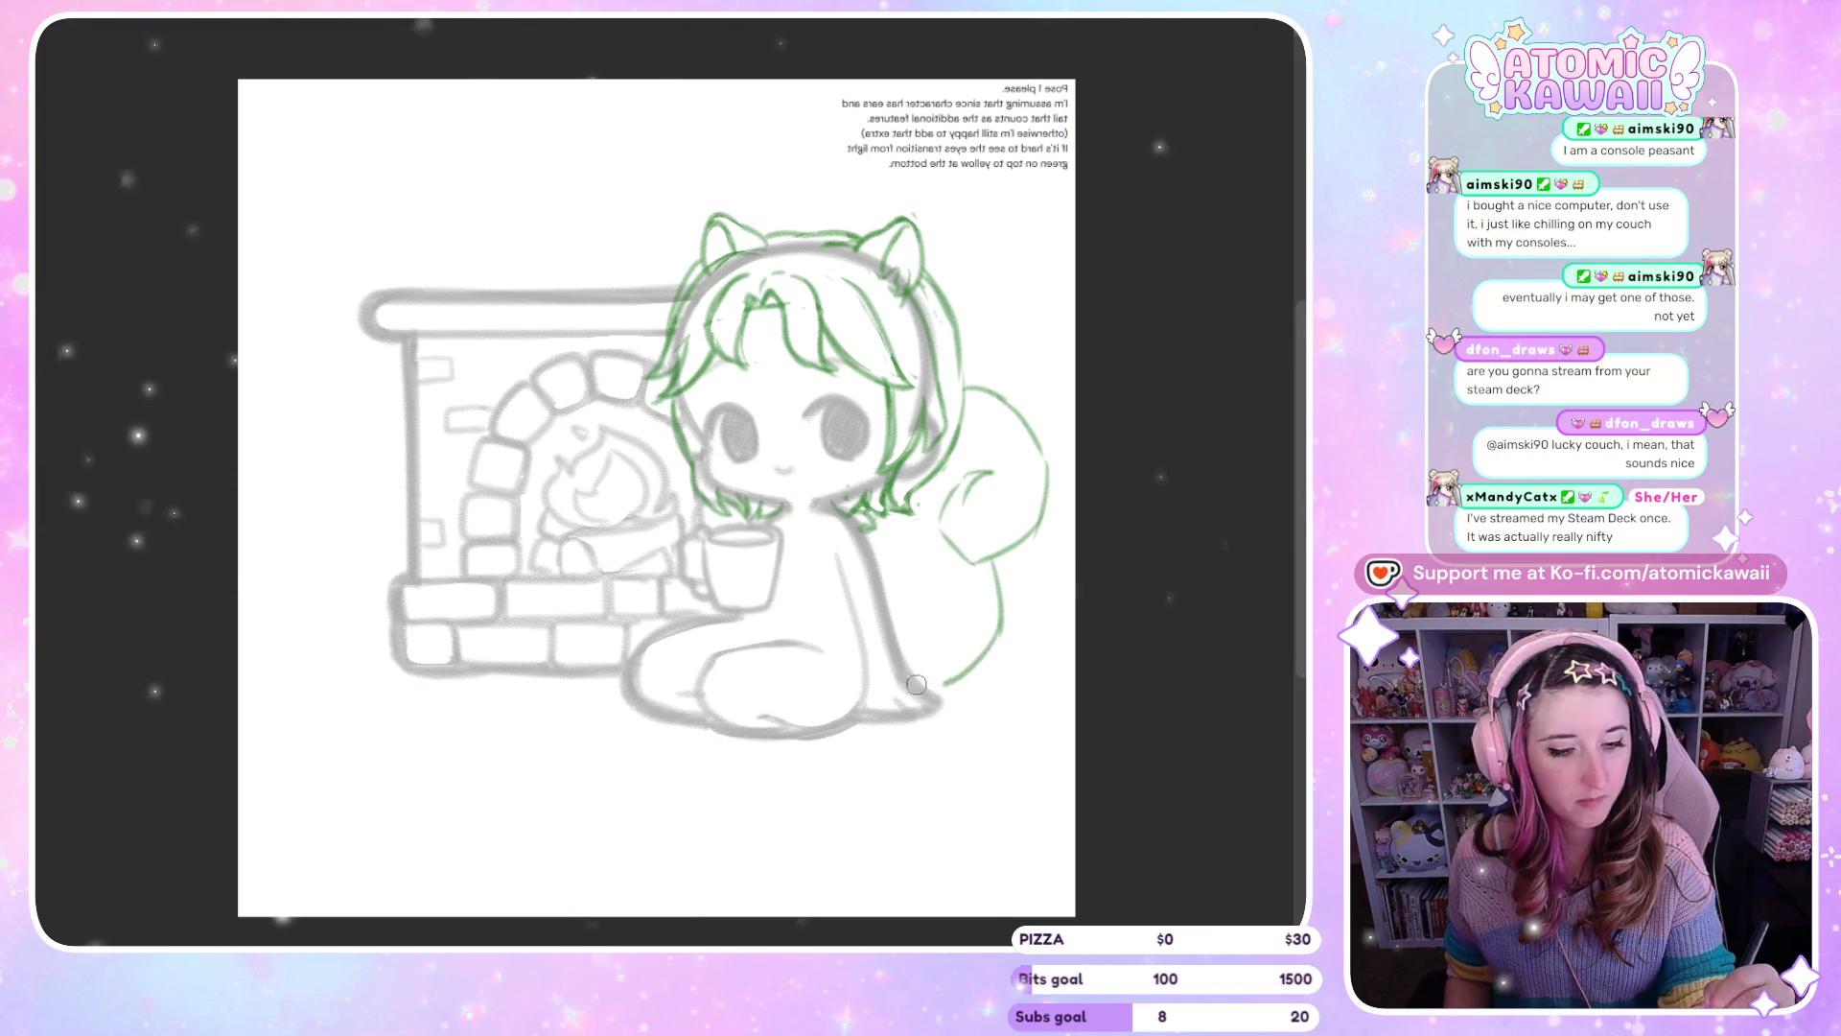
key("m")
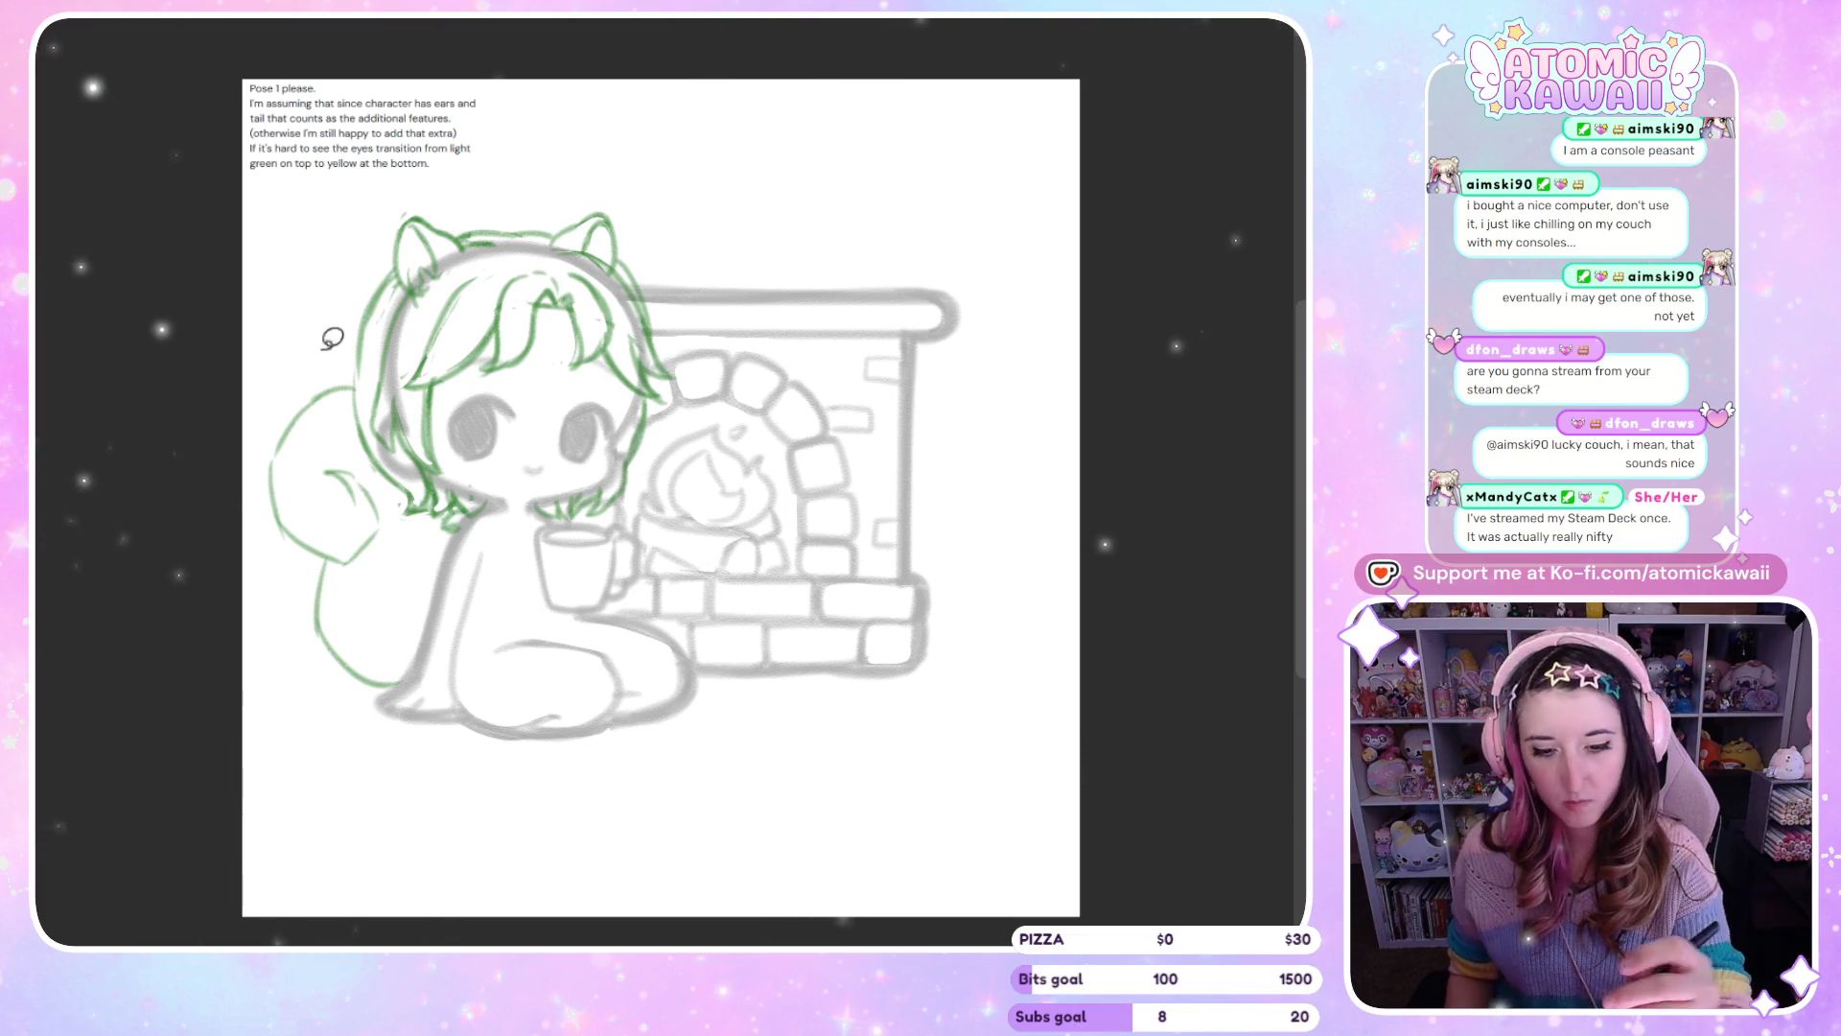
Lasso the tail, rotate and shift it against the character's back, and confirm
mouse_move(420, 556)
left_mouse_down()
mouse_move(279, 649)
mouse_move(259, 355)
left_mouse_up()
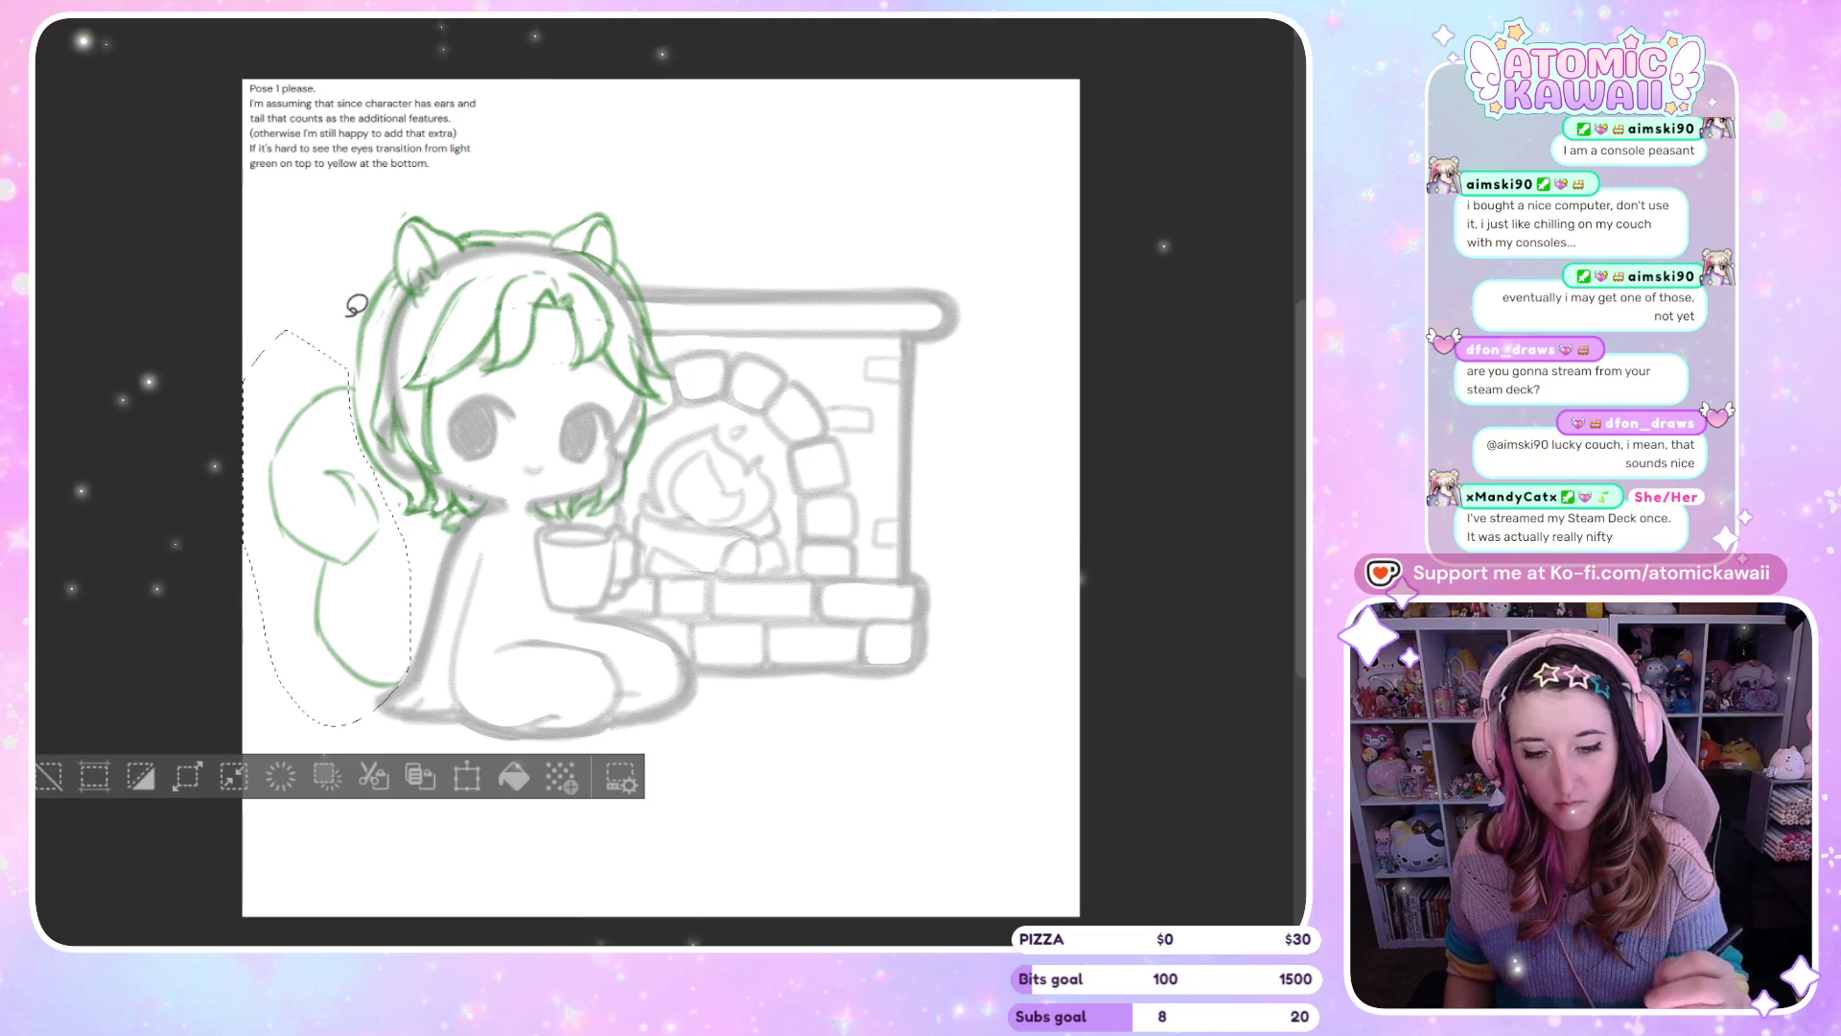
key("ctrl+t")
left_click_drag(770, 620, 490, 619)
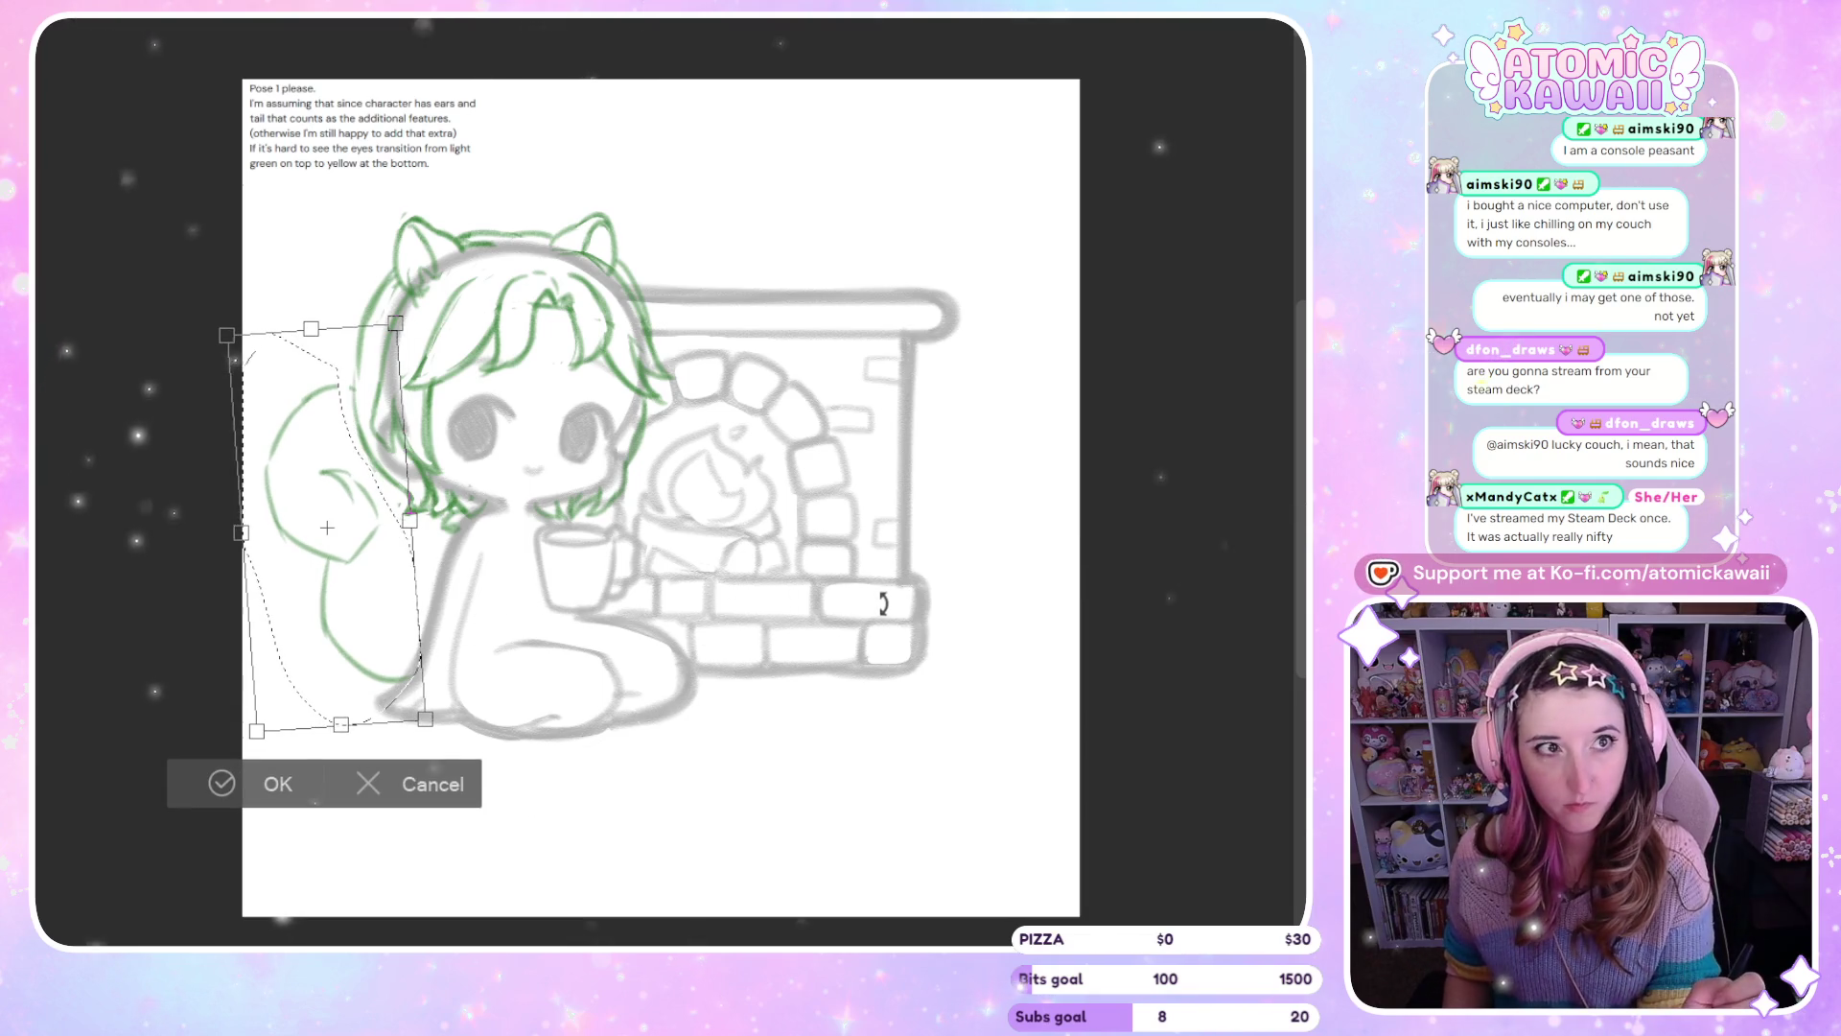
left_click_drag(883, 601, 781, 596)
left_click_drag(401, 693, 425, 712)
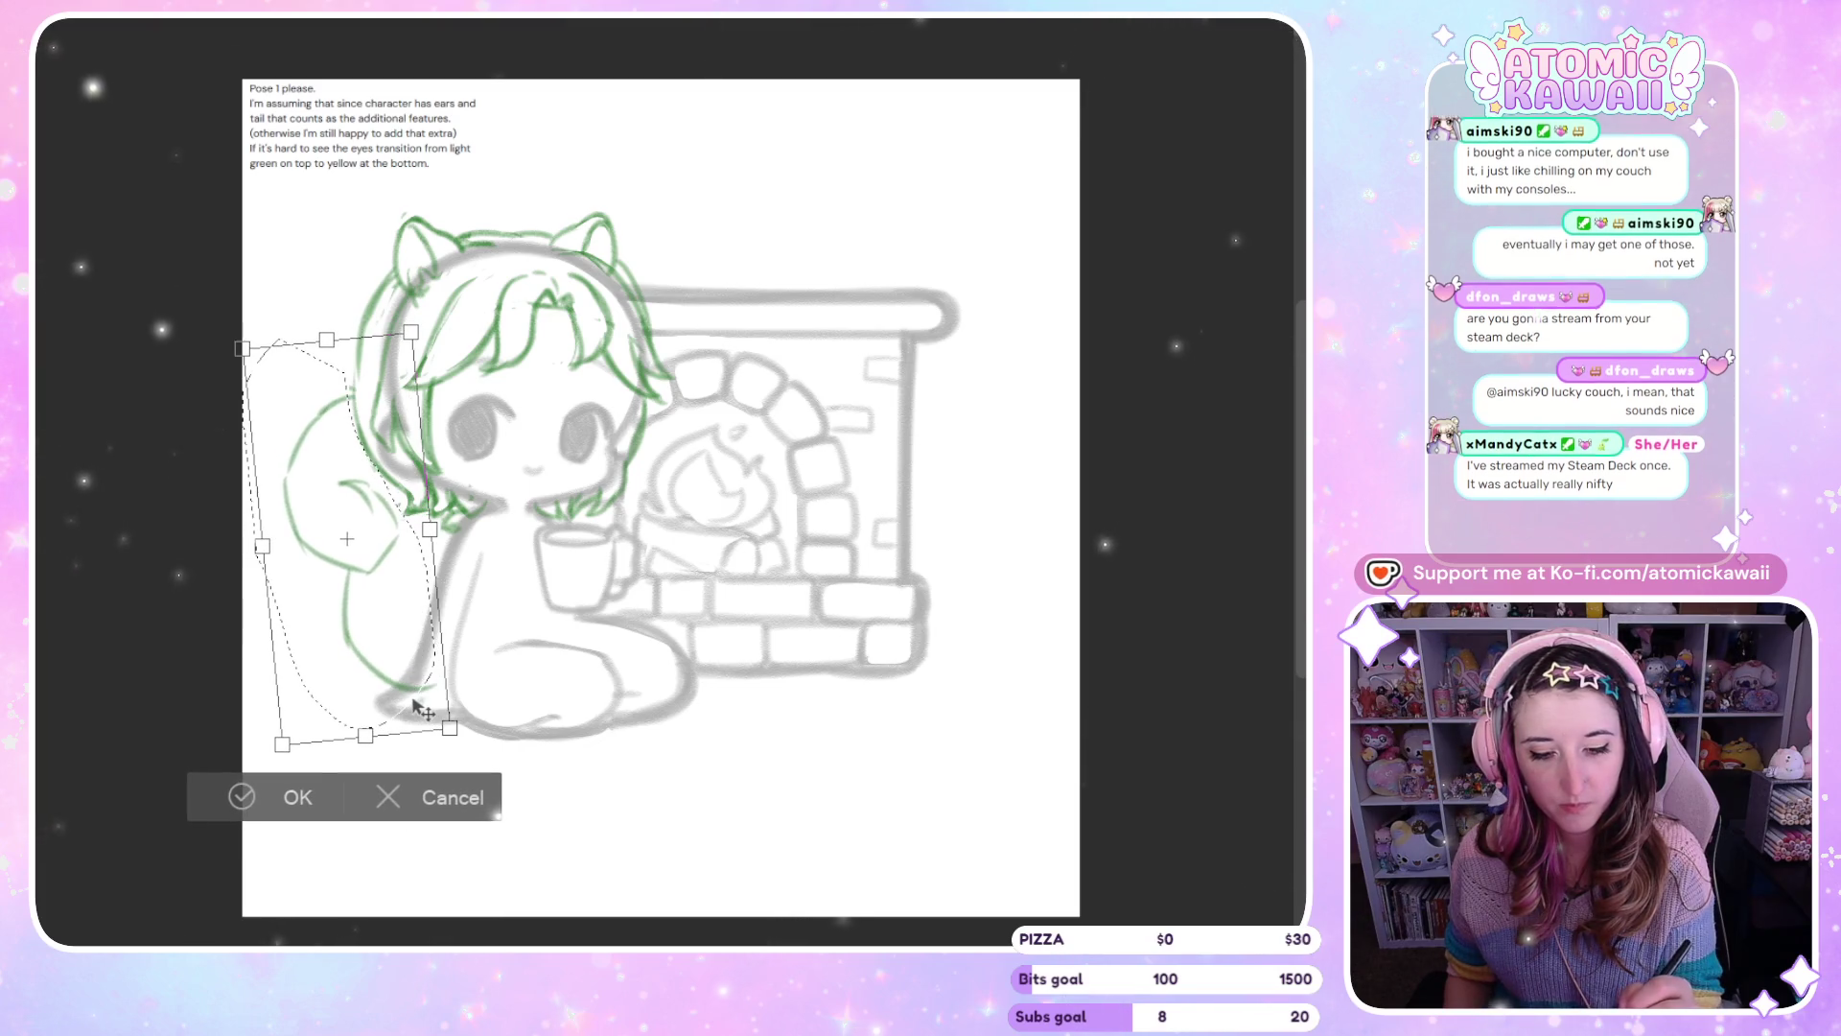
left_click_drag(480, 652, 556, 660)
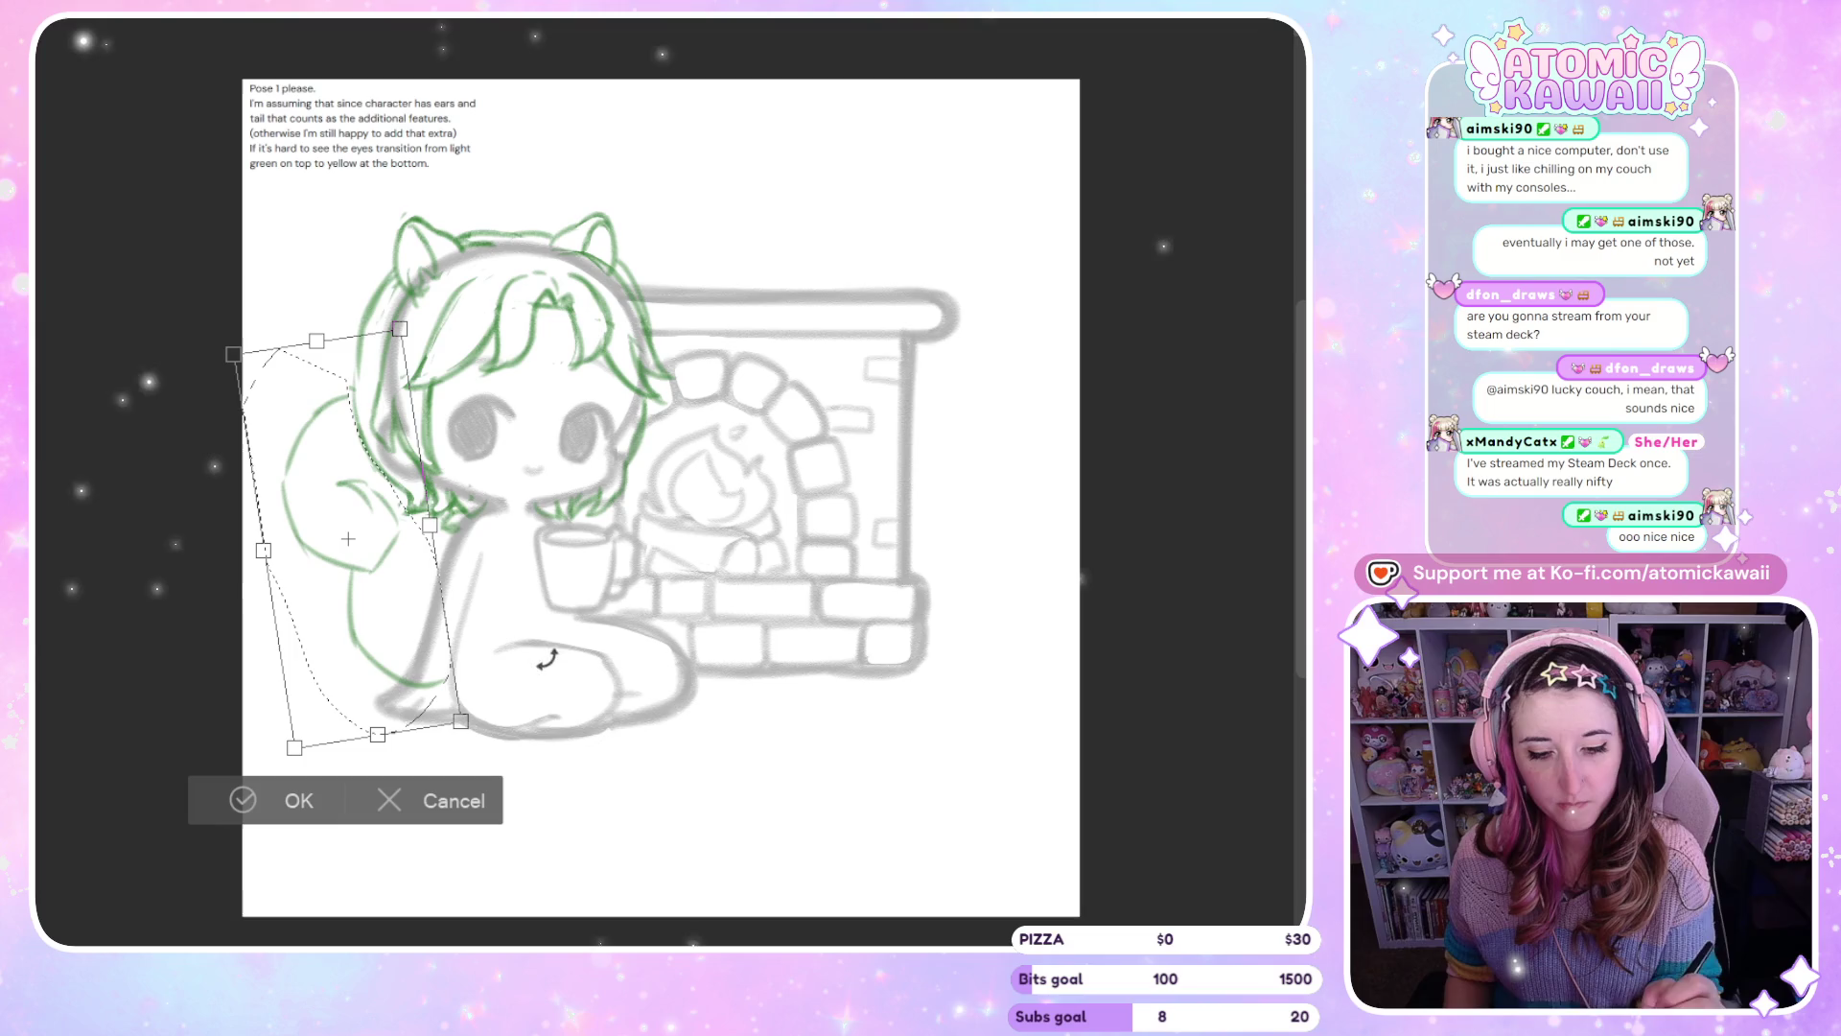
left_click_drag(564, 779, 562, 778)
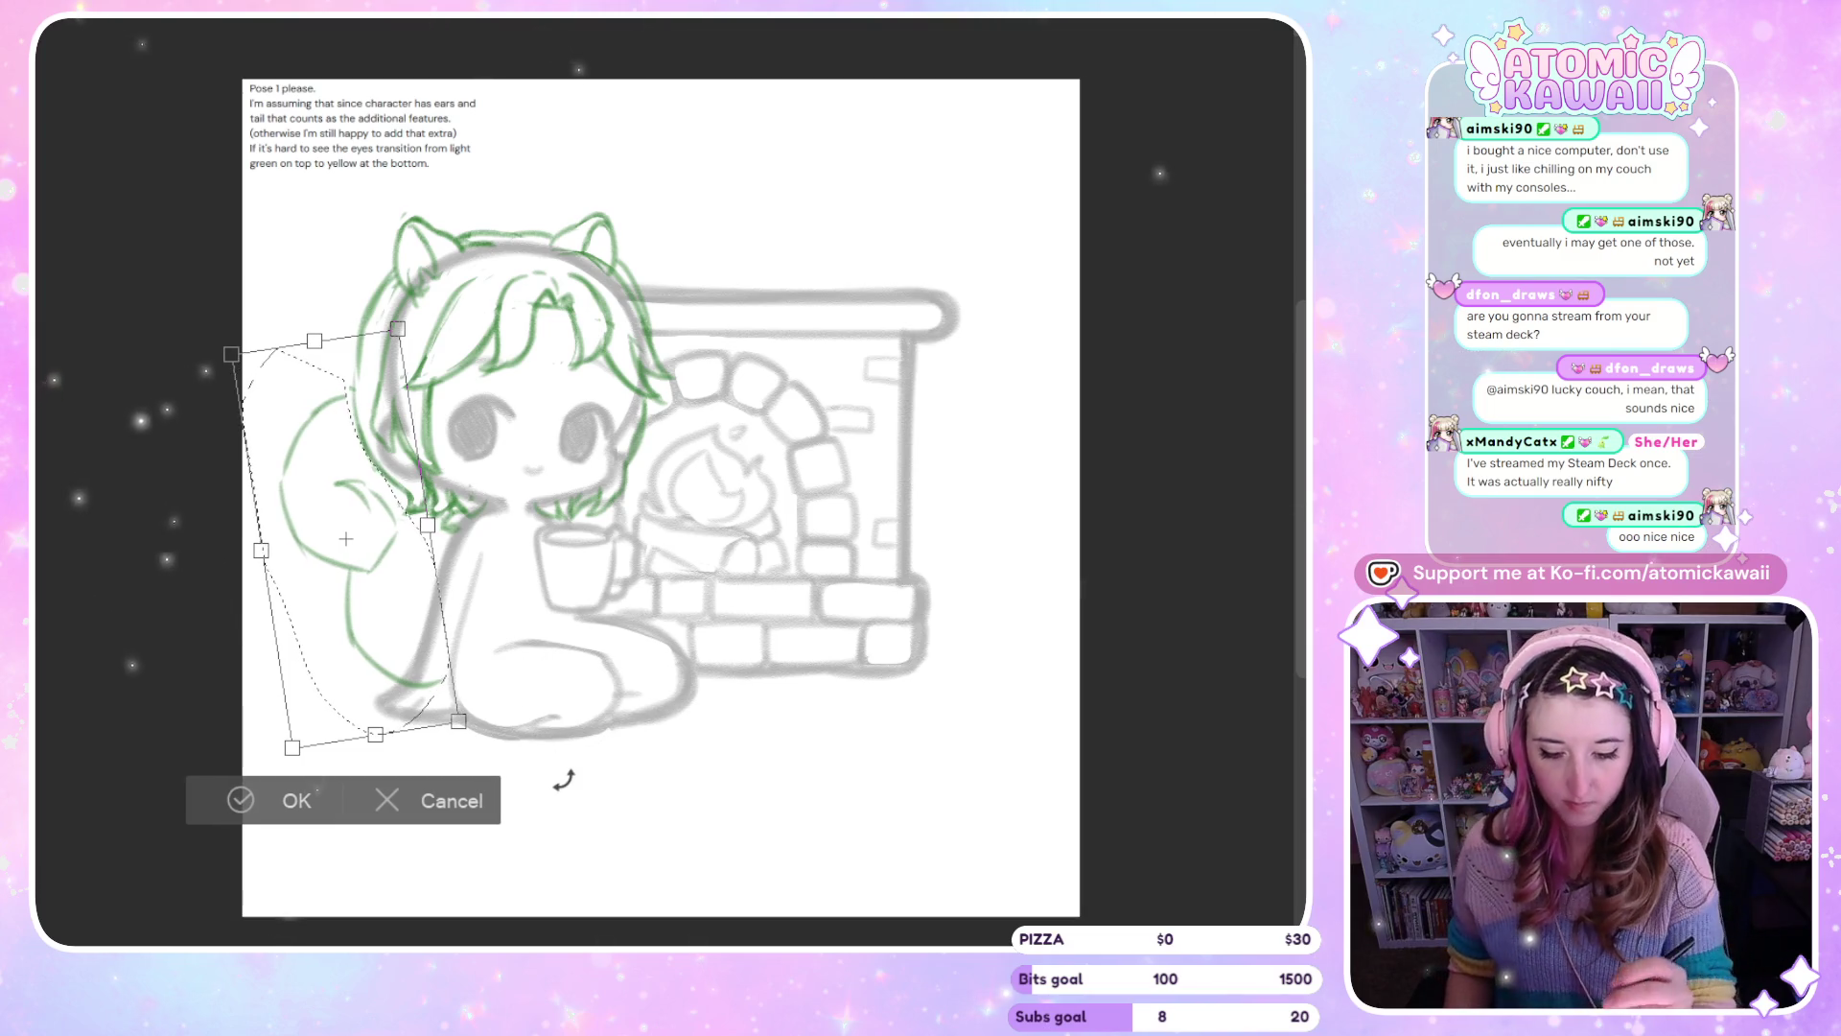
left_click(300, 803)
key("h")
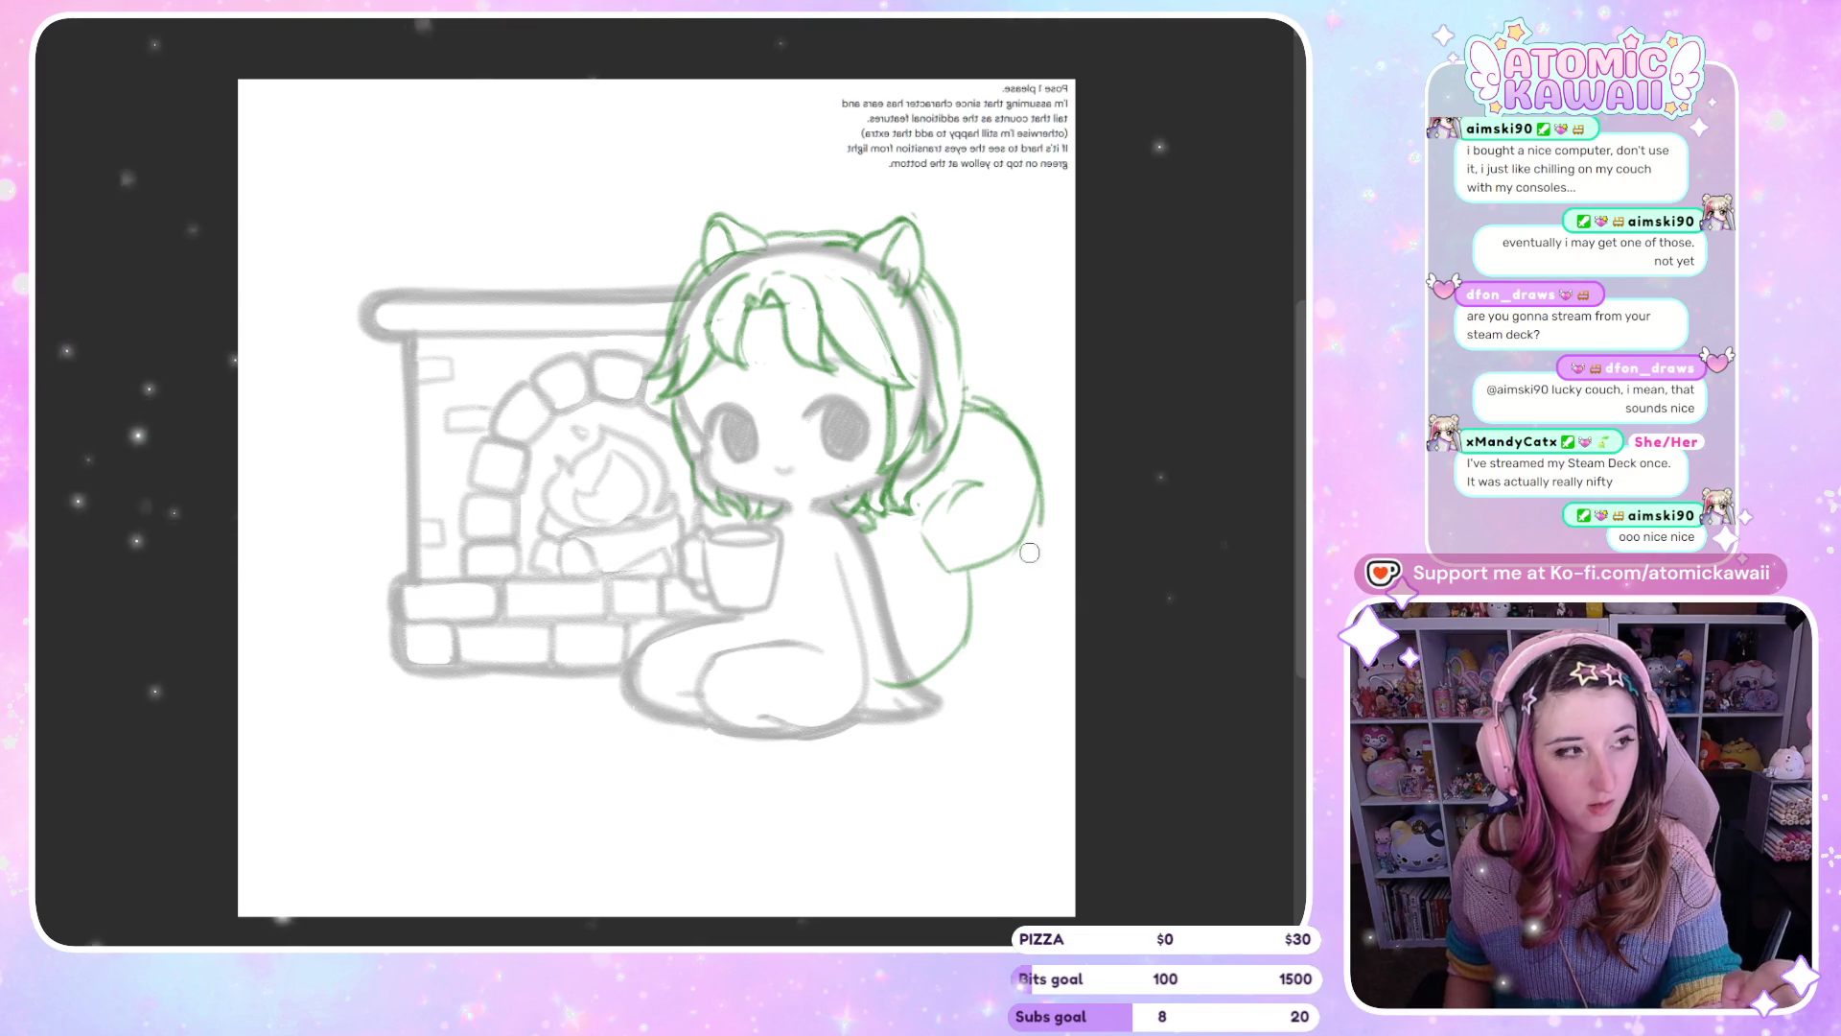
Add a curl stroke inside the tail and retrace its lower-left edge, checking mirrored
mouse_move(1016, 562)
left_mouse_down()
mouse_move(933, 524)
mouse_move(978, 486)
left_mouse_up()
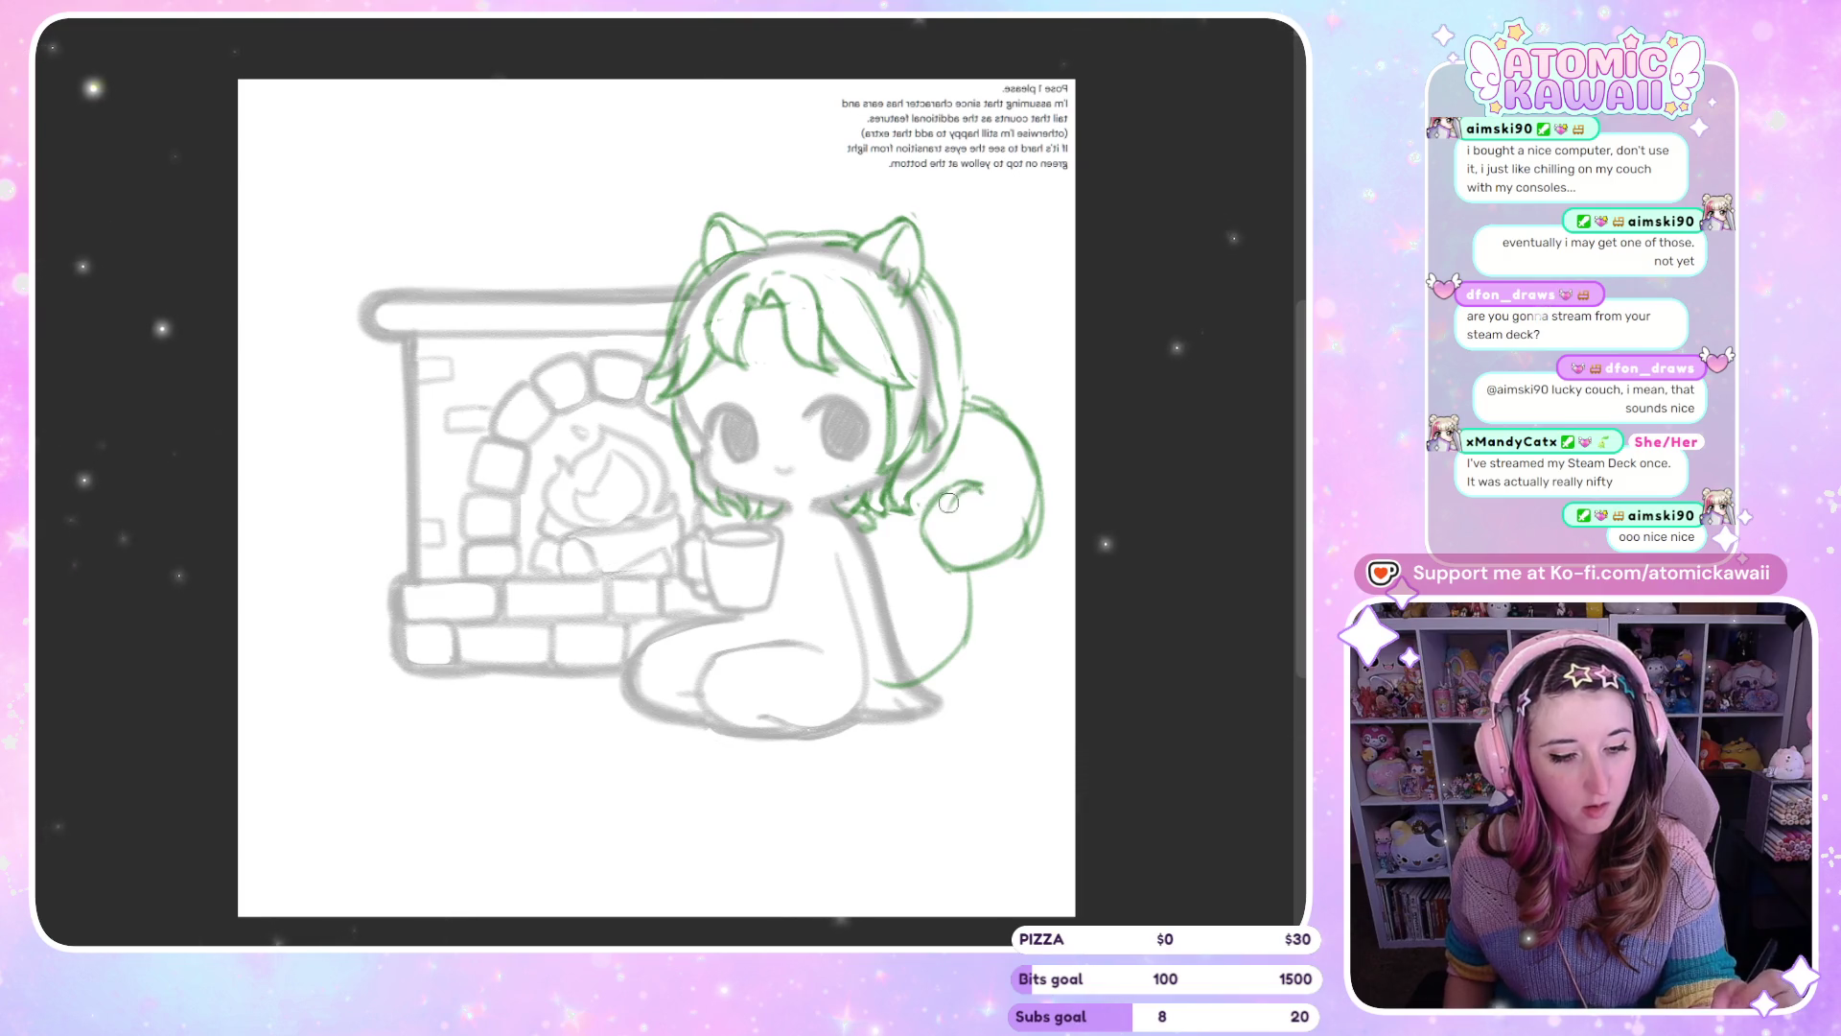
left_click_drag(967, 576, 918, 543)
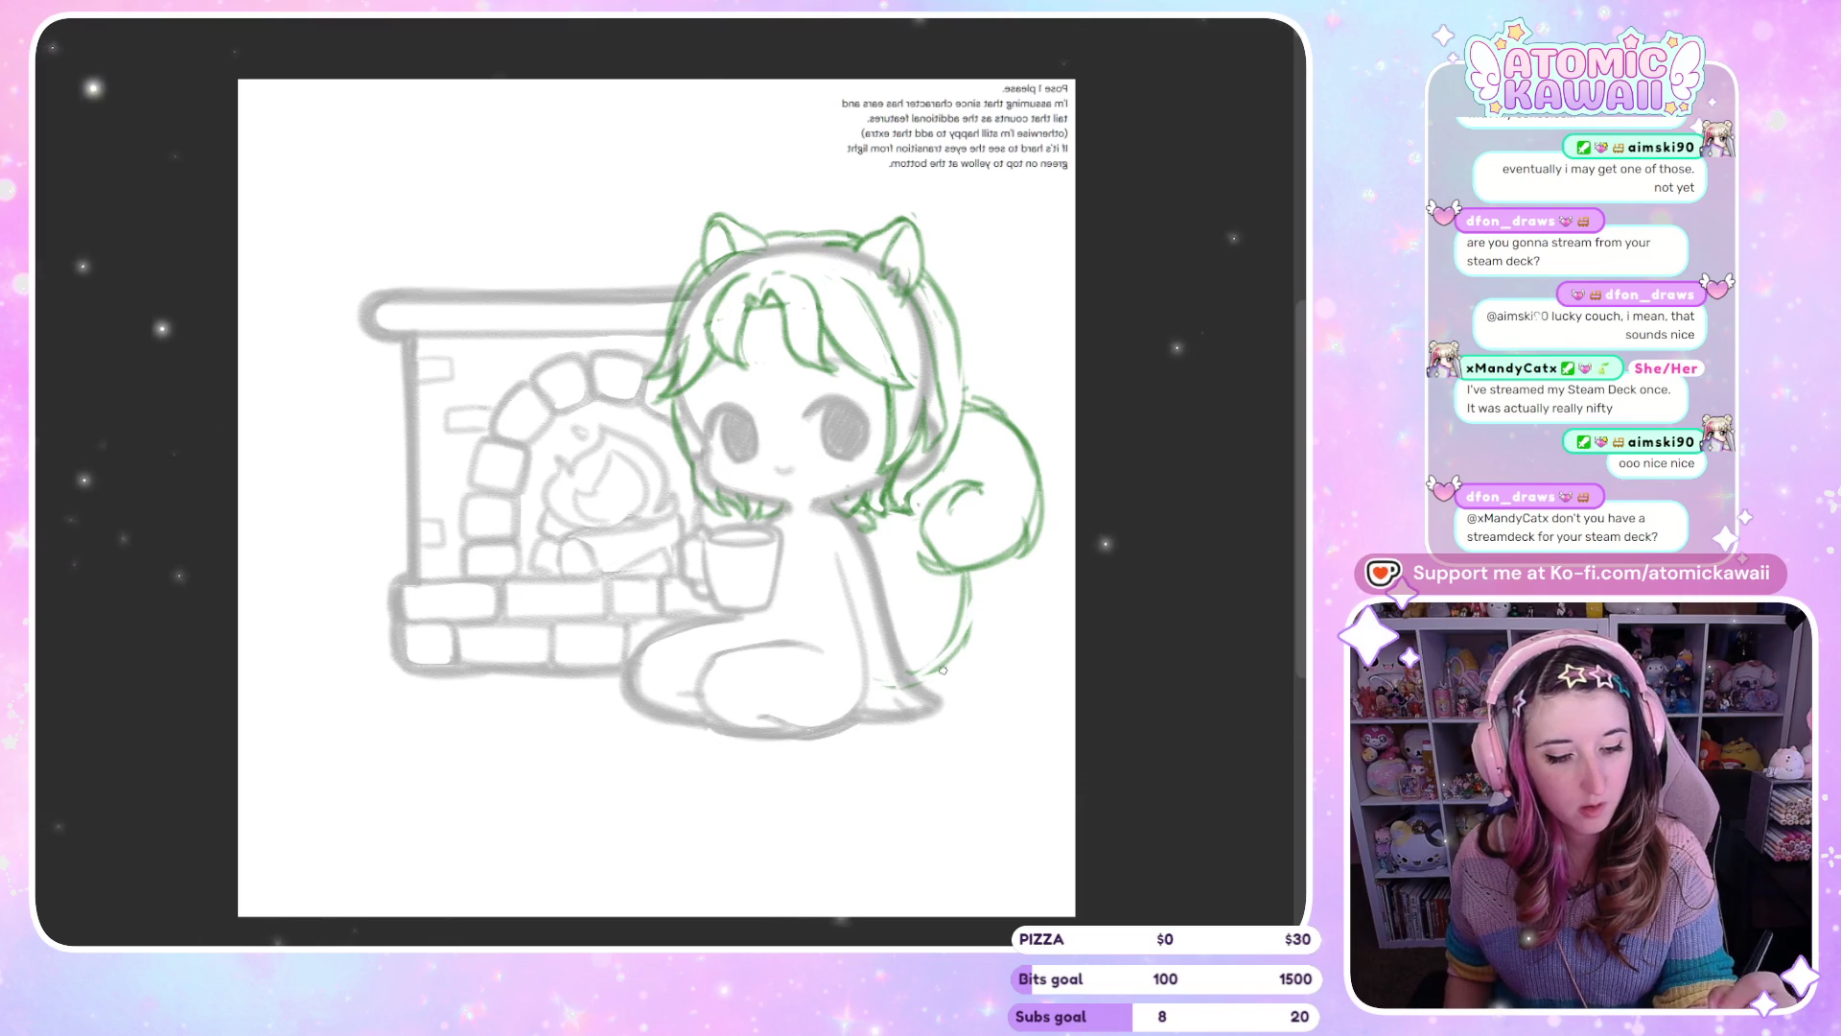
key("h")
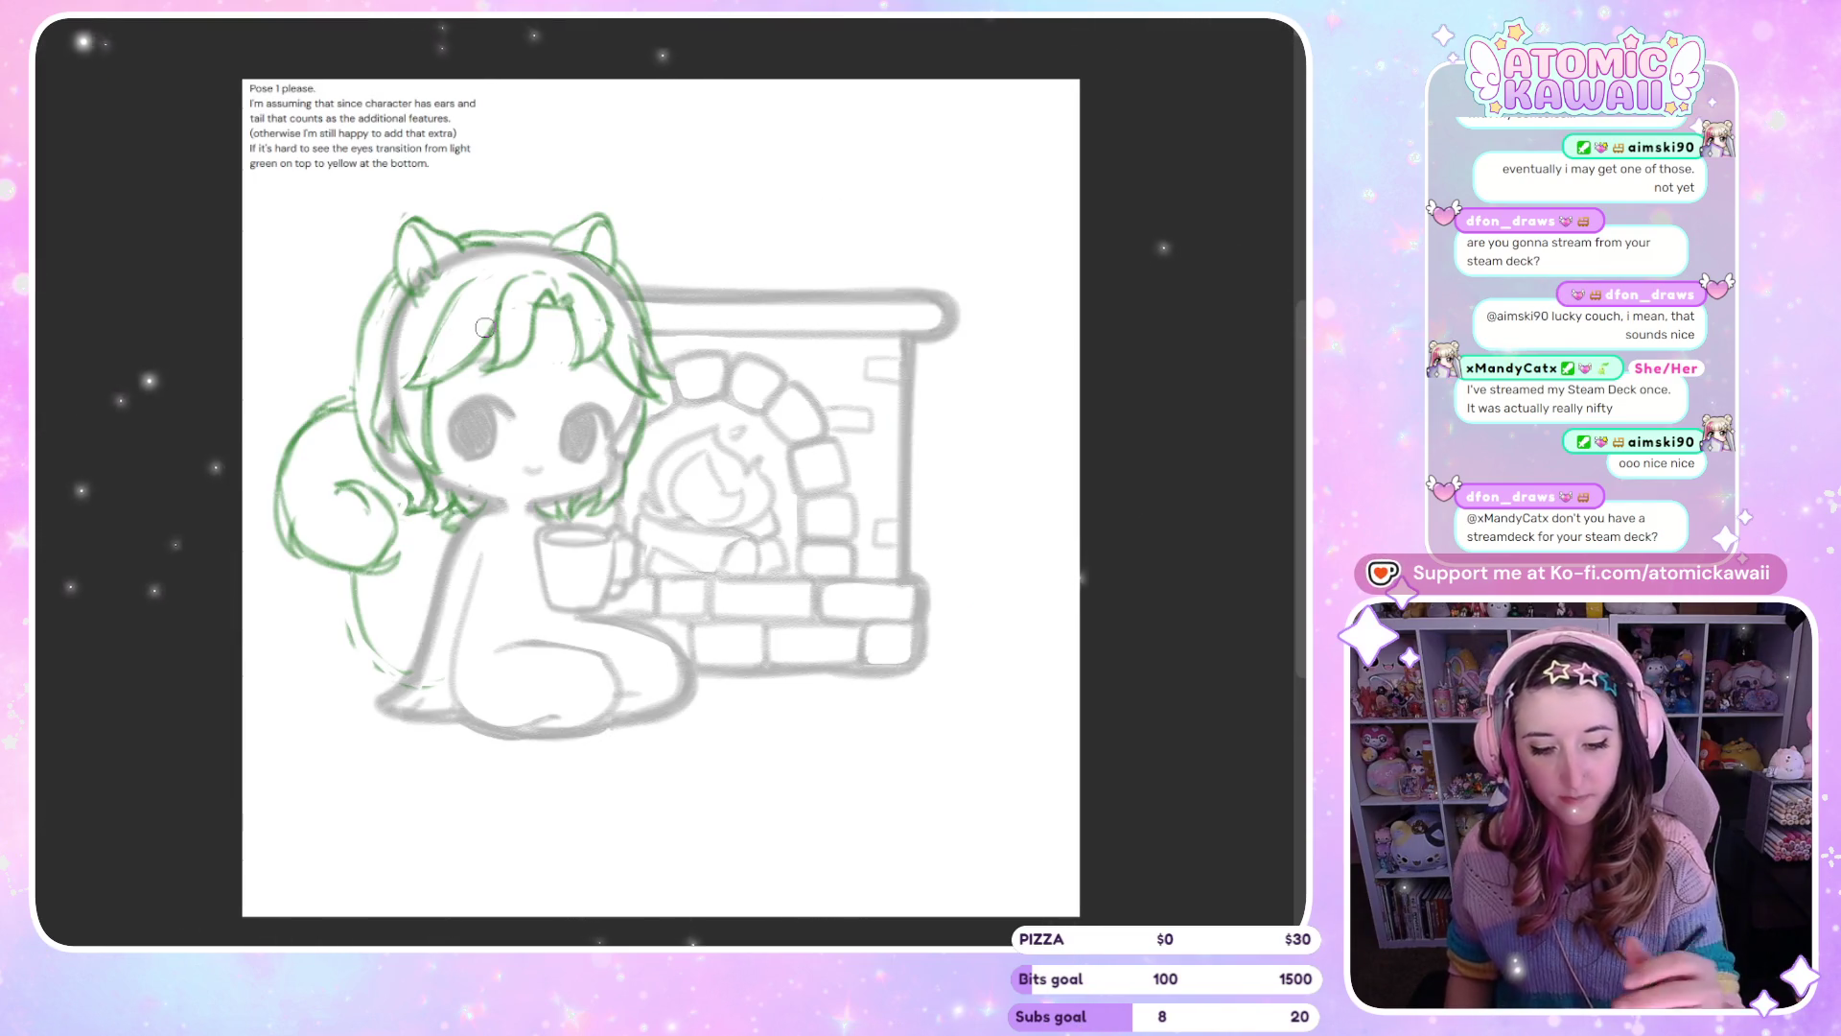
key("h")
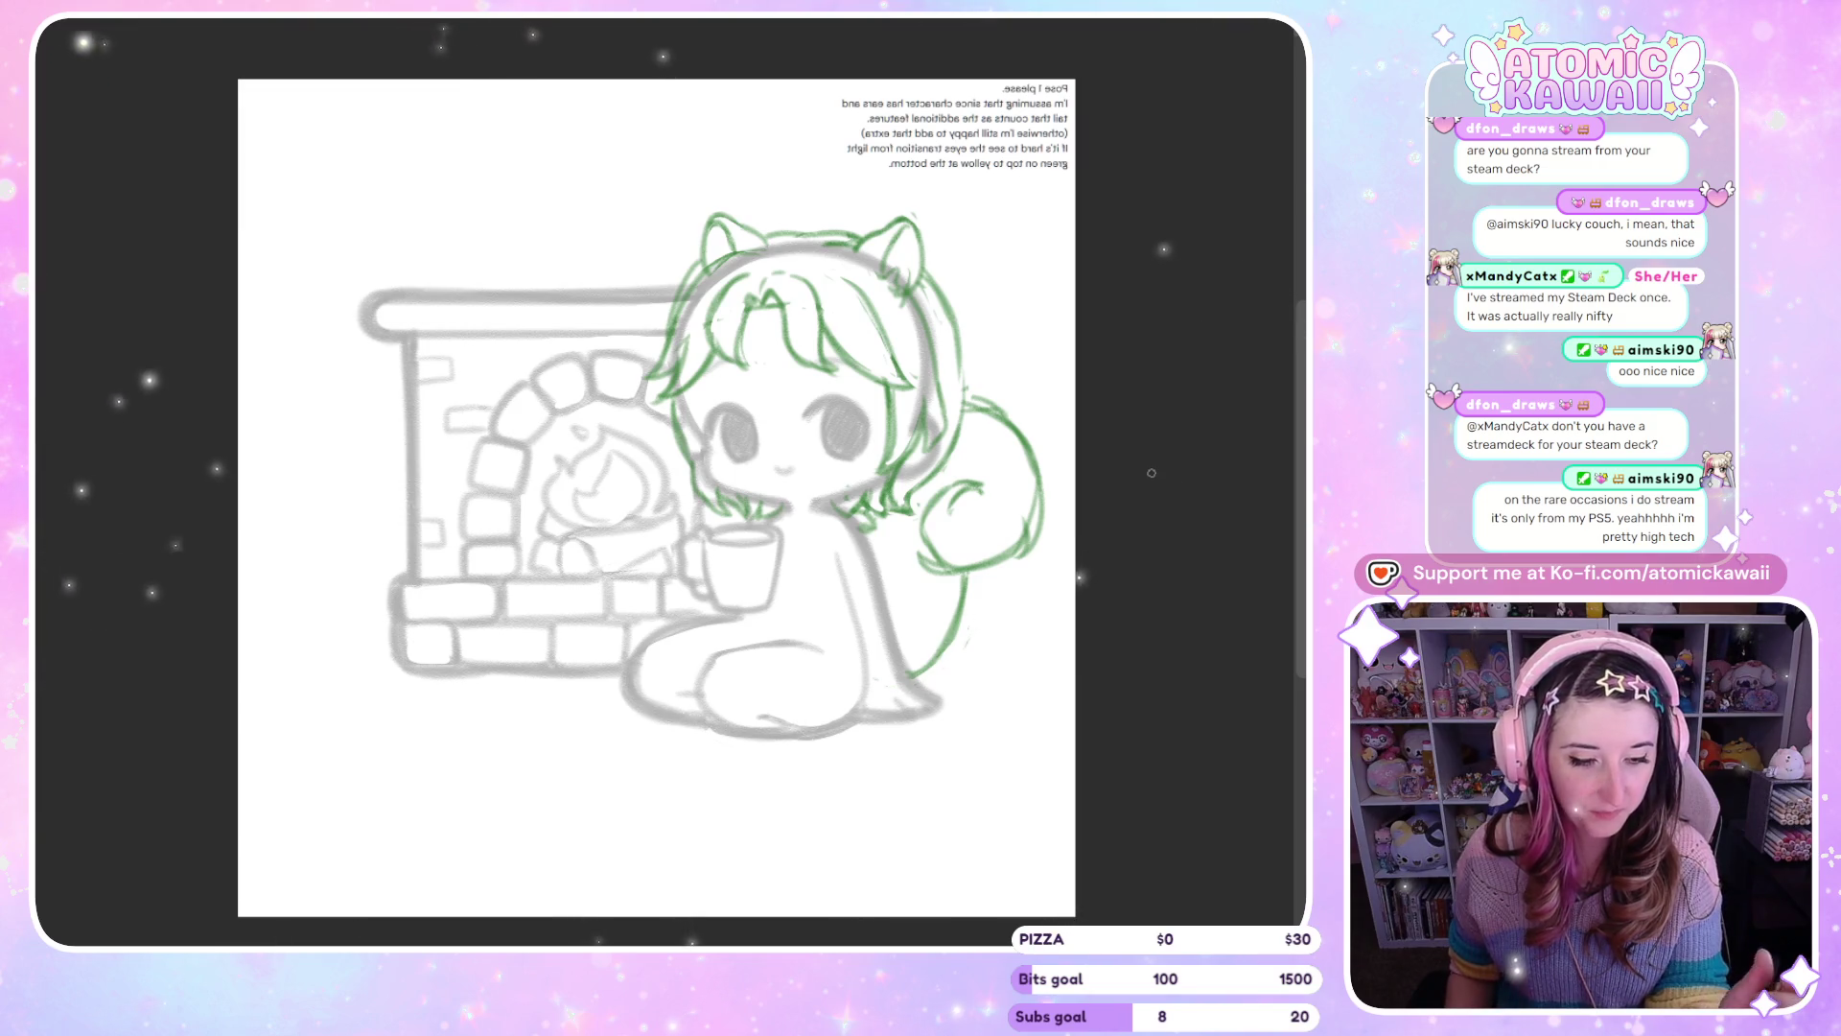
key("h")
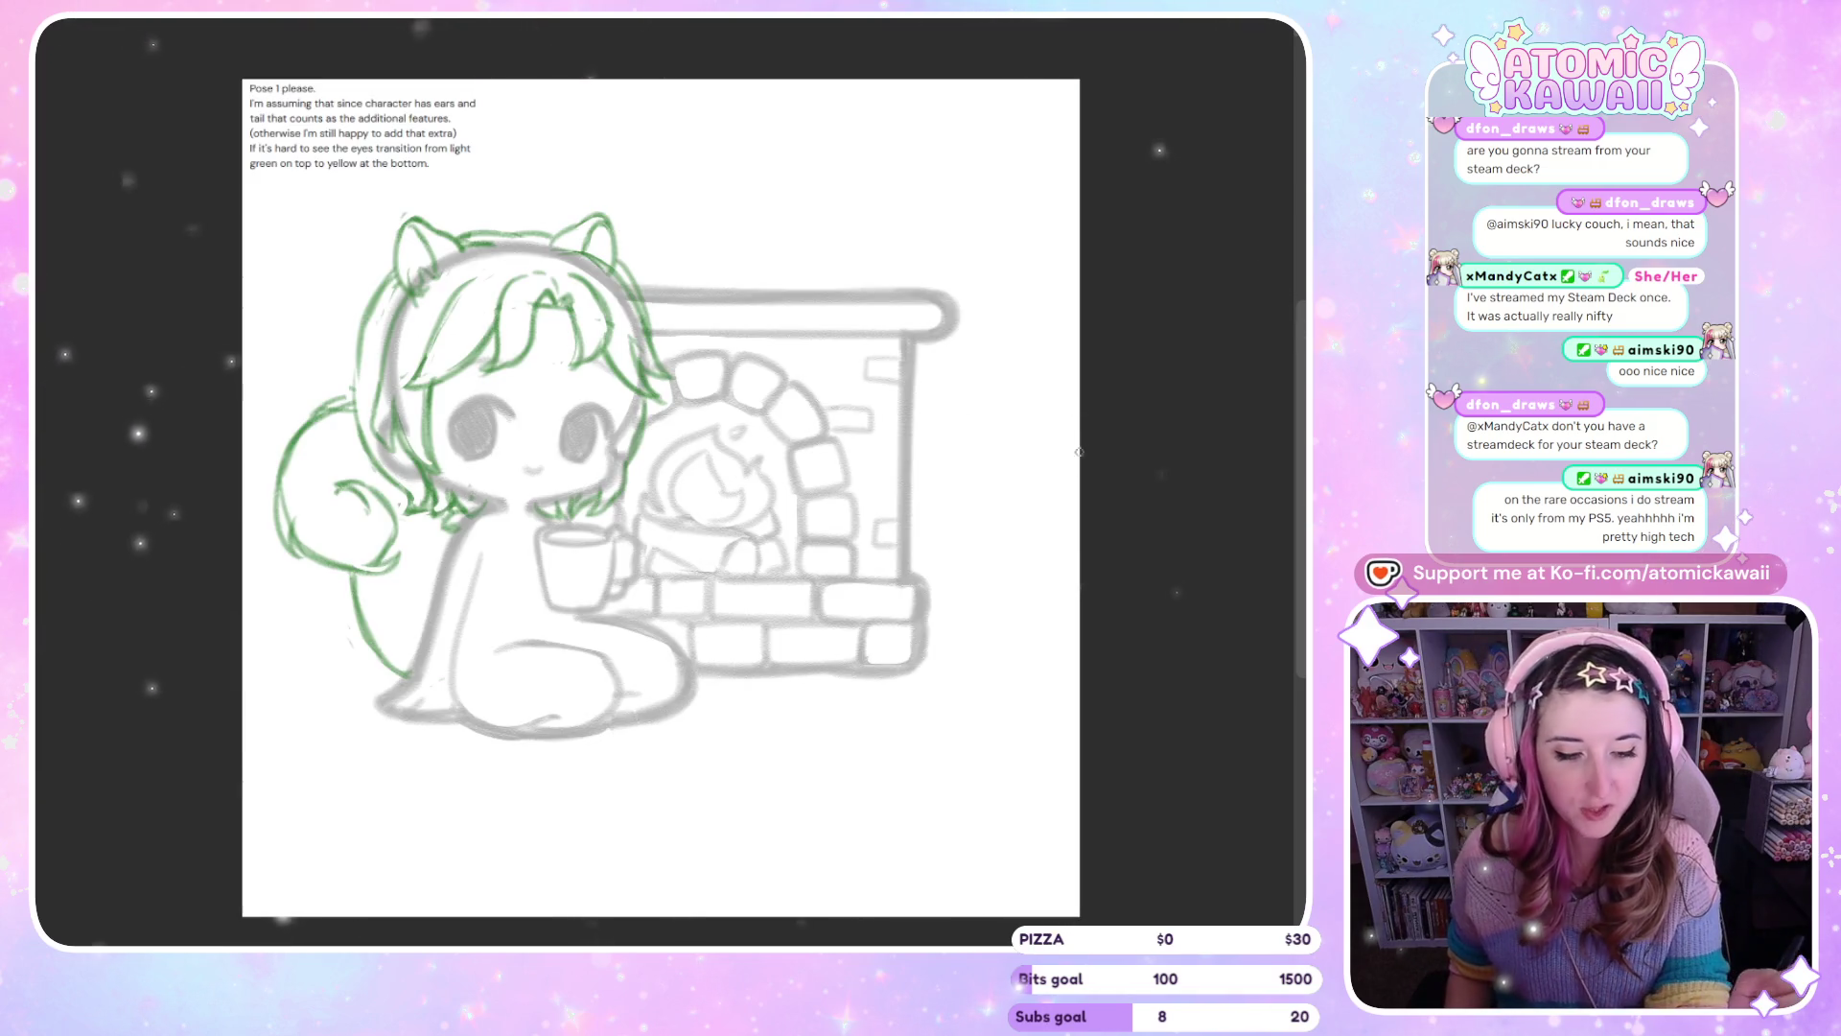
key("h")
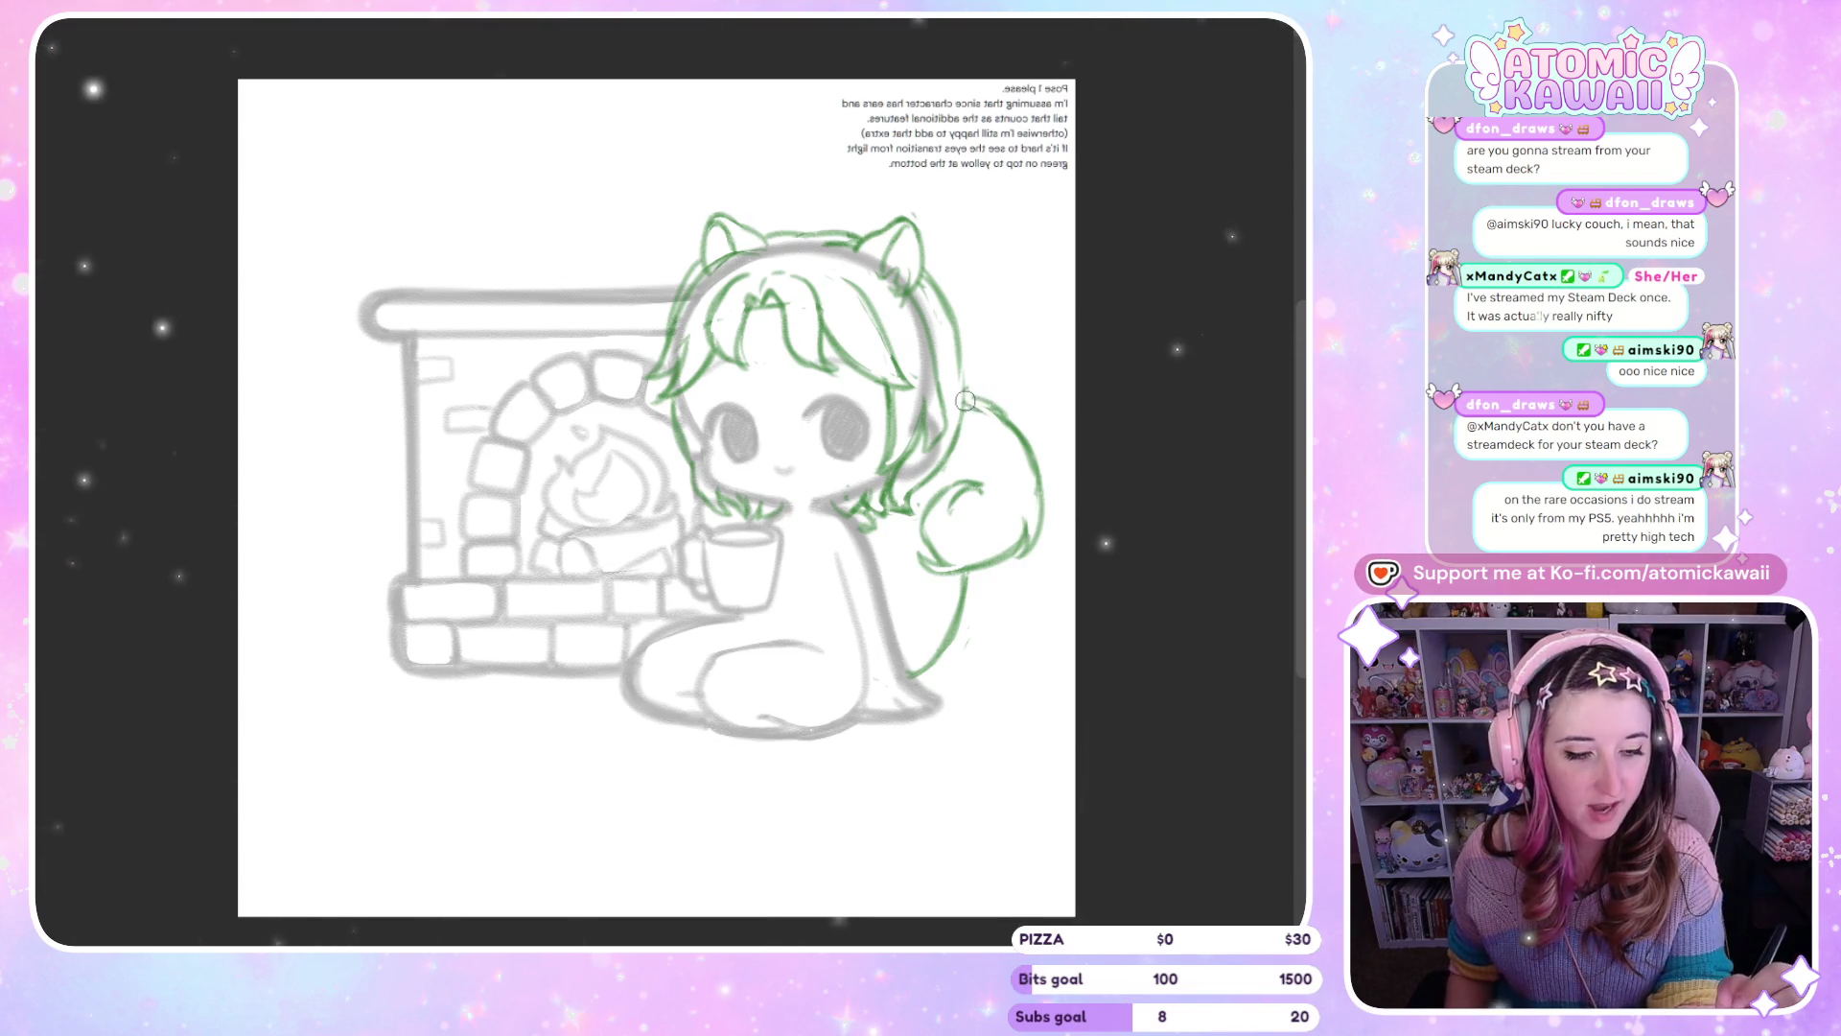
key("h")
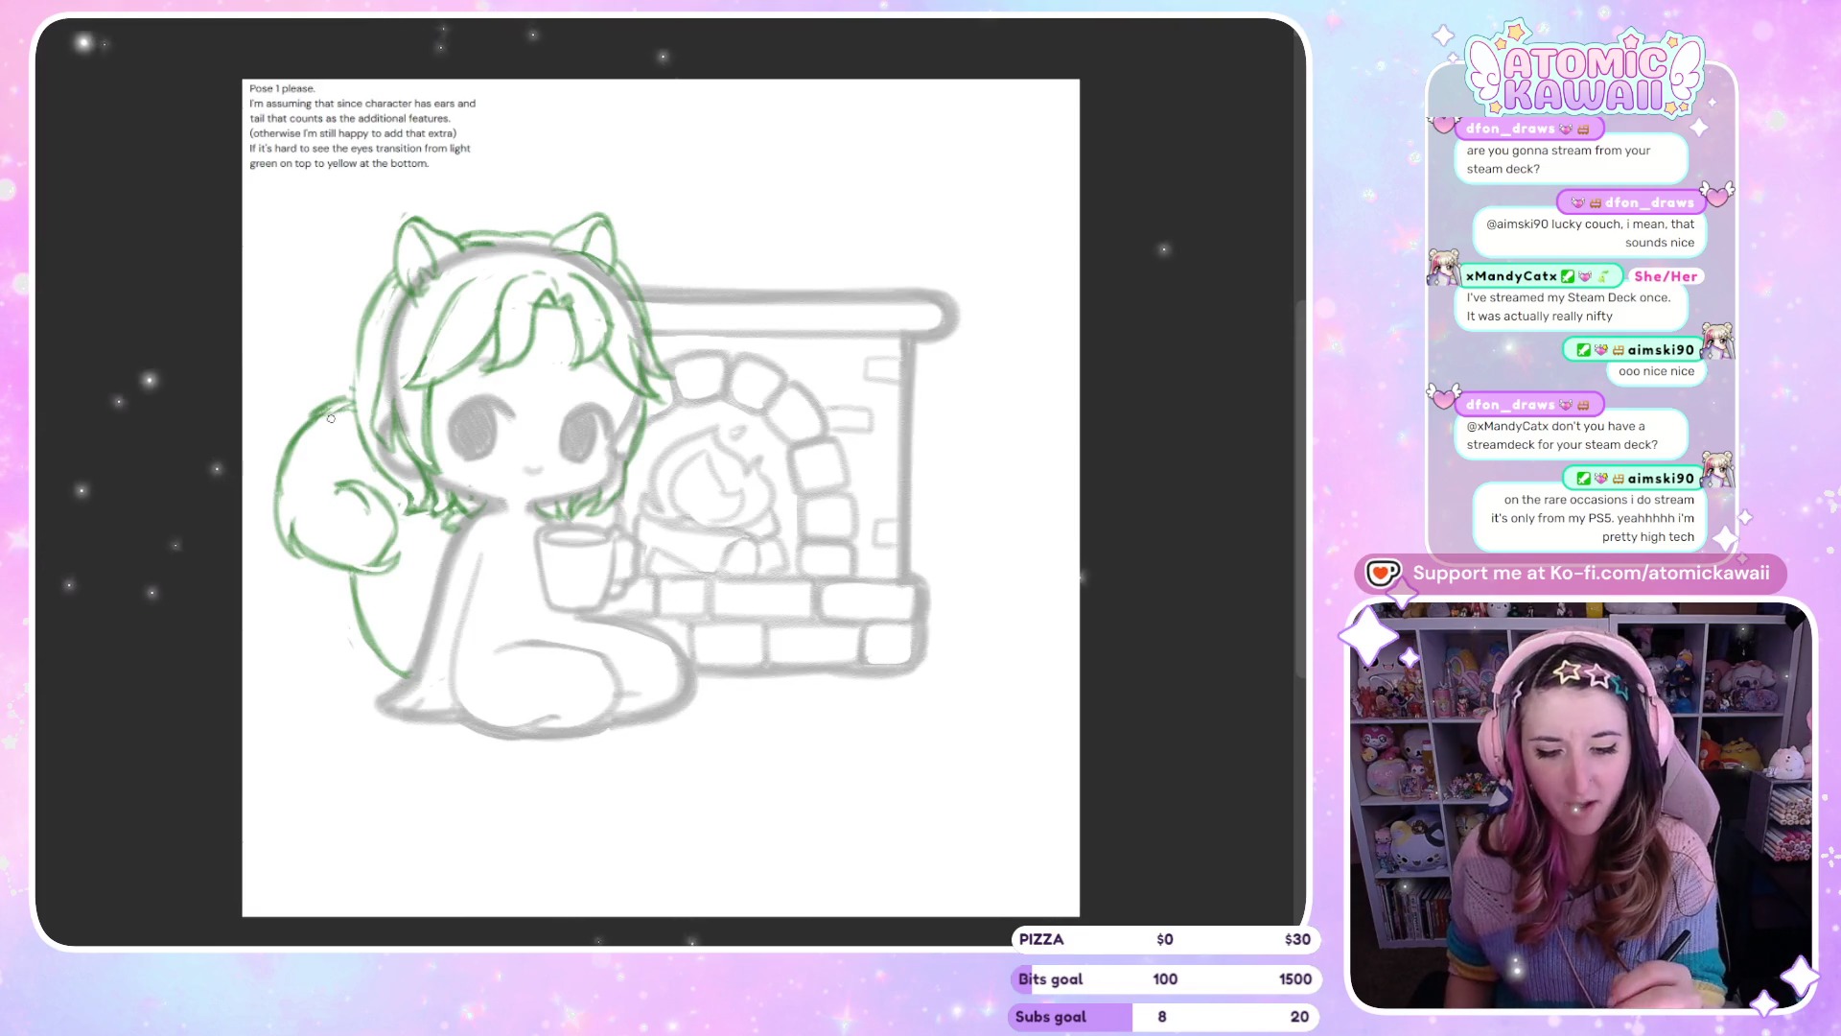
key("h")
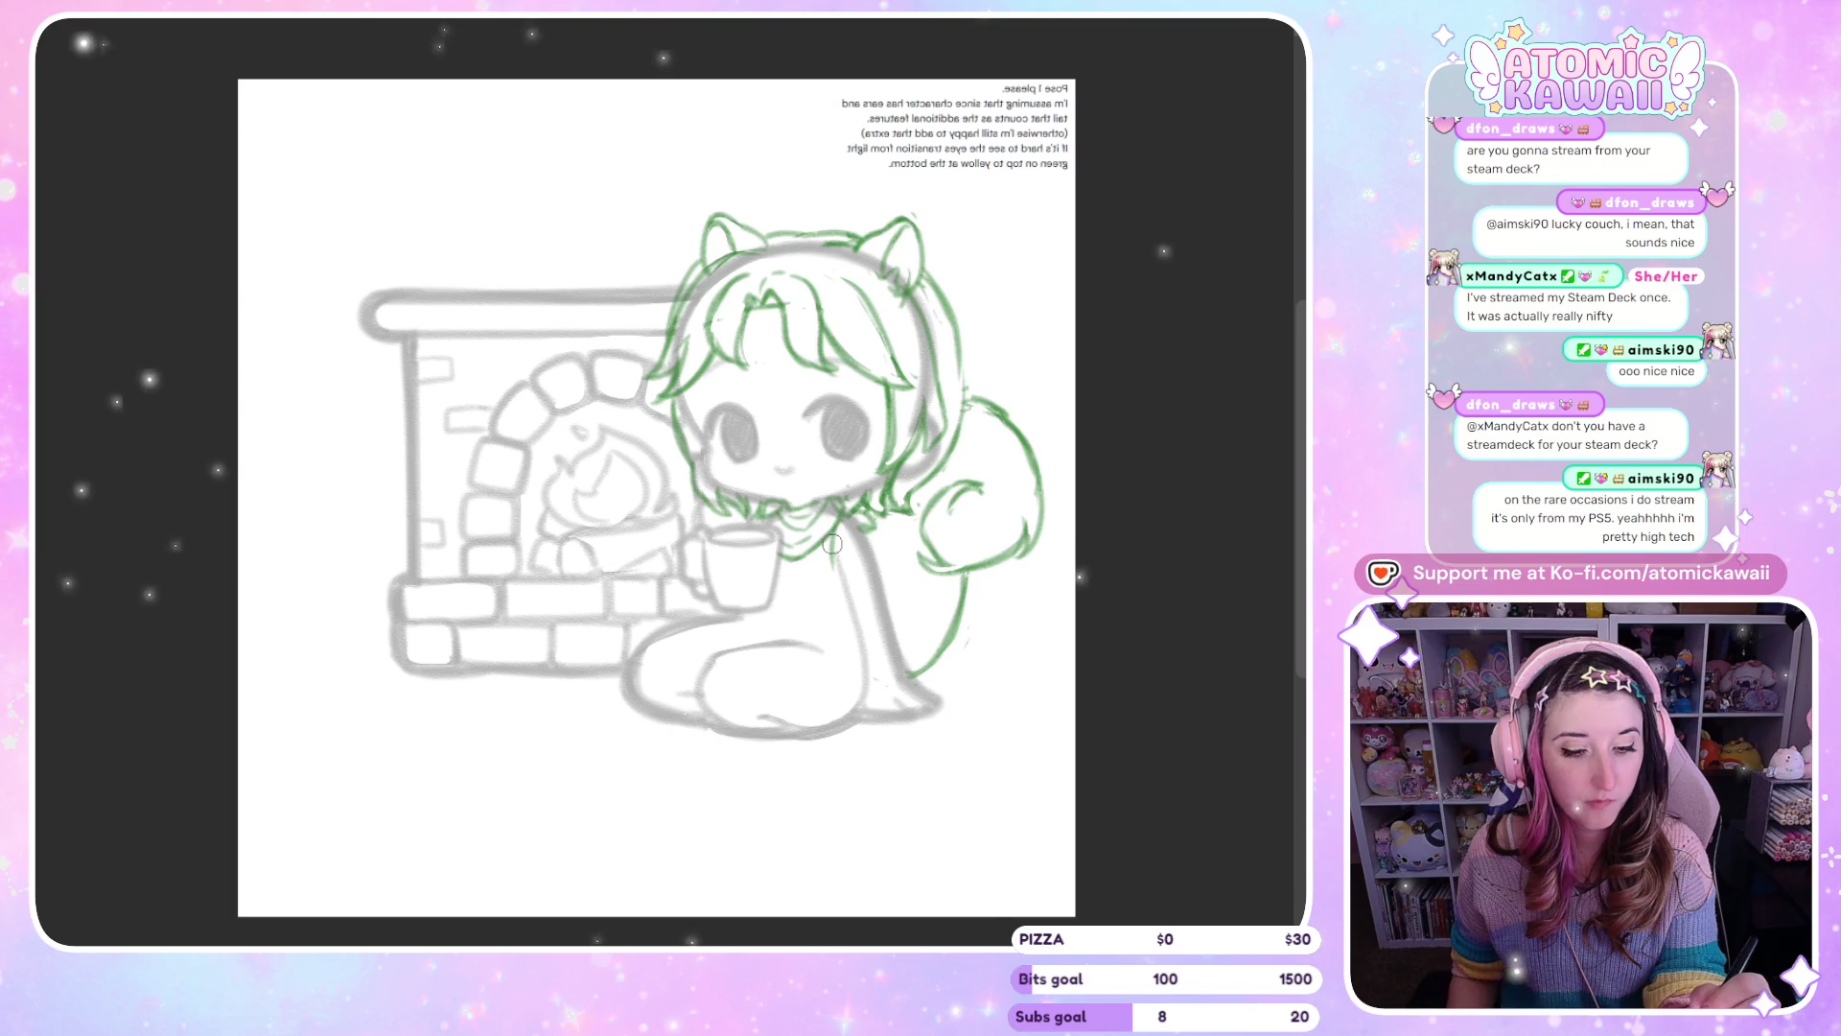
Extend the green shirt hem line beneath the mug, checking it in a mirrored view
key("m")
key("m")
key("m")
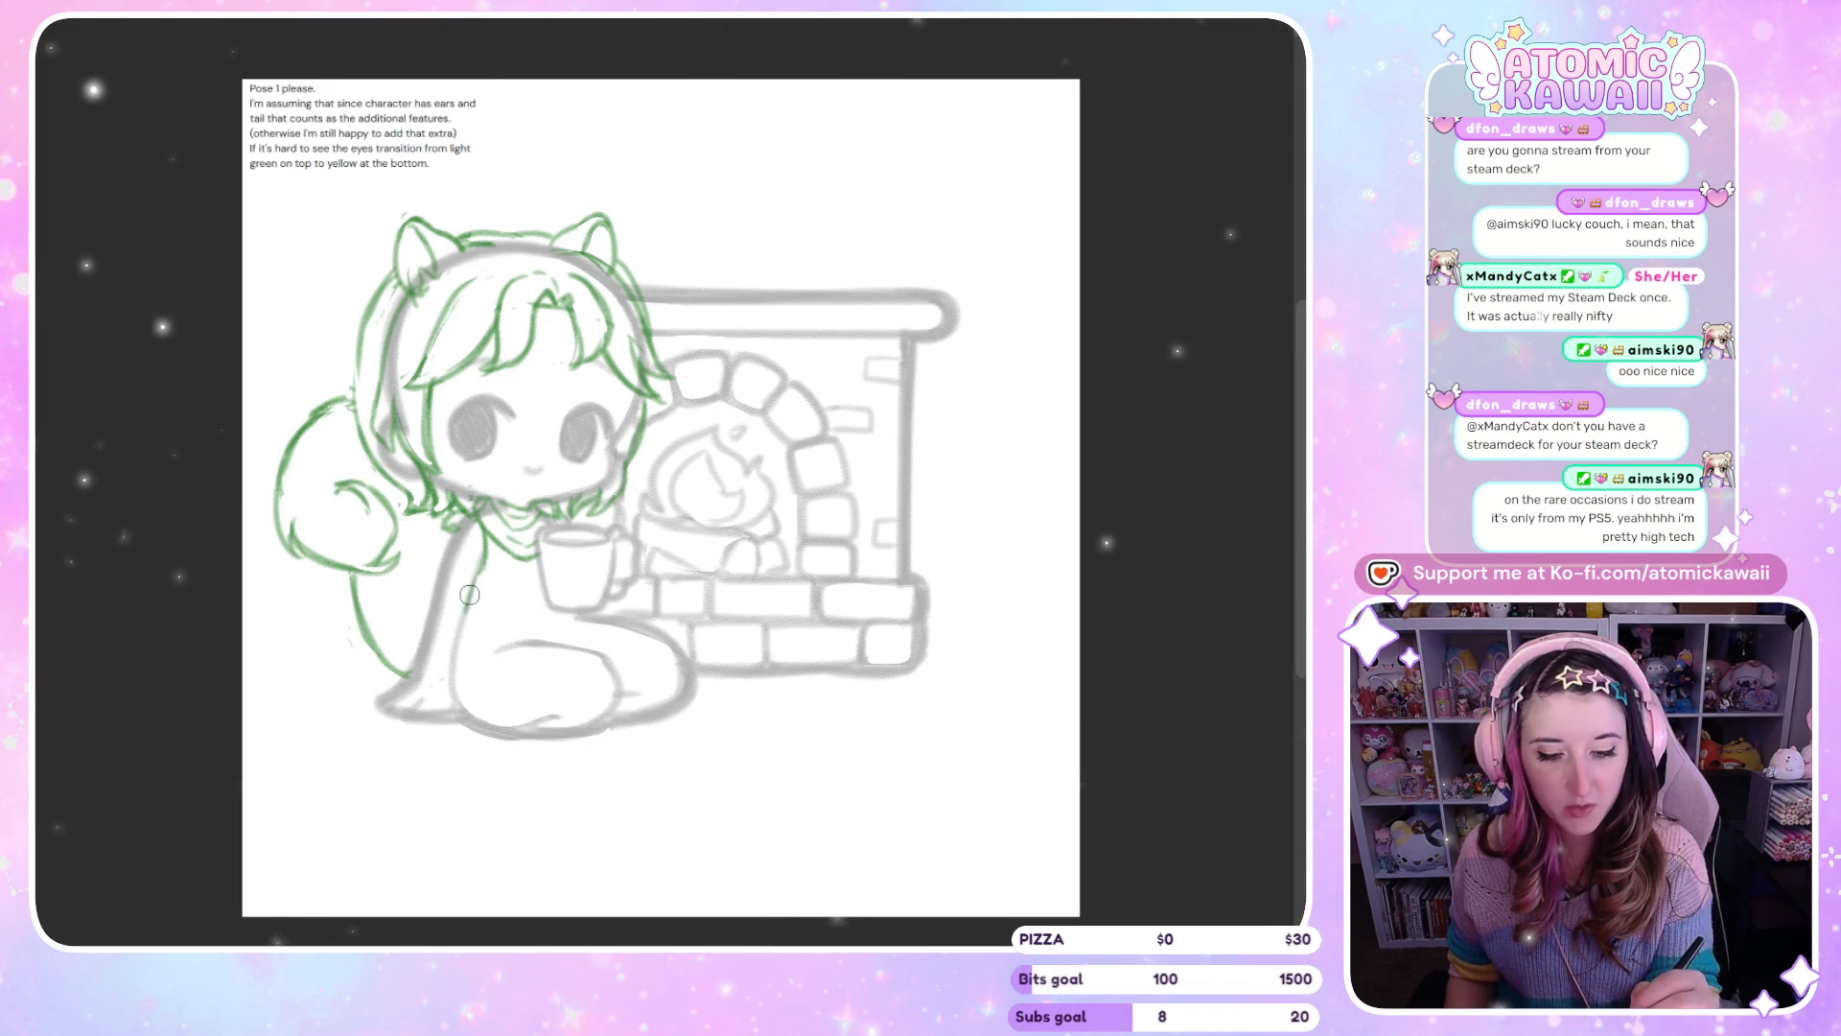
key("m")
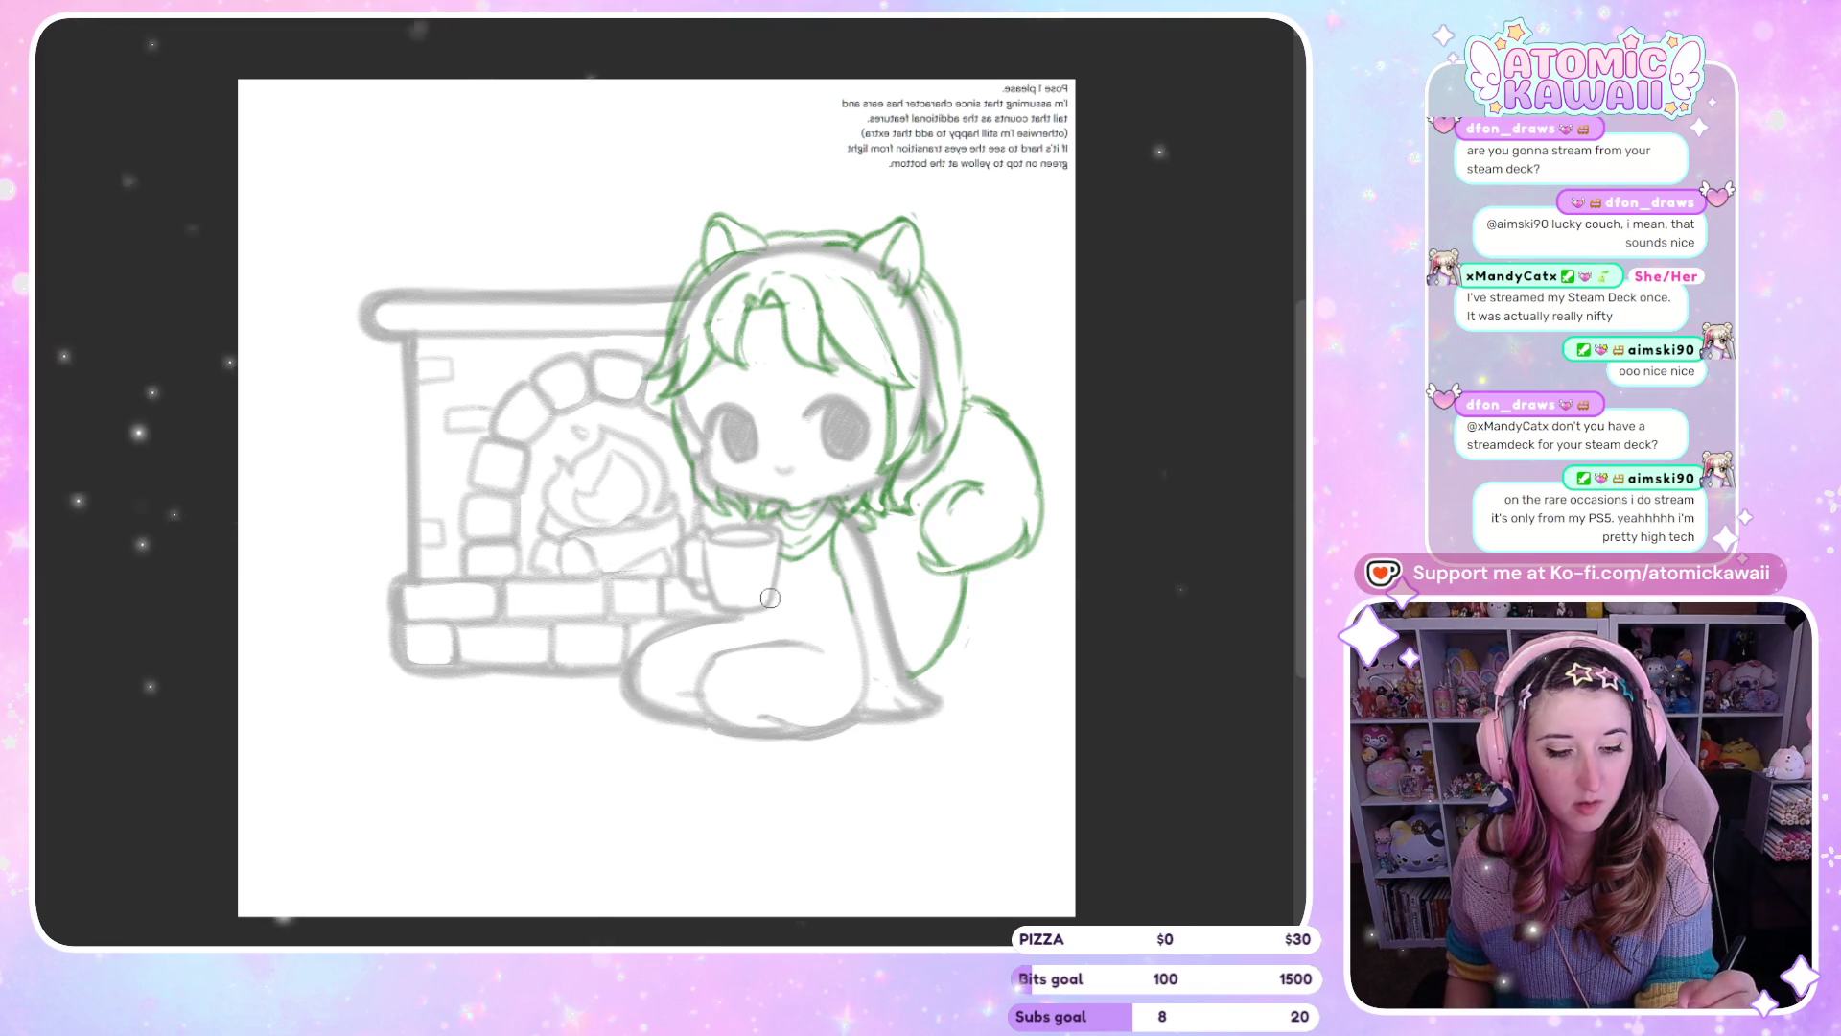
left_click_drag(828, 603, 849, 600)
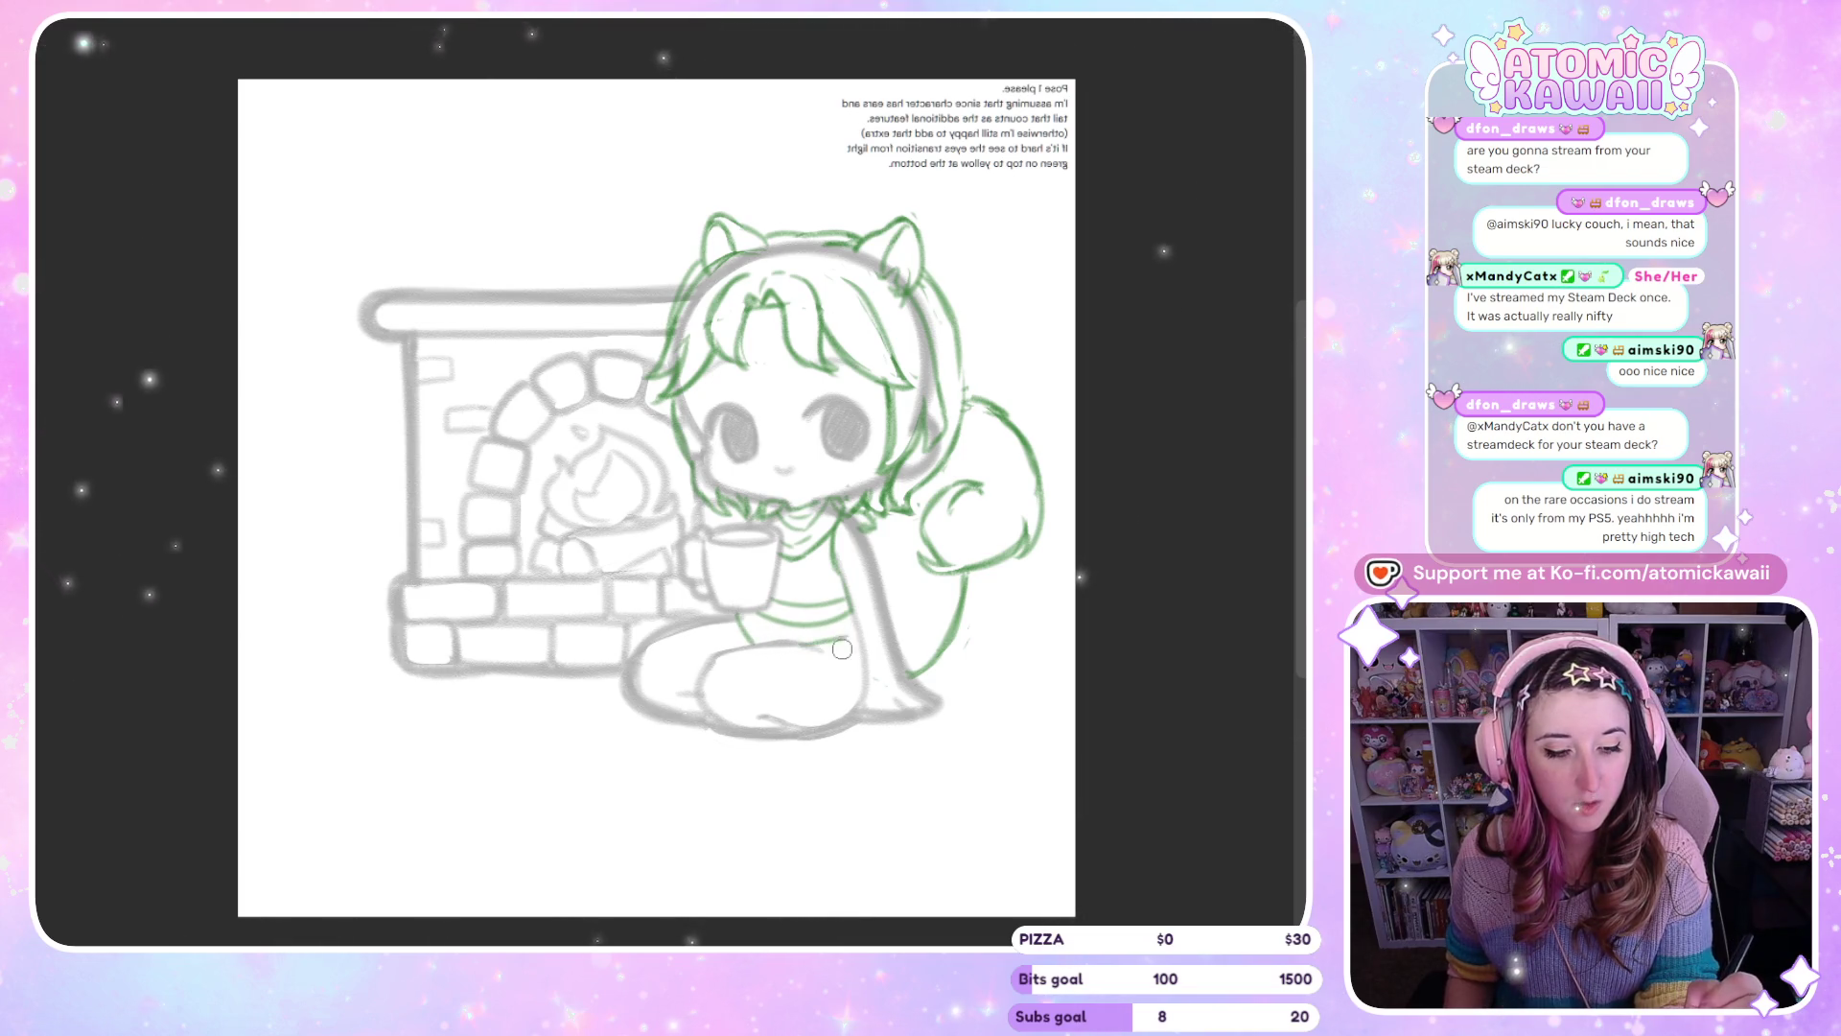
Sketch a new green curve across the character's lap
key("h")
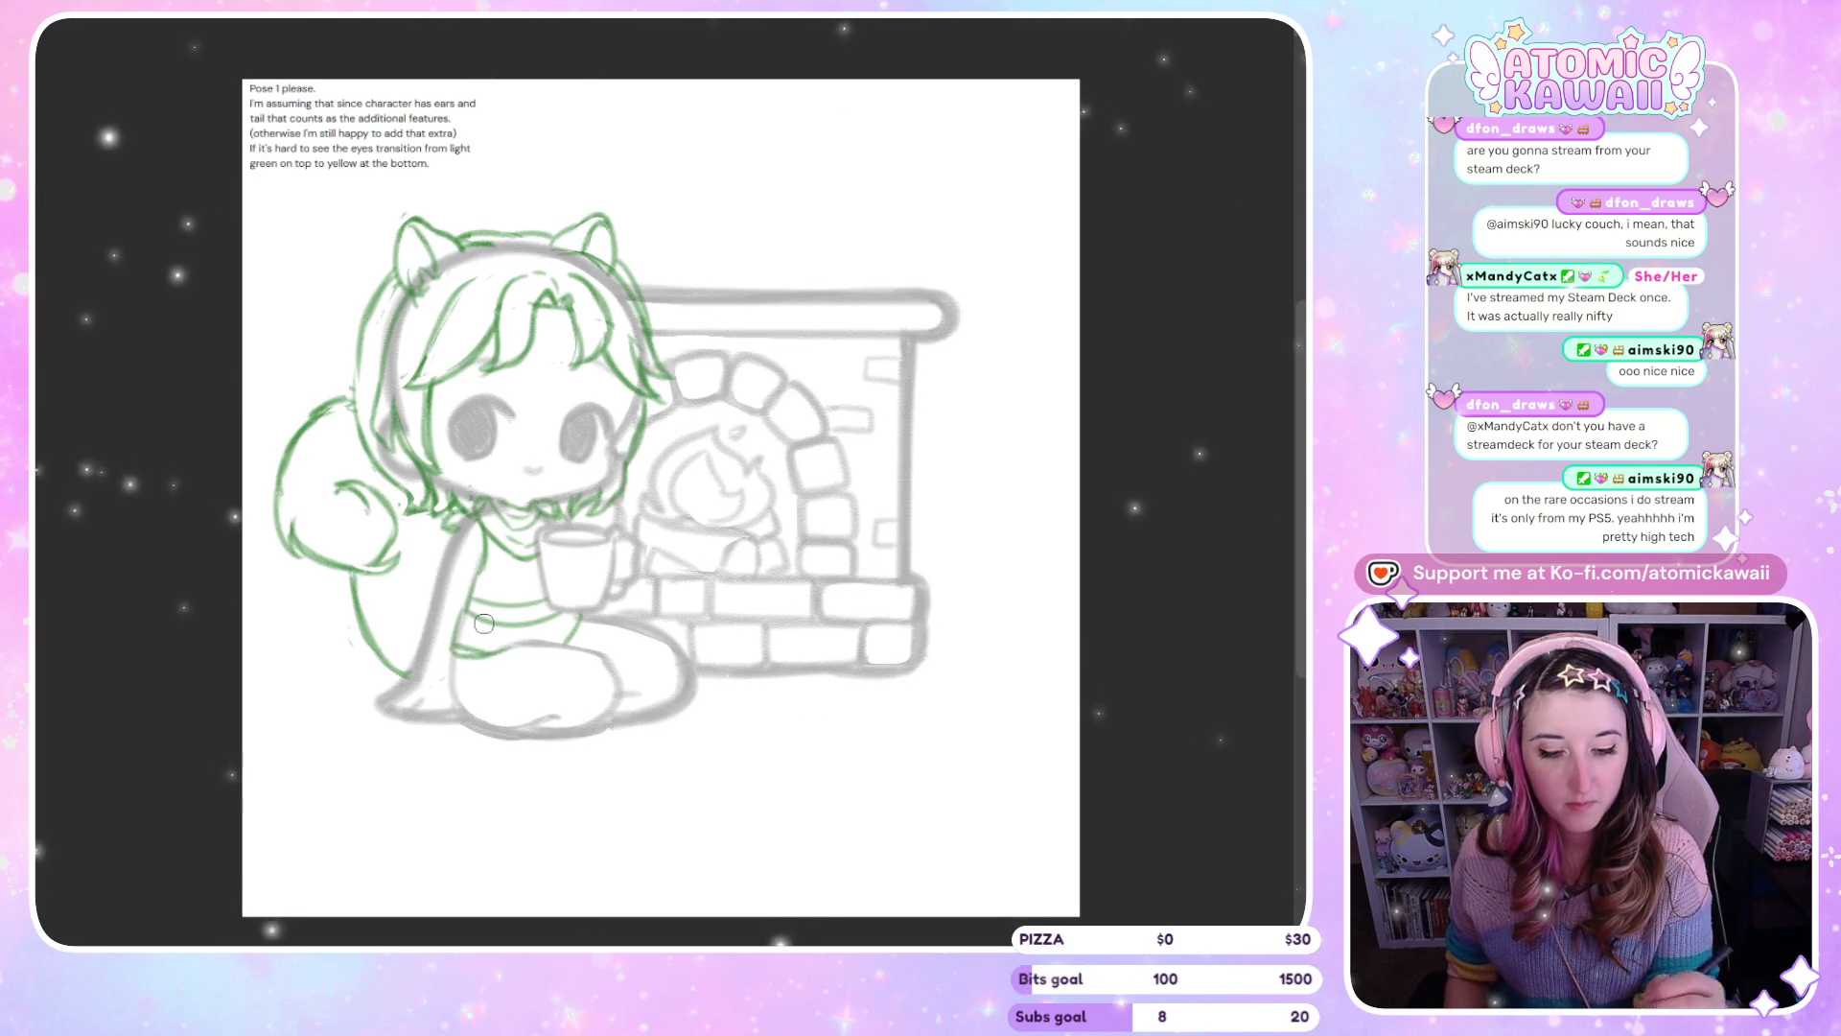
key("h")
key("h")
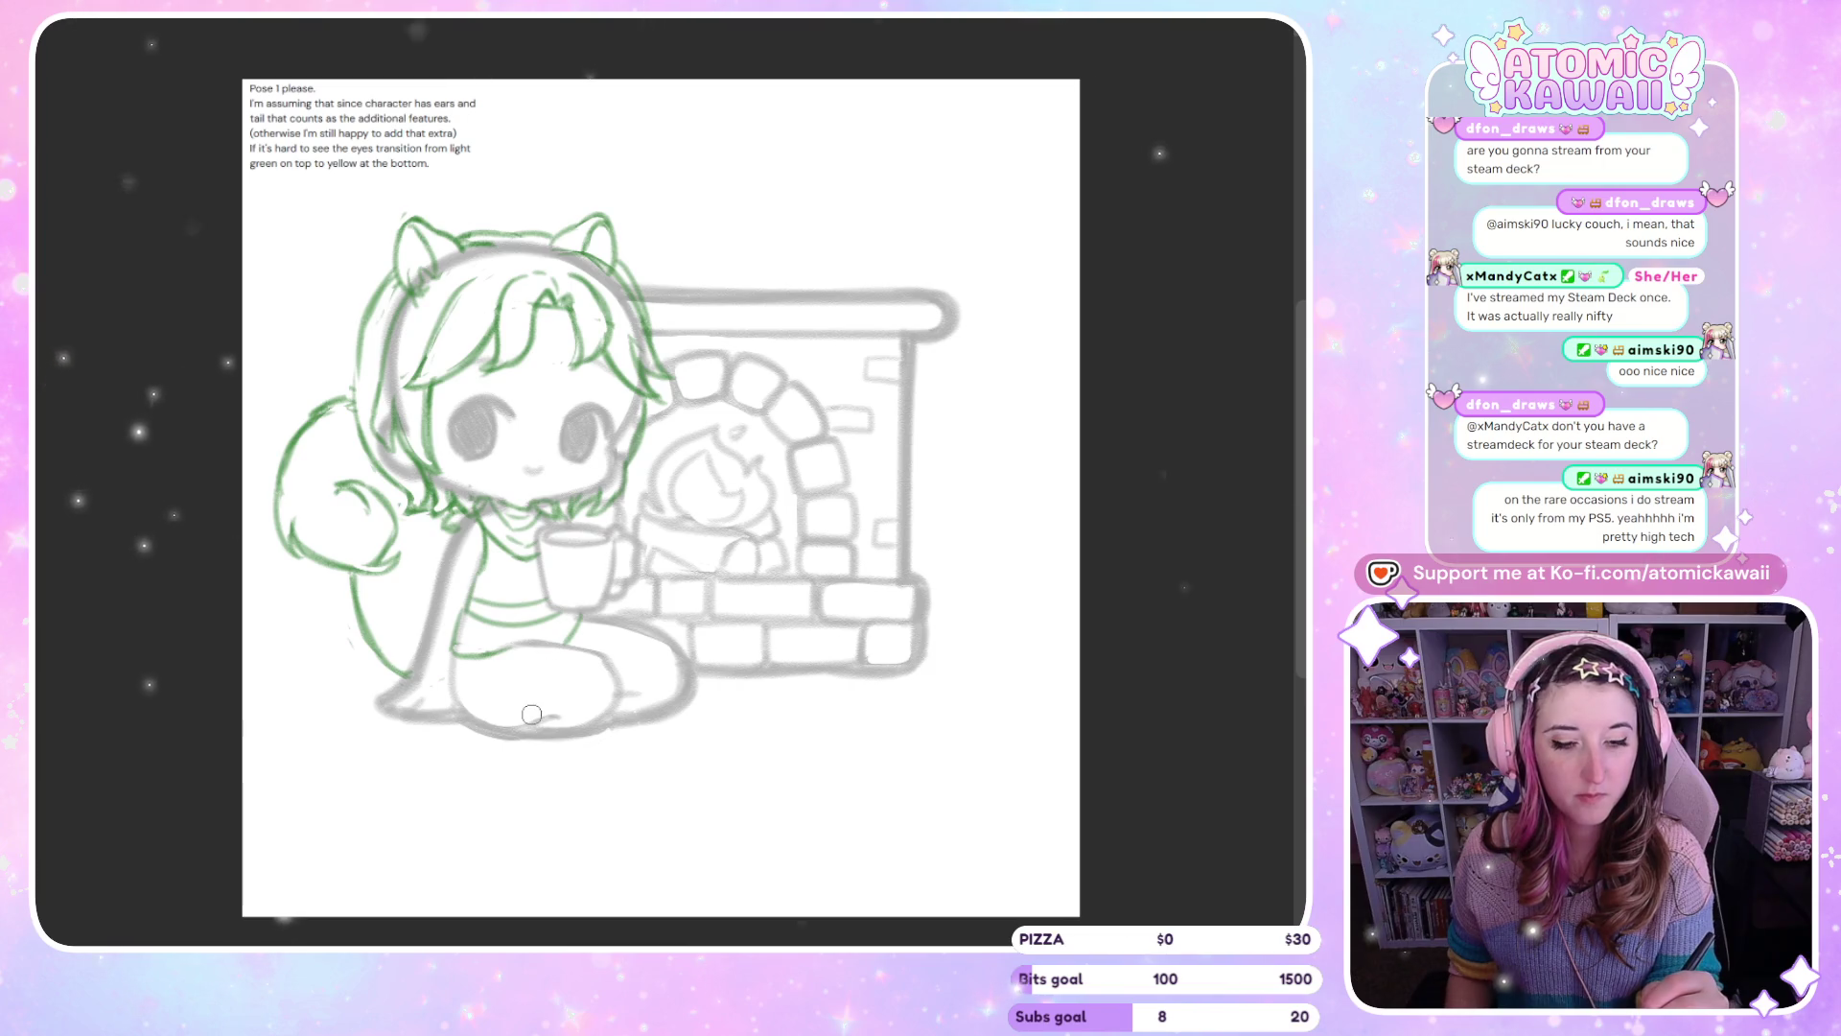
left_click_drag(537, 717, 534, 695)
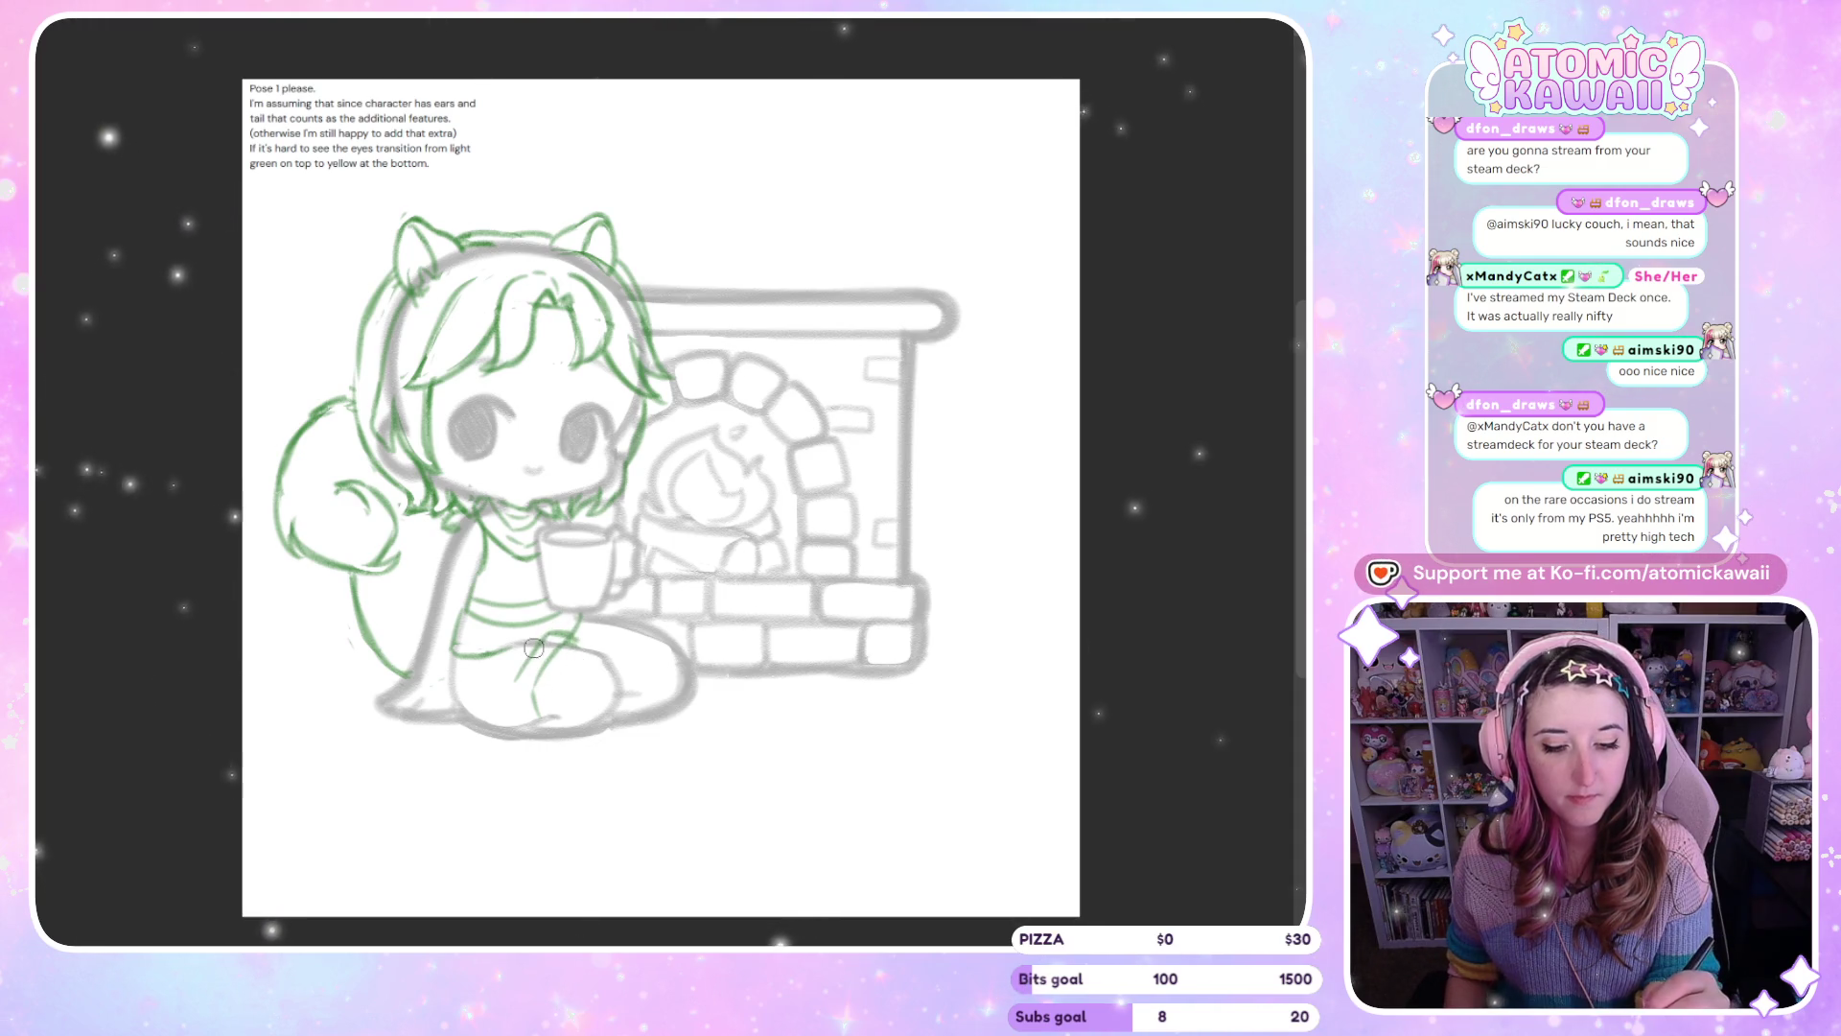
Outline the folded legs, the knee and the bottom edge of the foot in green
mouse_move(527, 662)
left_mouse_down()
mouse_move(514, 724)
mouse_move(536, 731)
left_mouse_up()
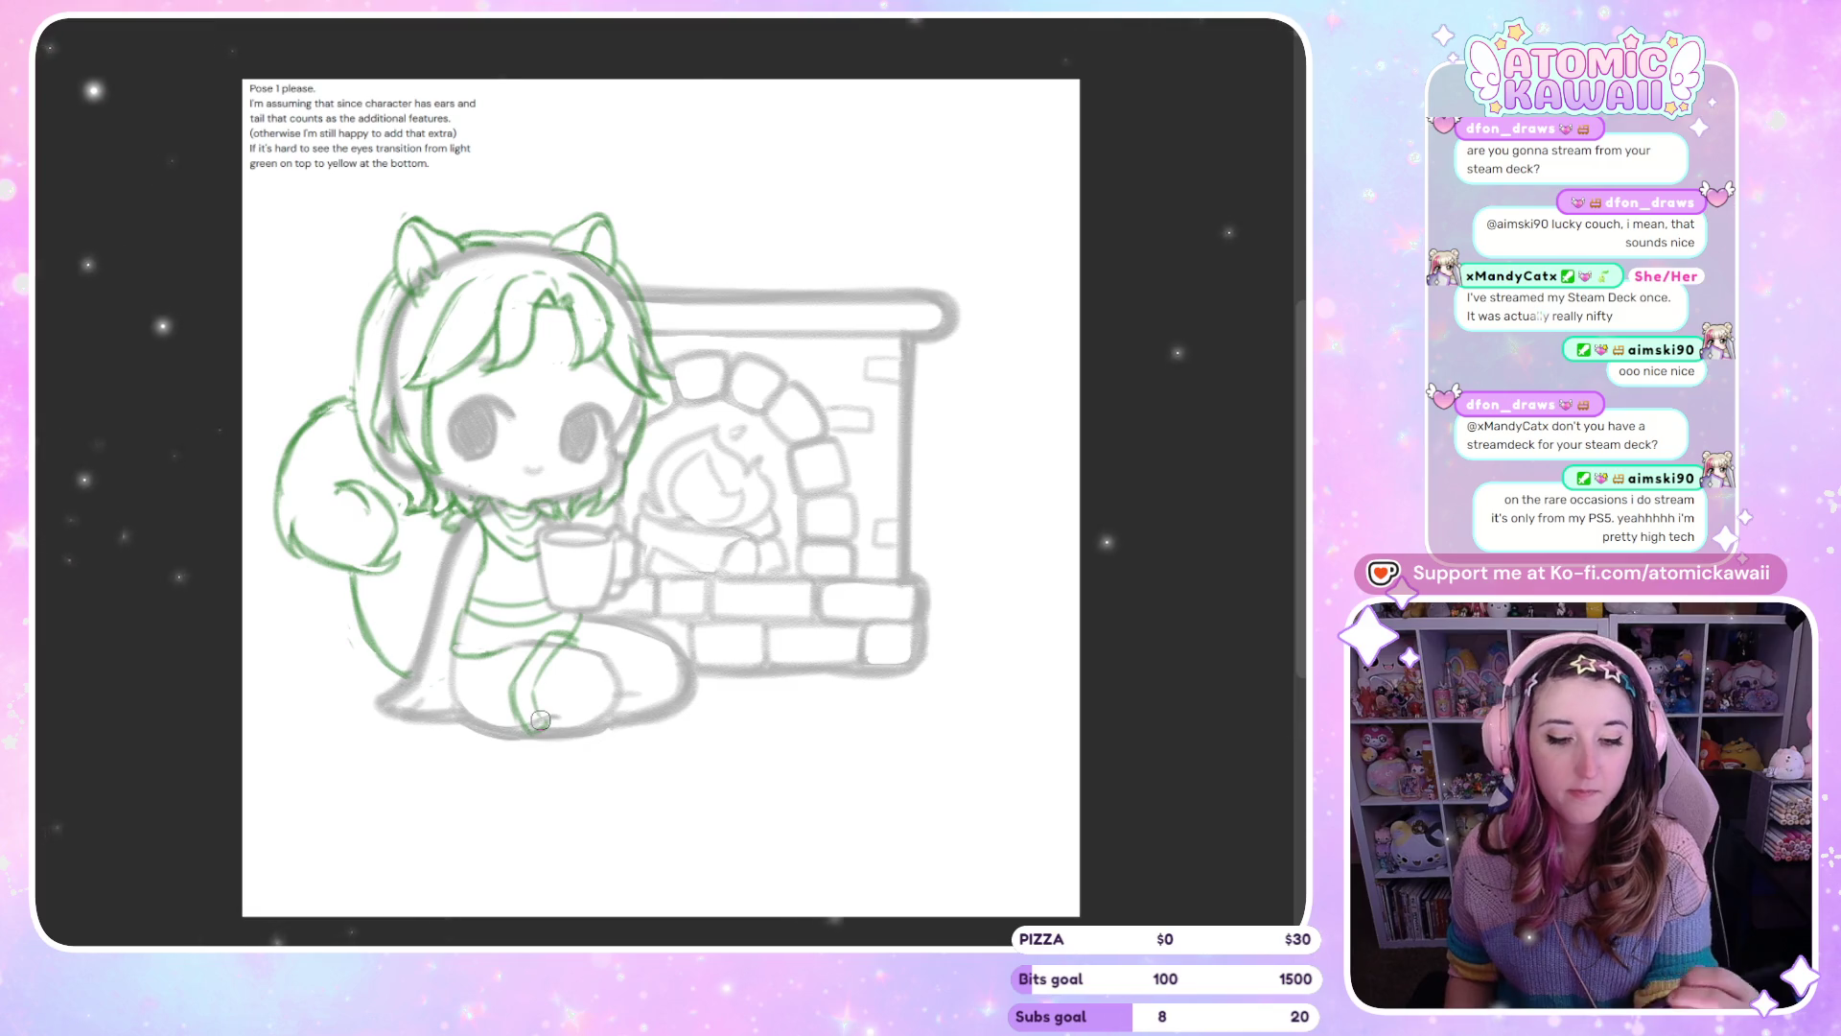
key("m")
key("m")
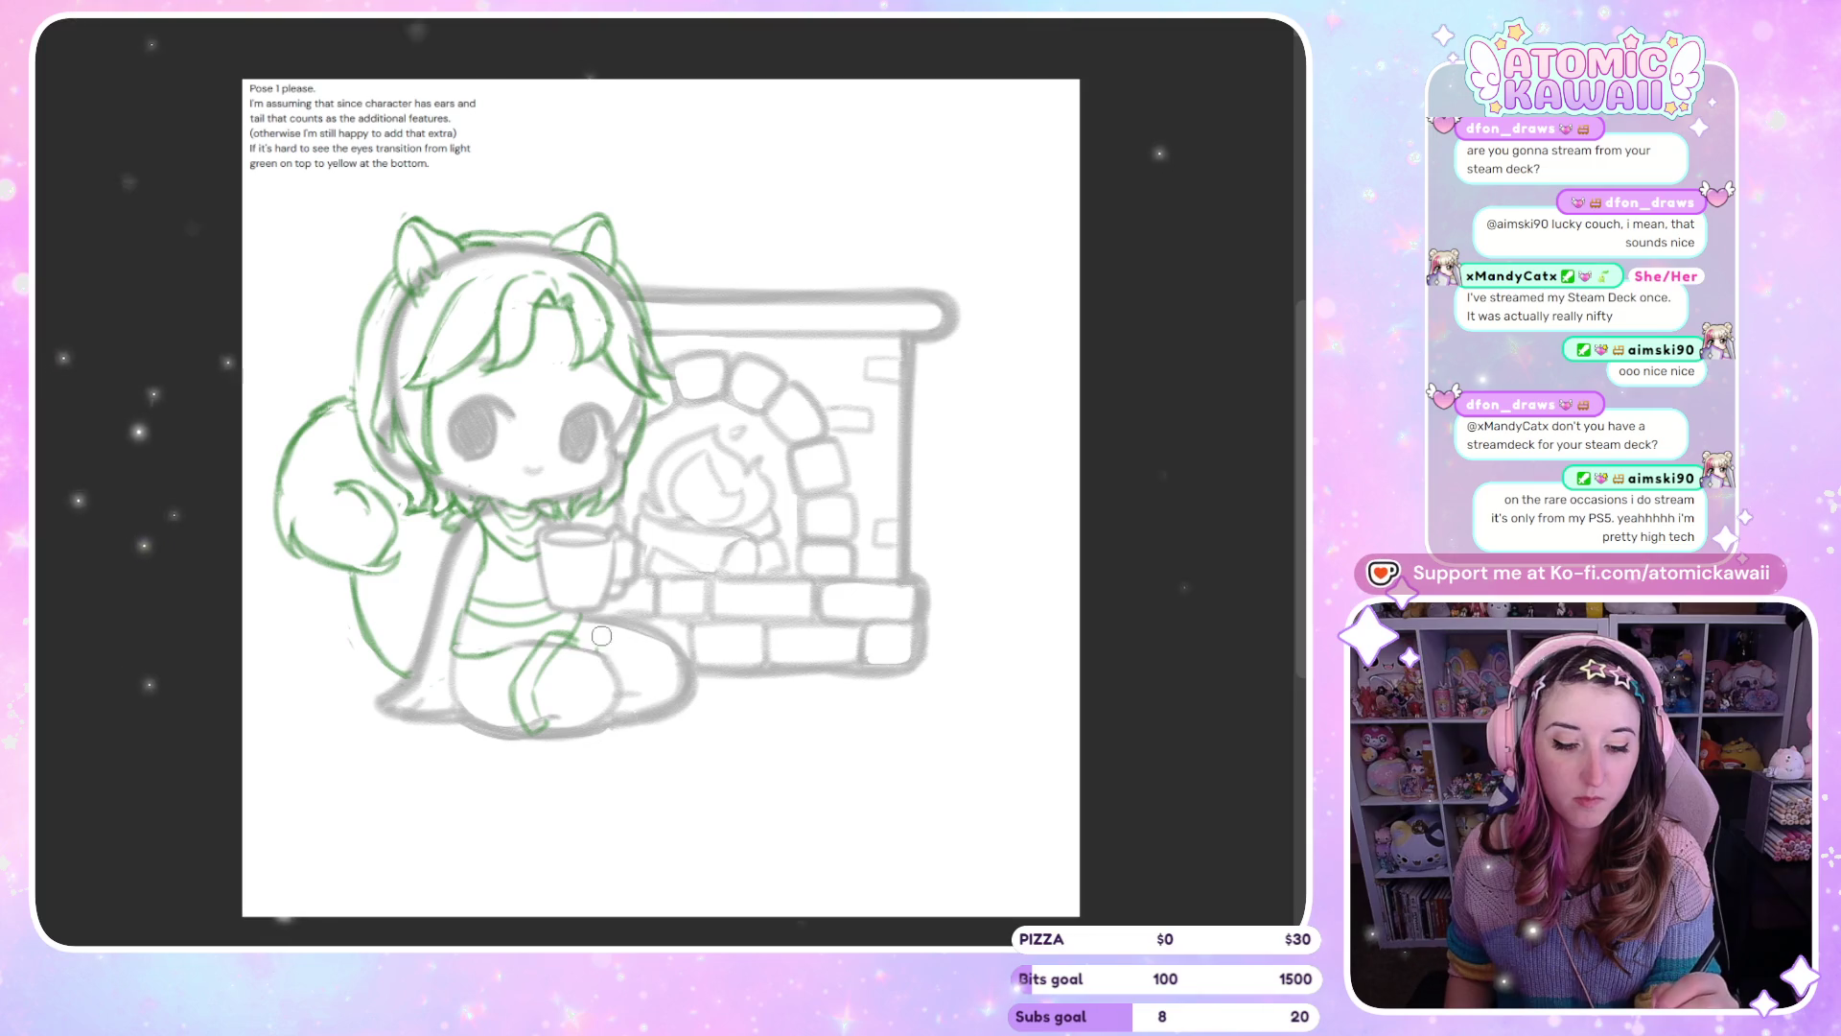
left_click_drag(598, 645, 633, 621)
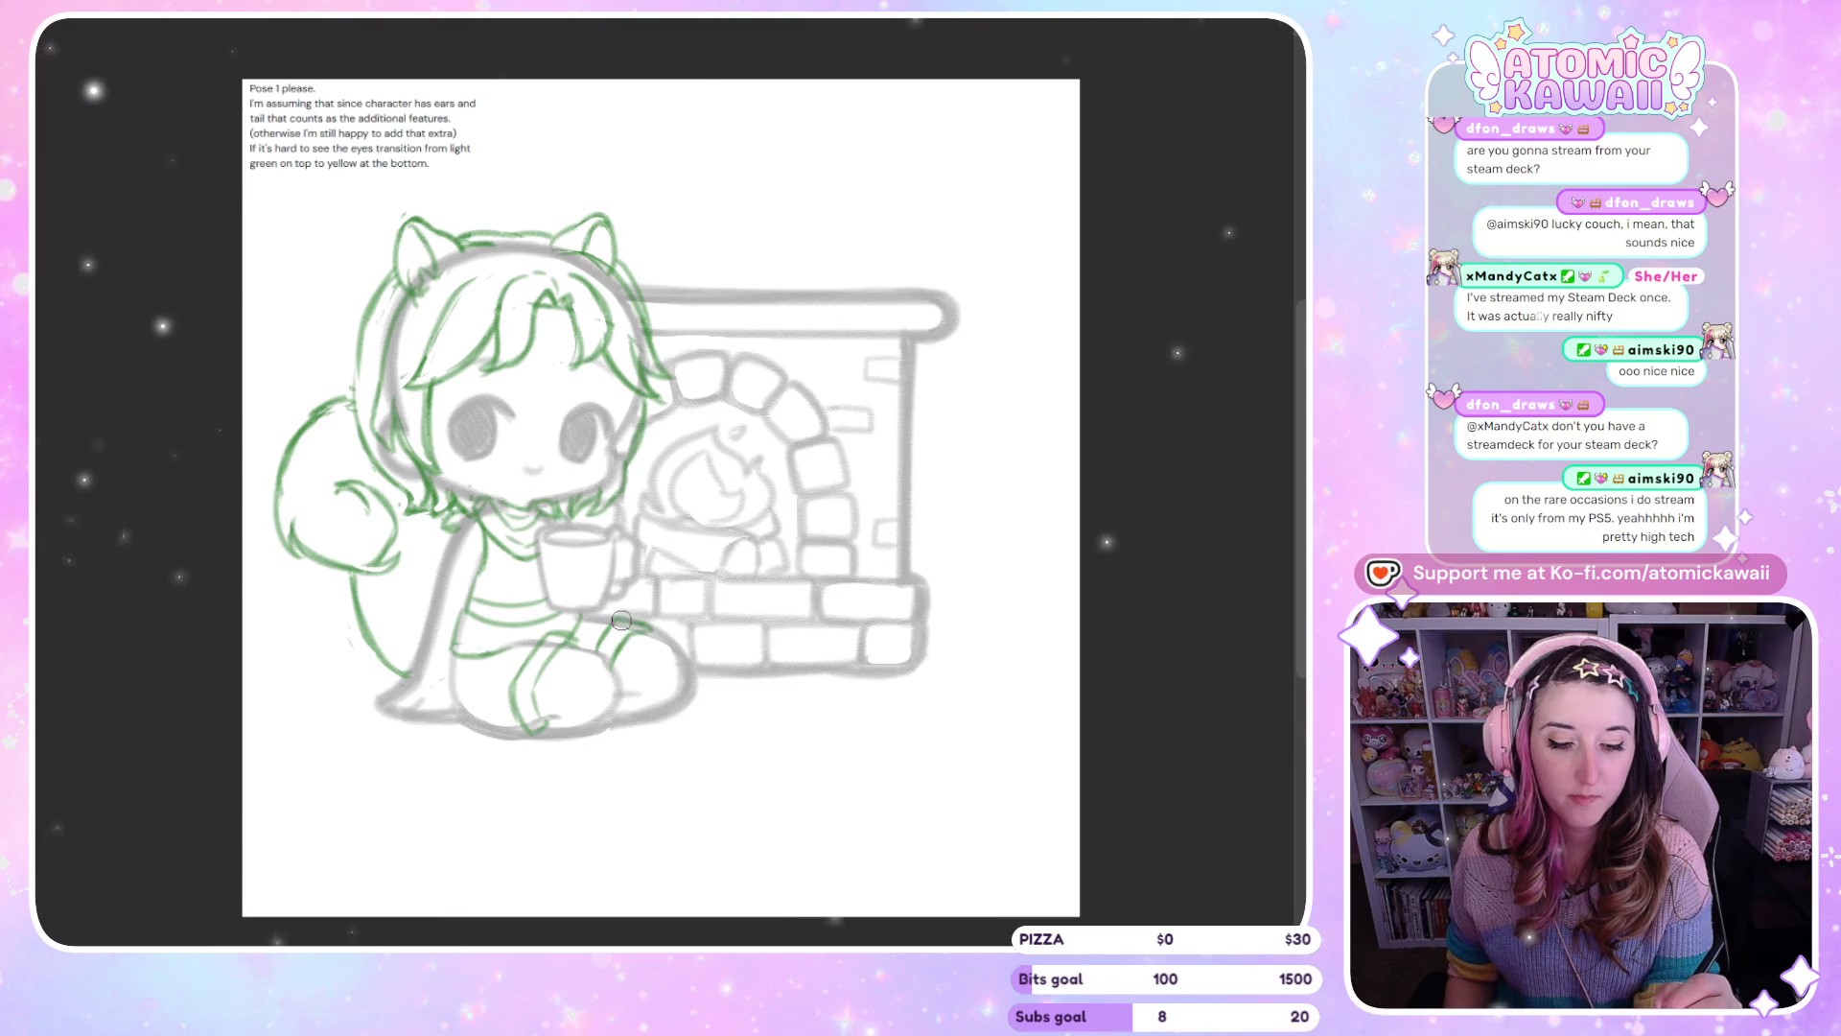
key("h")
key("h")
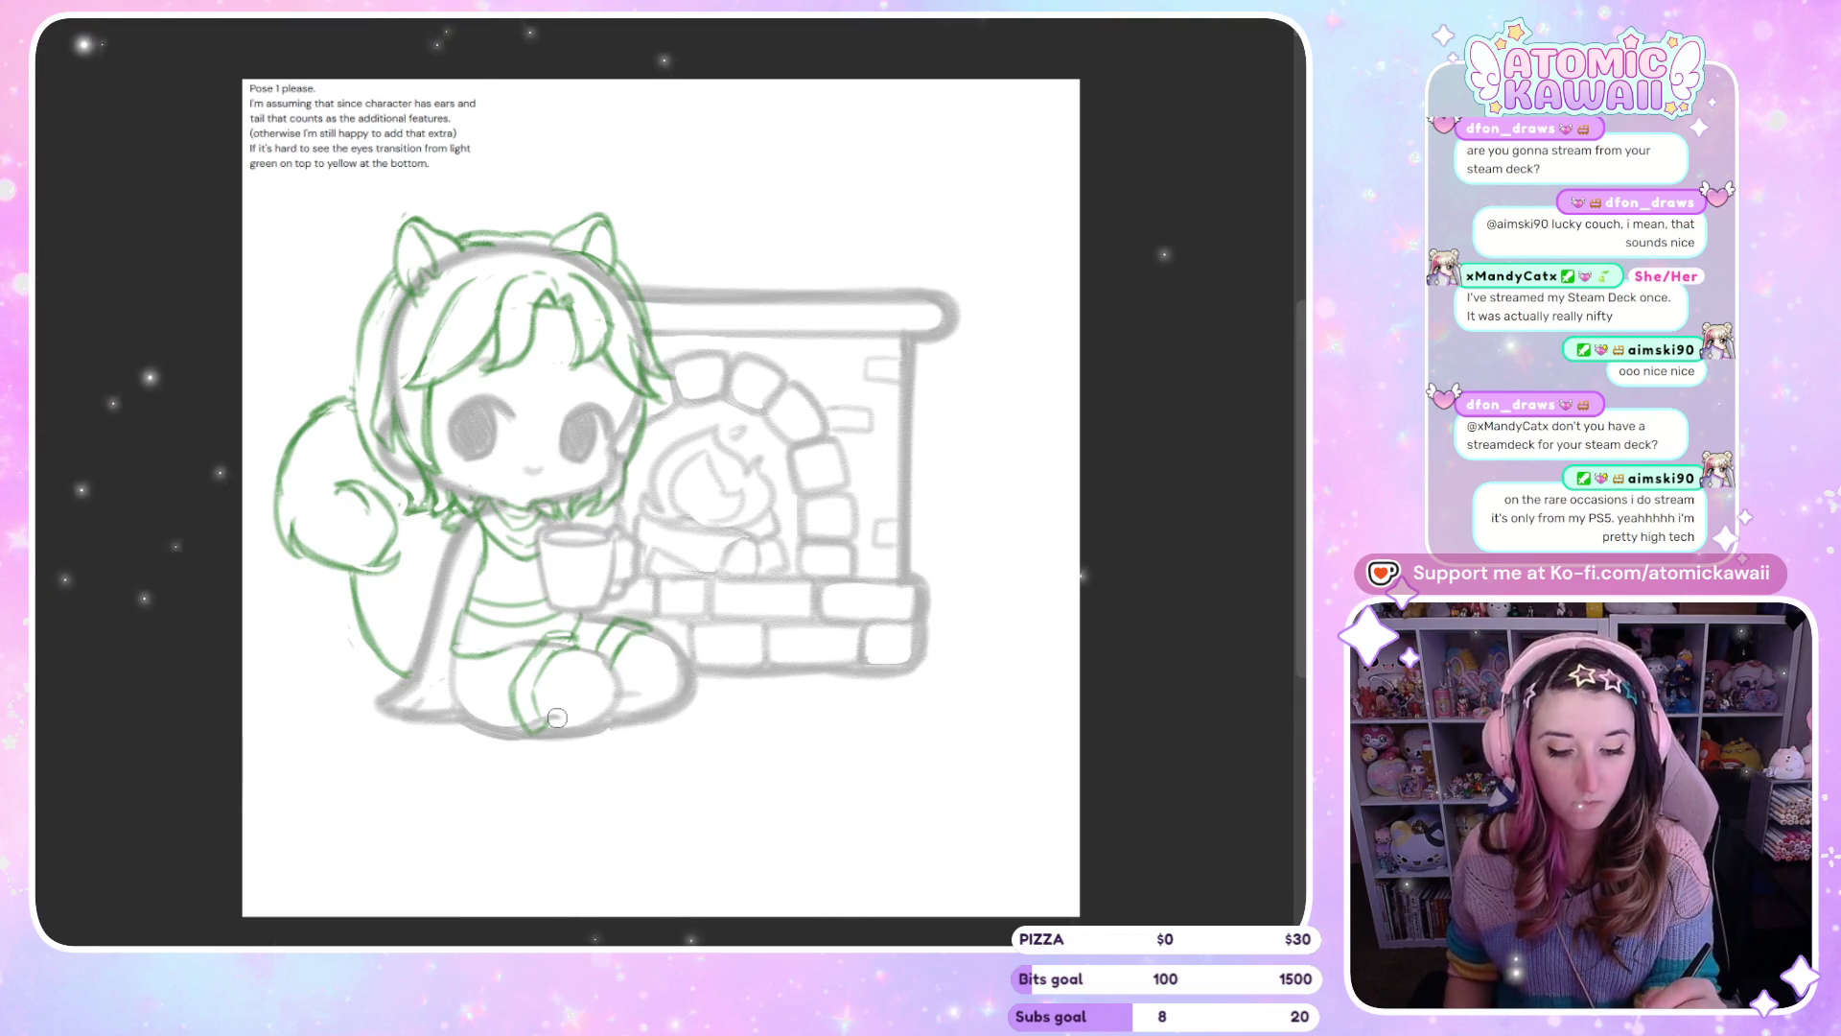
left_click_drag(564, 717, 656, 711)
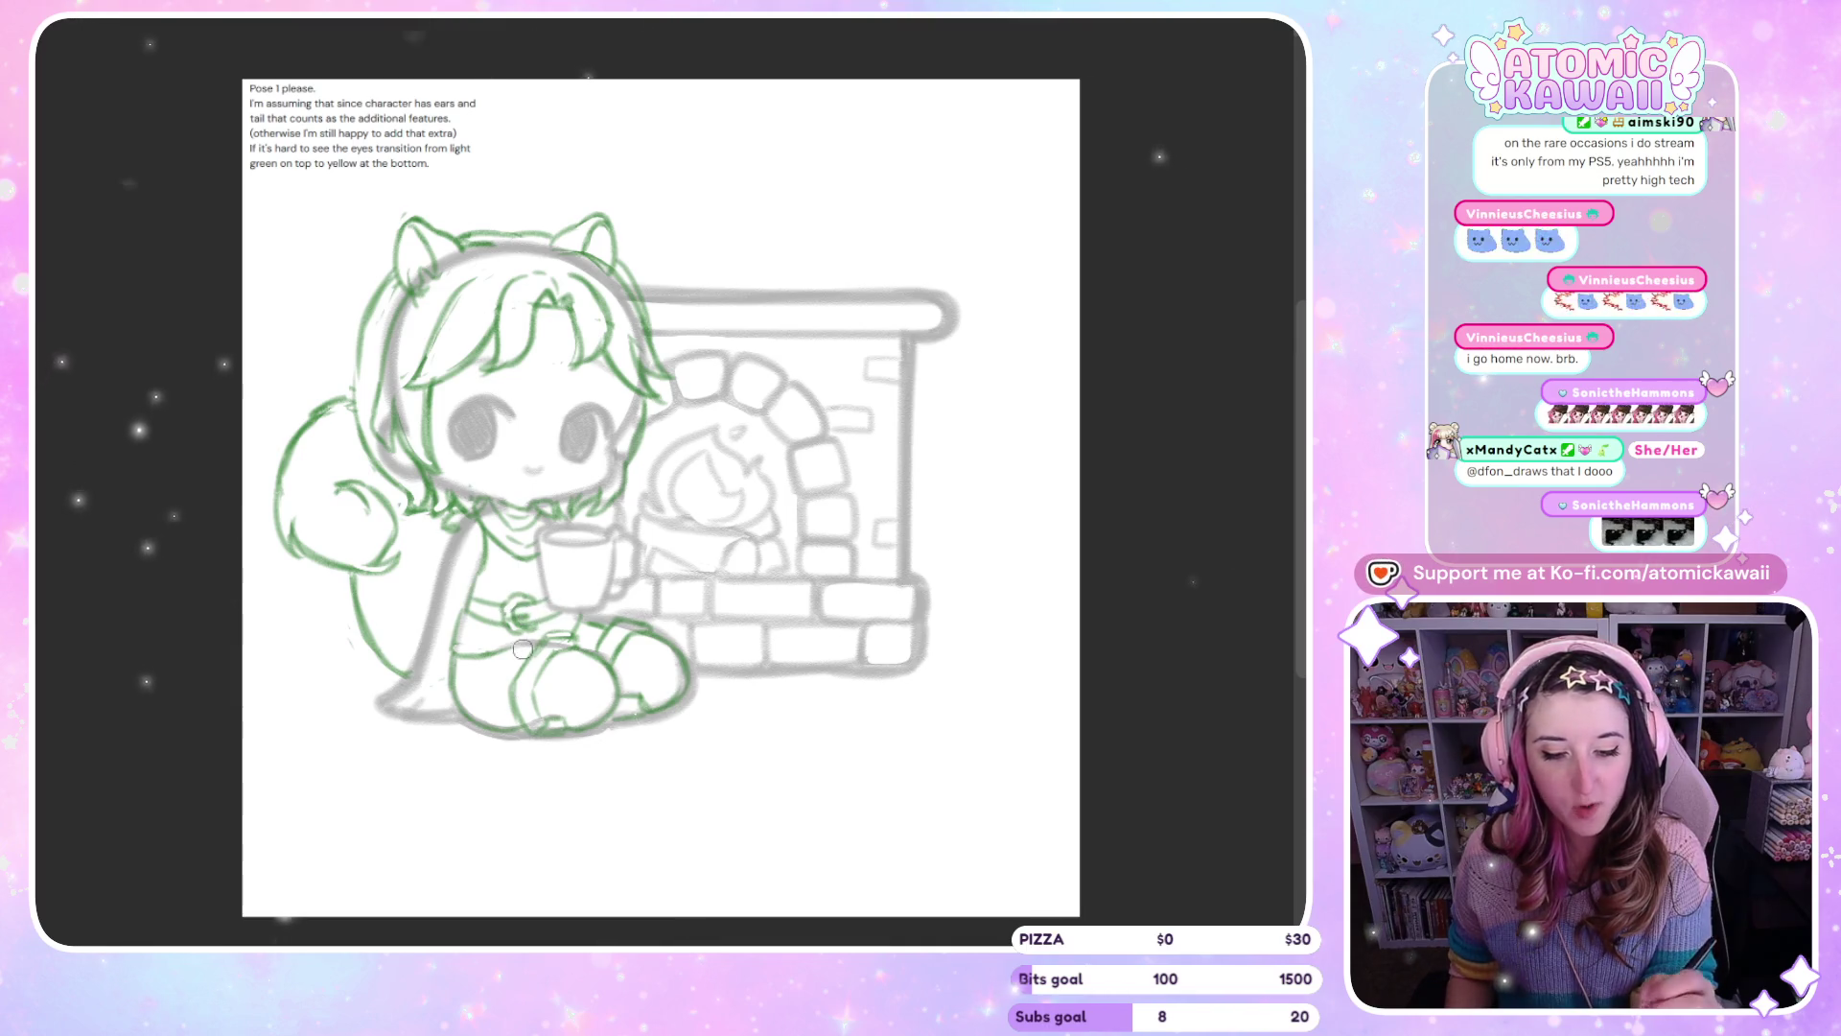
key("m")
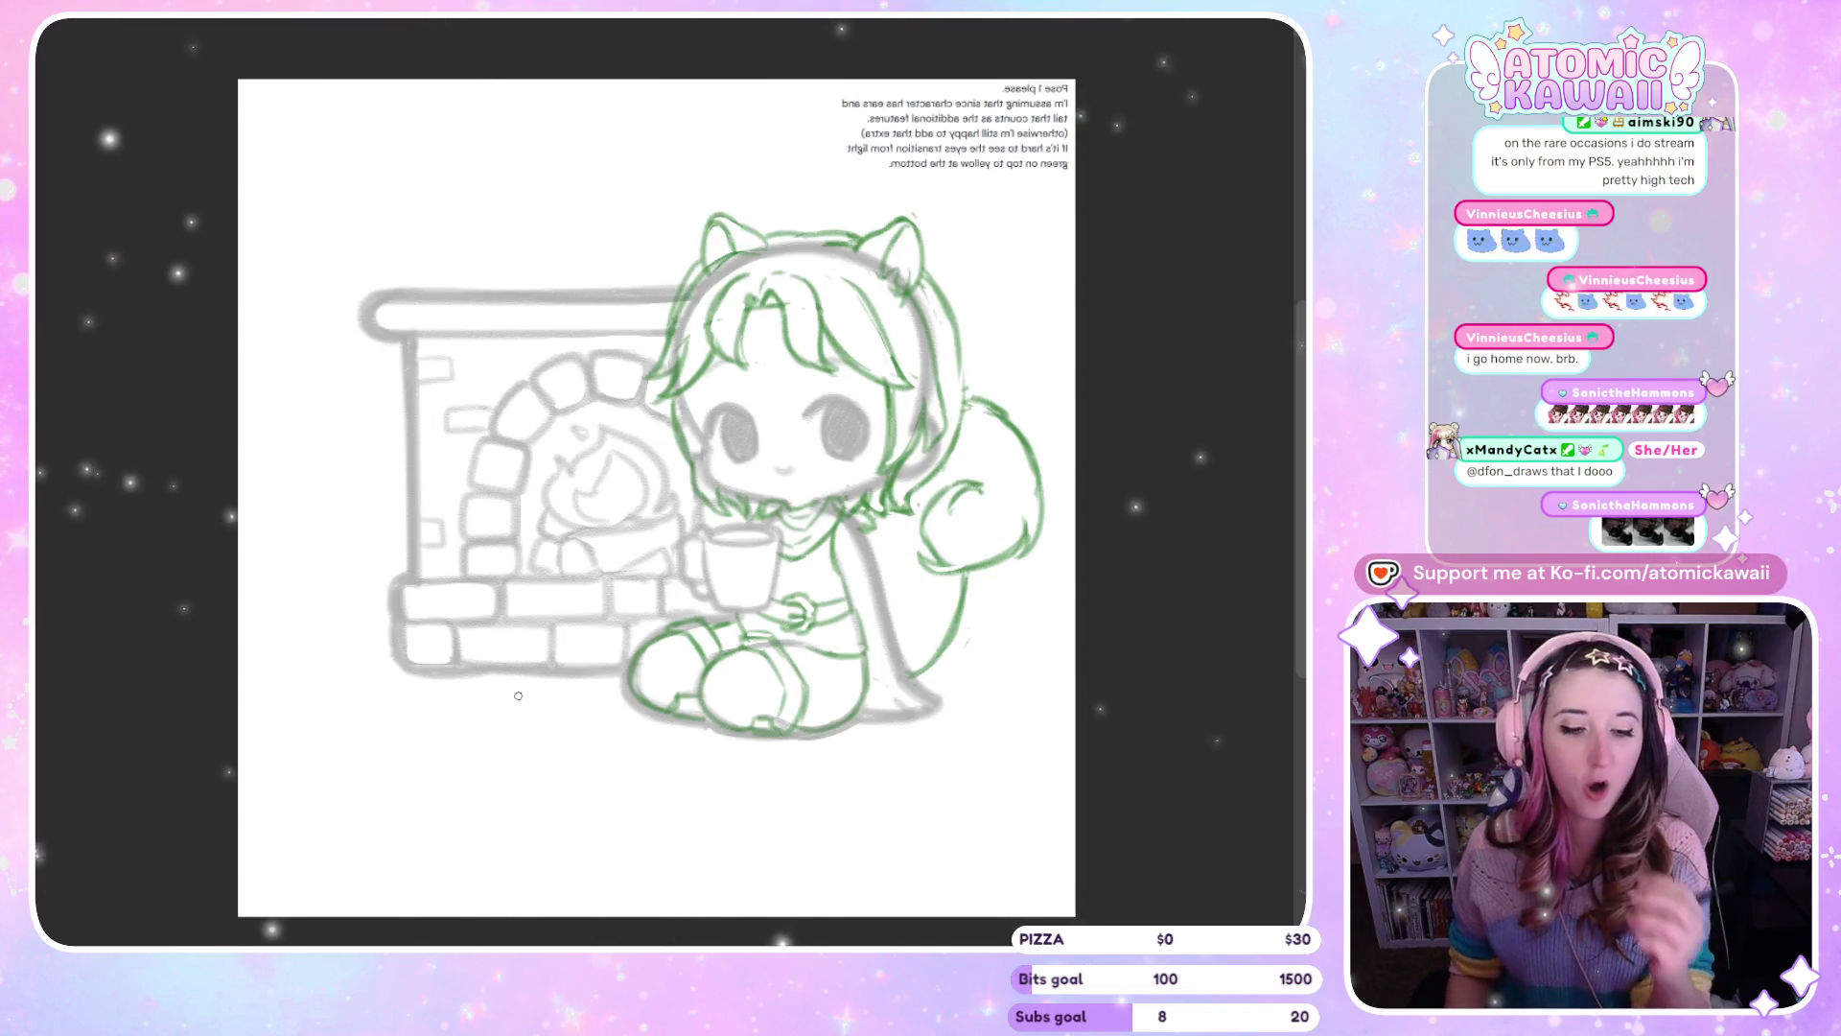
key("m")
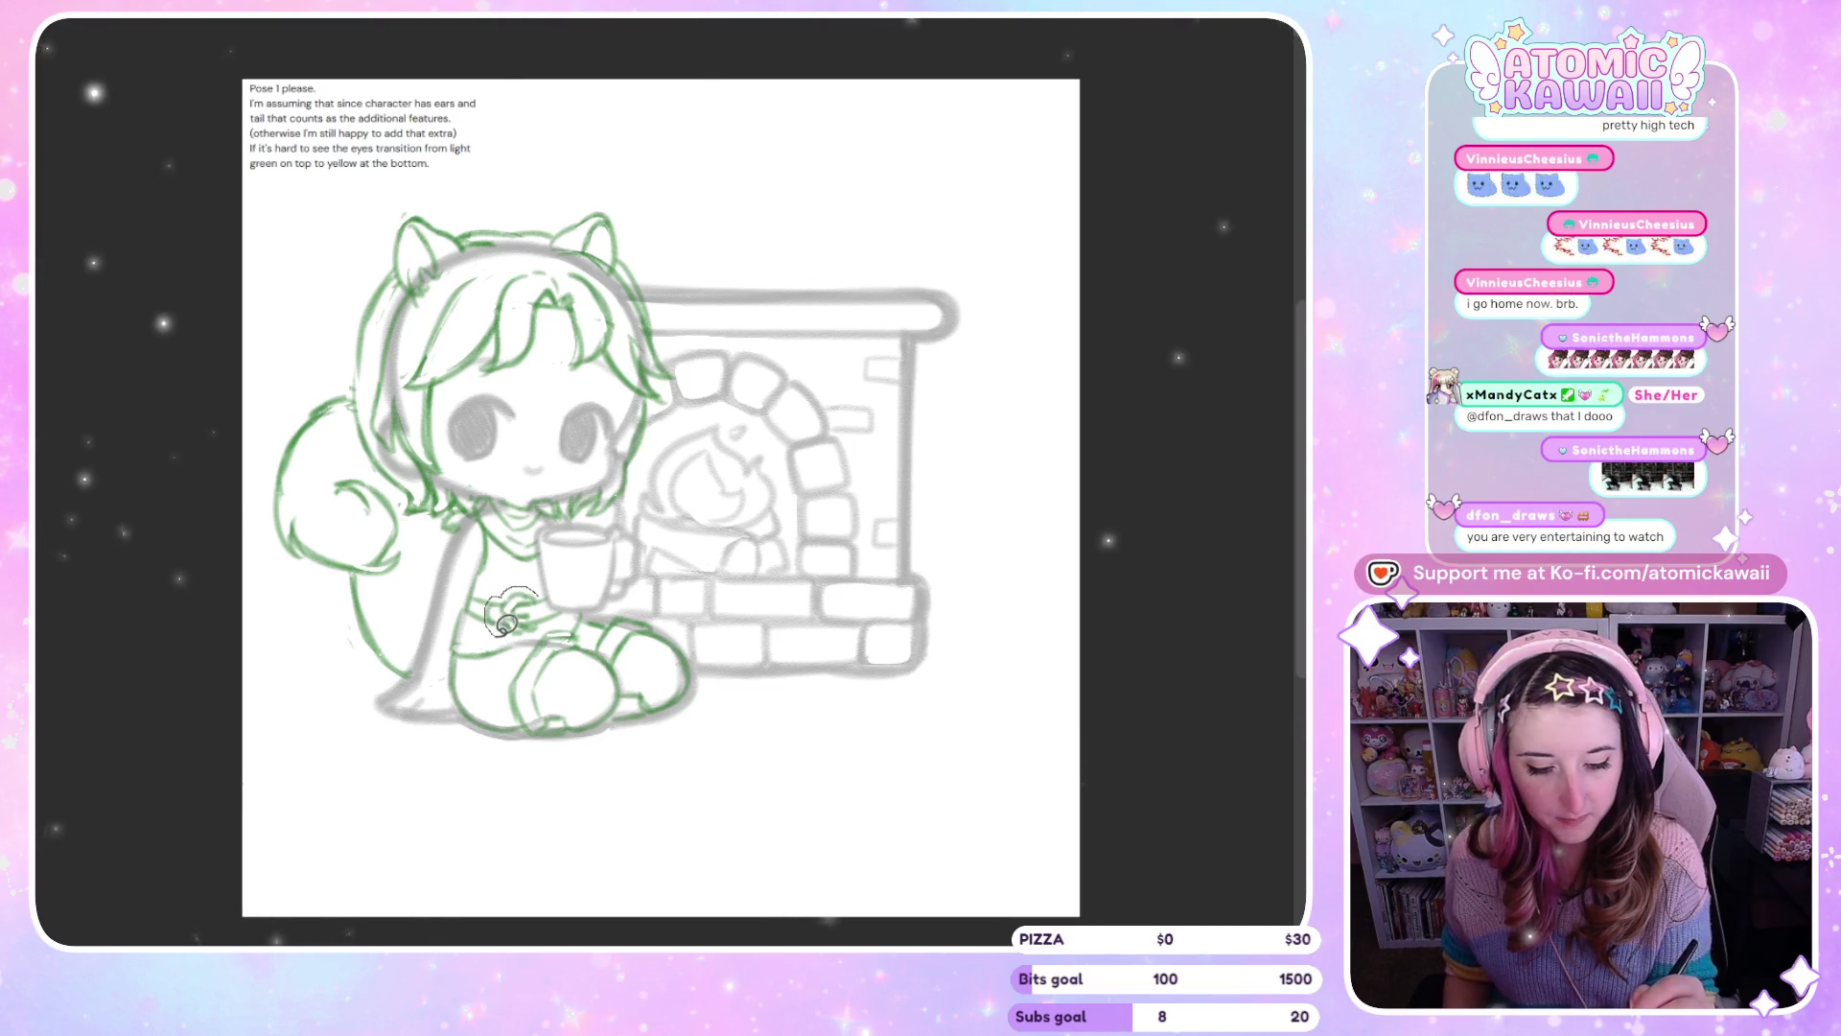
Nudge the lassoed waist detail slightly right with Transform, then check it mirrored
left_click(648, 690)
key("Right")
key("Right")
key("Right")
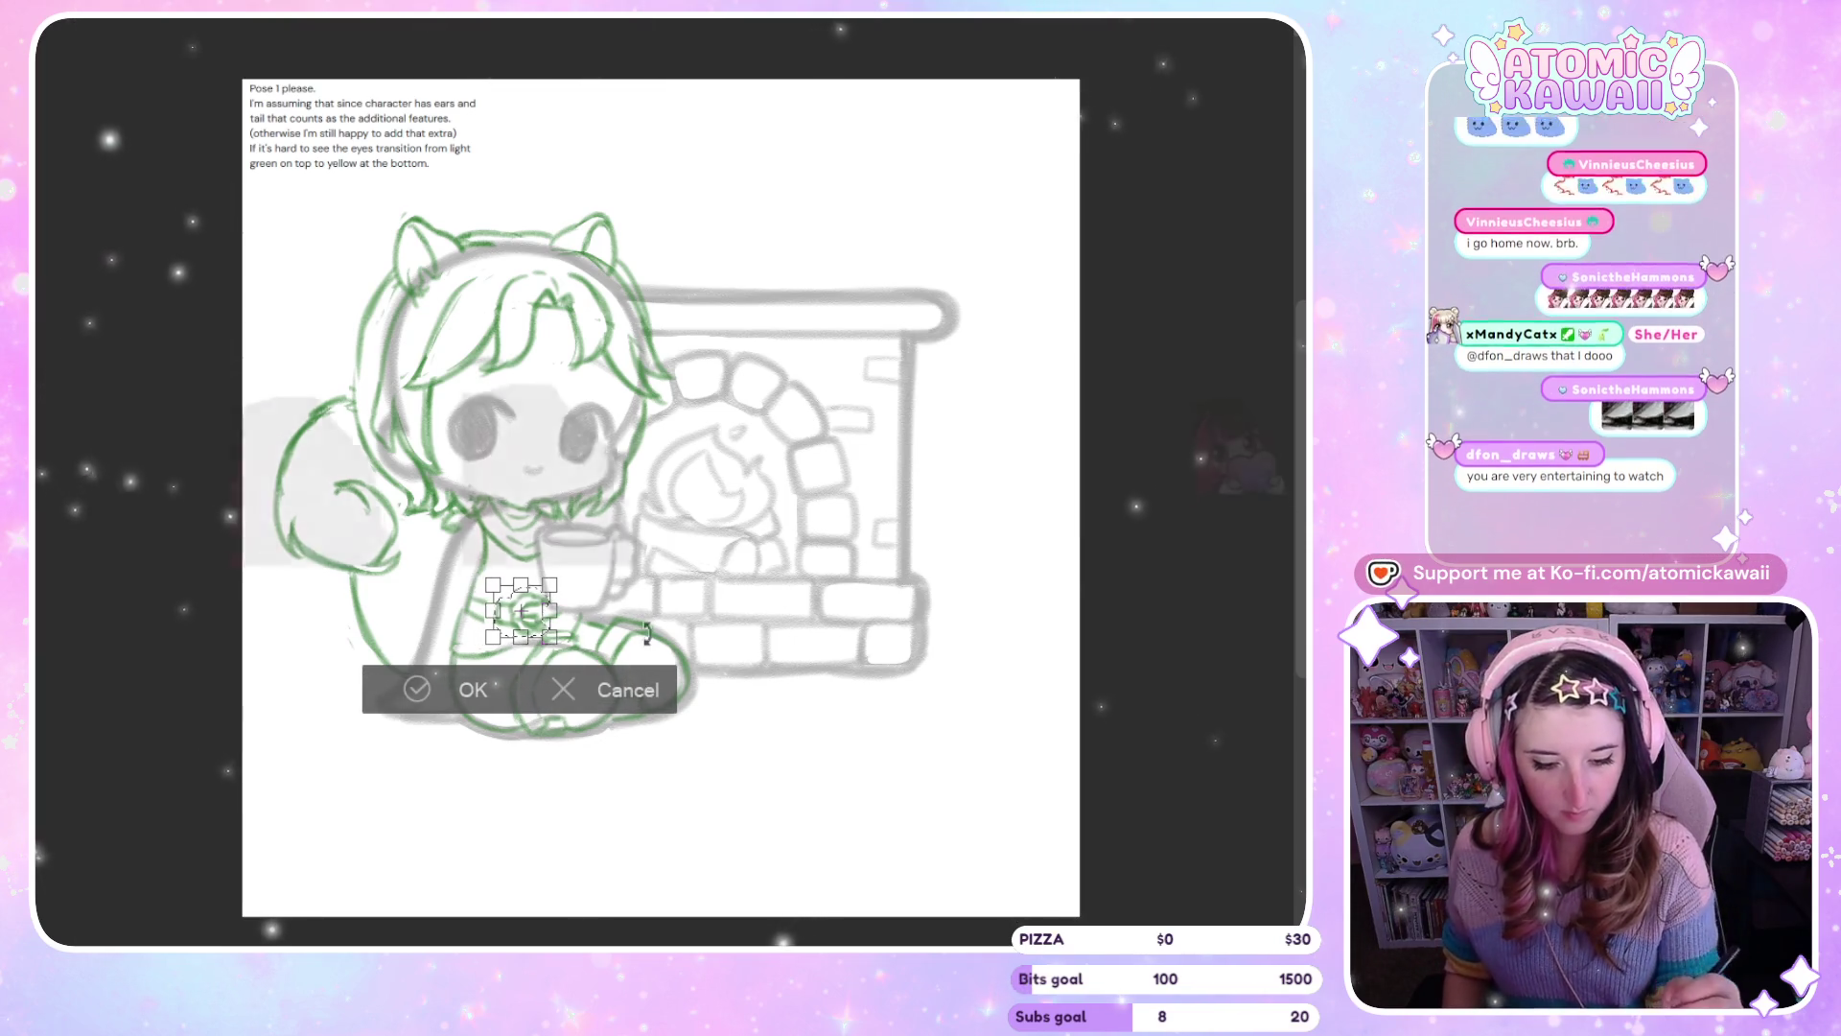
key("Return")
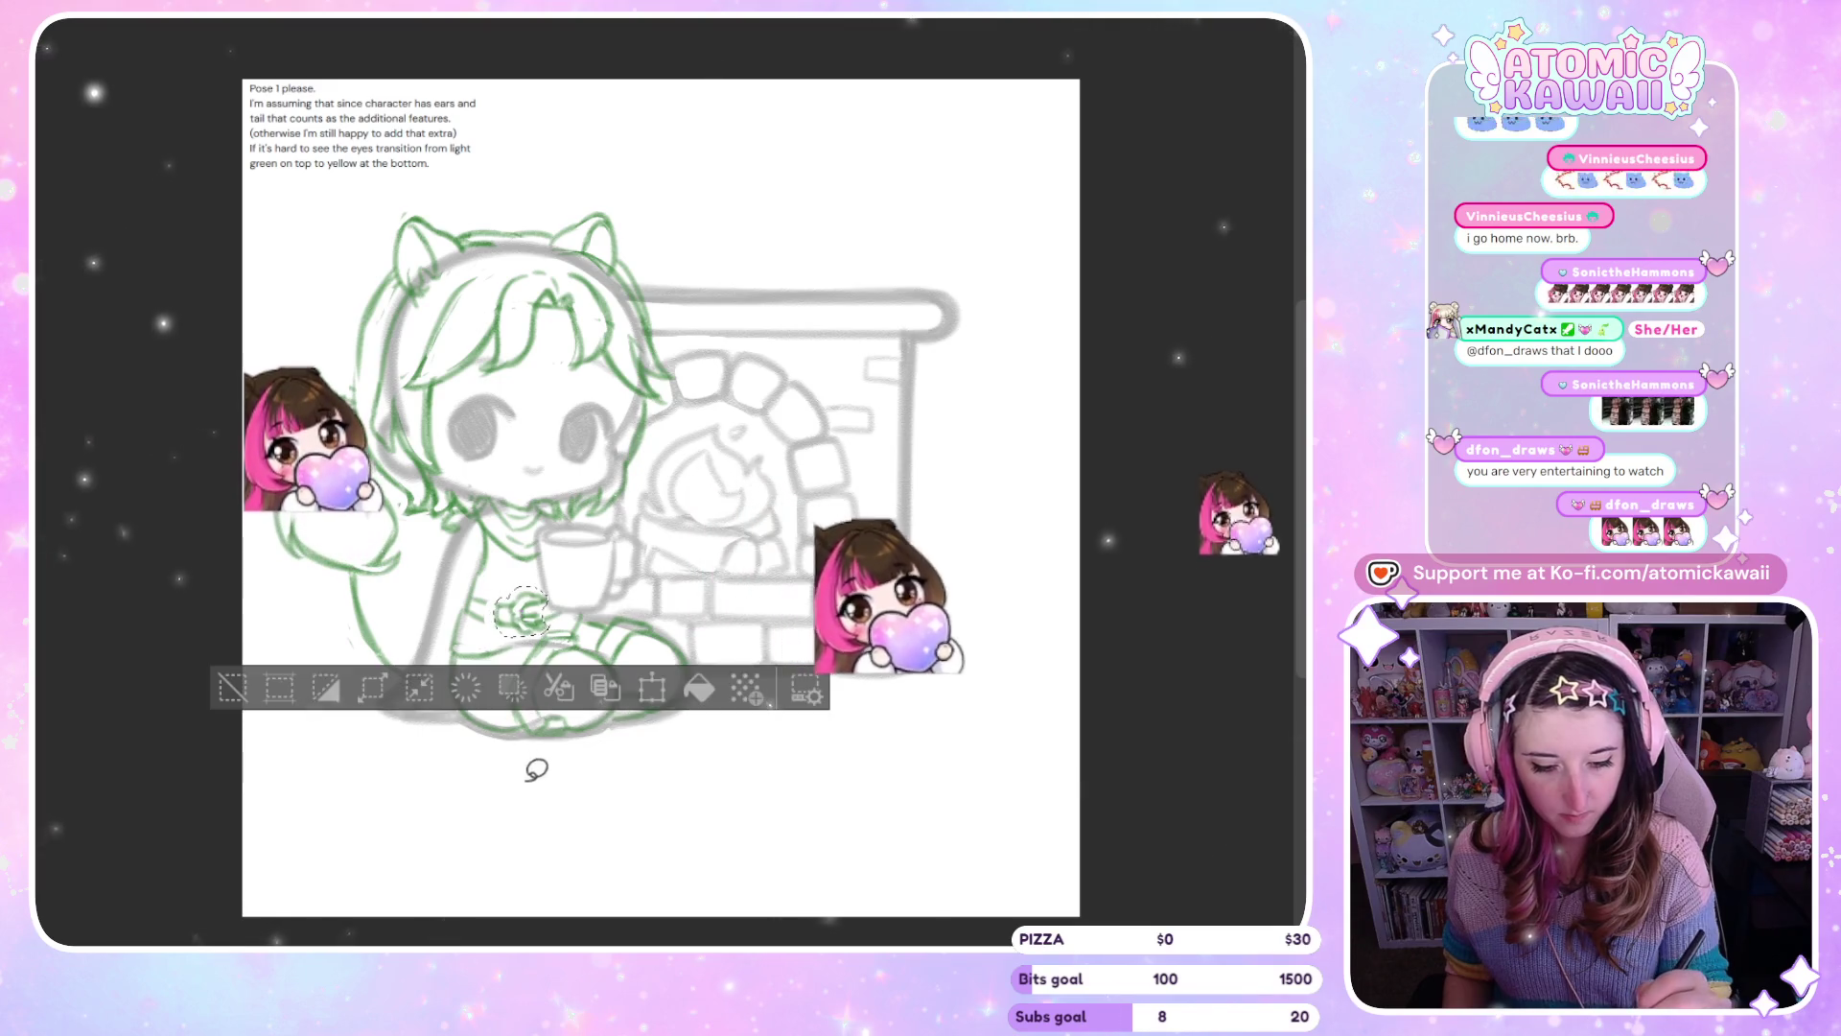
key("h")
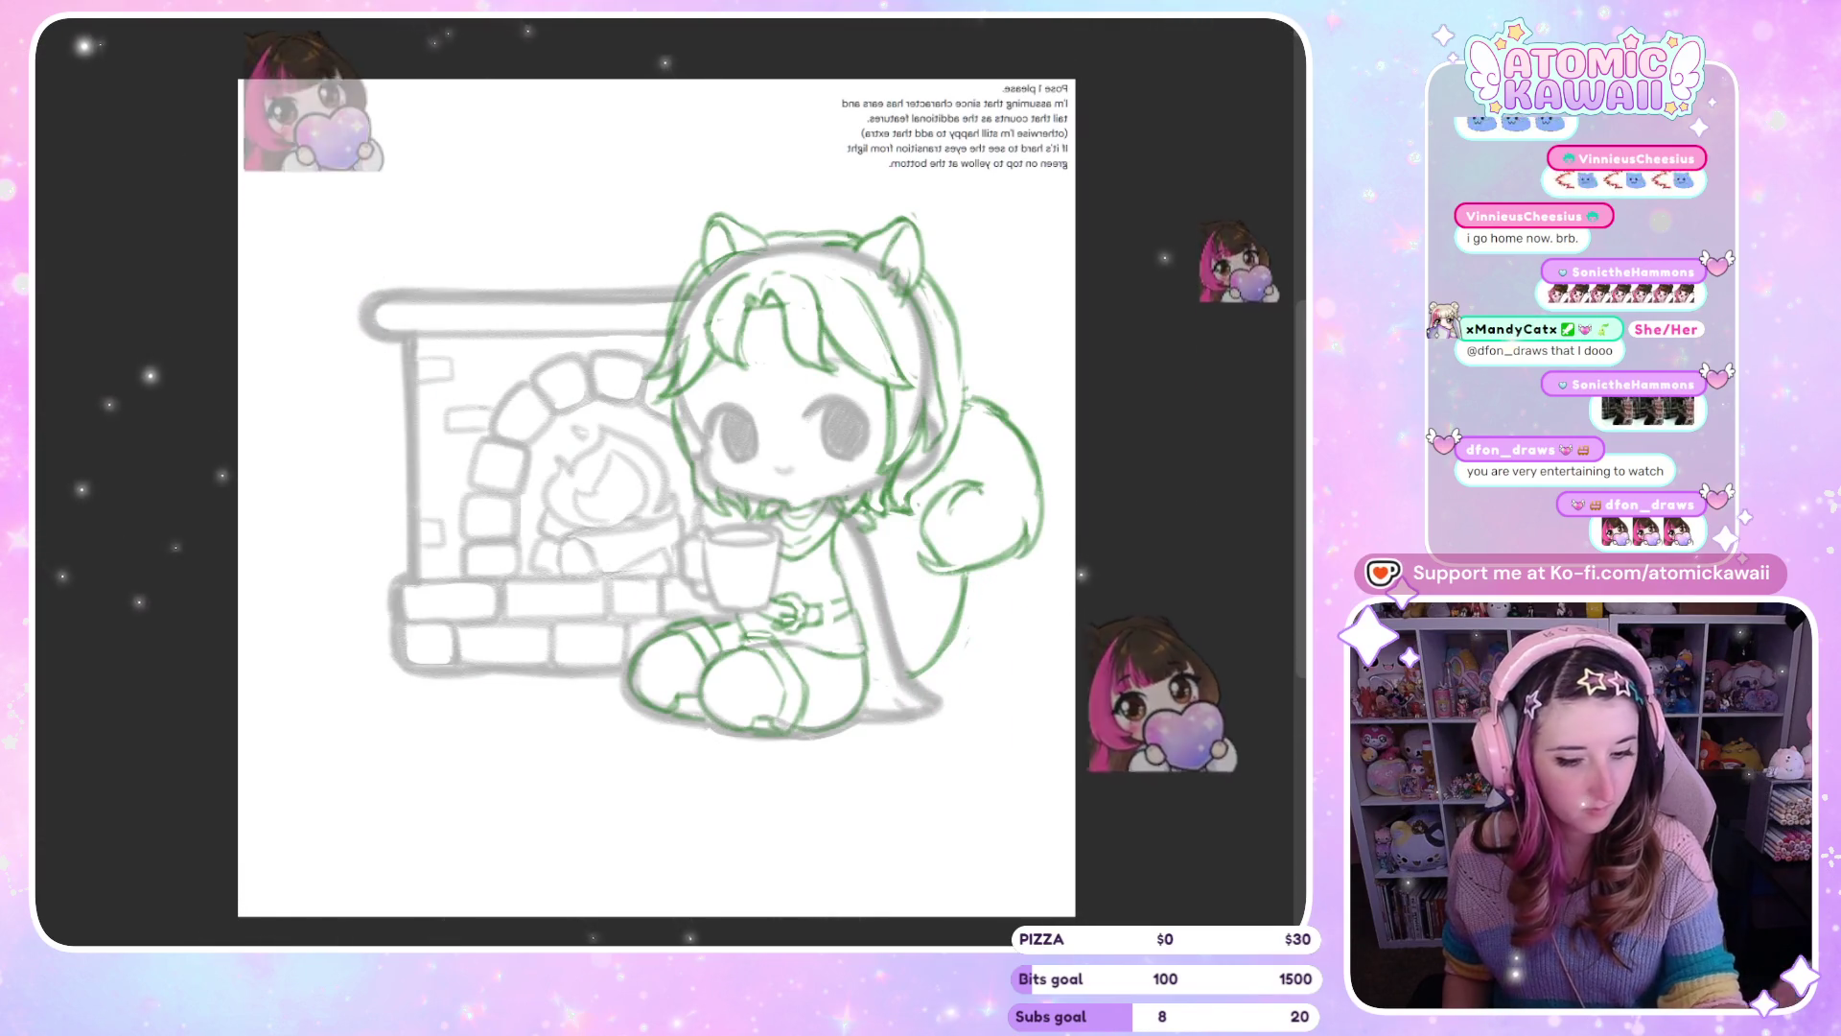
key("h")
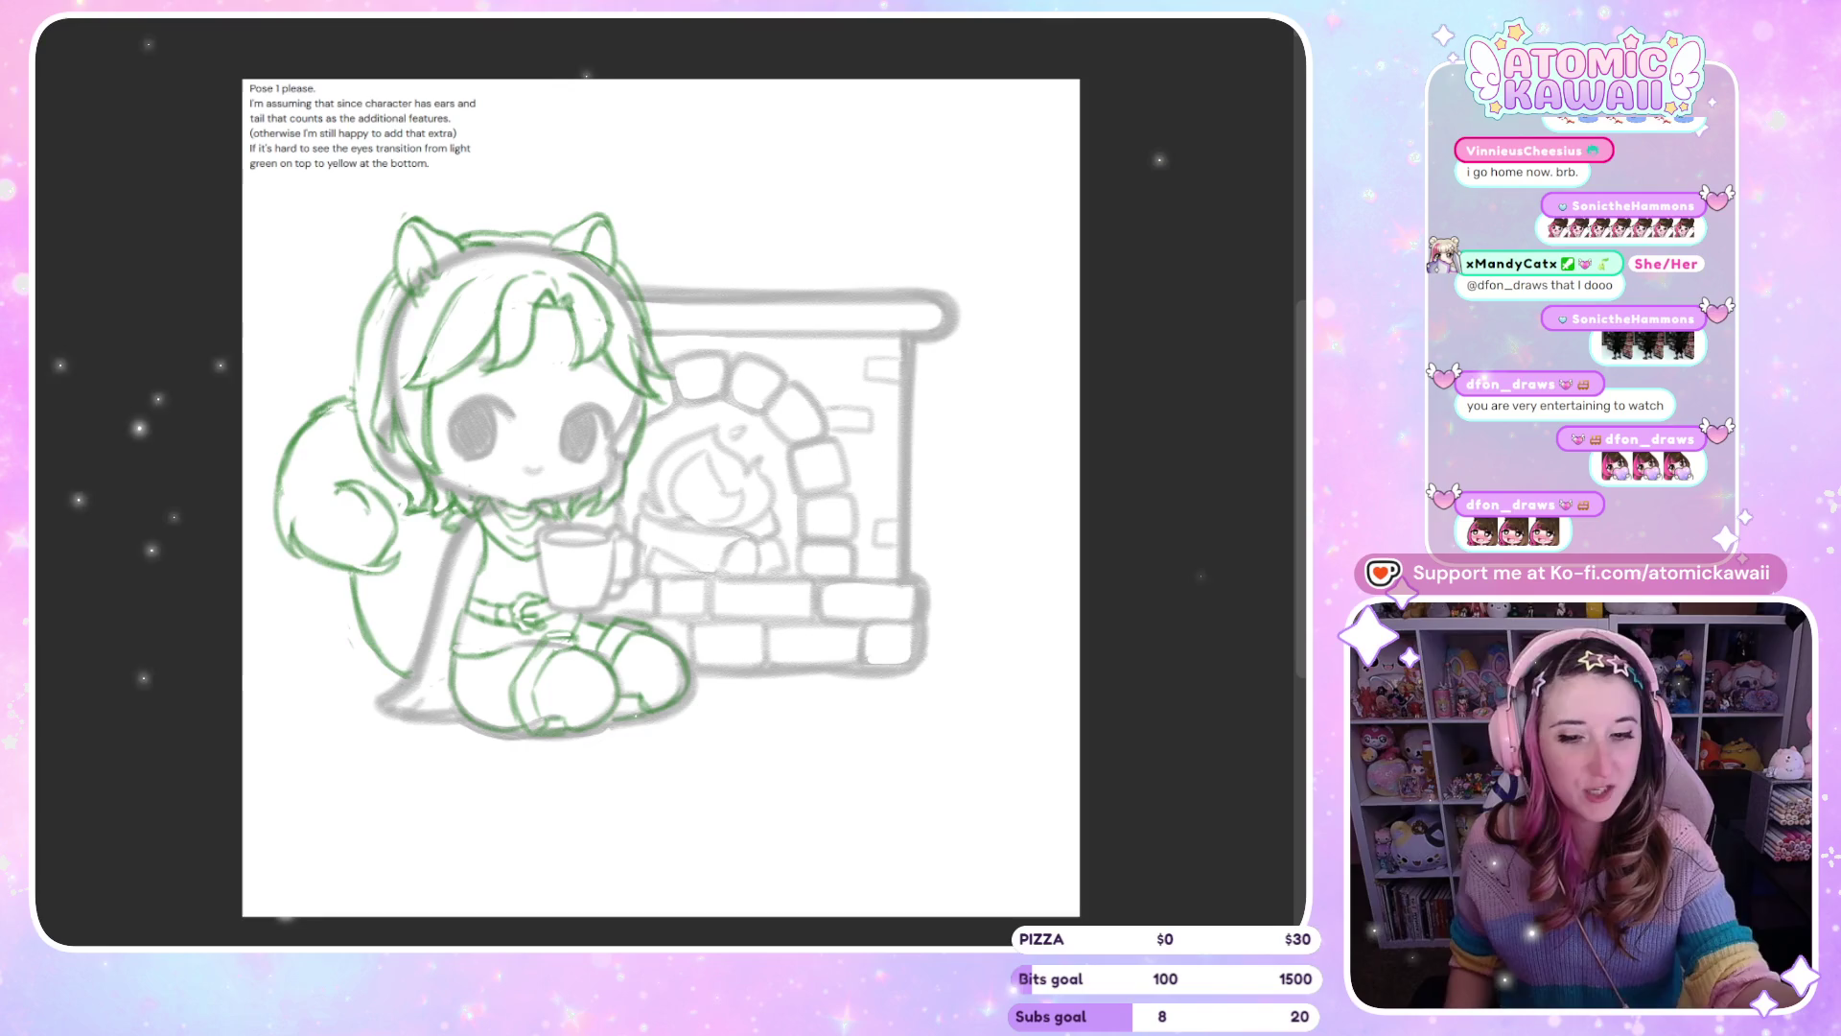
Lasso the green bangs, move them down two nudges toward the eyes, and deselect
mouse_move(543, 252)
left_mouse_down()
mouse_move(448, 280)
mouse_move(403, 394)
mouse_move(478, 358)
mouse_move(542, 380)
mouse_move(564, 362)
left_mouse_up()
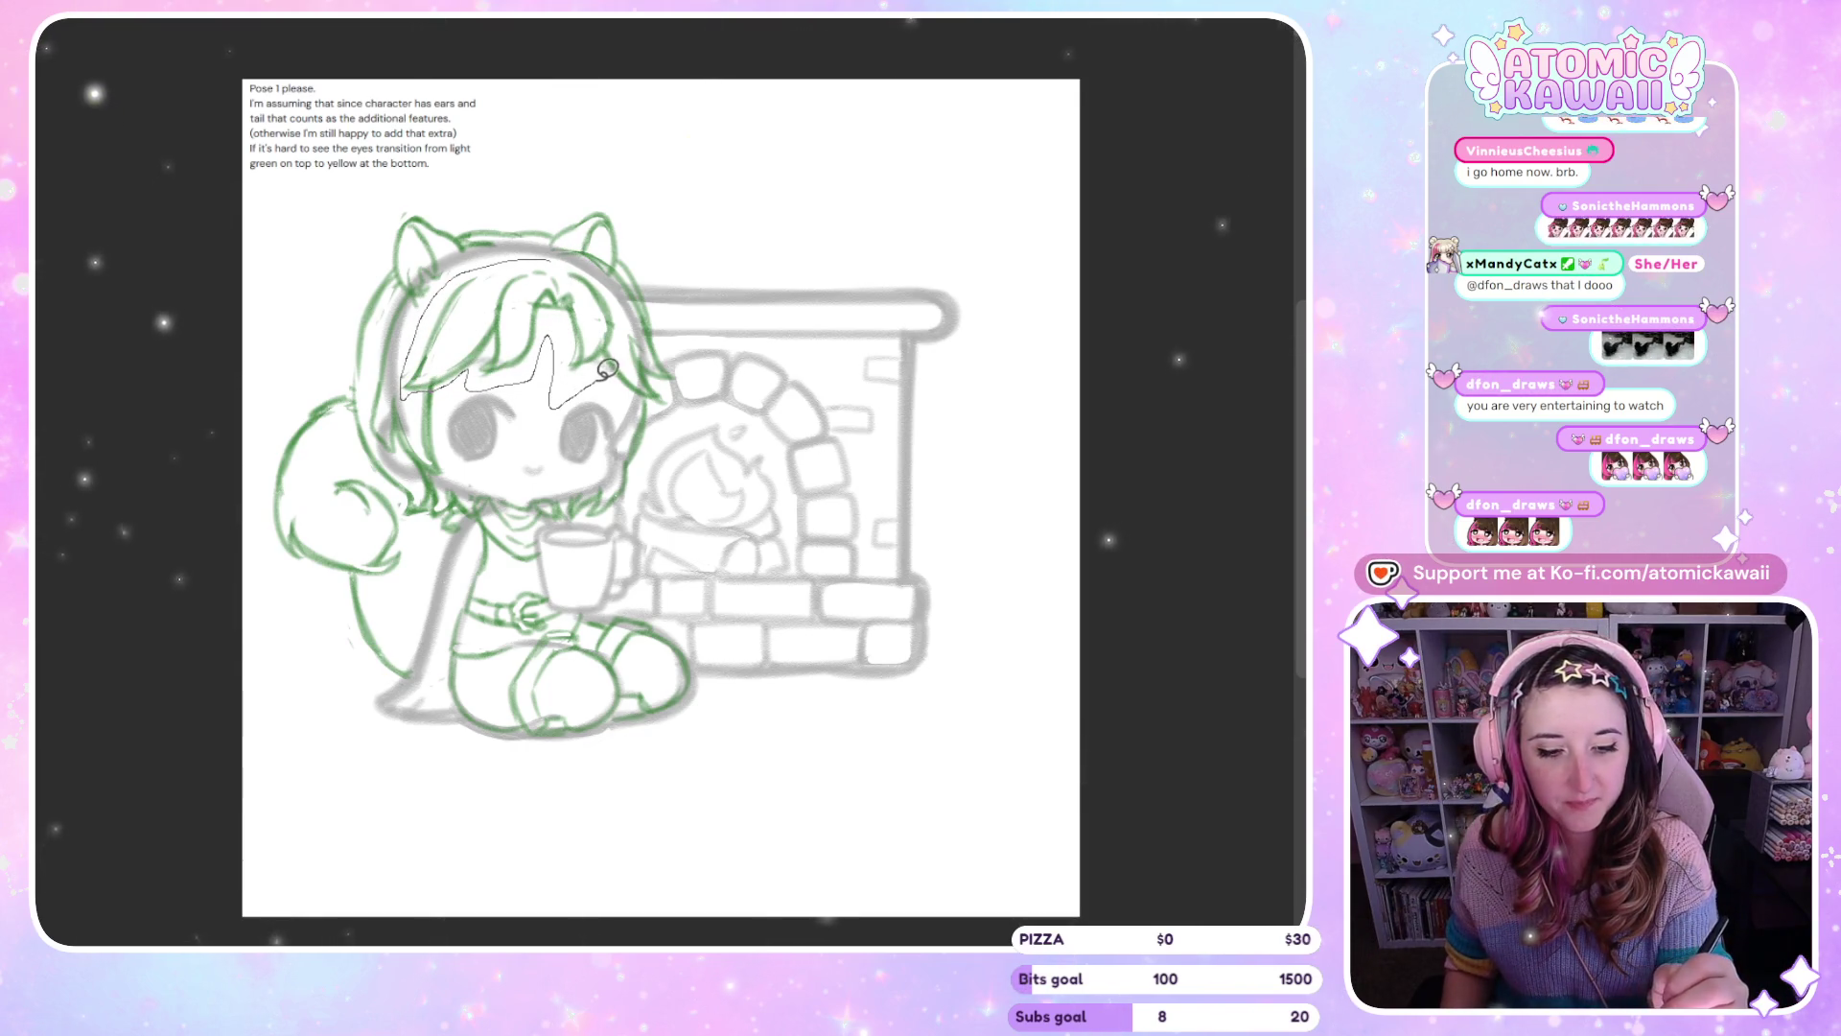
left_click_drag(642, 309, 576, 257)
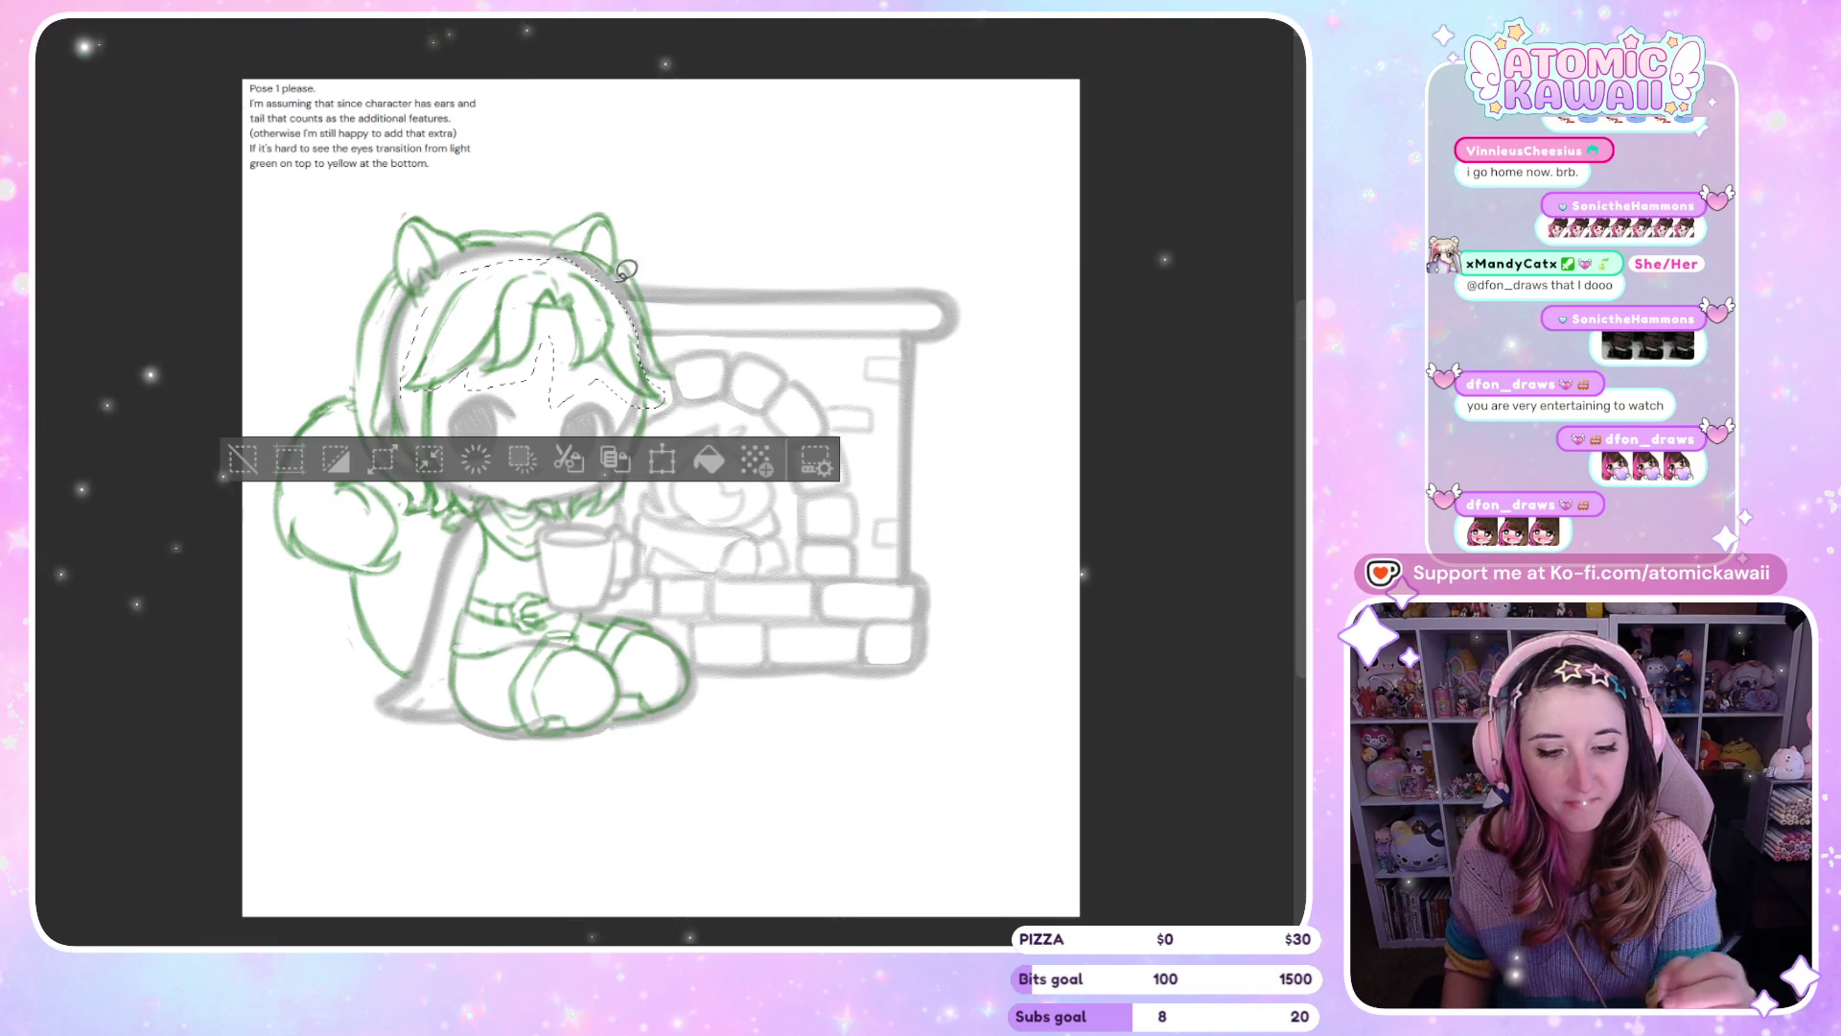
left_click(677, 460)
key("Down")
key("Down")
key("Down")
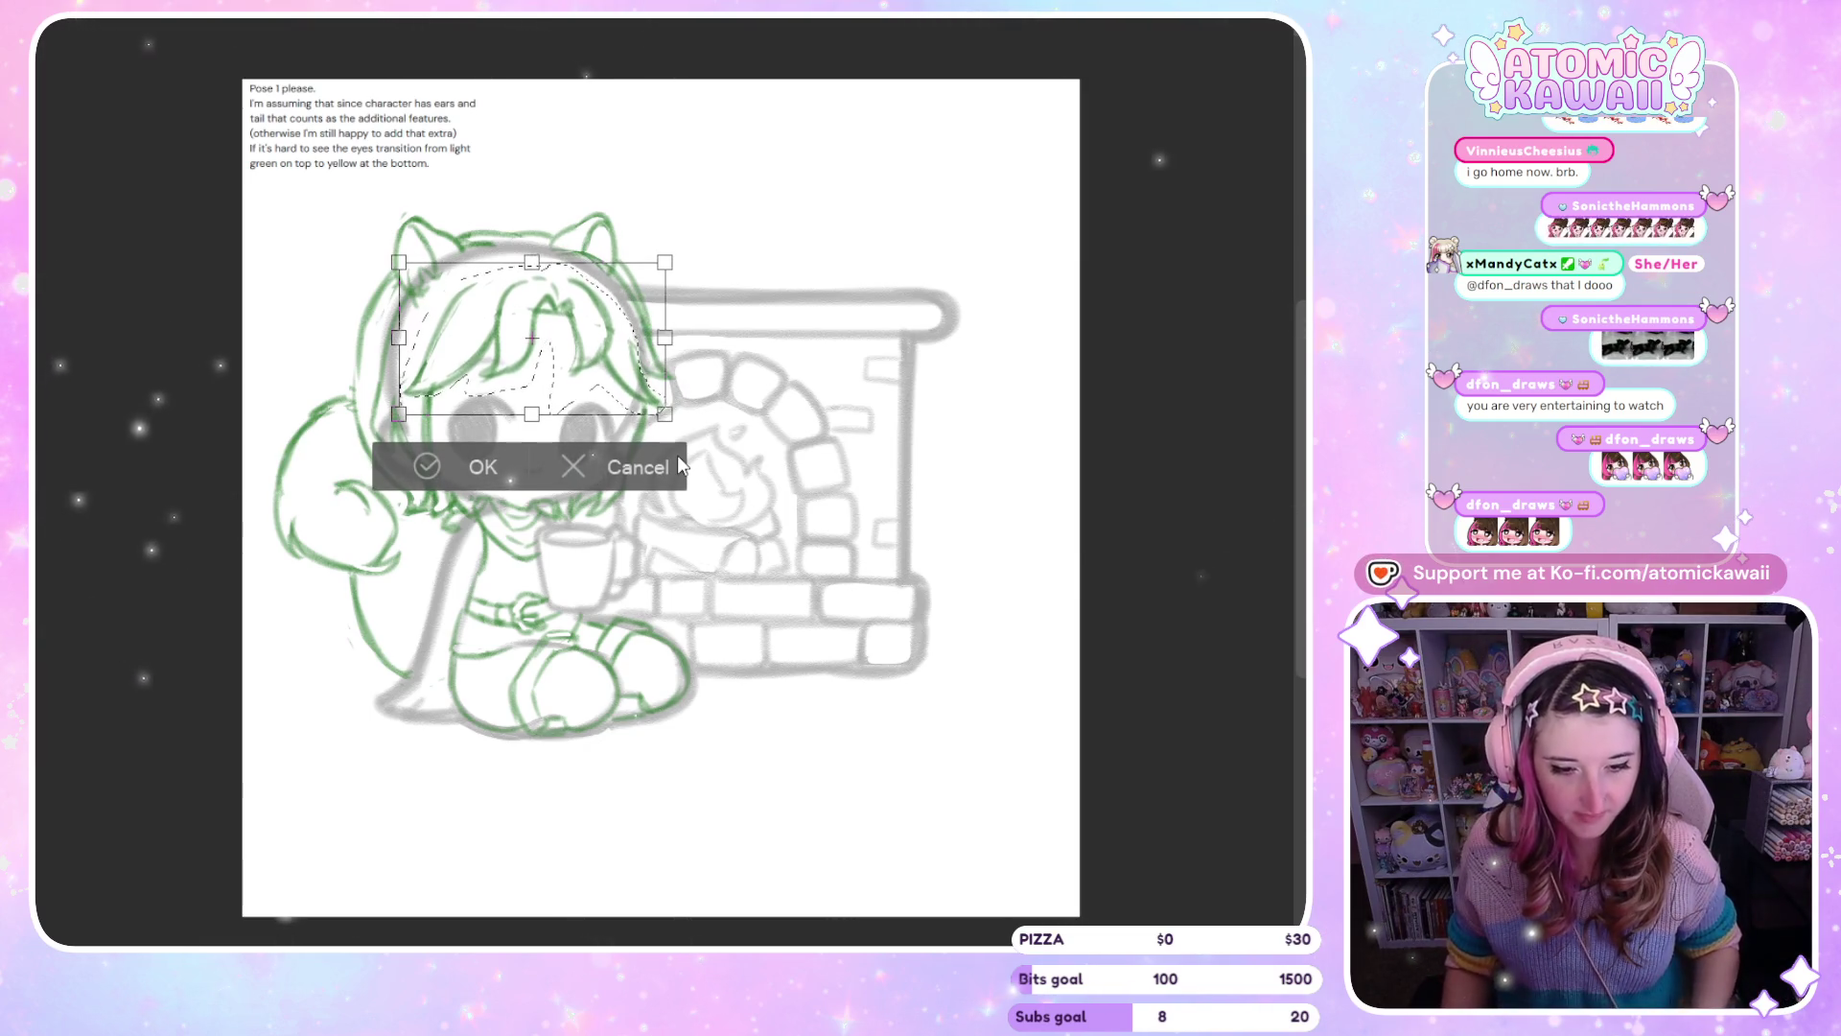
key("Down")
key("Down")
key("Down")
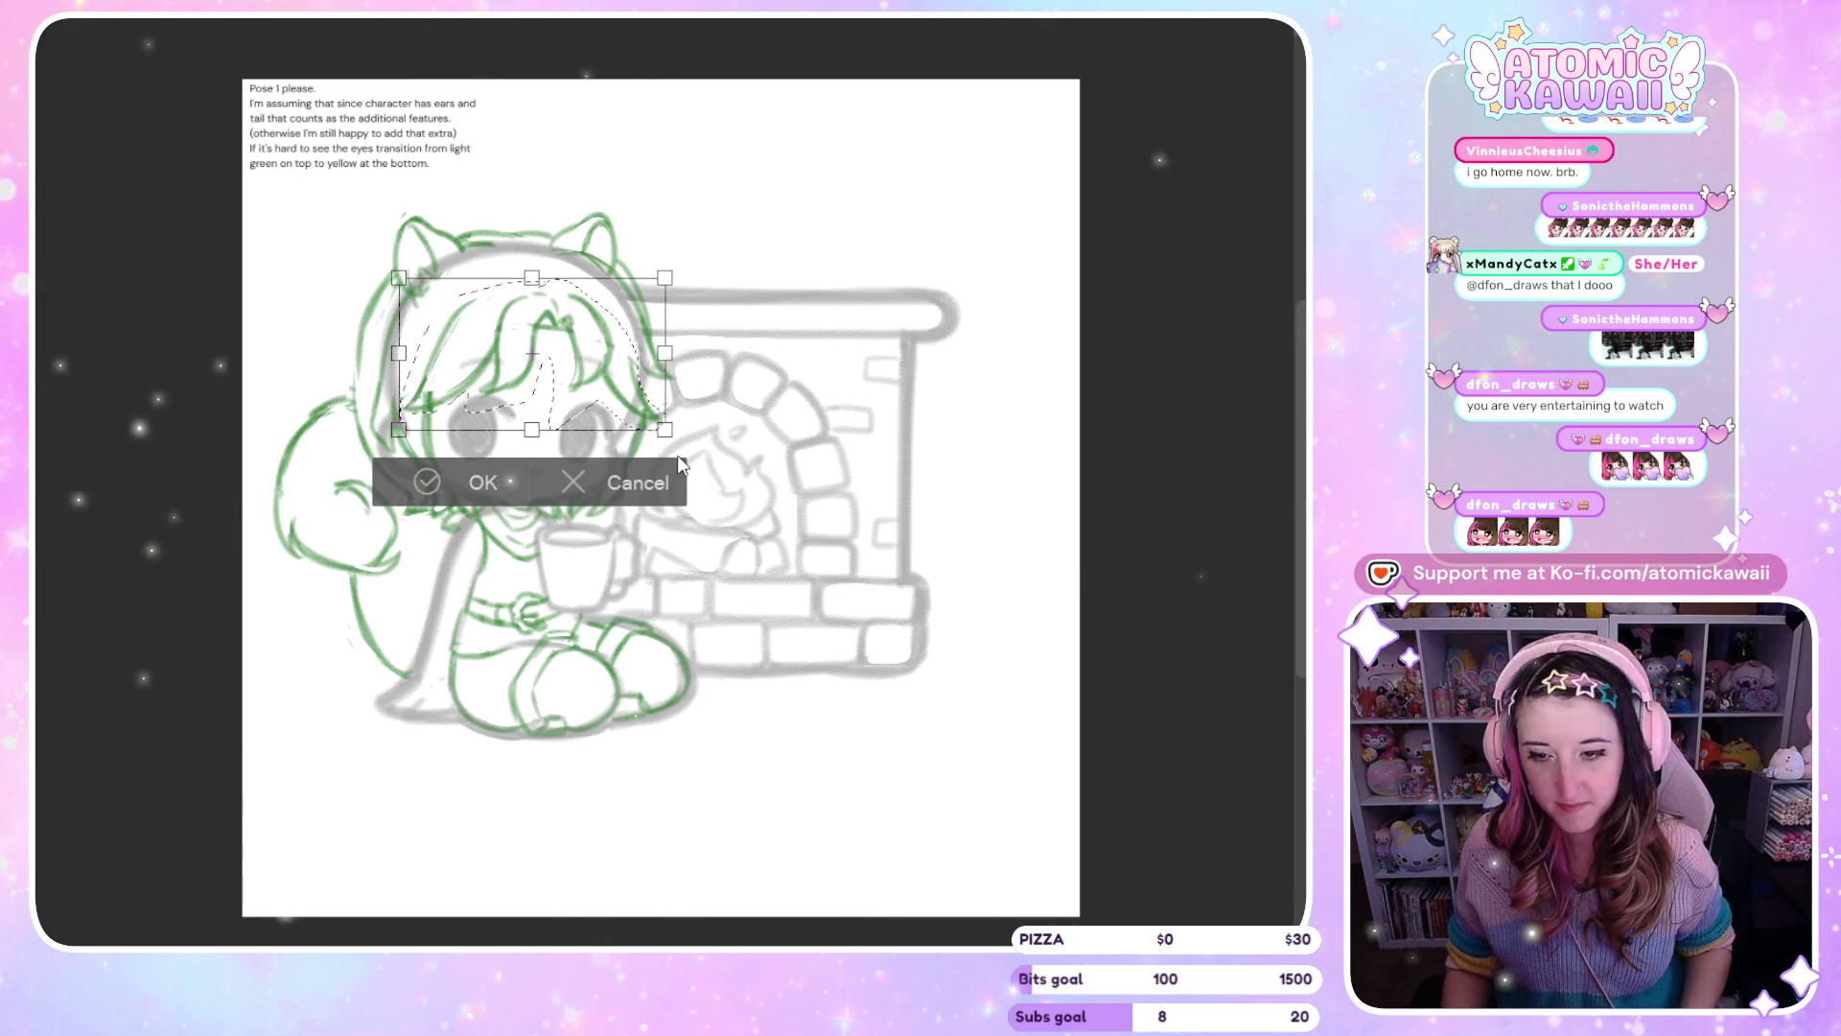
left_click(475, 483)
key("ctrl+d")
key("b")
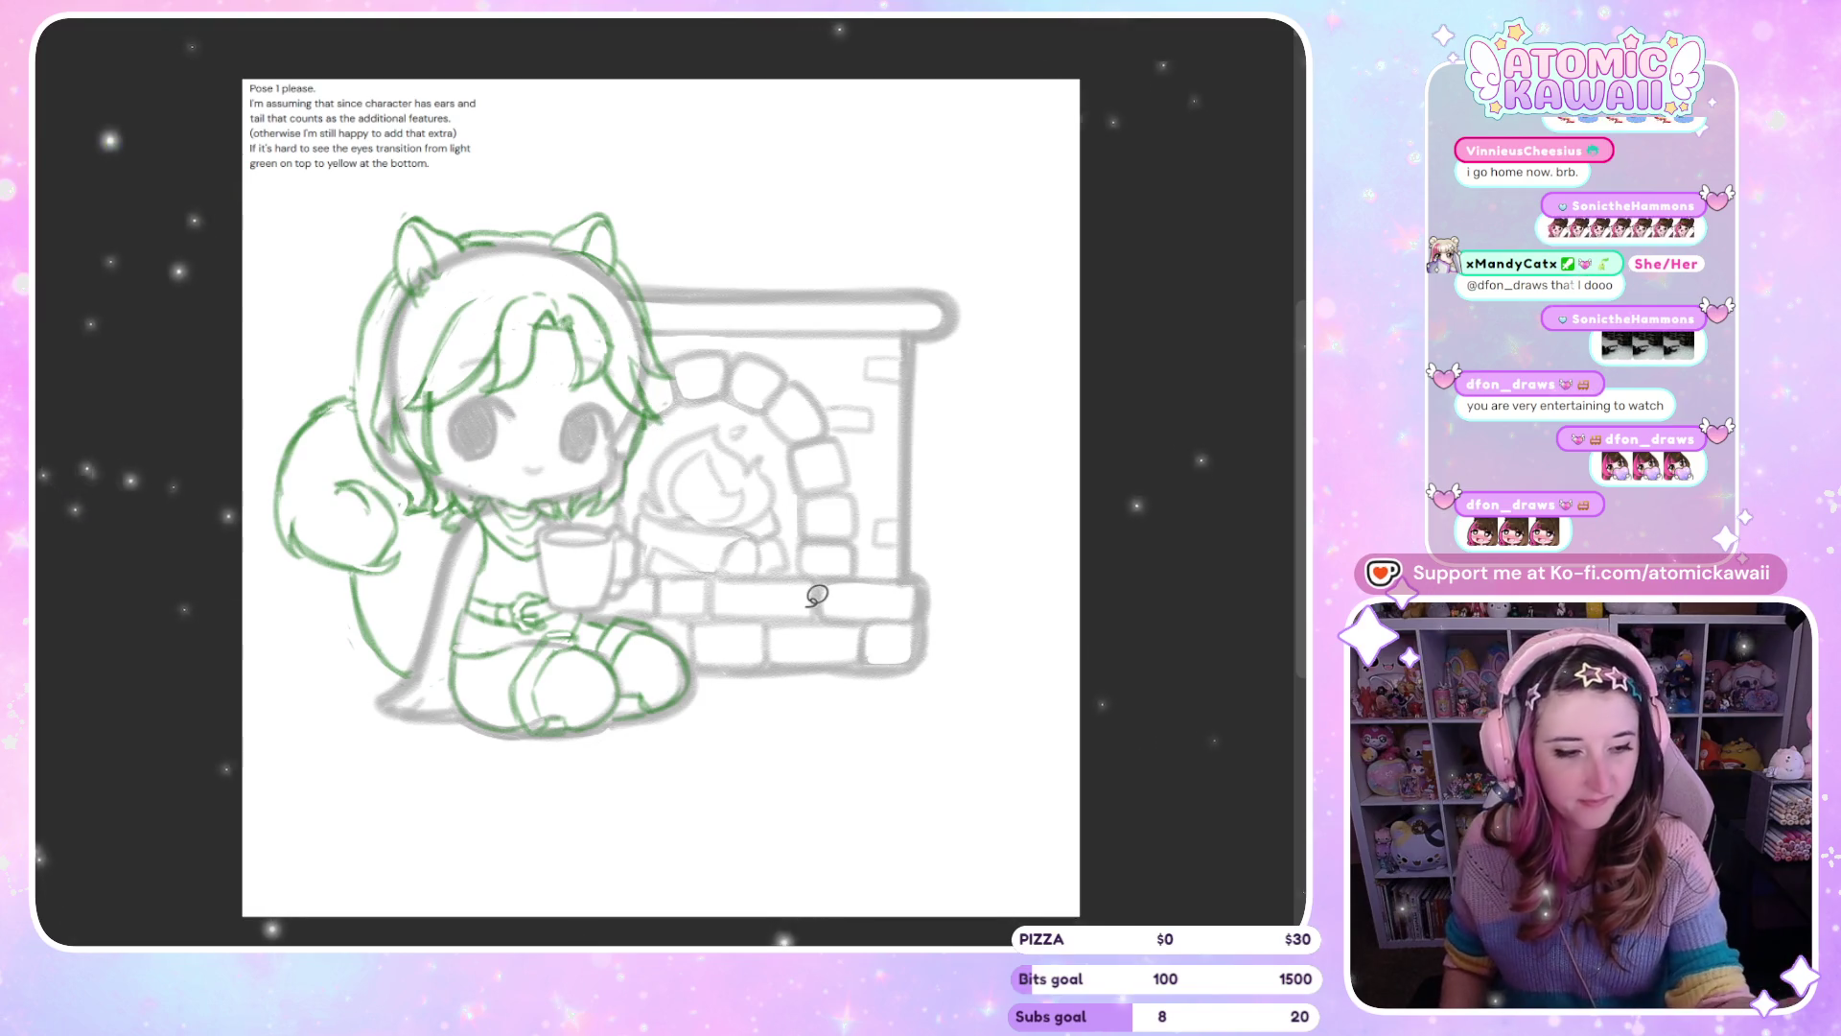
key("m")
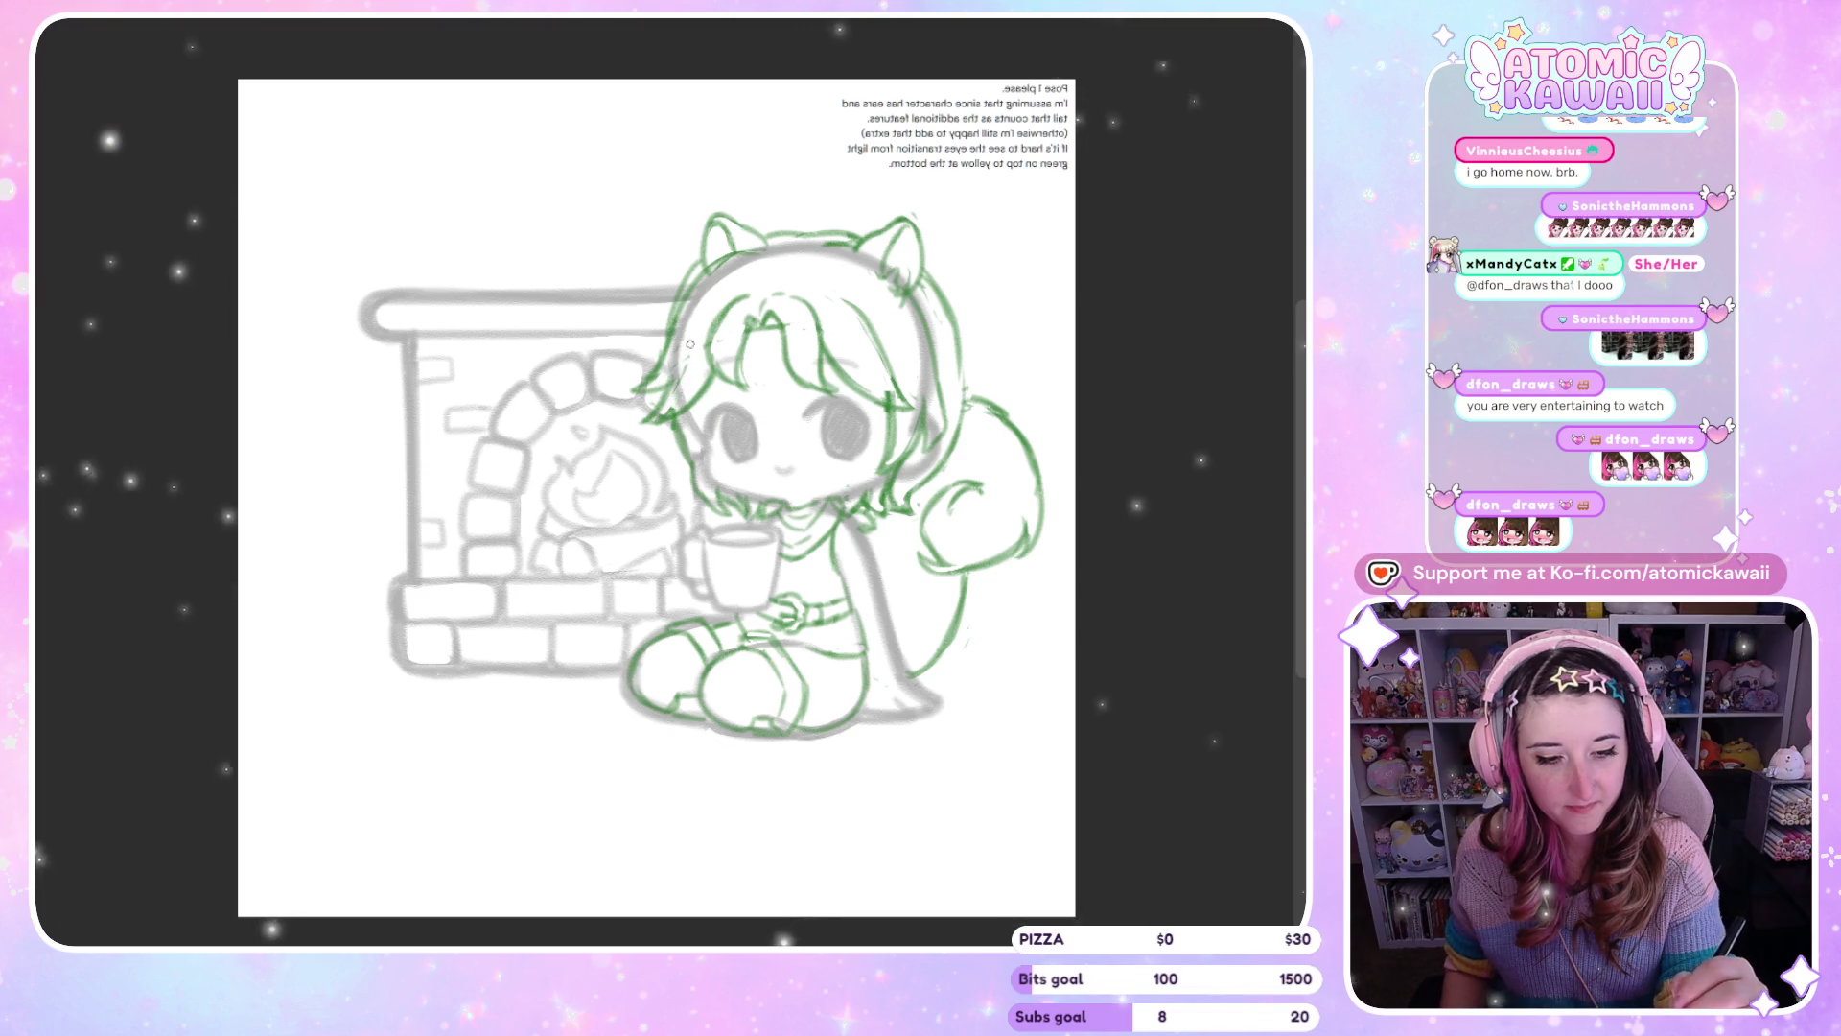
key("m")
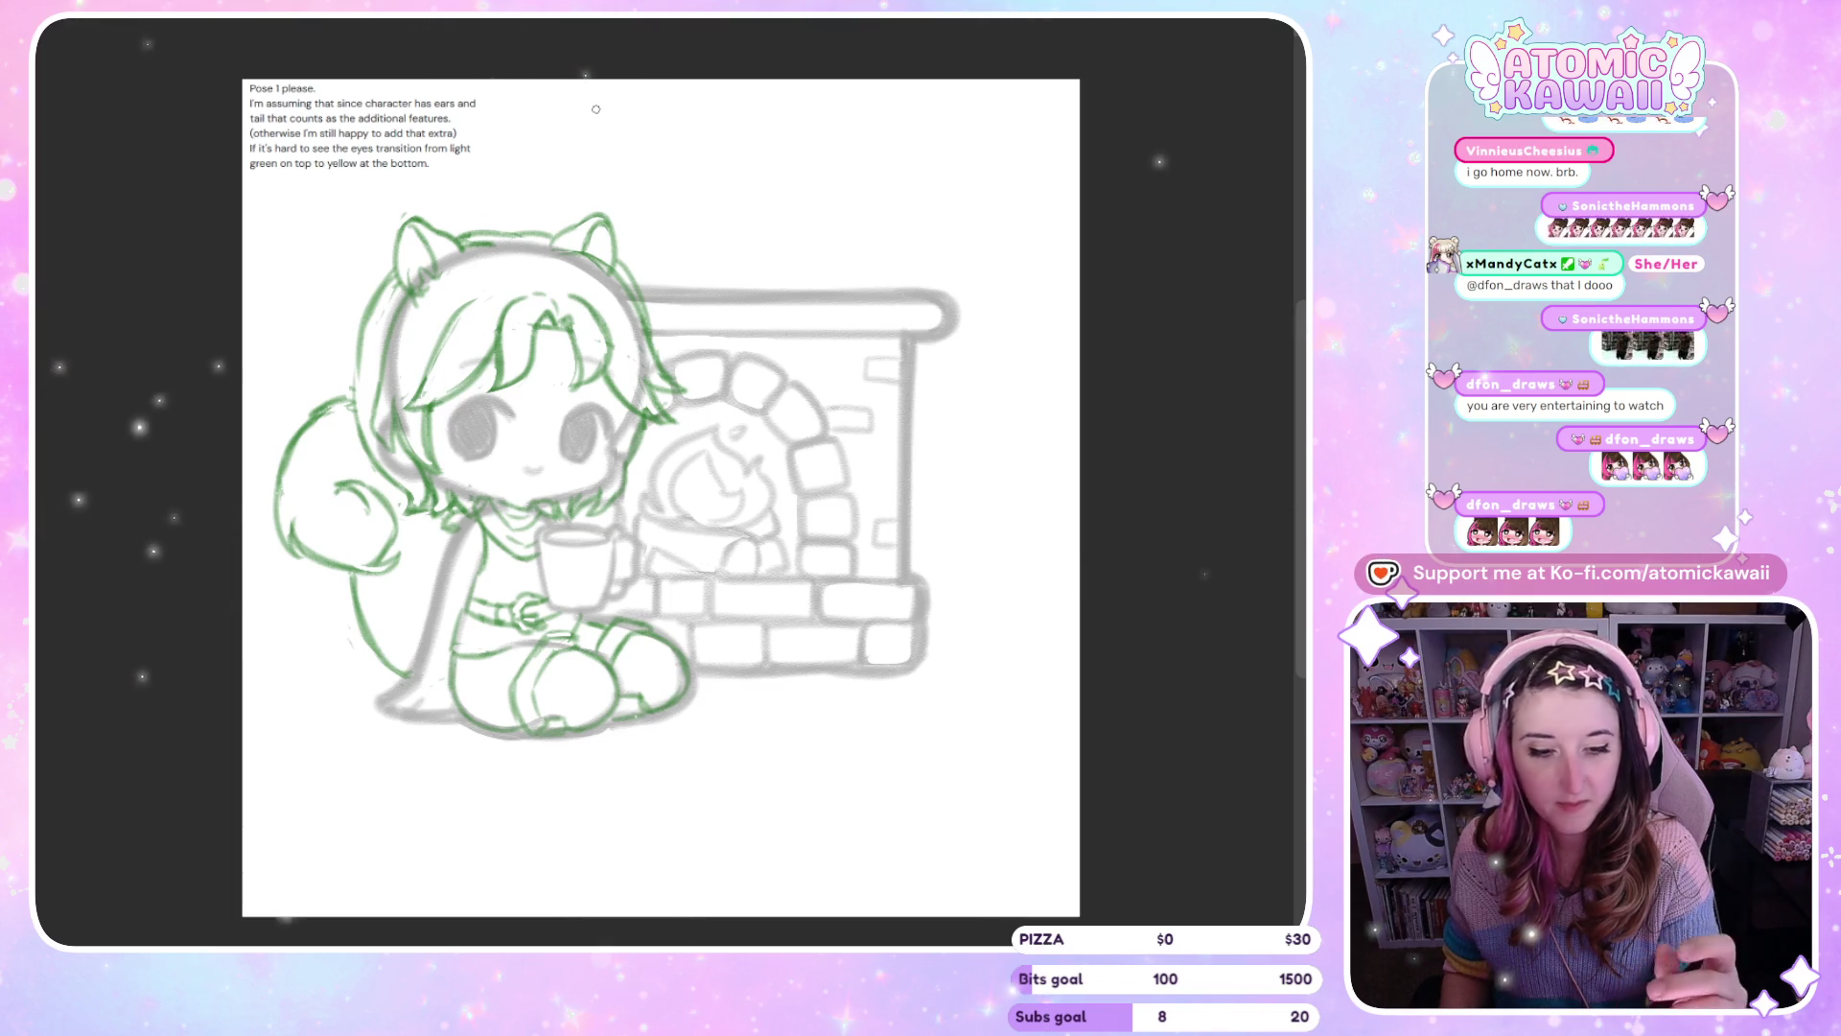
key("h")
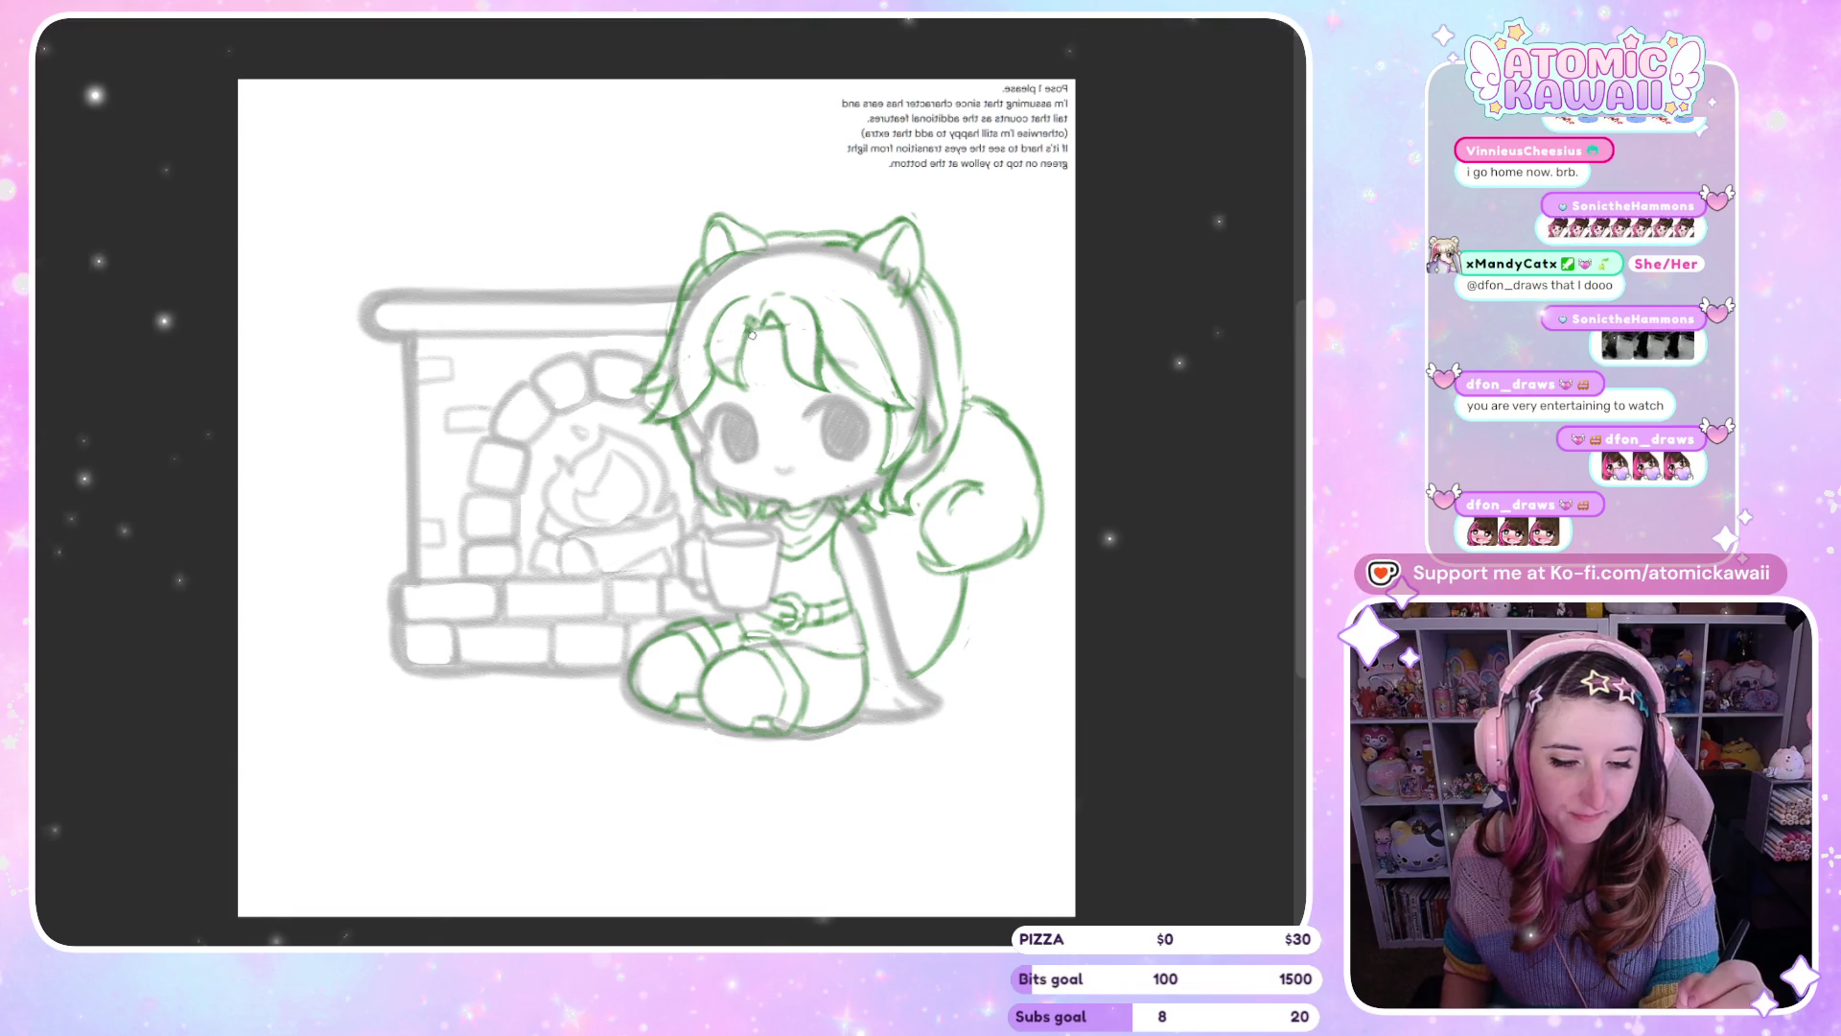
key("m")
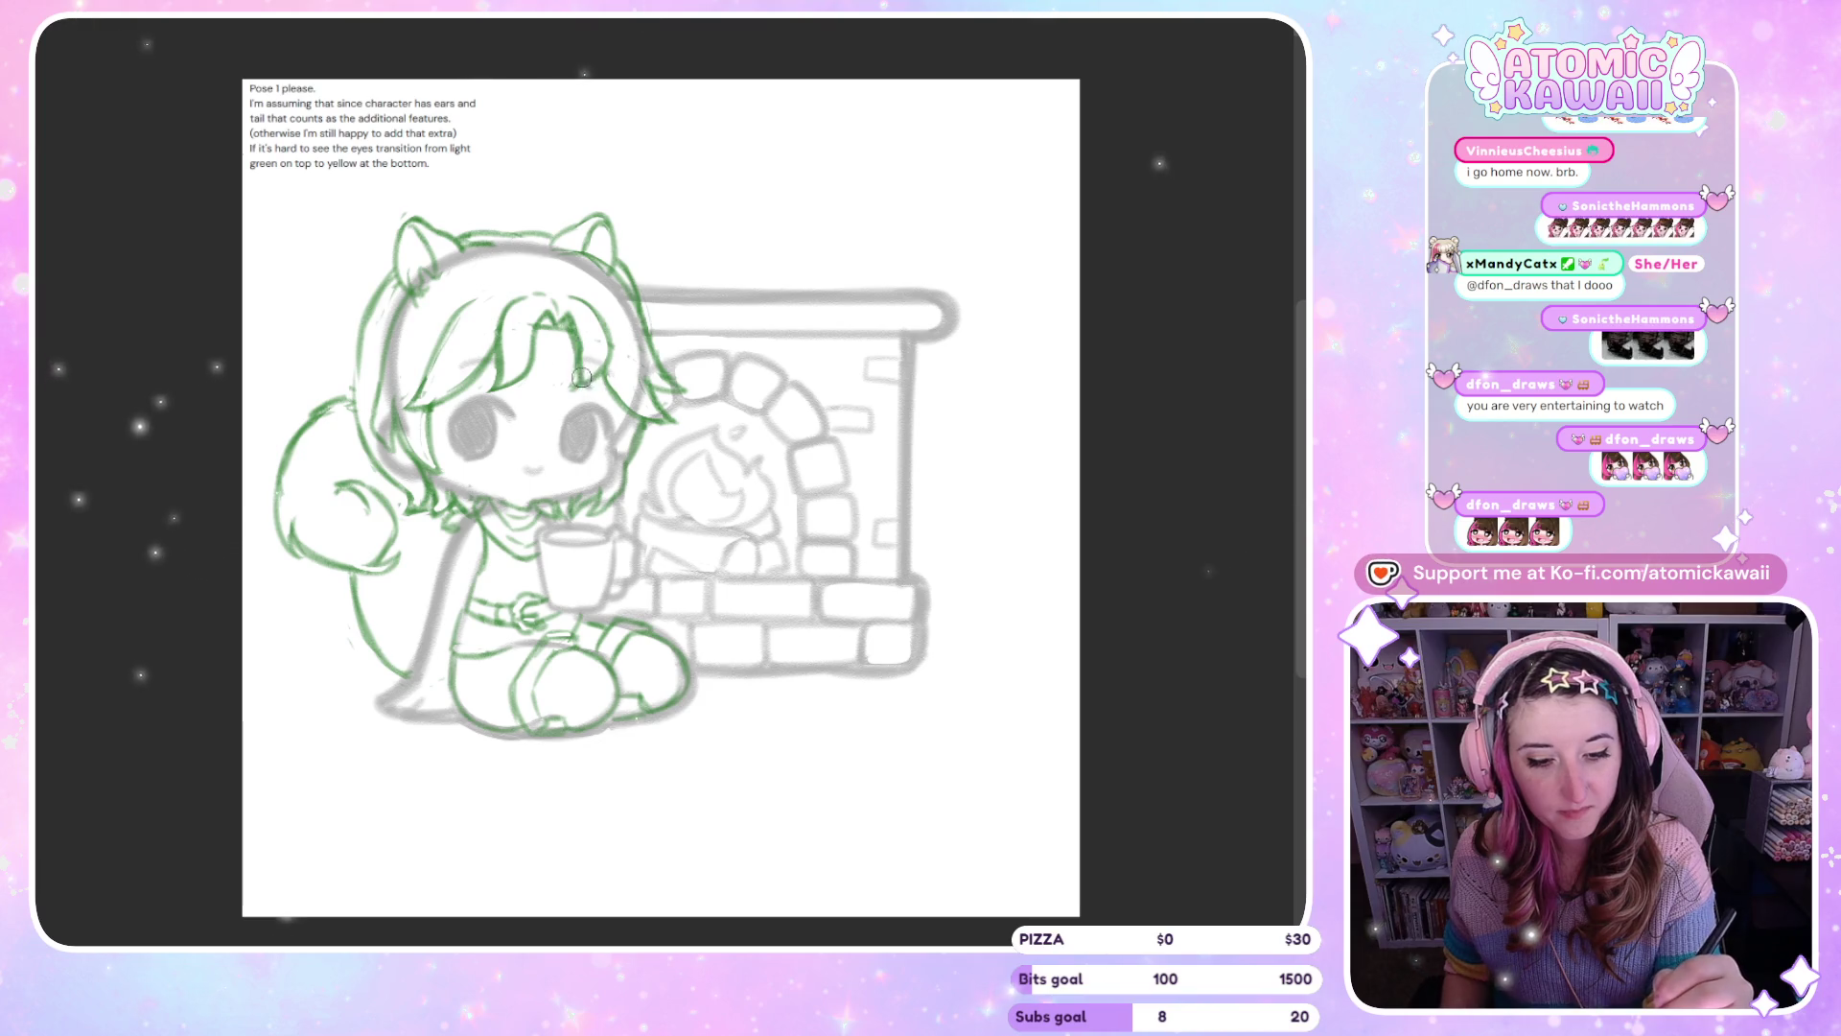
key("h")
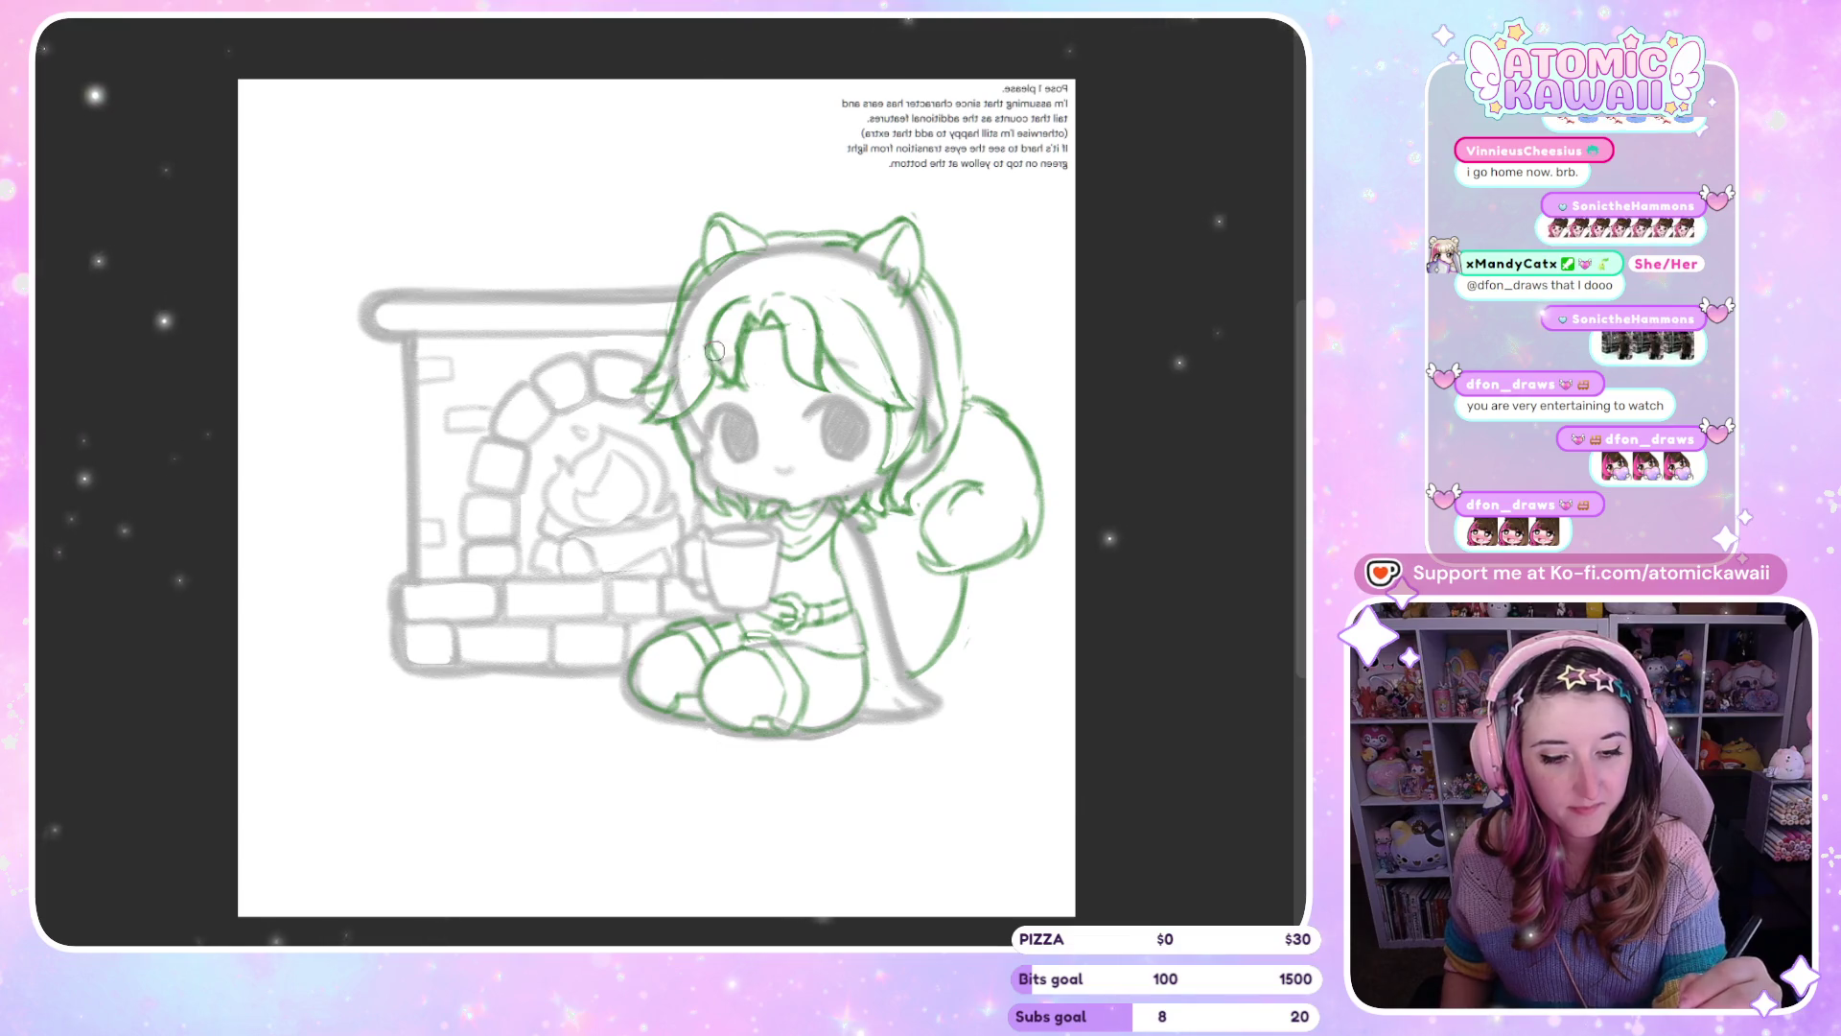
key("h")
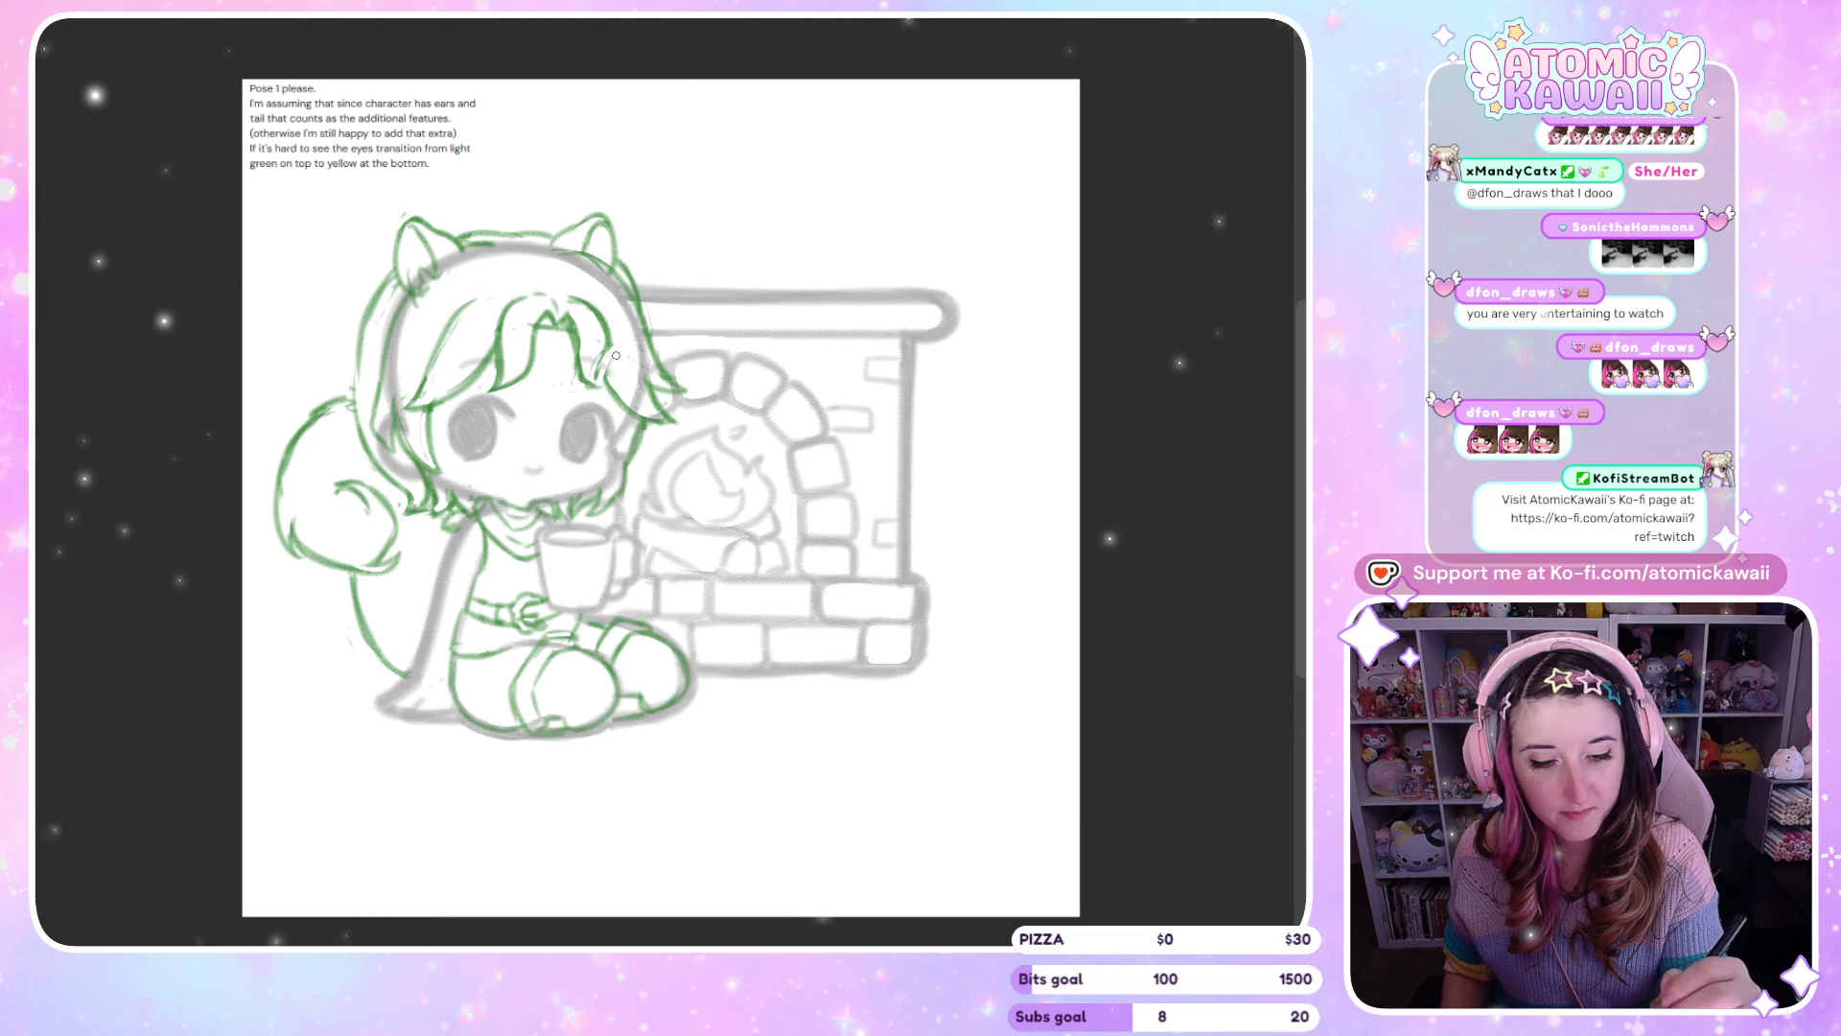
key("m")
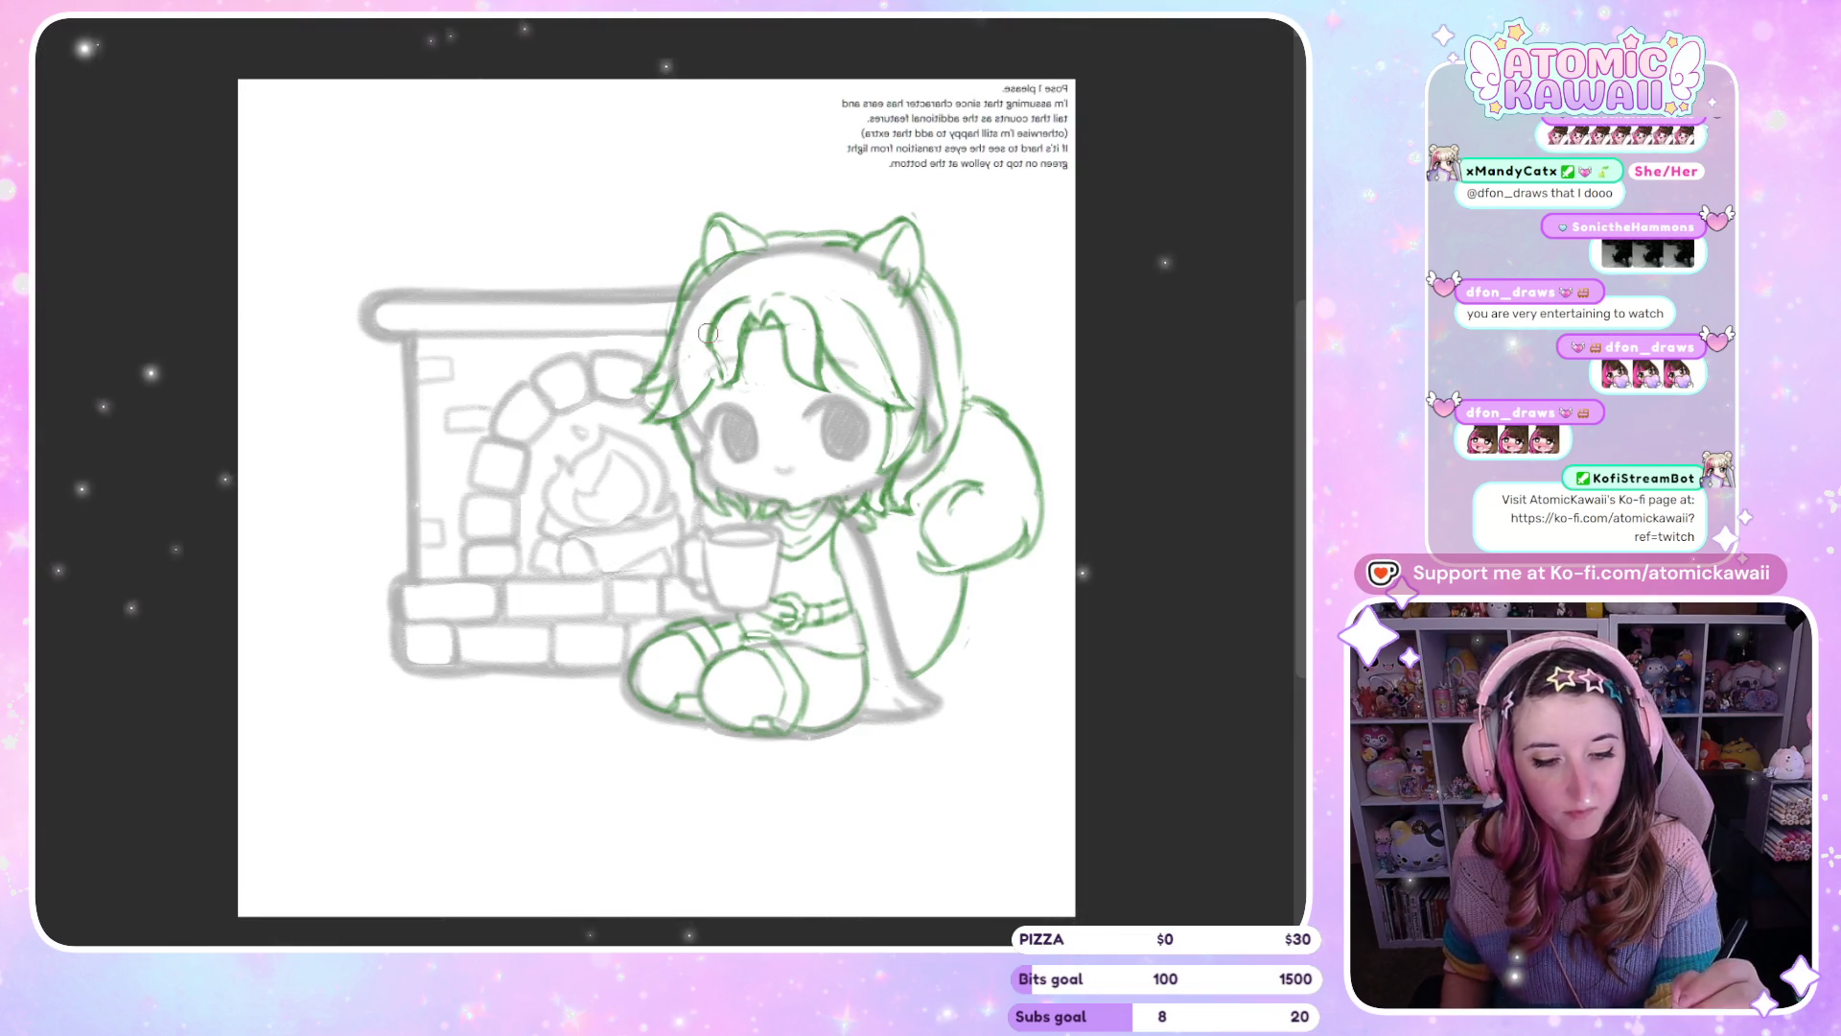
key("m")
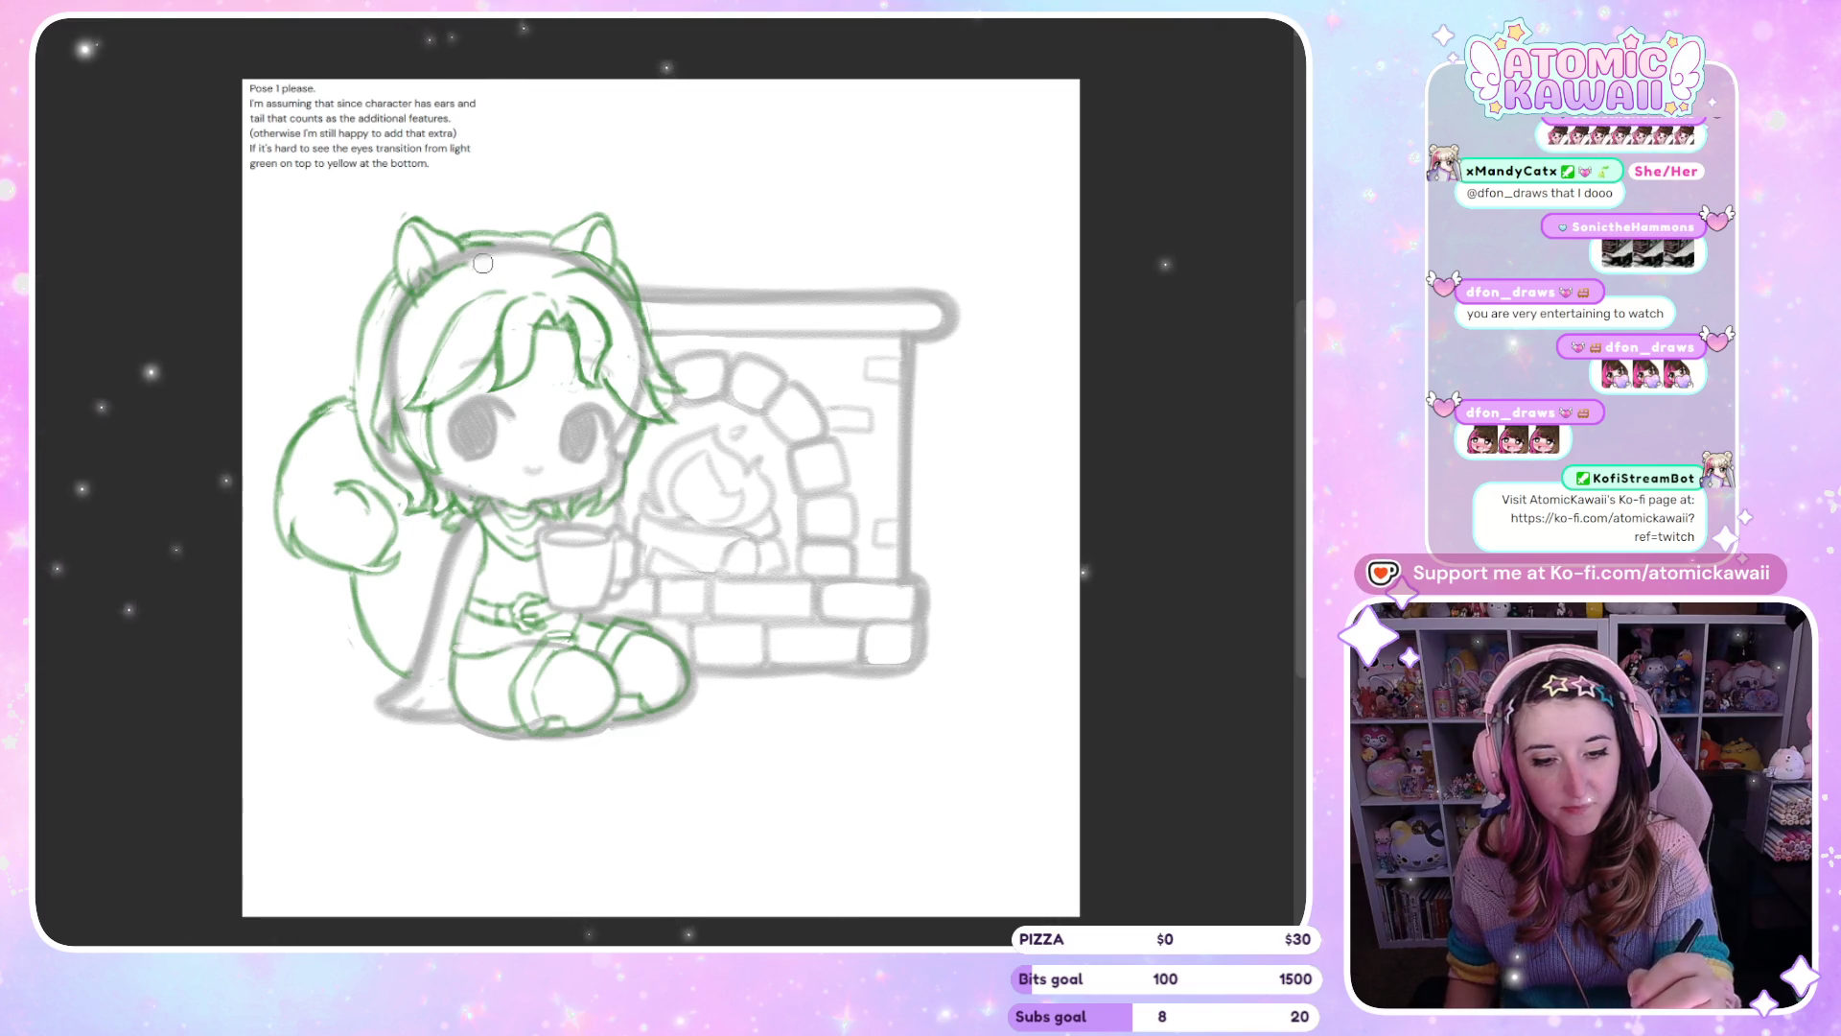
key("m")
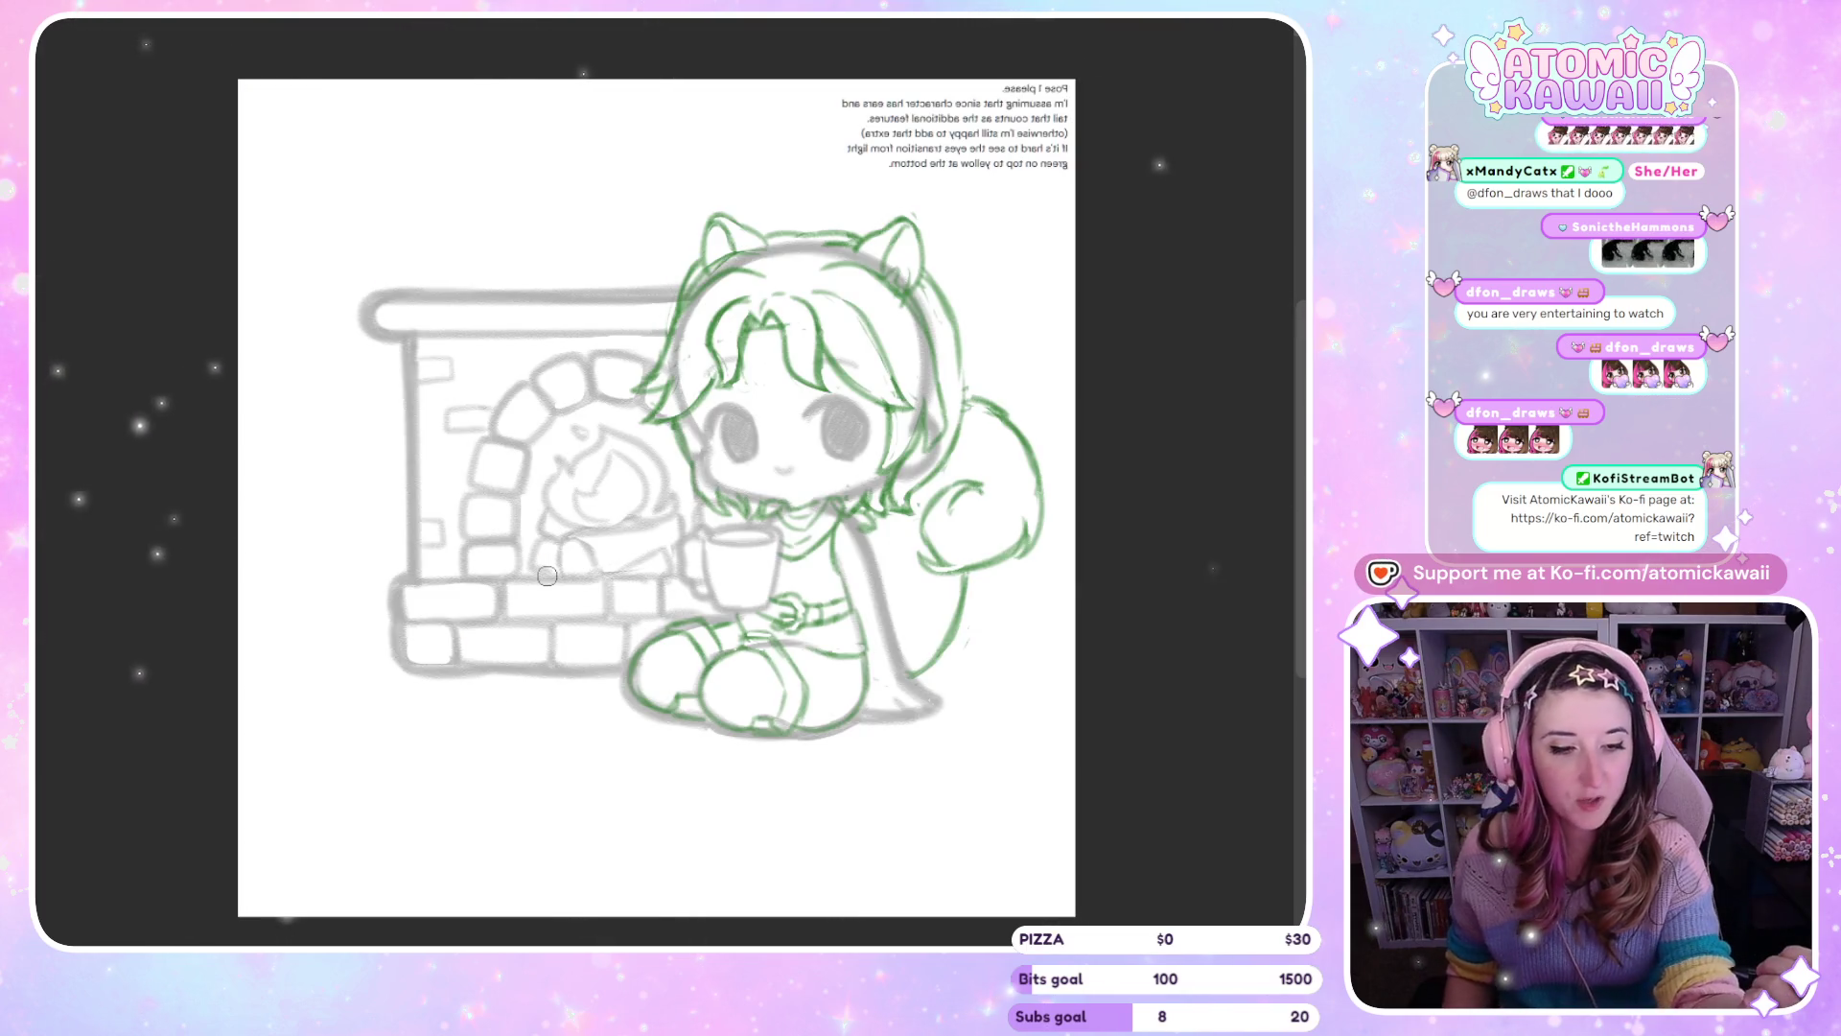
key("m")
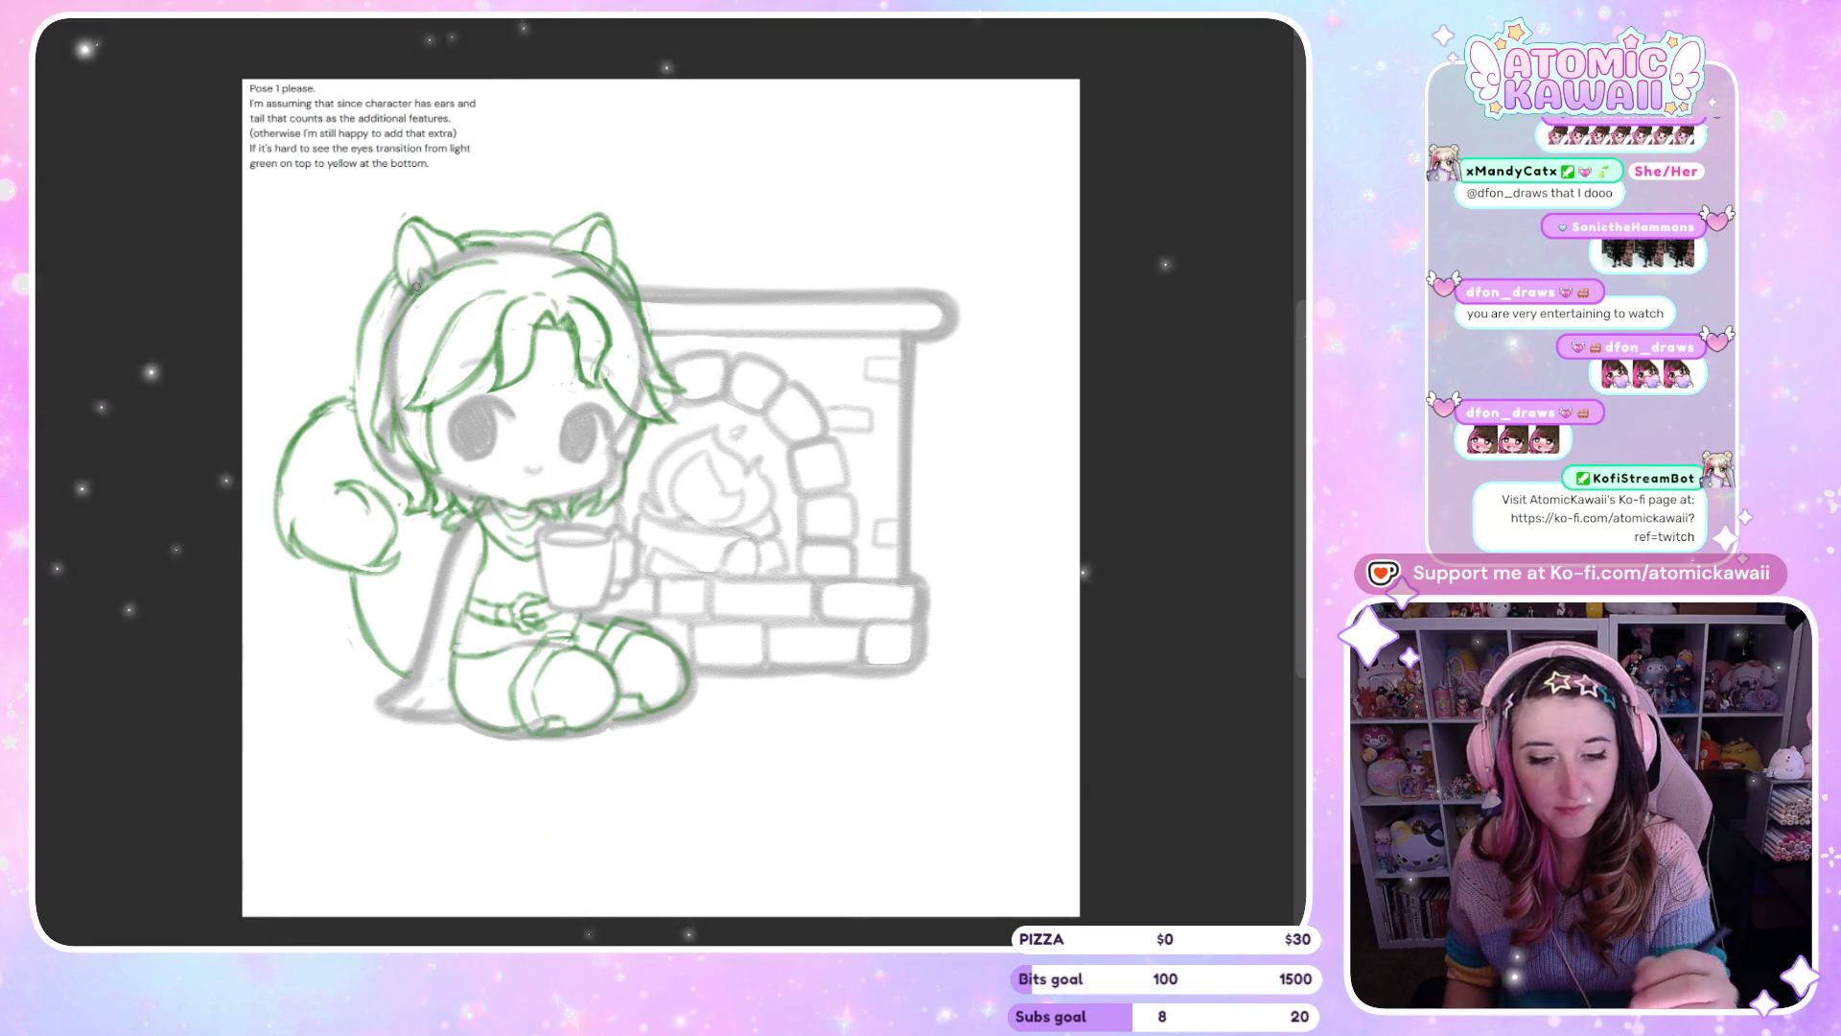
key("m")
key("m")
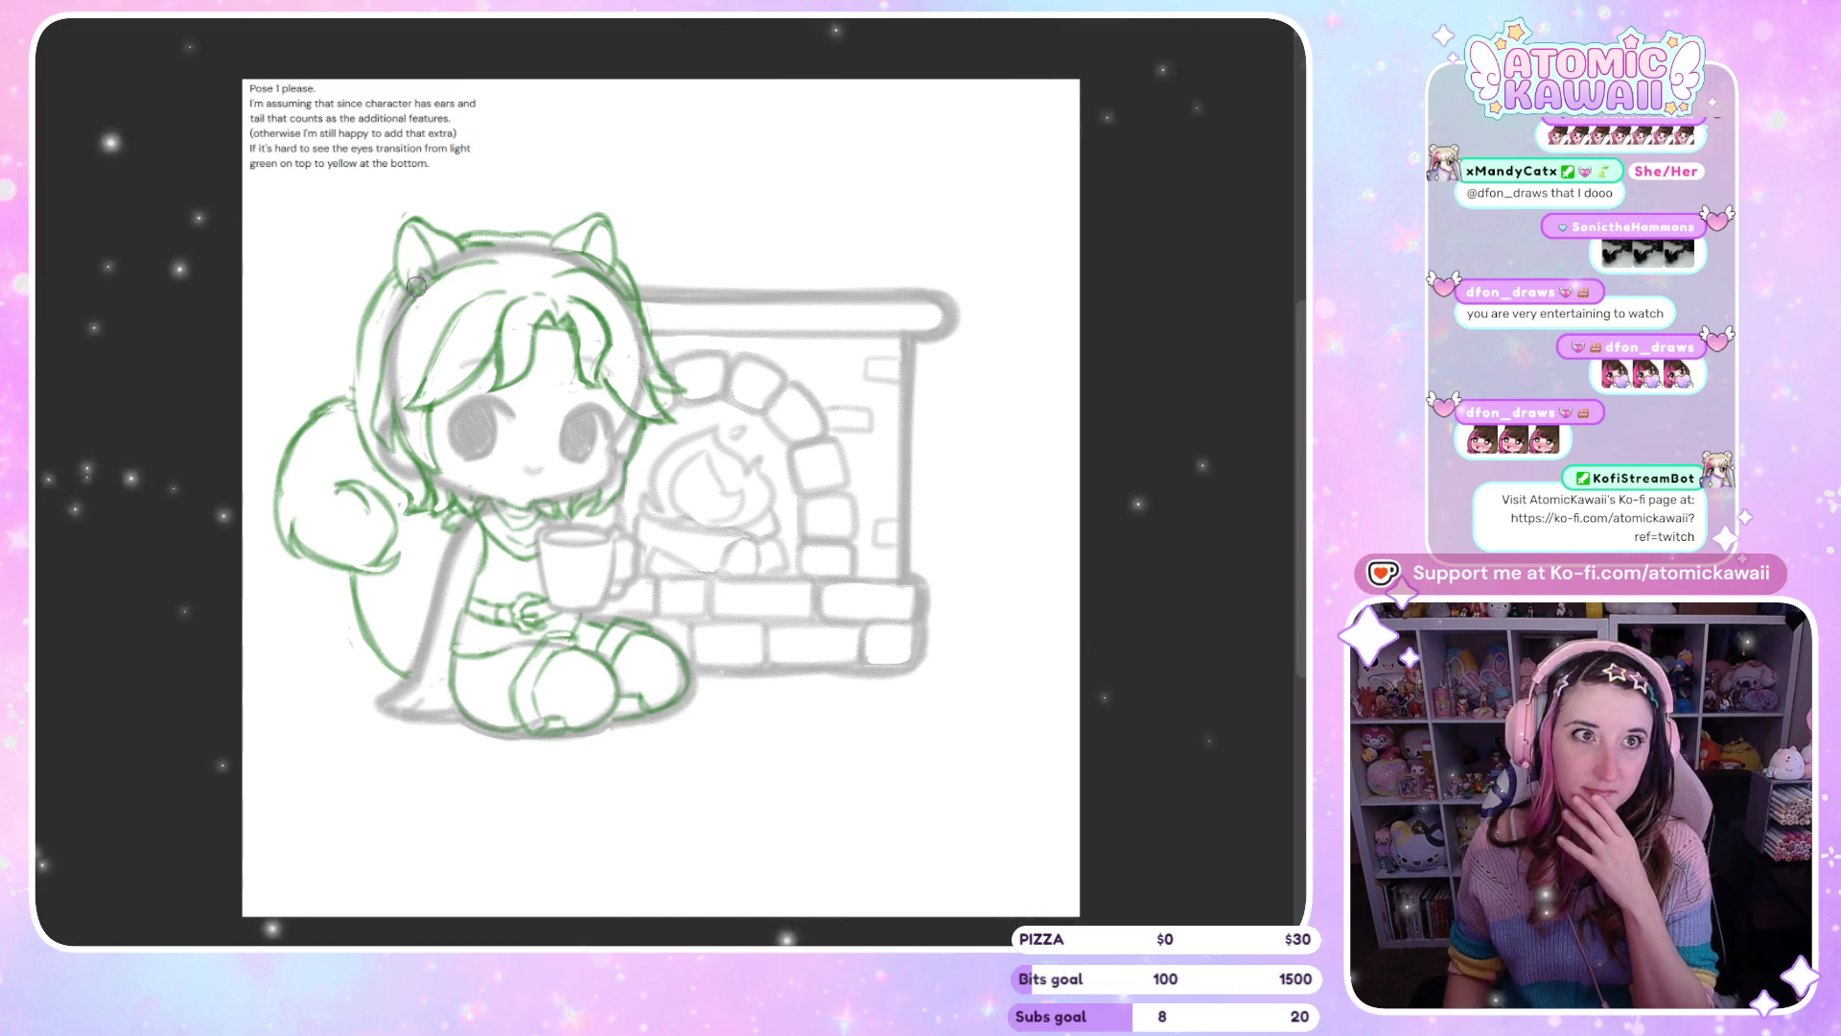
key("m")
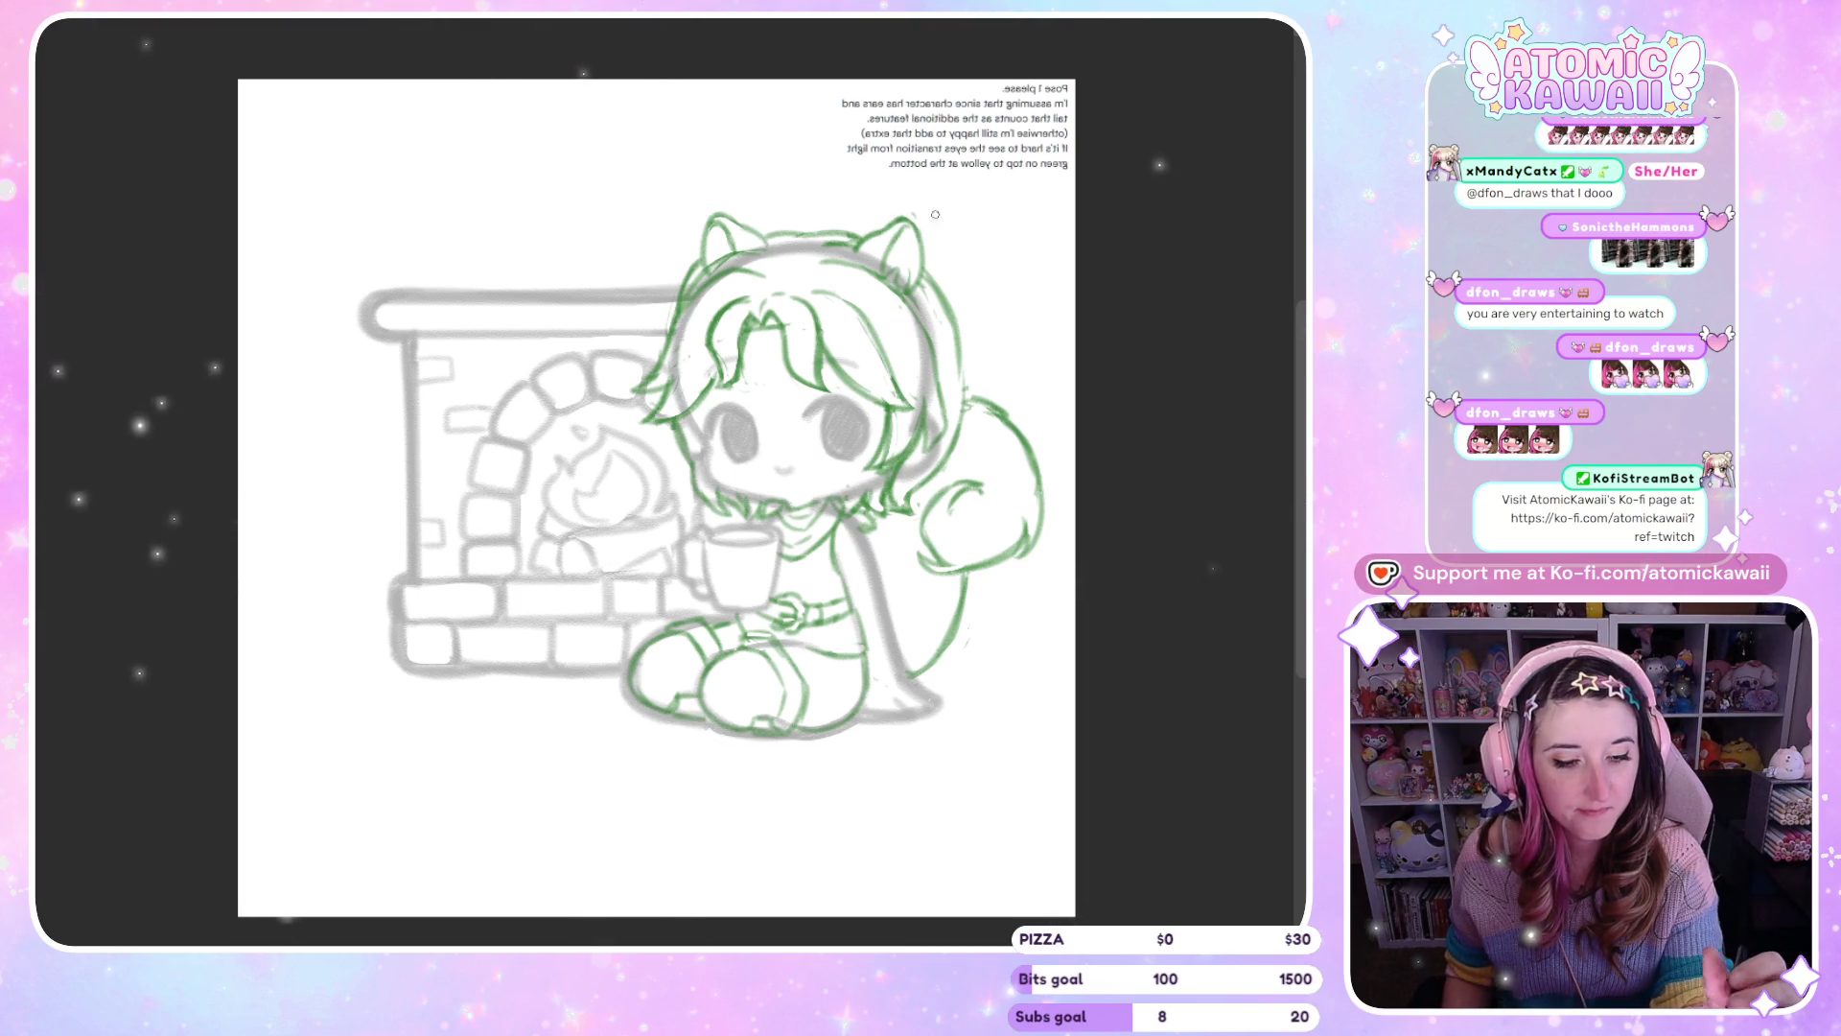
key("m")
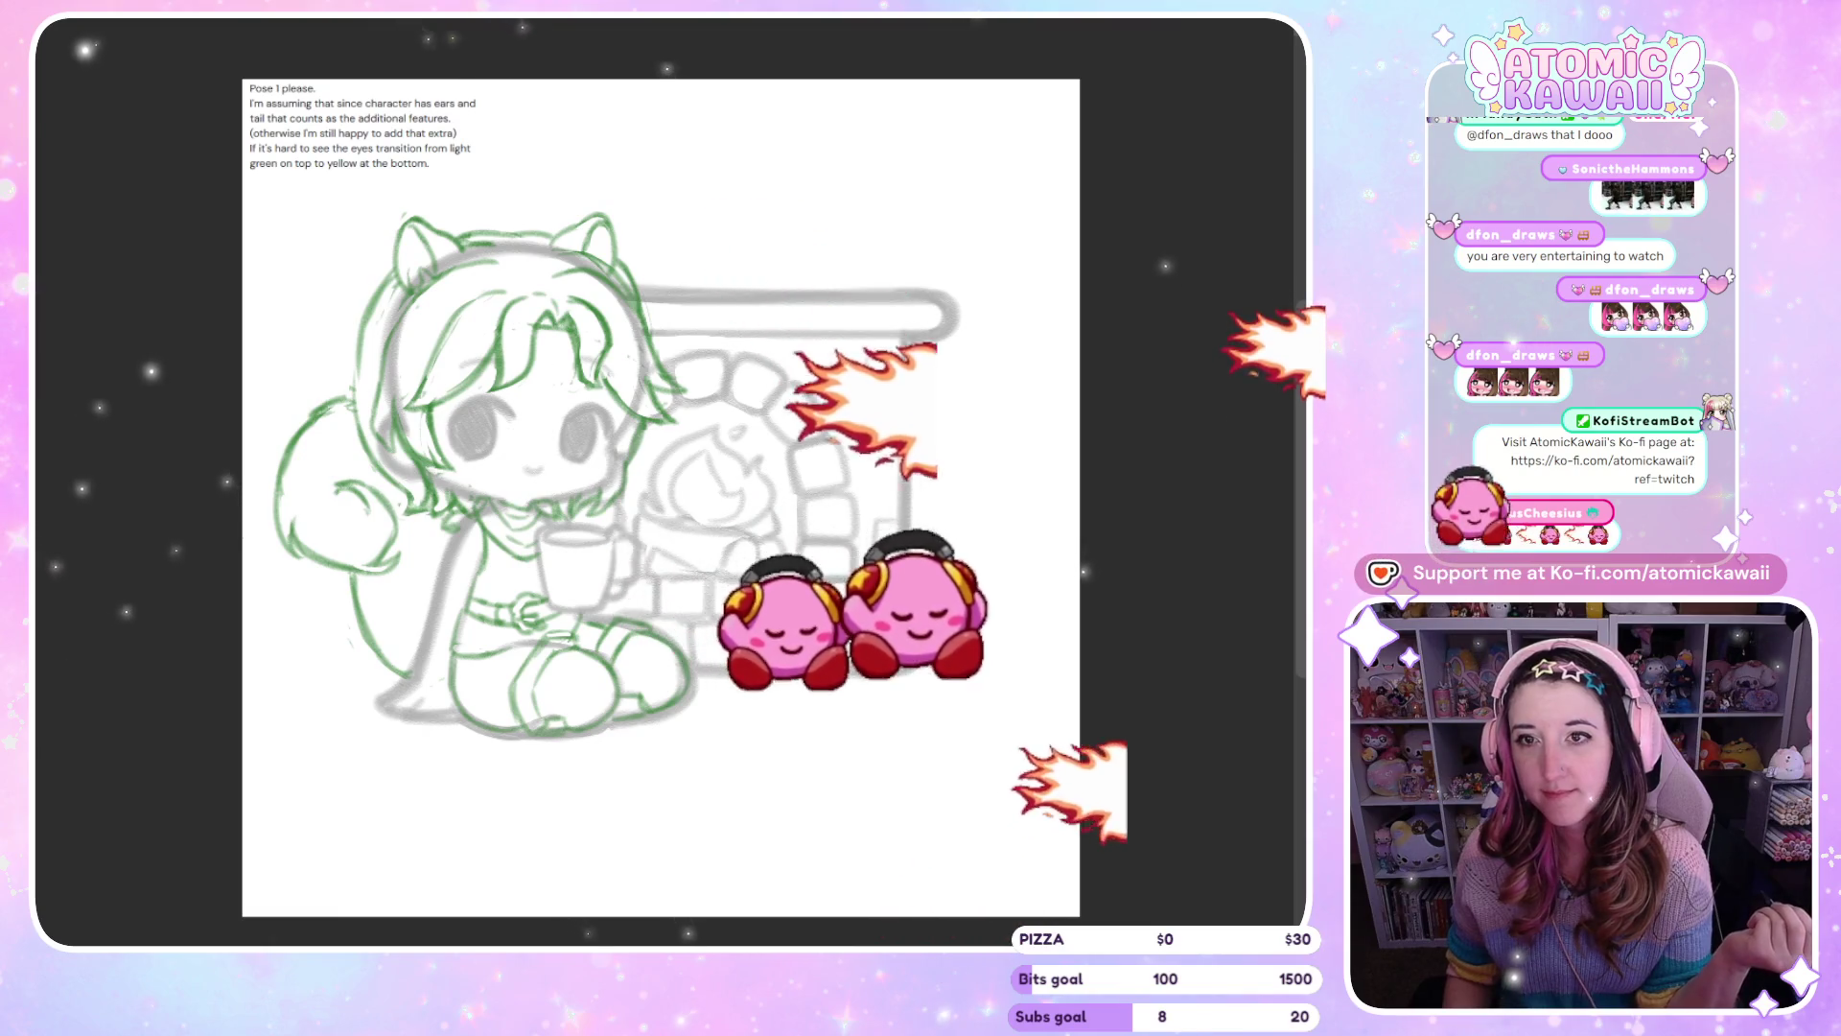
Delete the stray black outline and arc over the top of the head
key("m")
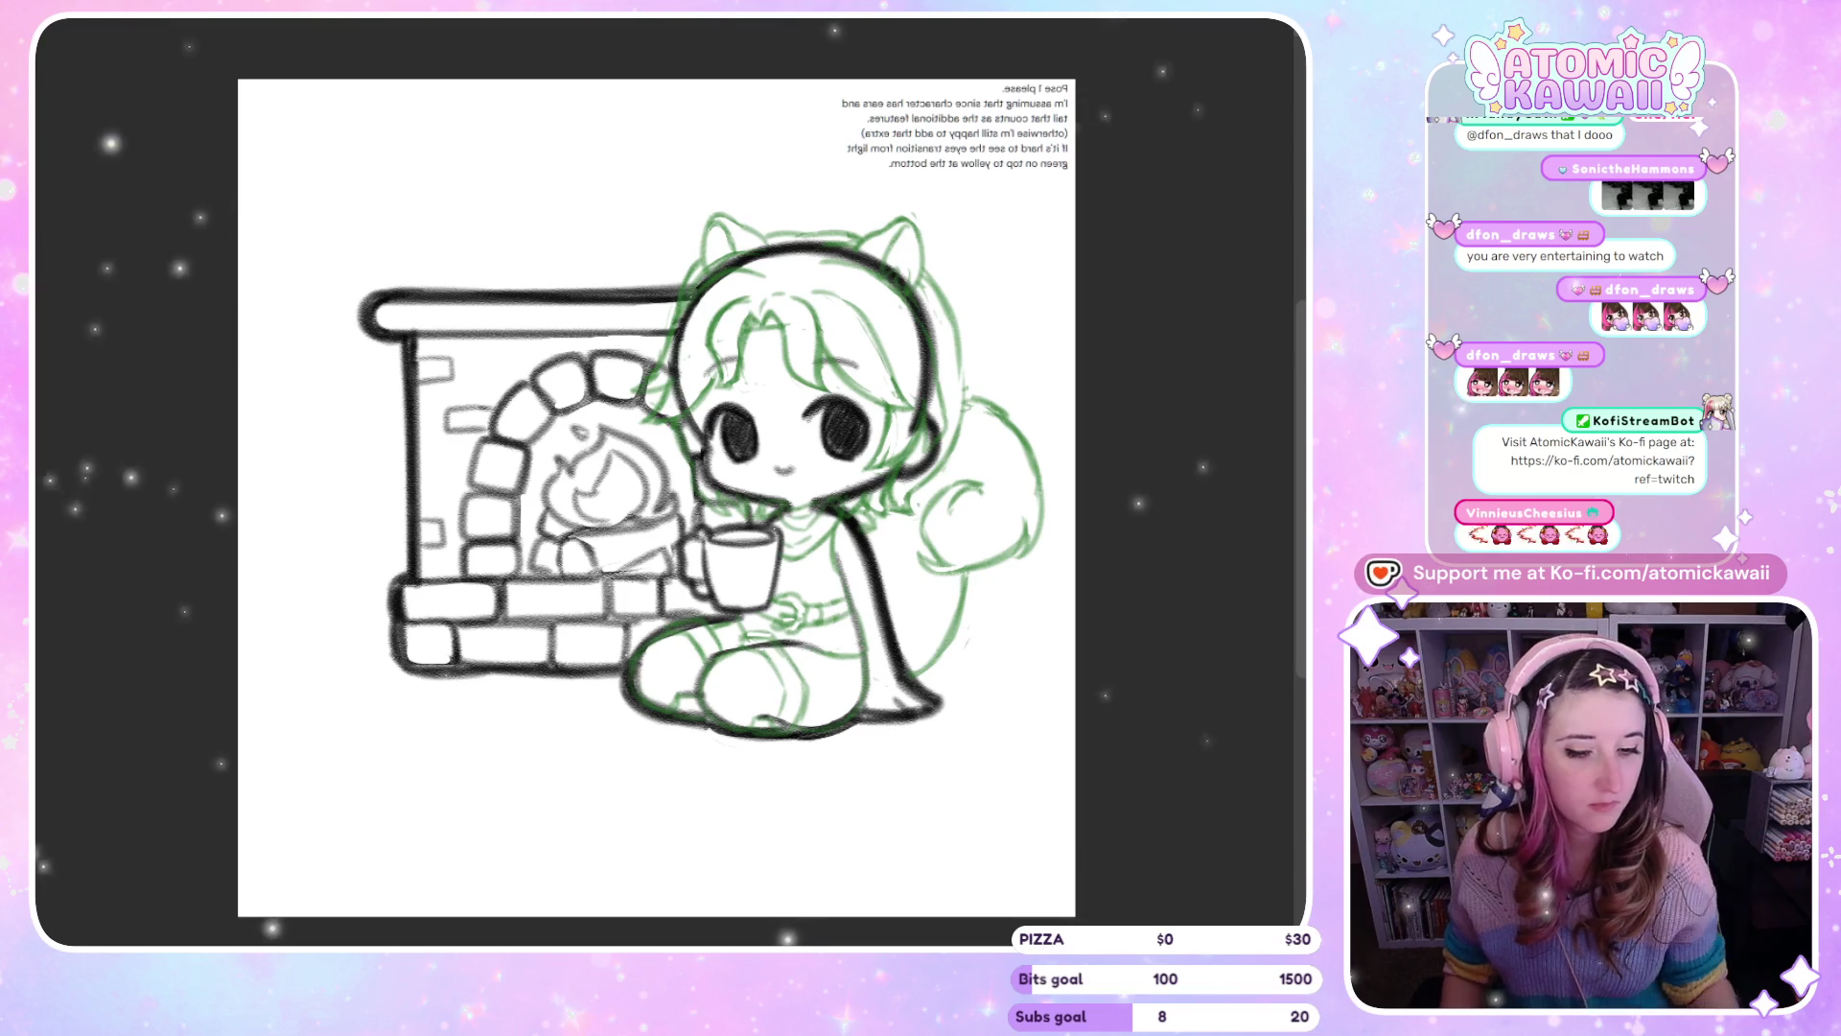
scroll(657, 499, "up", 2)
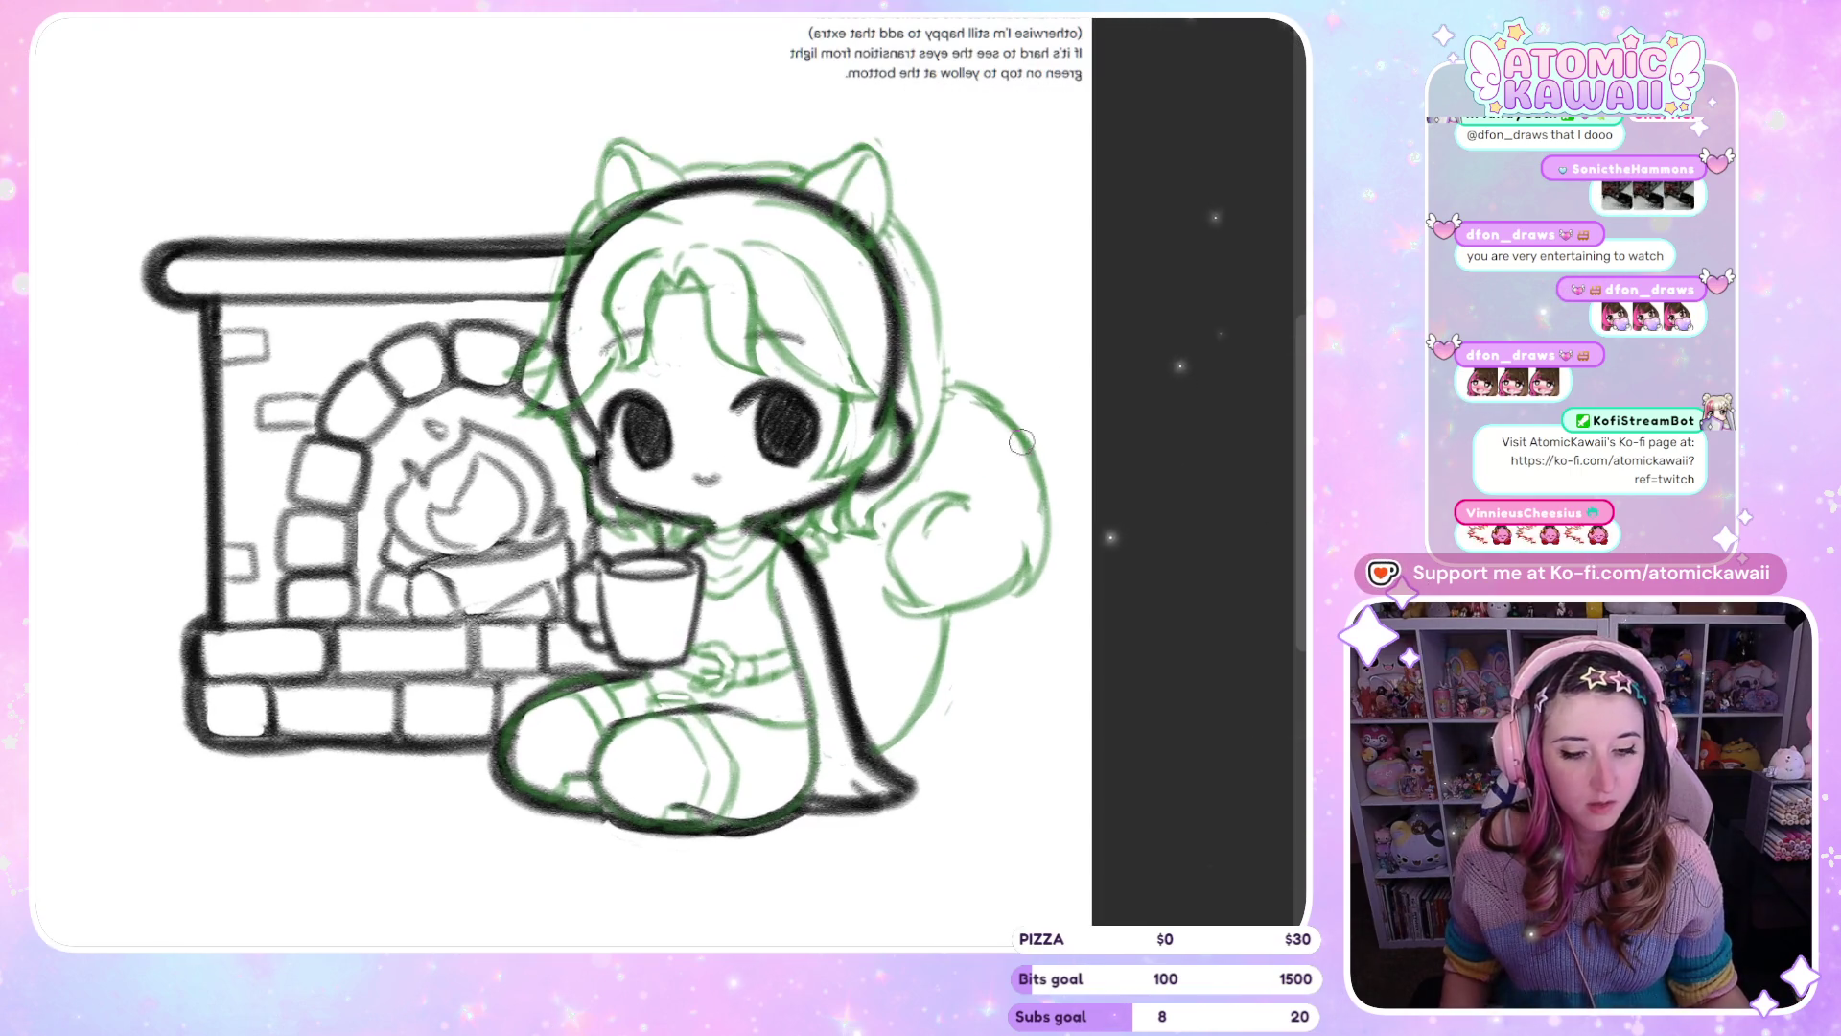
key("m")
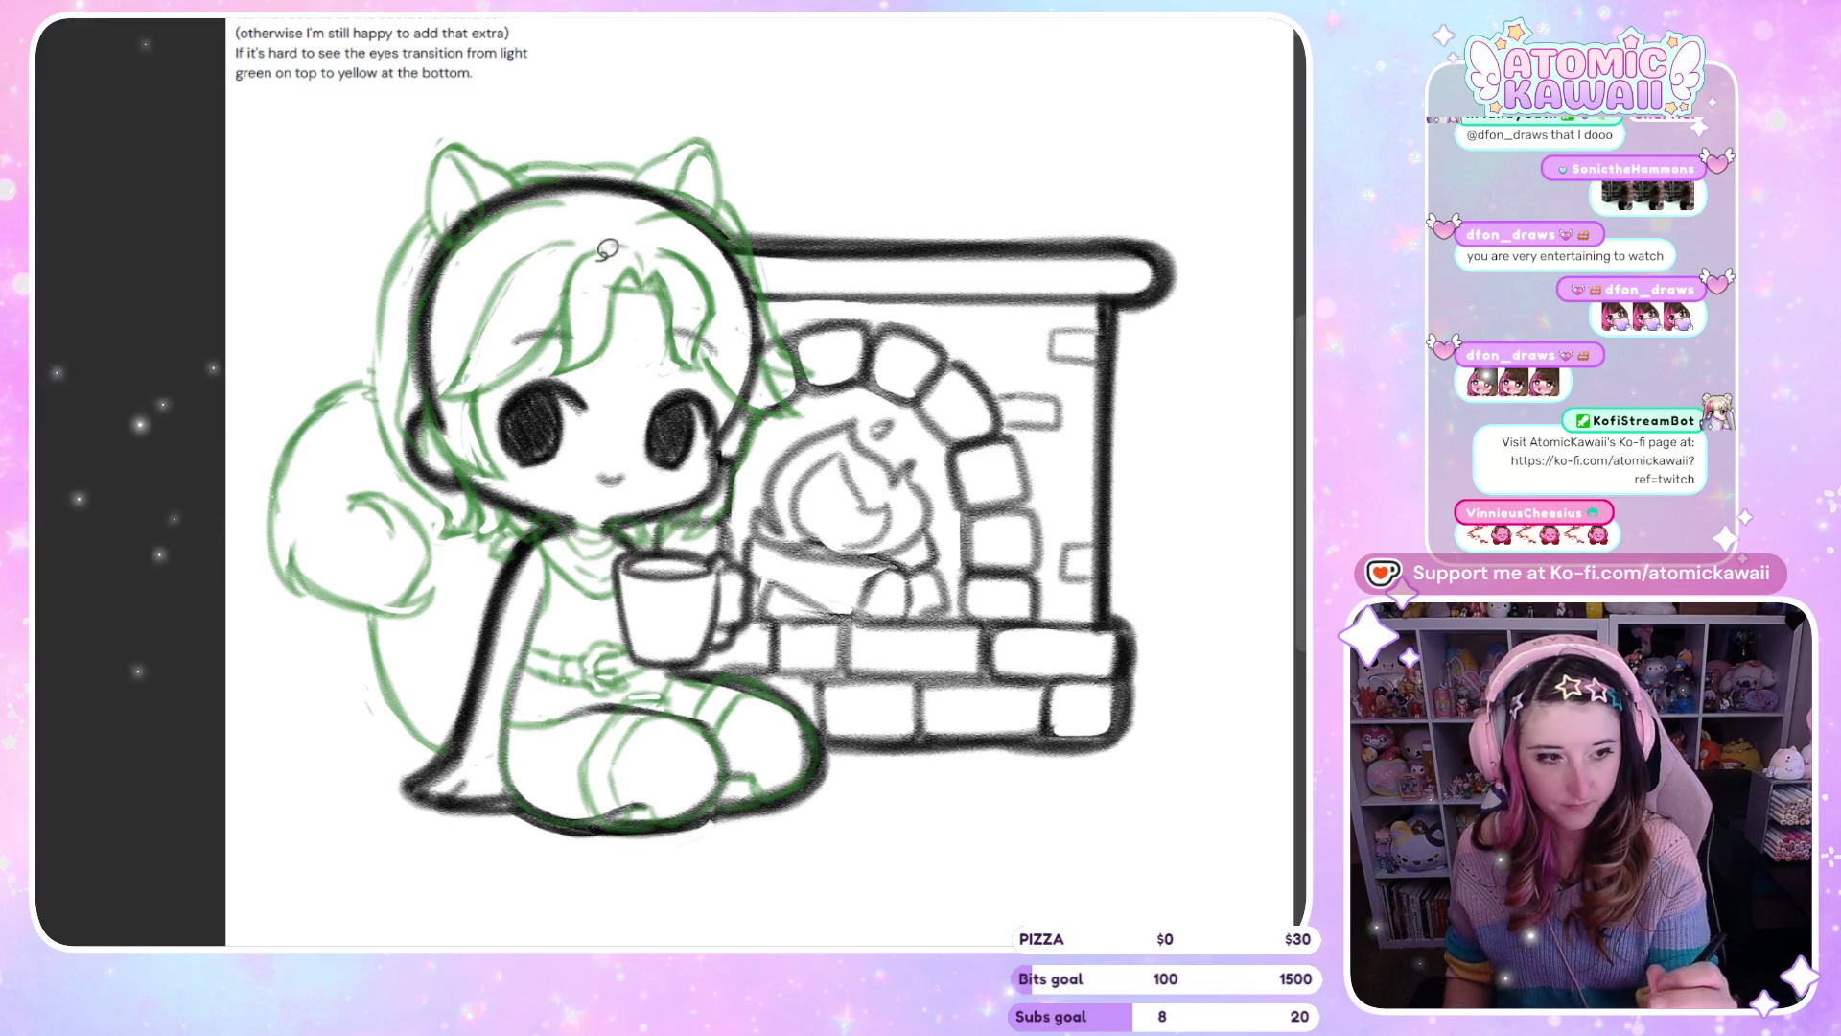
left_click_drag(699, 180, 422, 258)
key("Delete")
left_click_drag(784, 137, 662, 235)
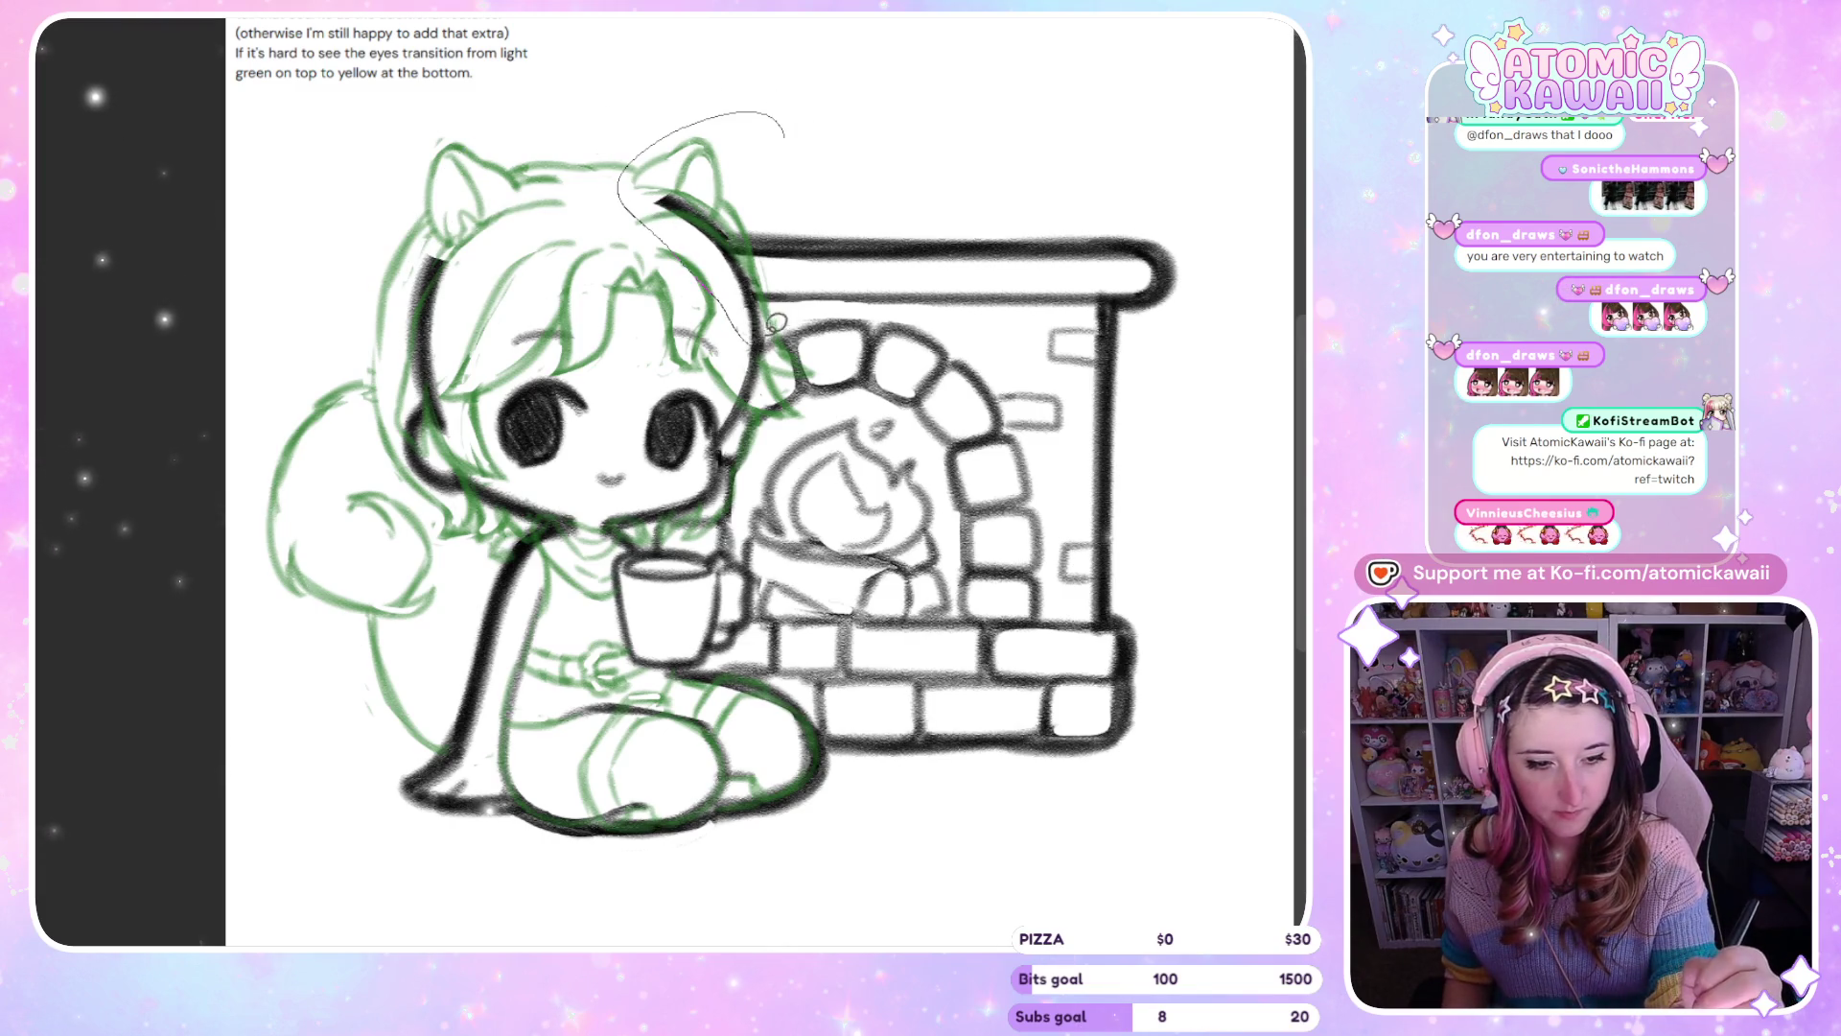
key("Delete")
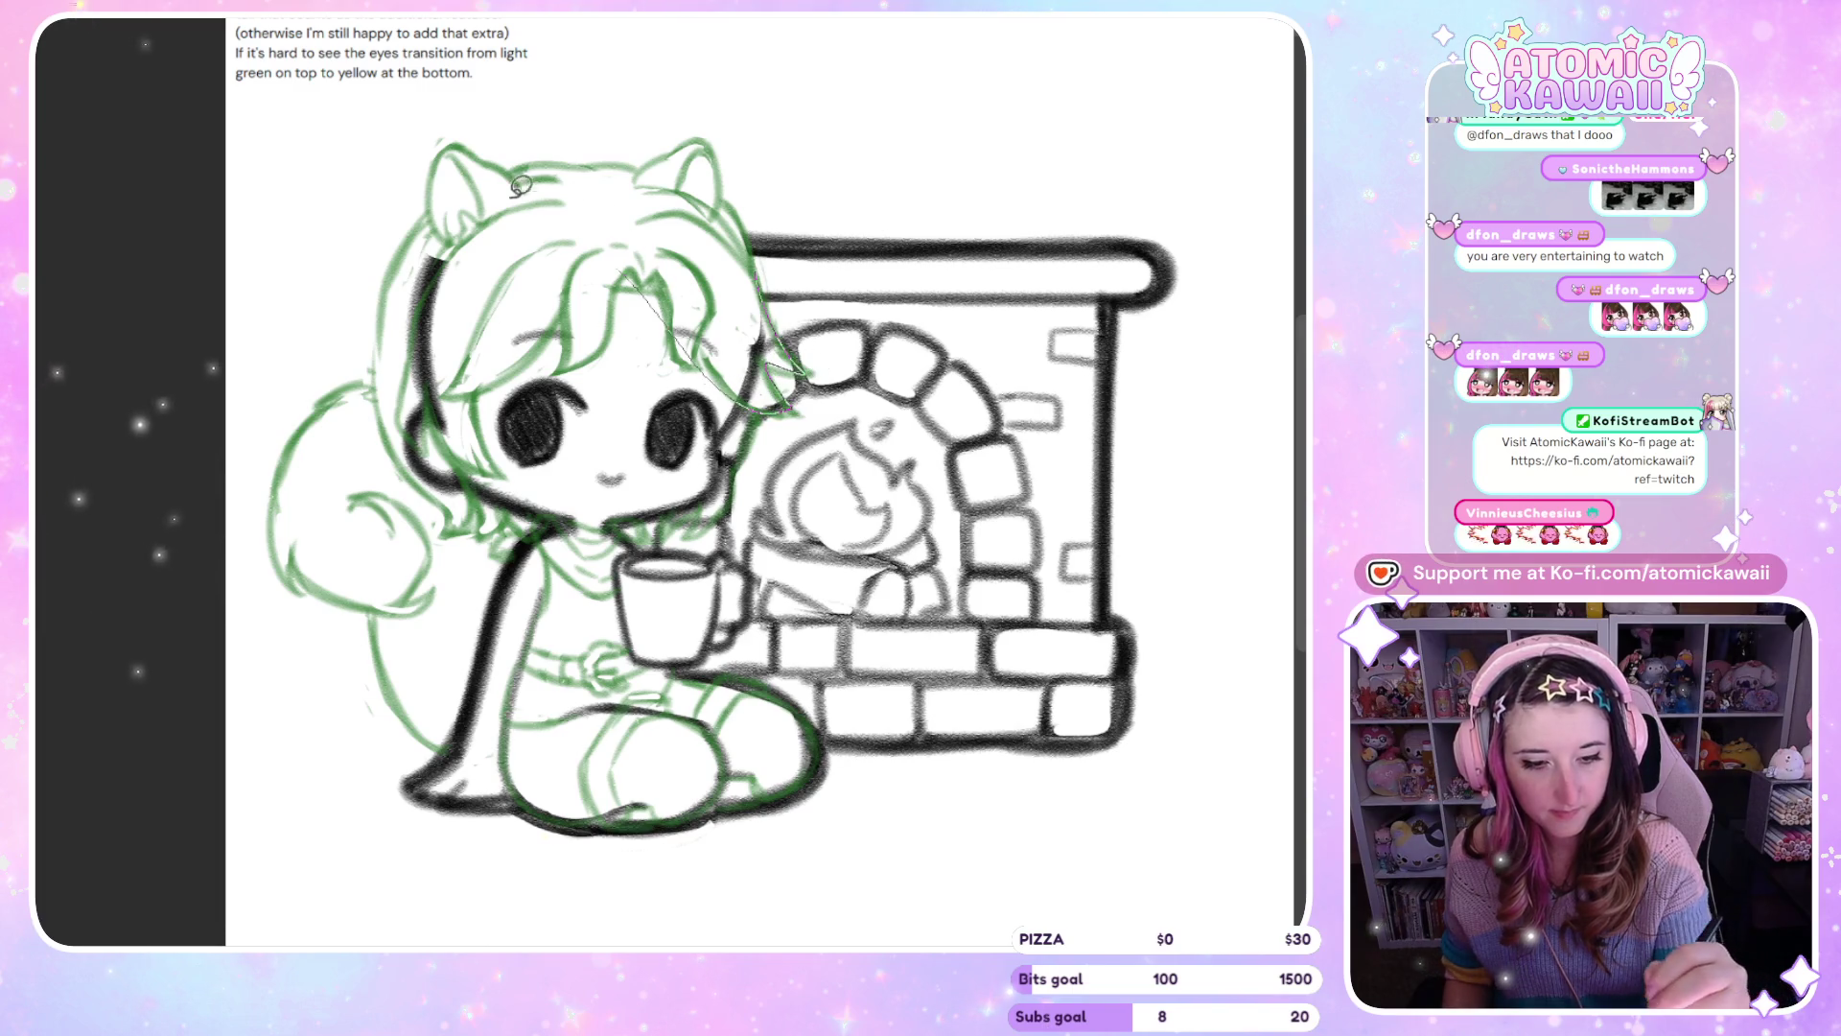
Clean up strokes along the hair's right edge and undo the stray chin-to-cheek stroke
left_click_drag(676, 331, 750, 388)
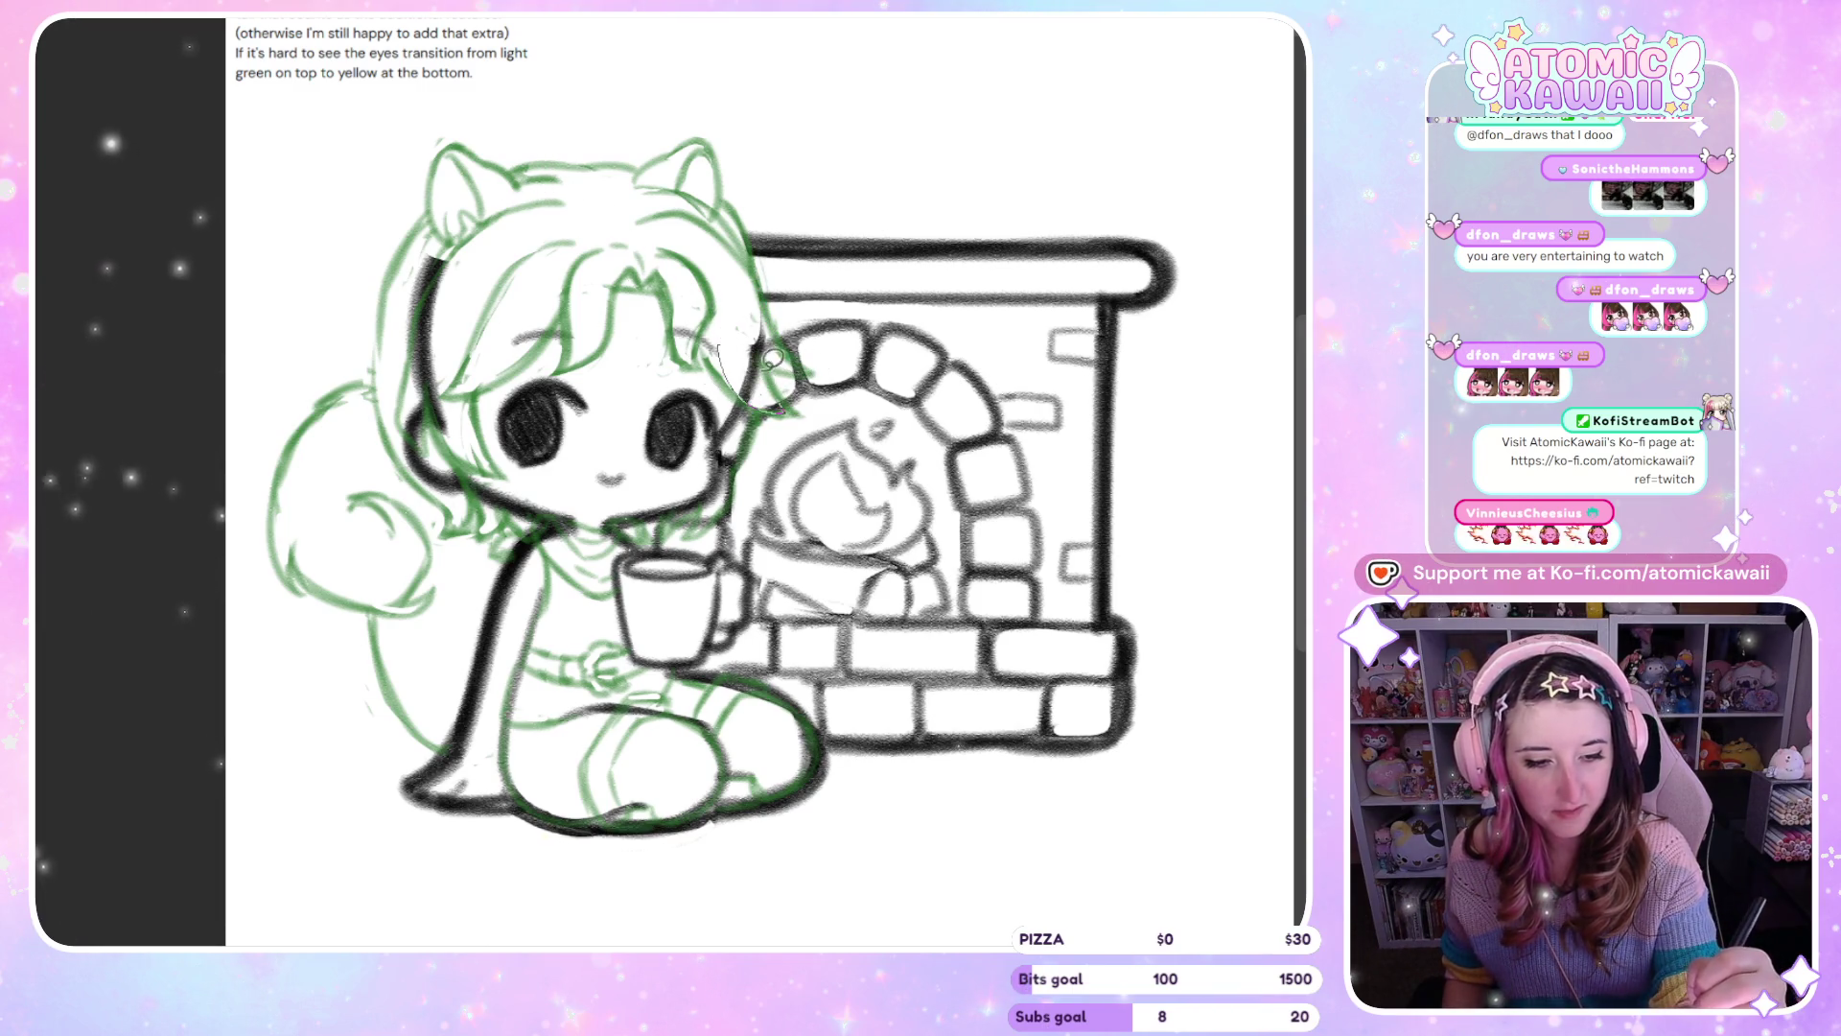
key("m")
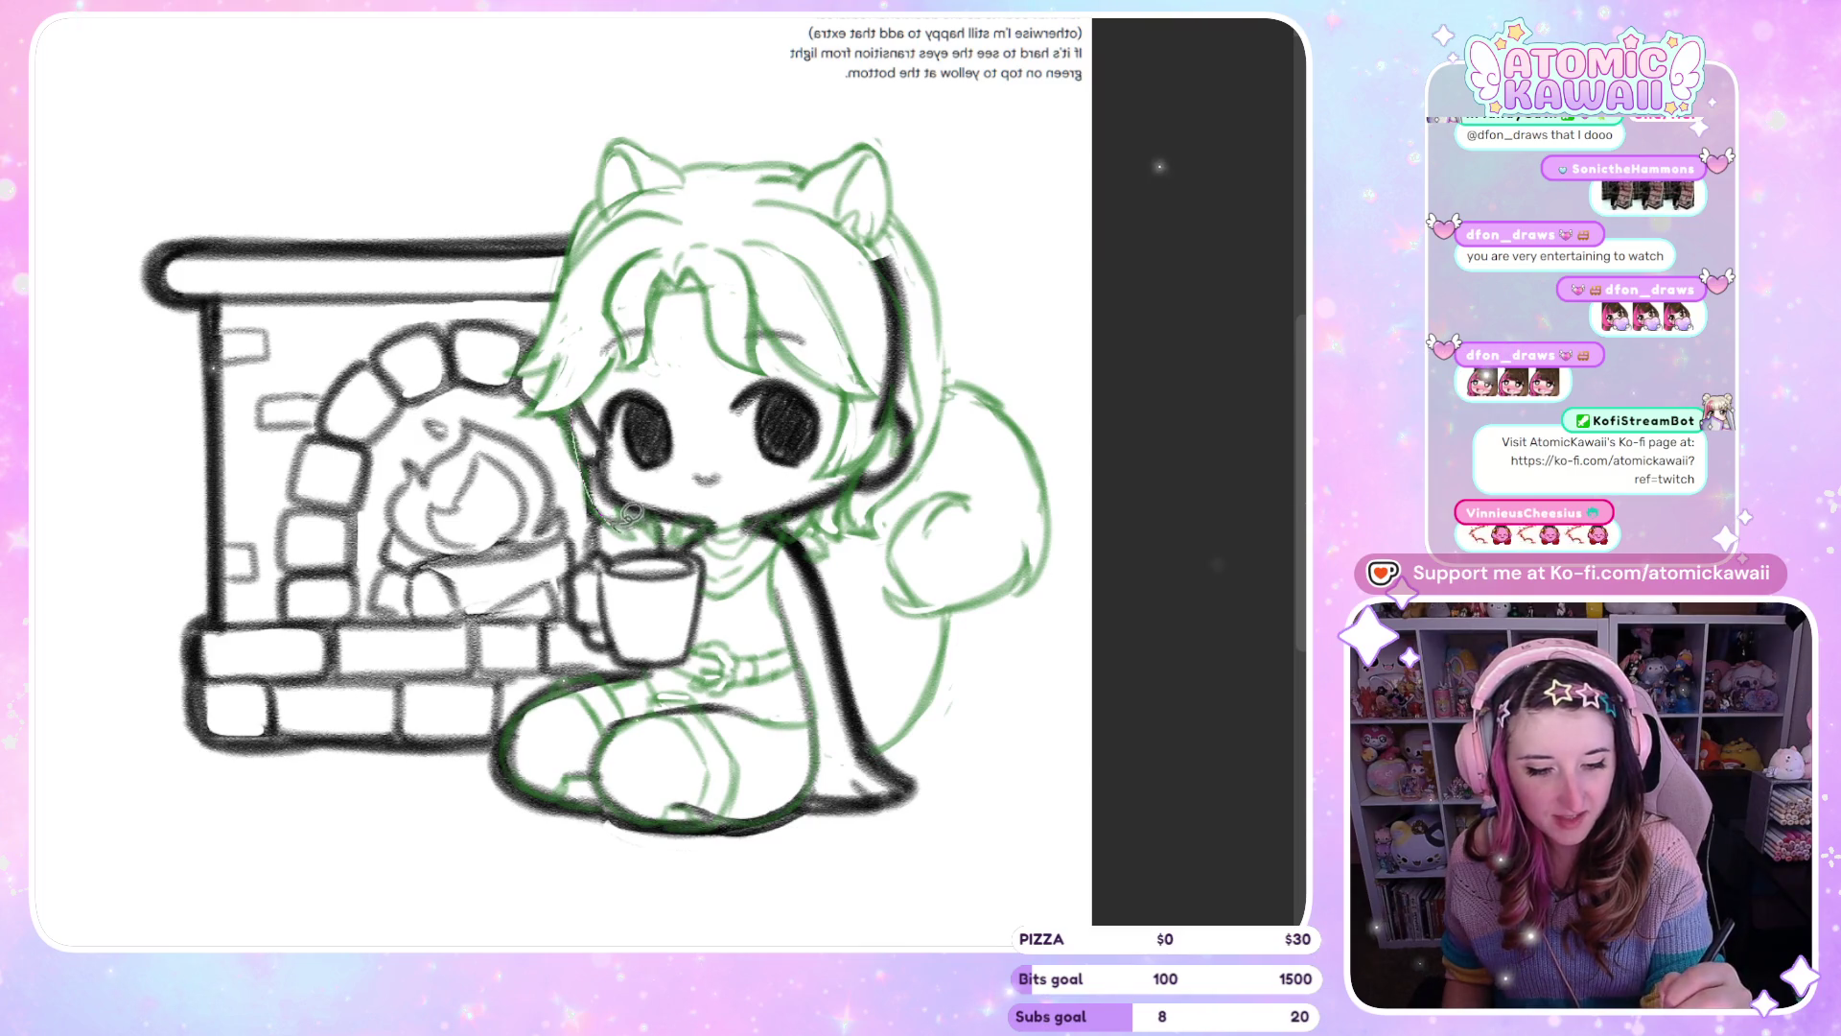
left_click_drag(584, 394, 586, 395)
key("m")
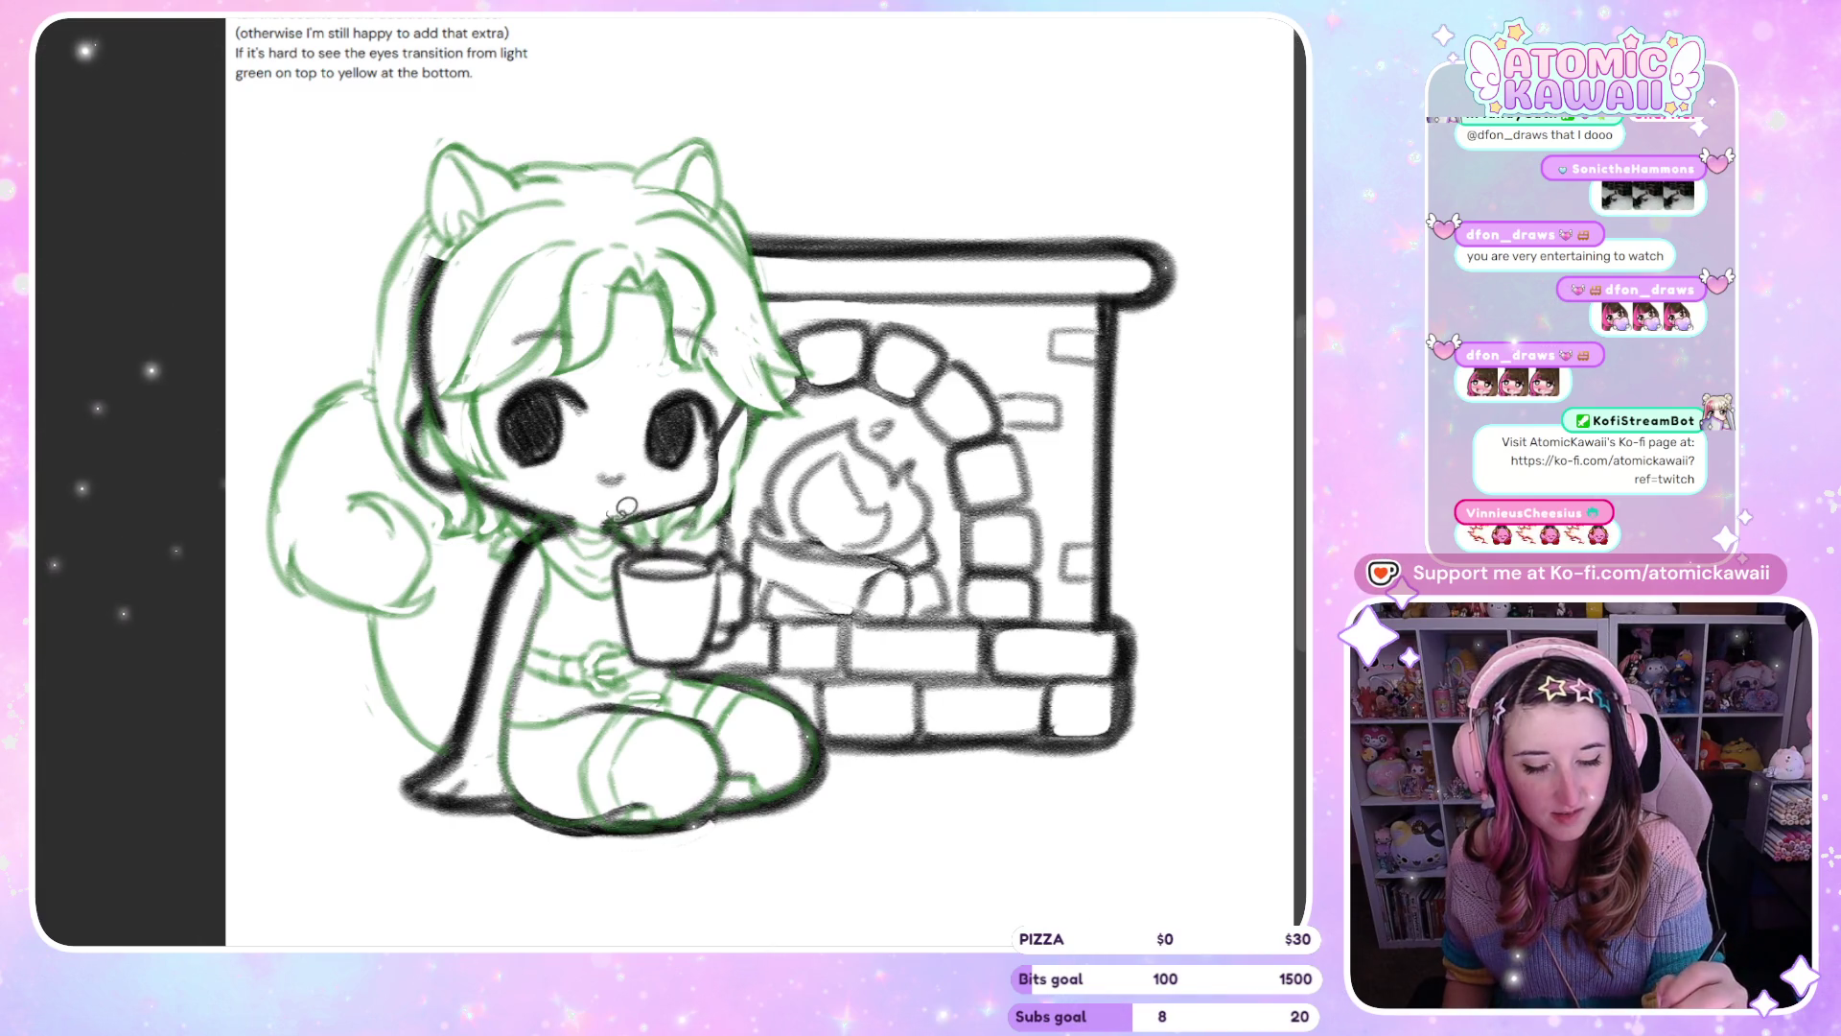
key("m")
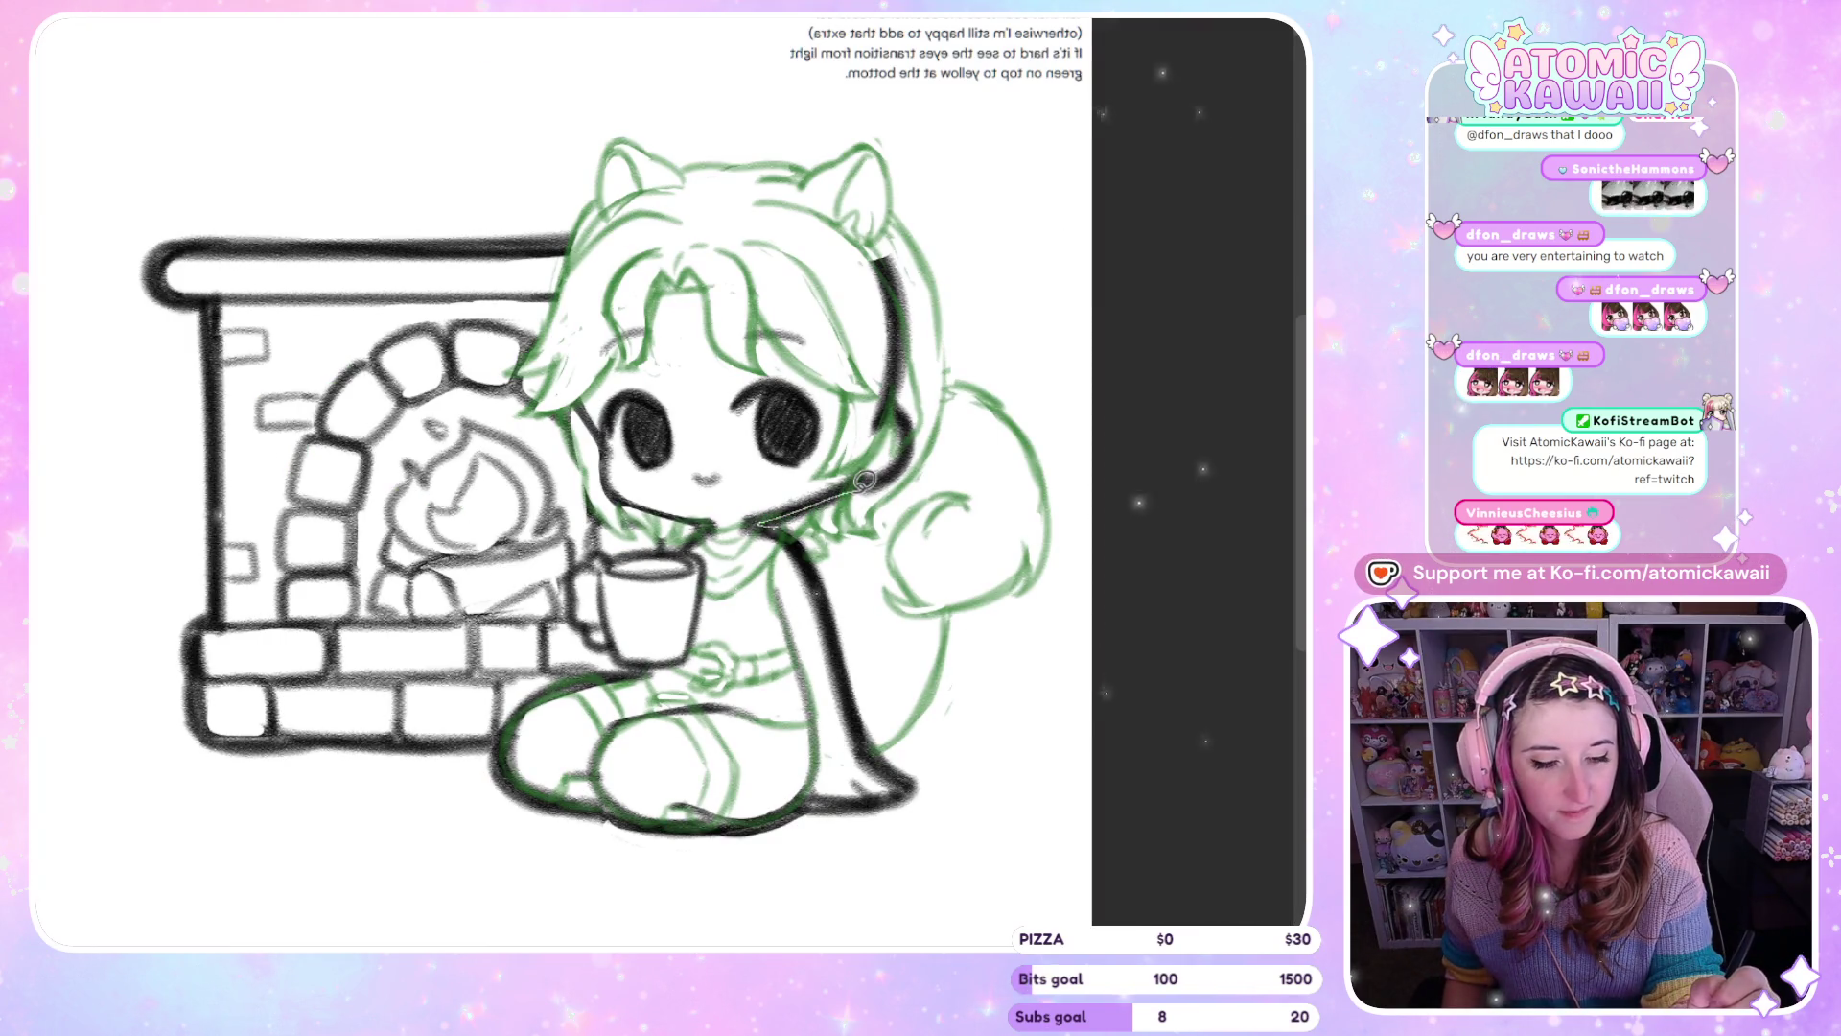
key("ctrl+z")
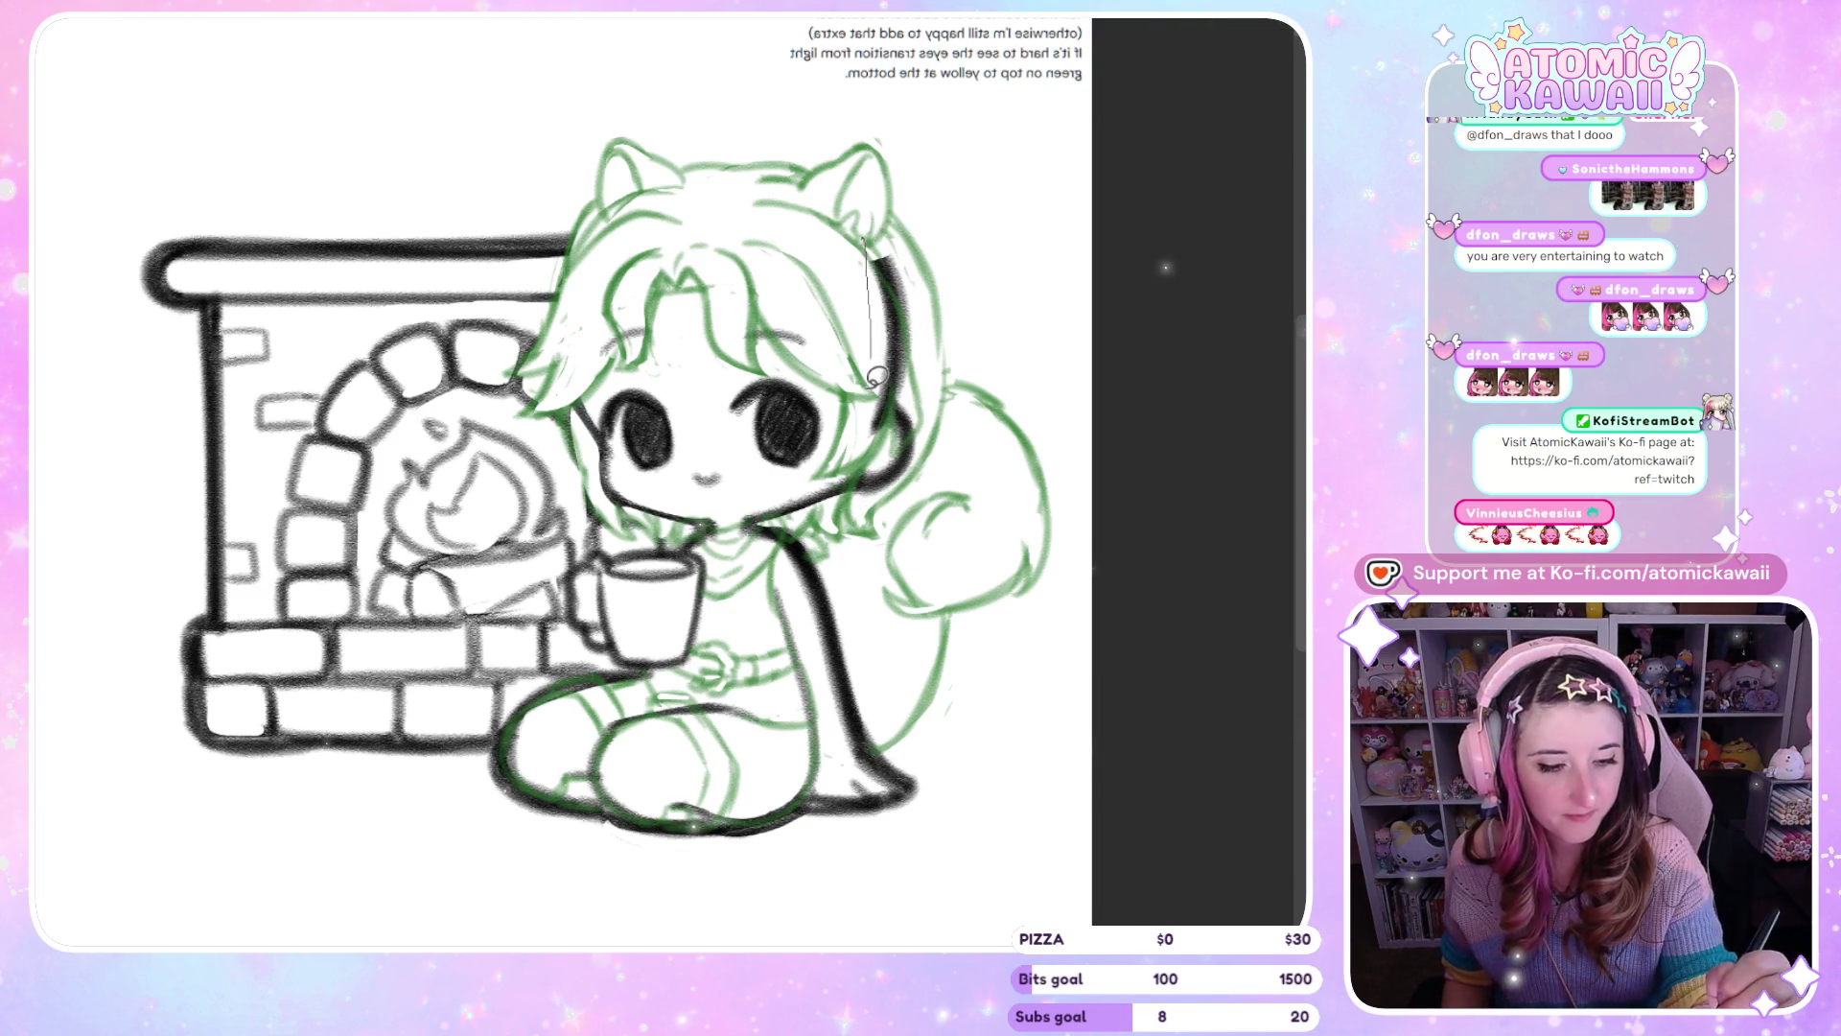
Erase the black headphone band beside the right ear and add a short arc near the cape
left_click_drag(924, 238, 922, 222)
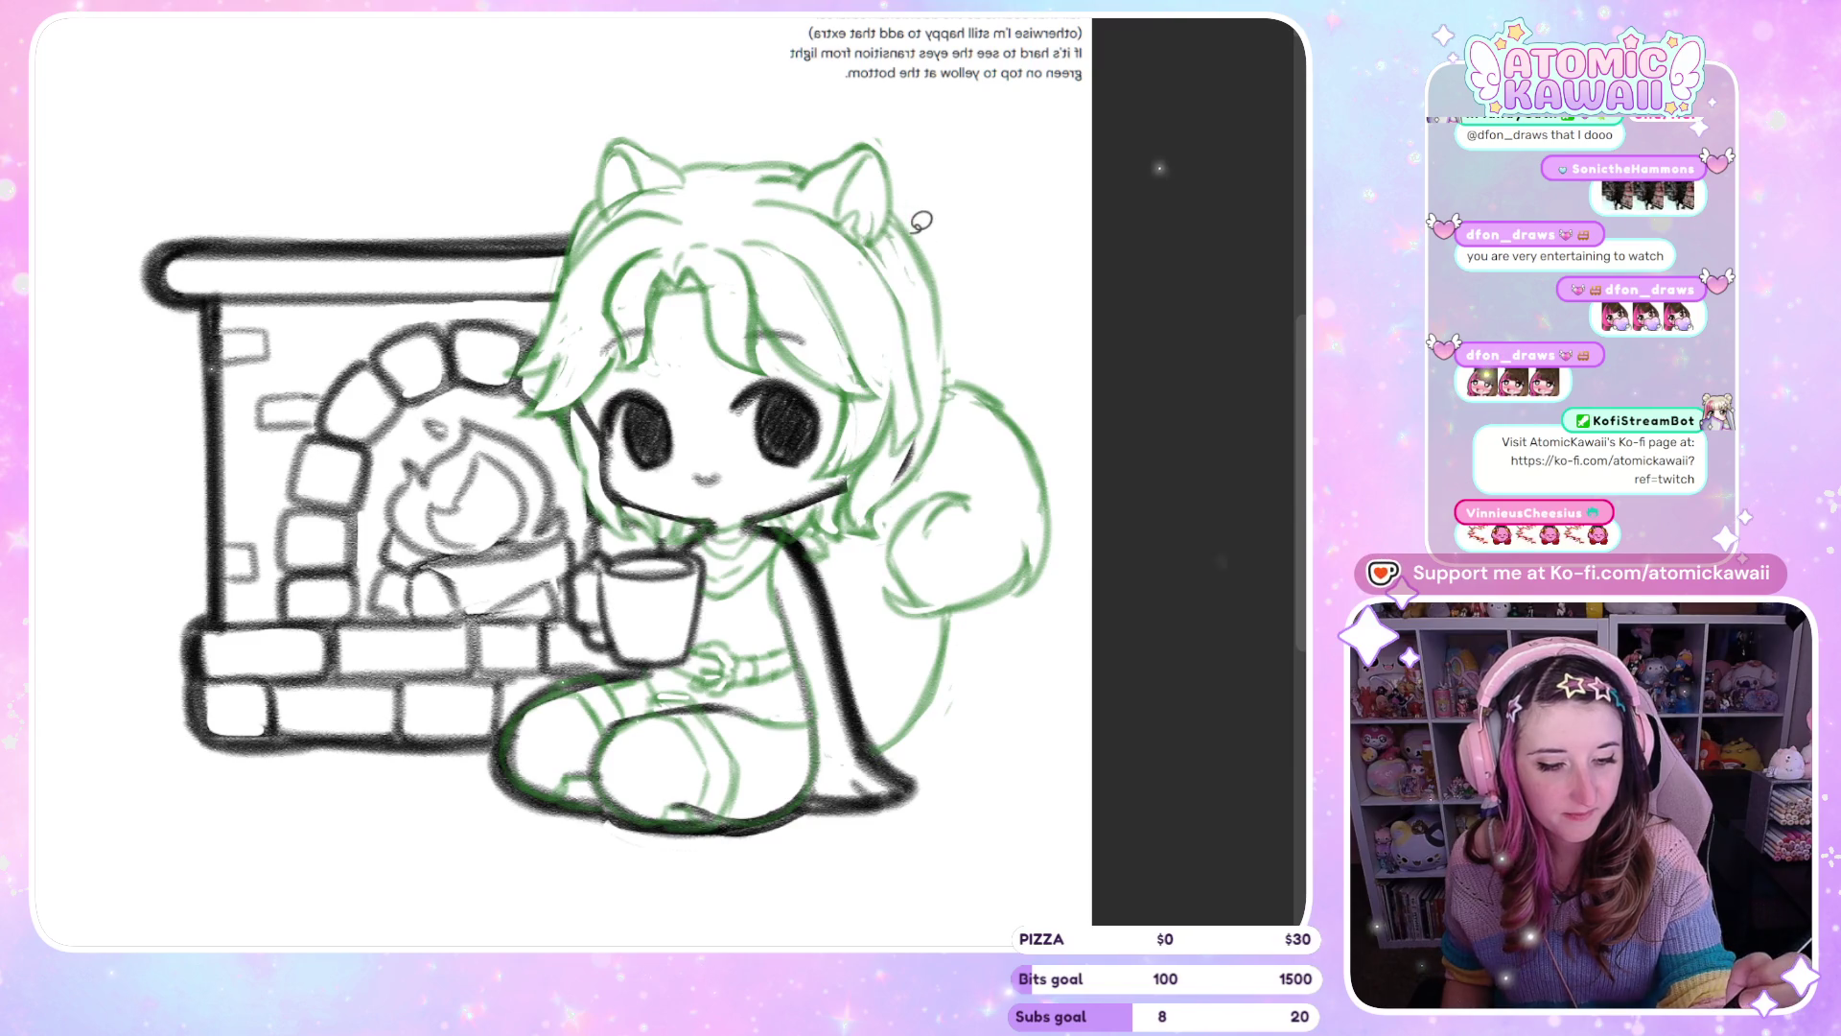
key("m")
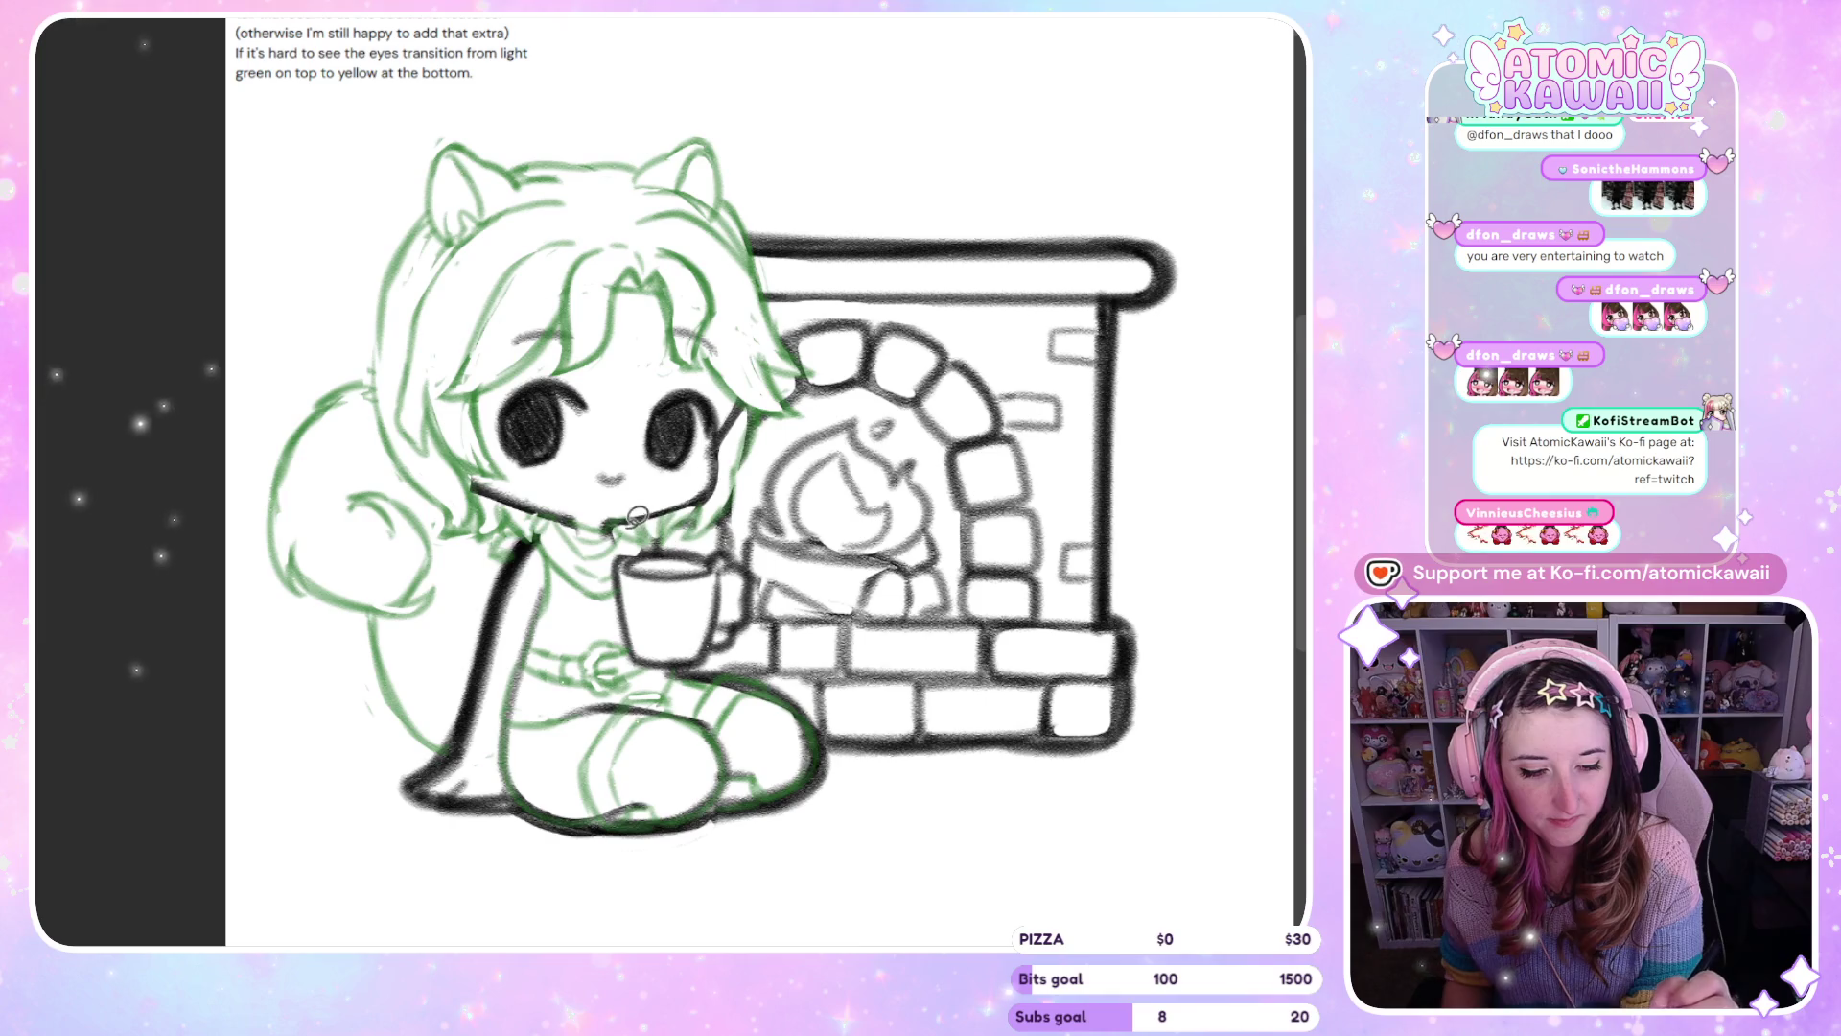
key("m")
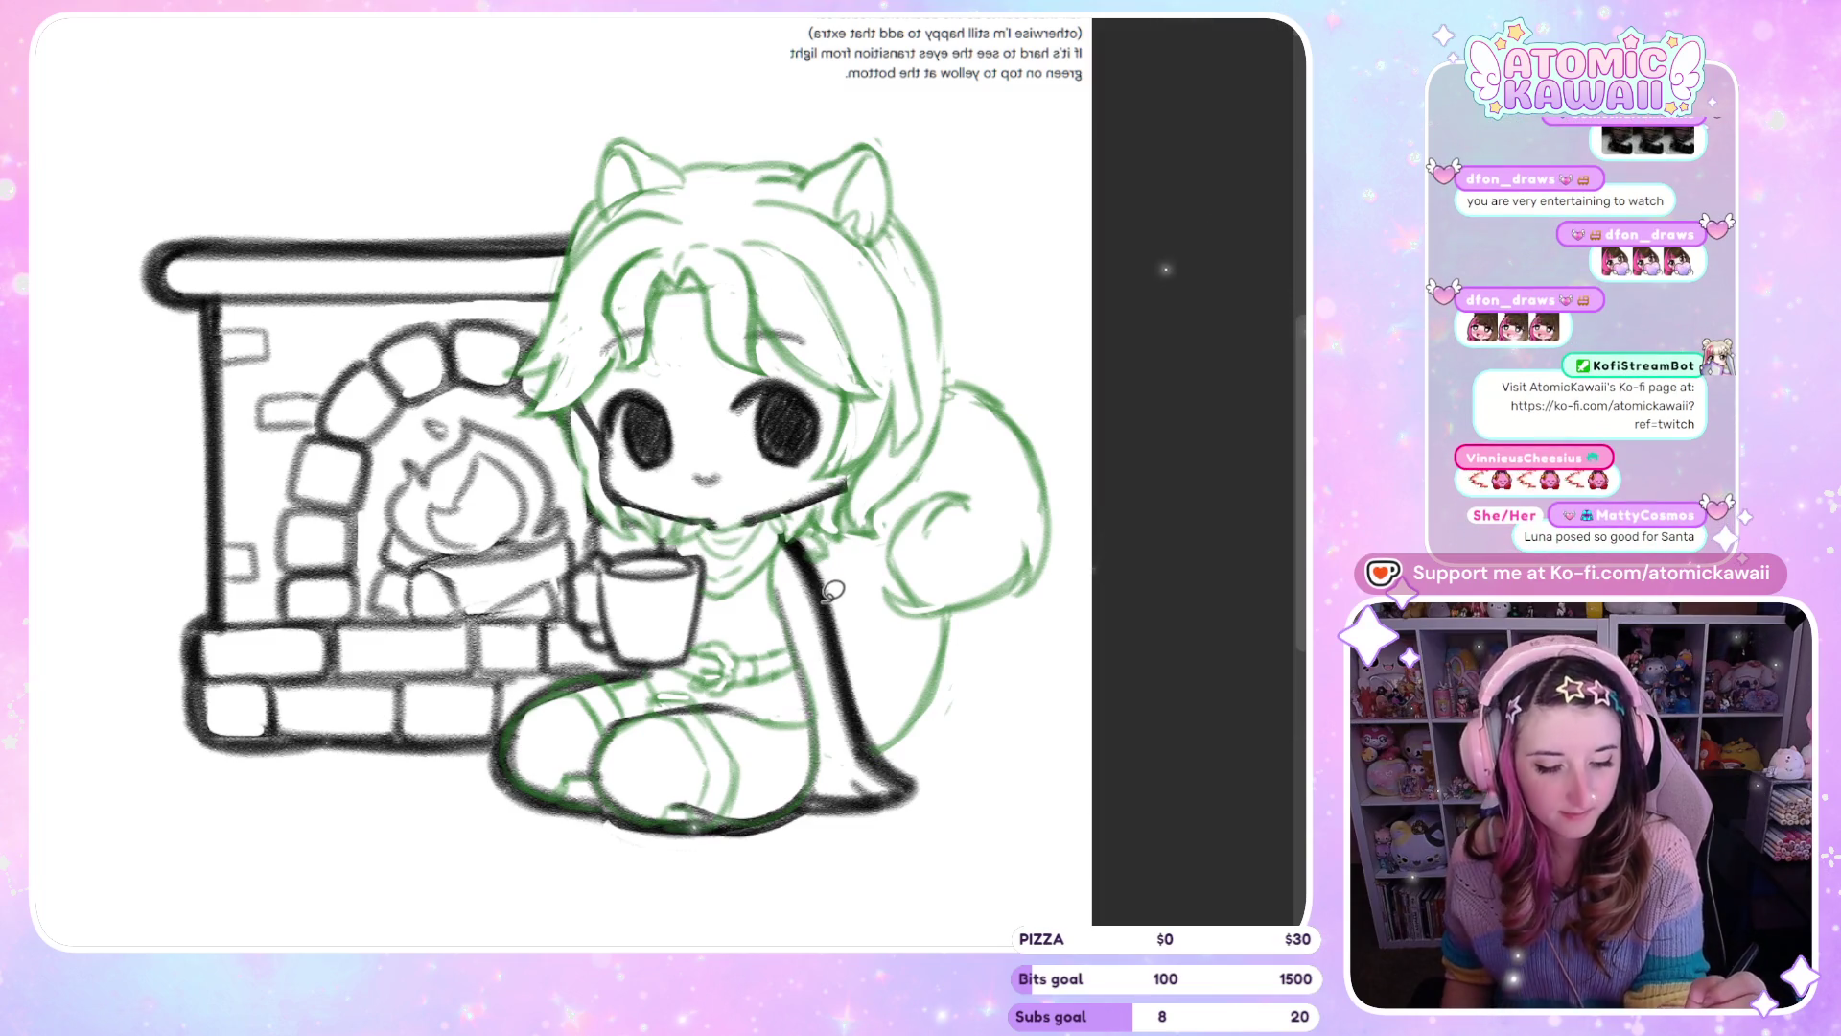
key("m")
mouse_move(558, 606)
left_mouse_down()
mouse_move(515, 648)
mouse_move(743, 874)
mouse_move(834, 796)
mouse_move(811, 701)
mouse_move(719, 666)
left_mouse_up()
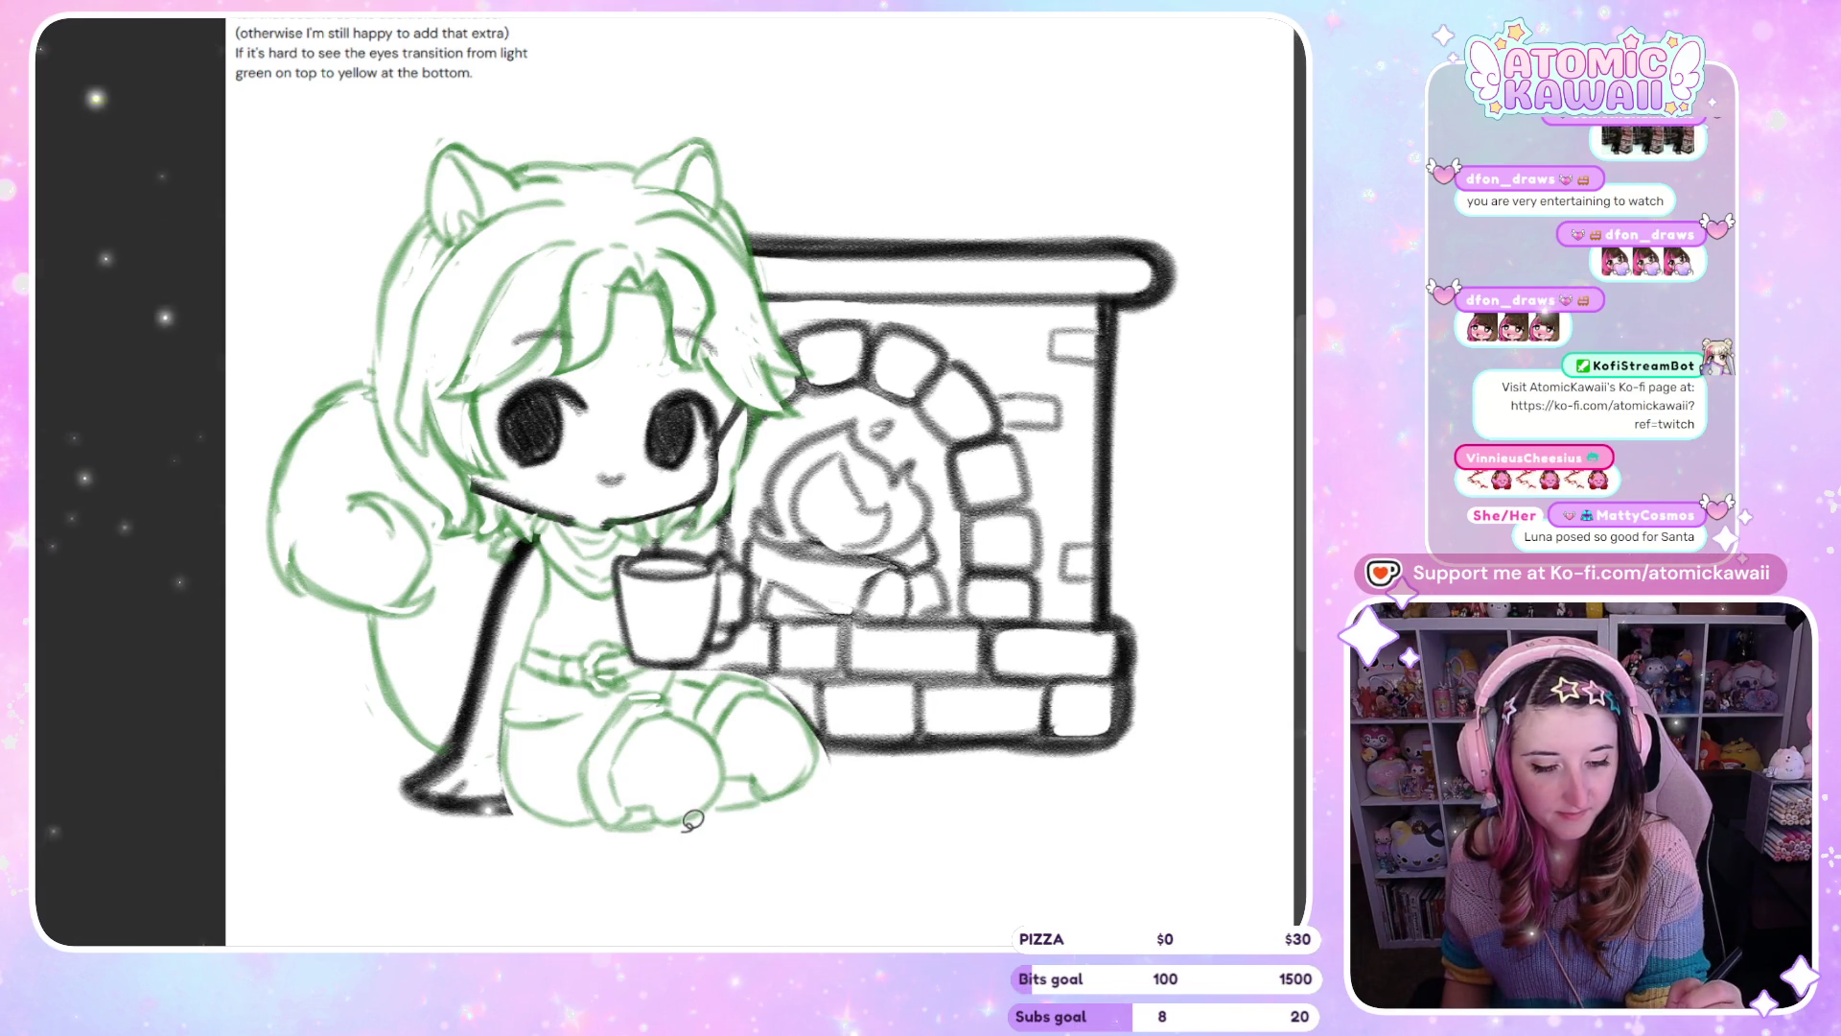
key("m")
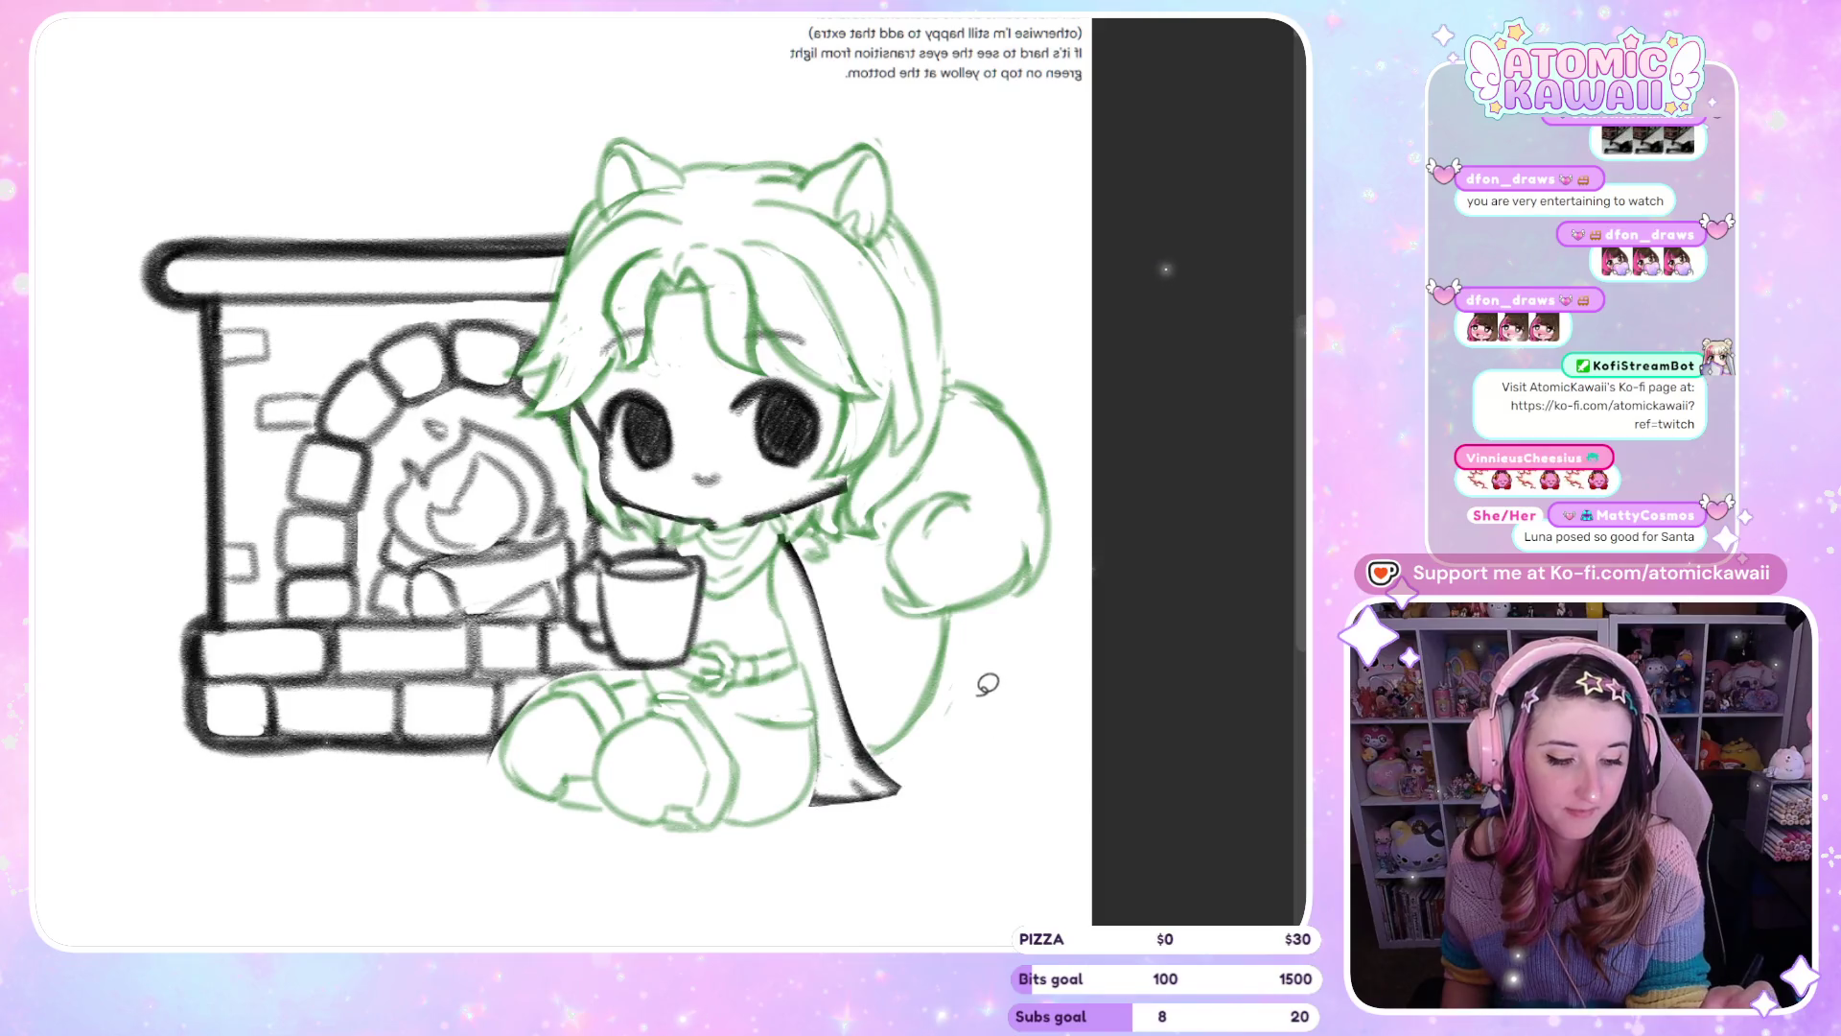
key("m")
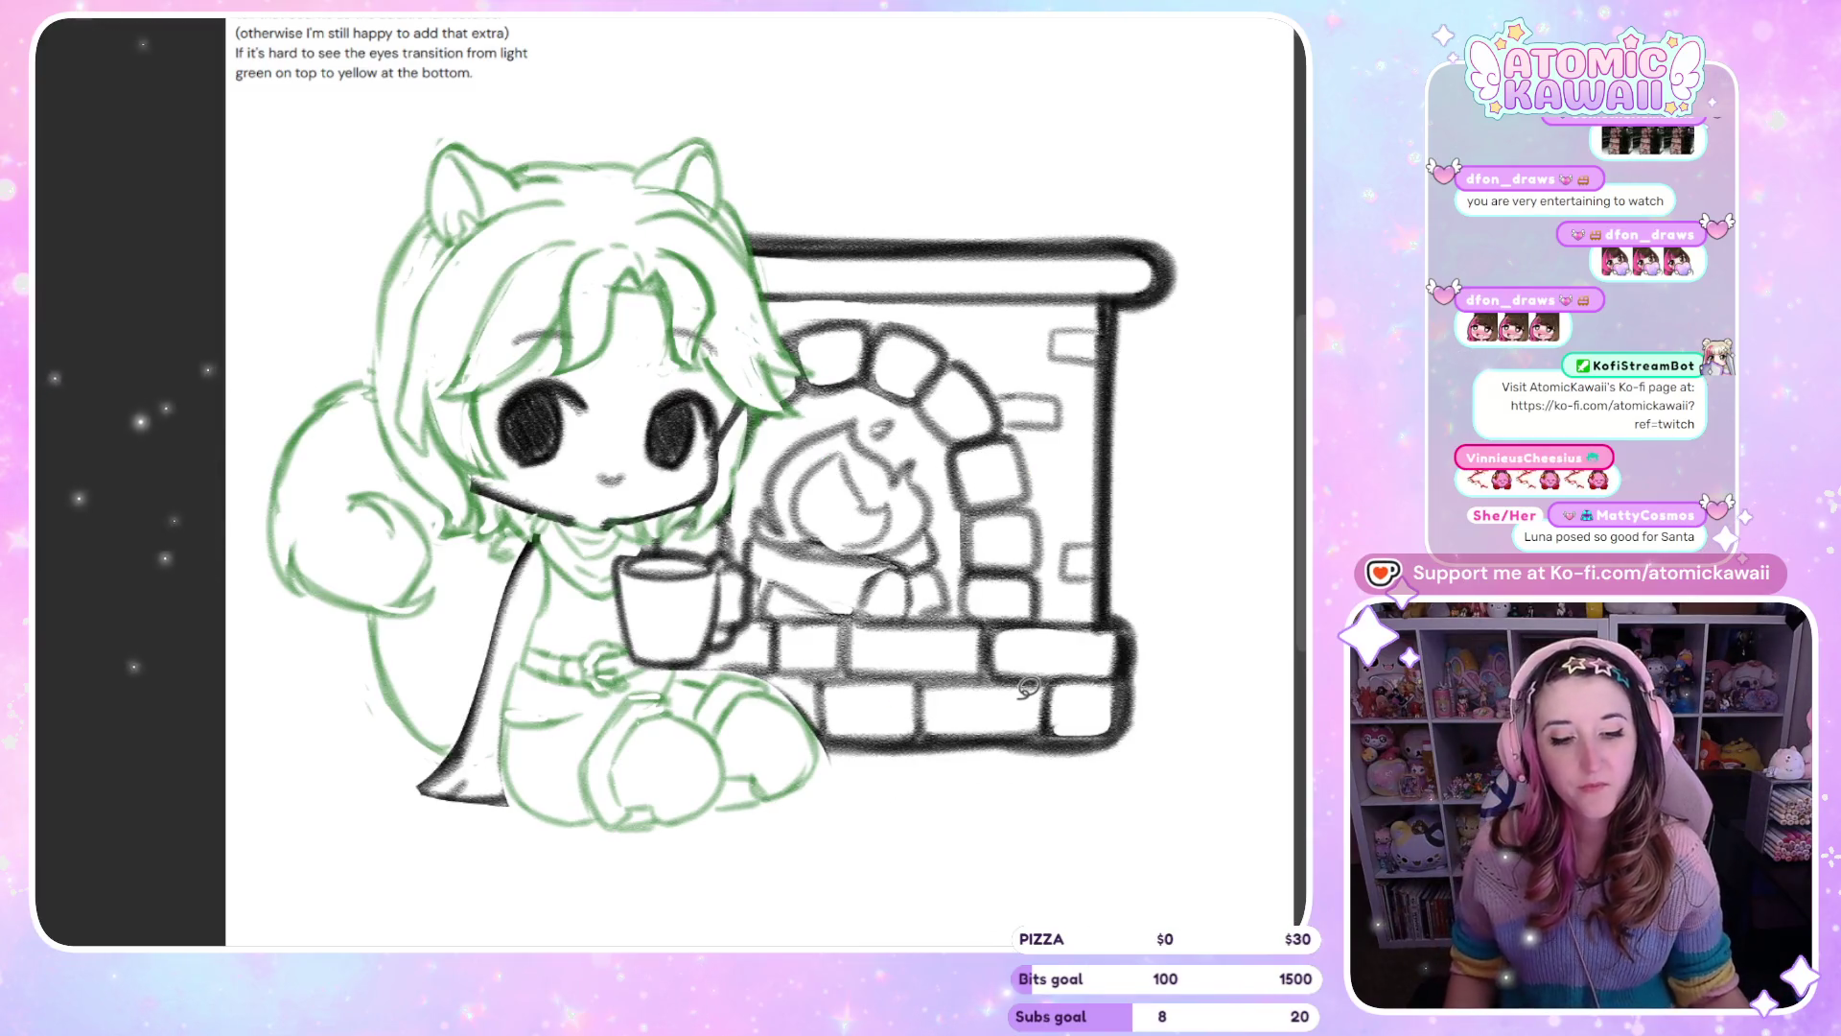
key("ctrl+0")
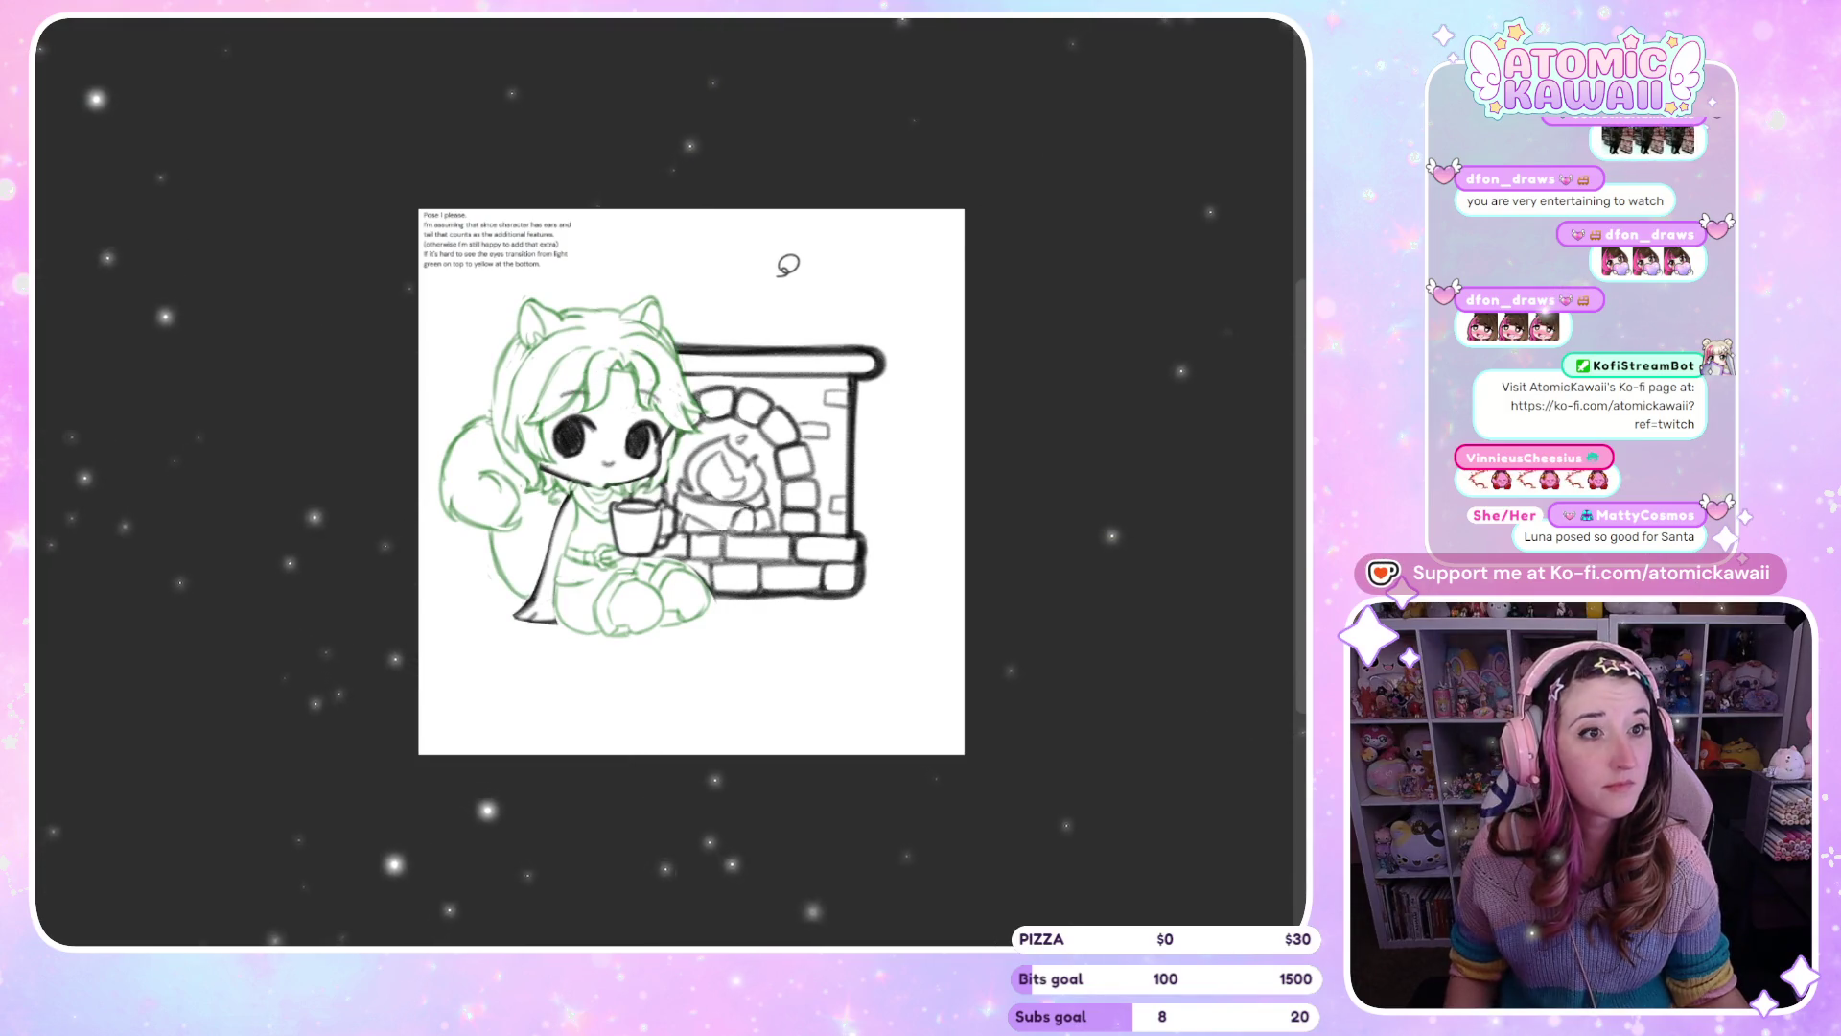
Zoom in on the mug and draw a small flower on its side
scroll(508, 566, "up", 2)
scroll(507, 565, "up", 5)
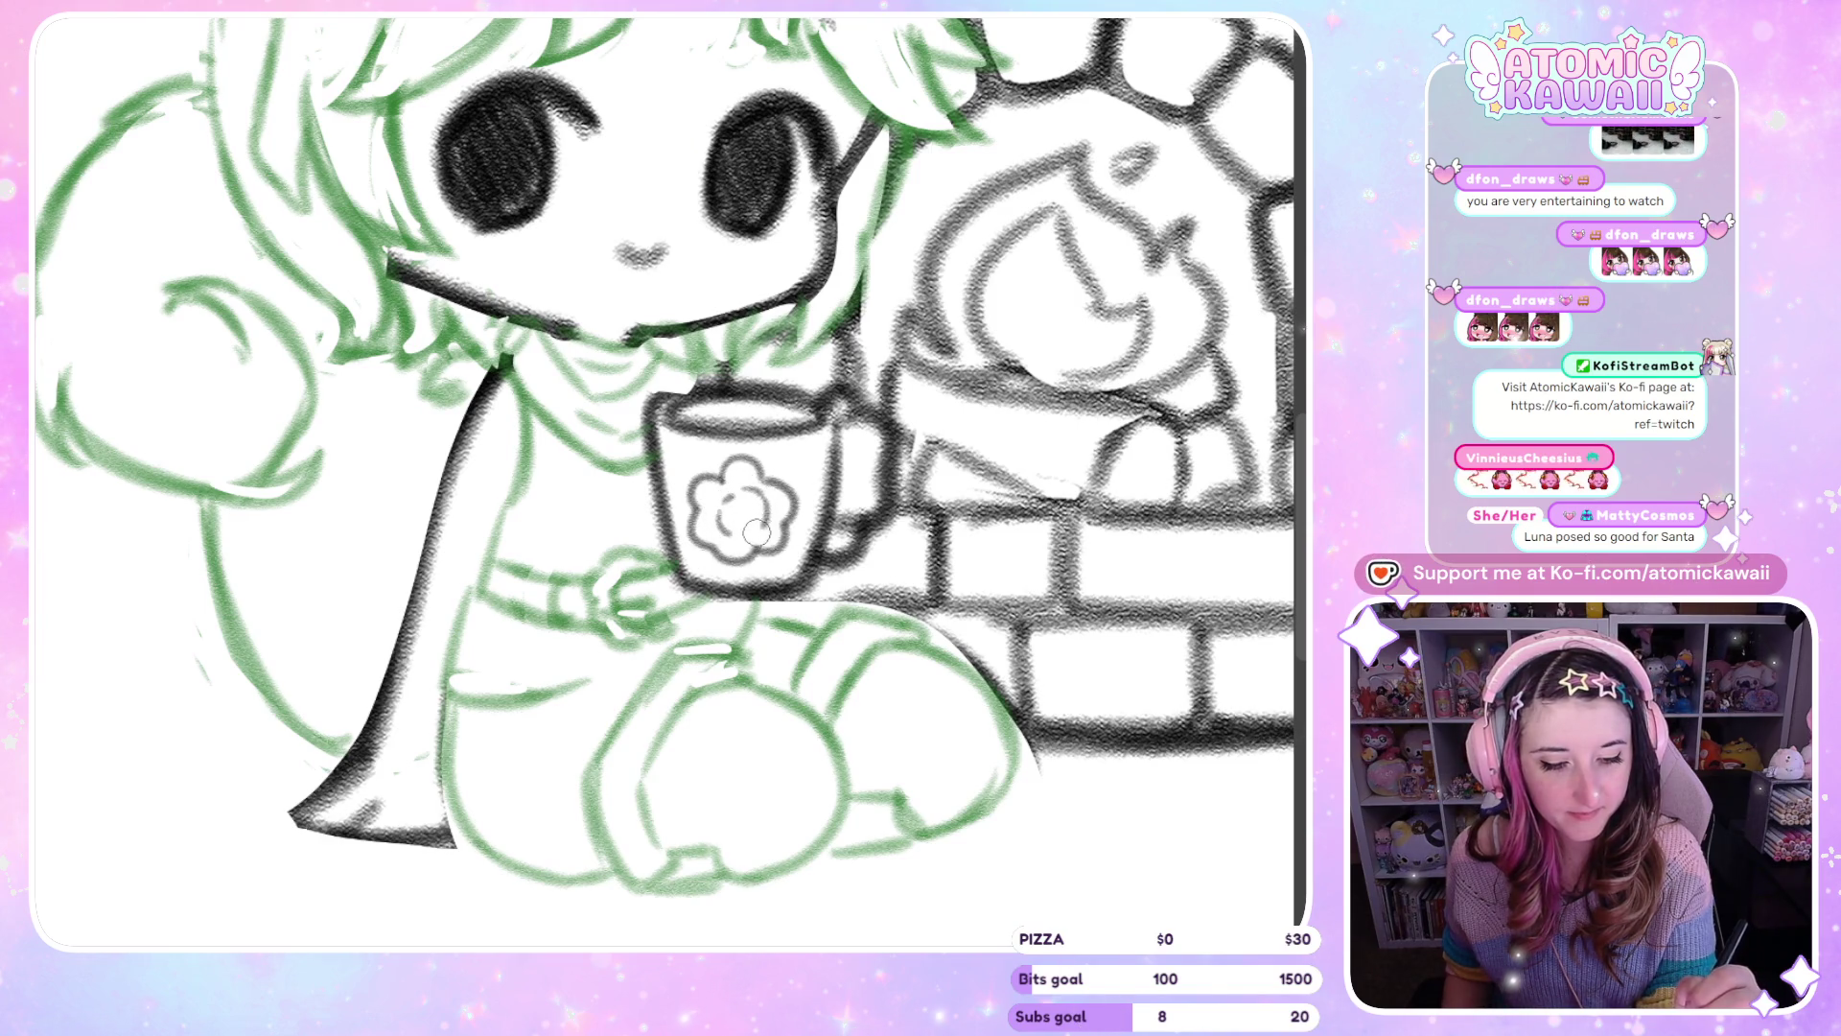
key("m")
key("m")
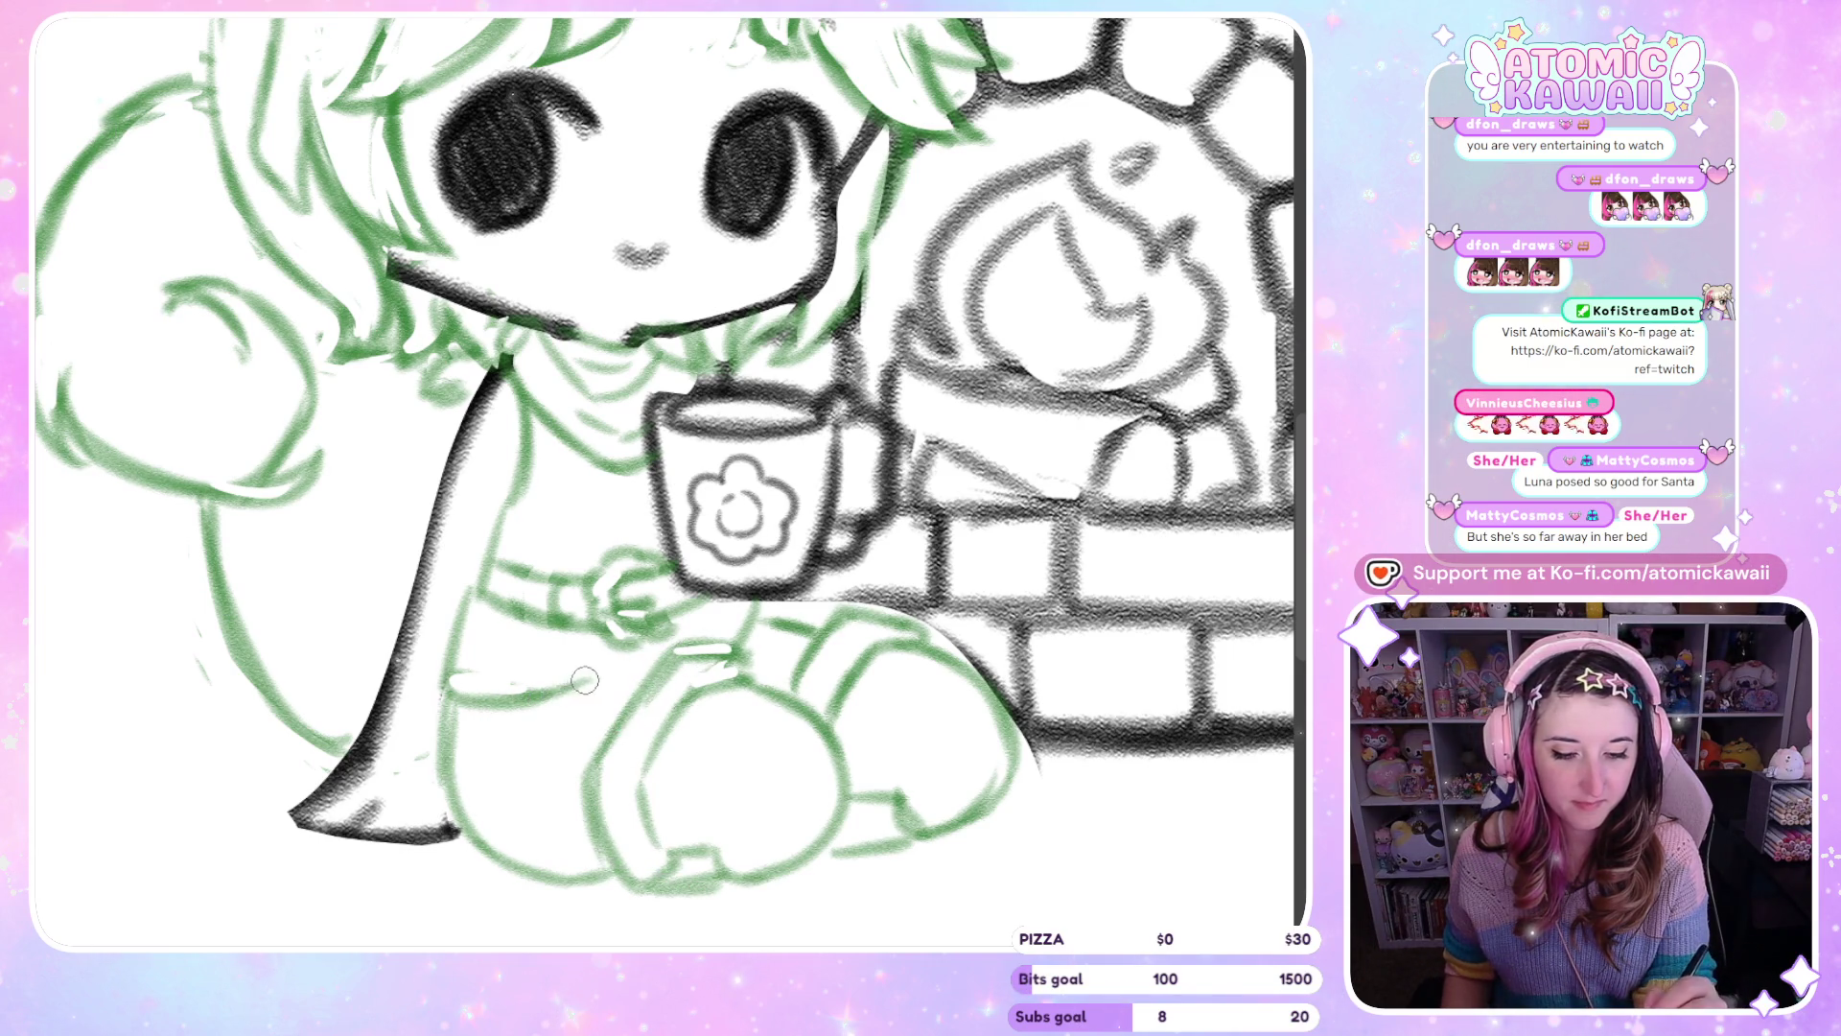
key("m")
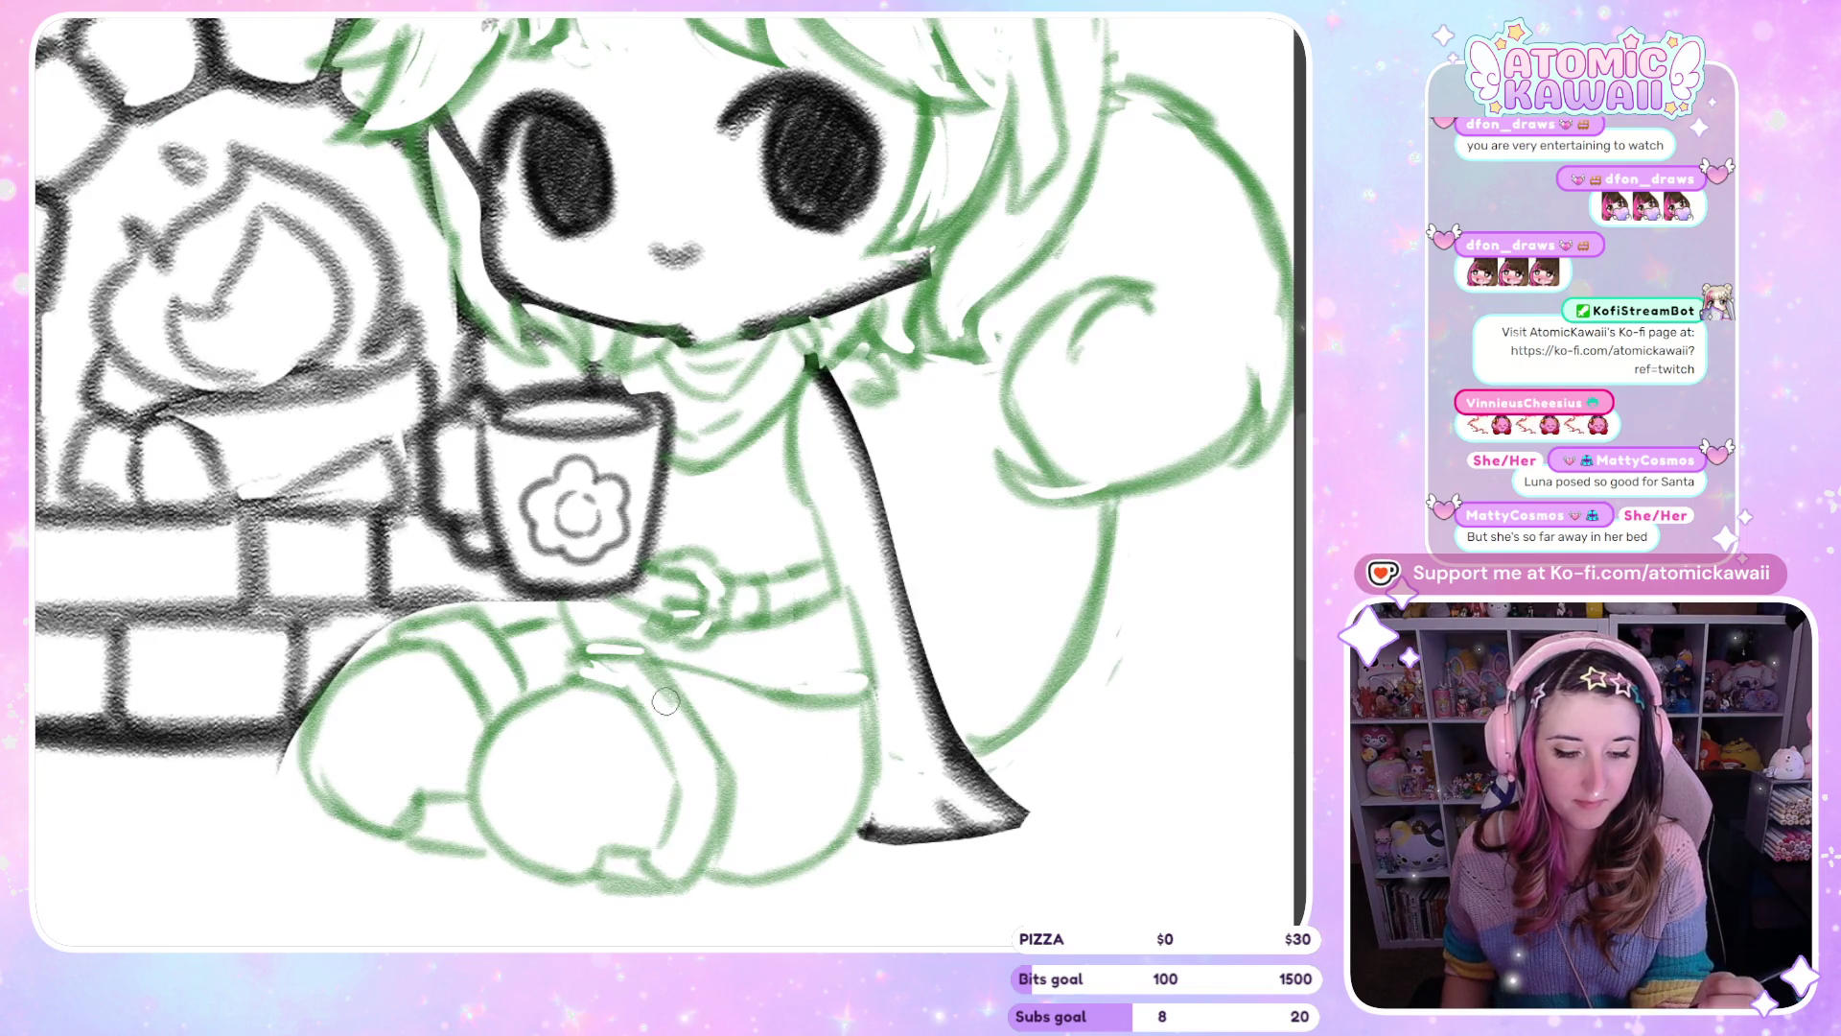
key("m")
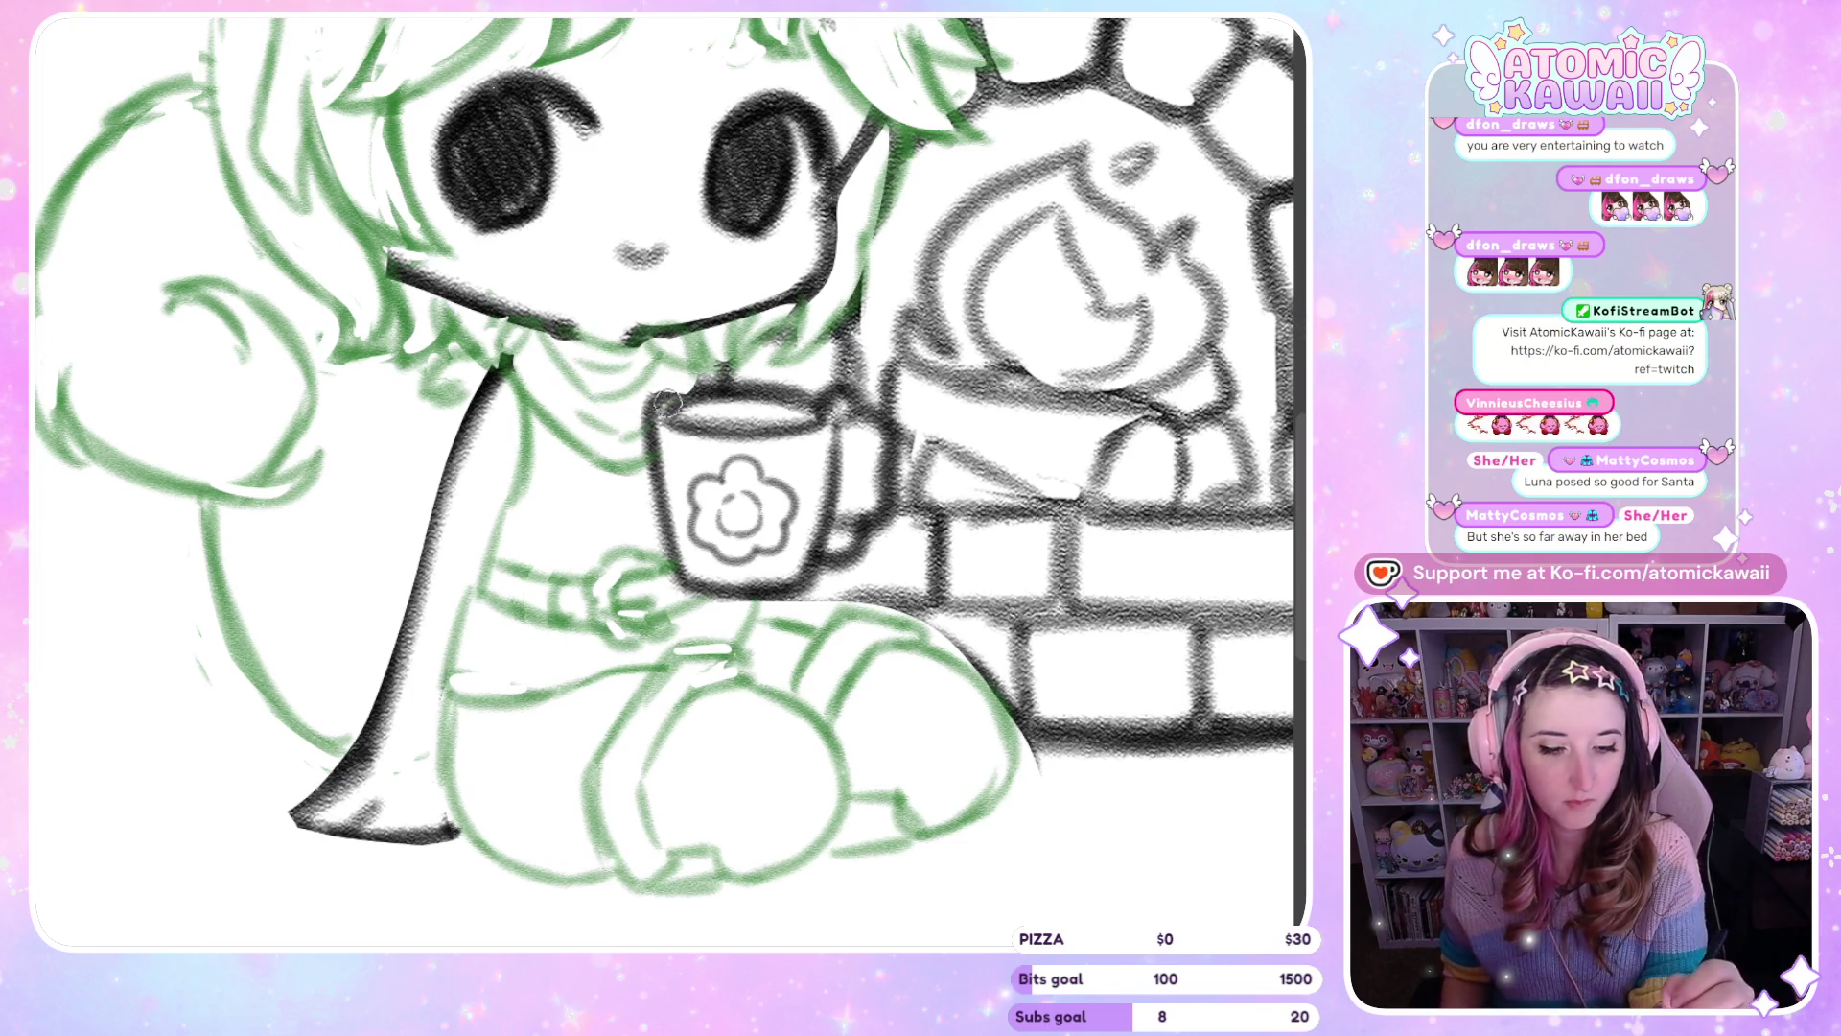
scroll(724, 359, "down", 5)
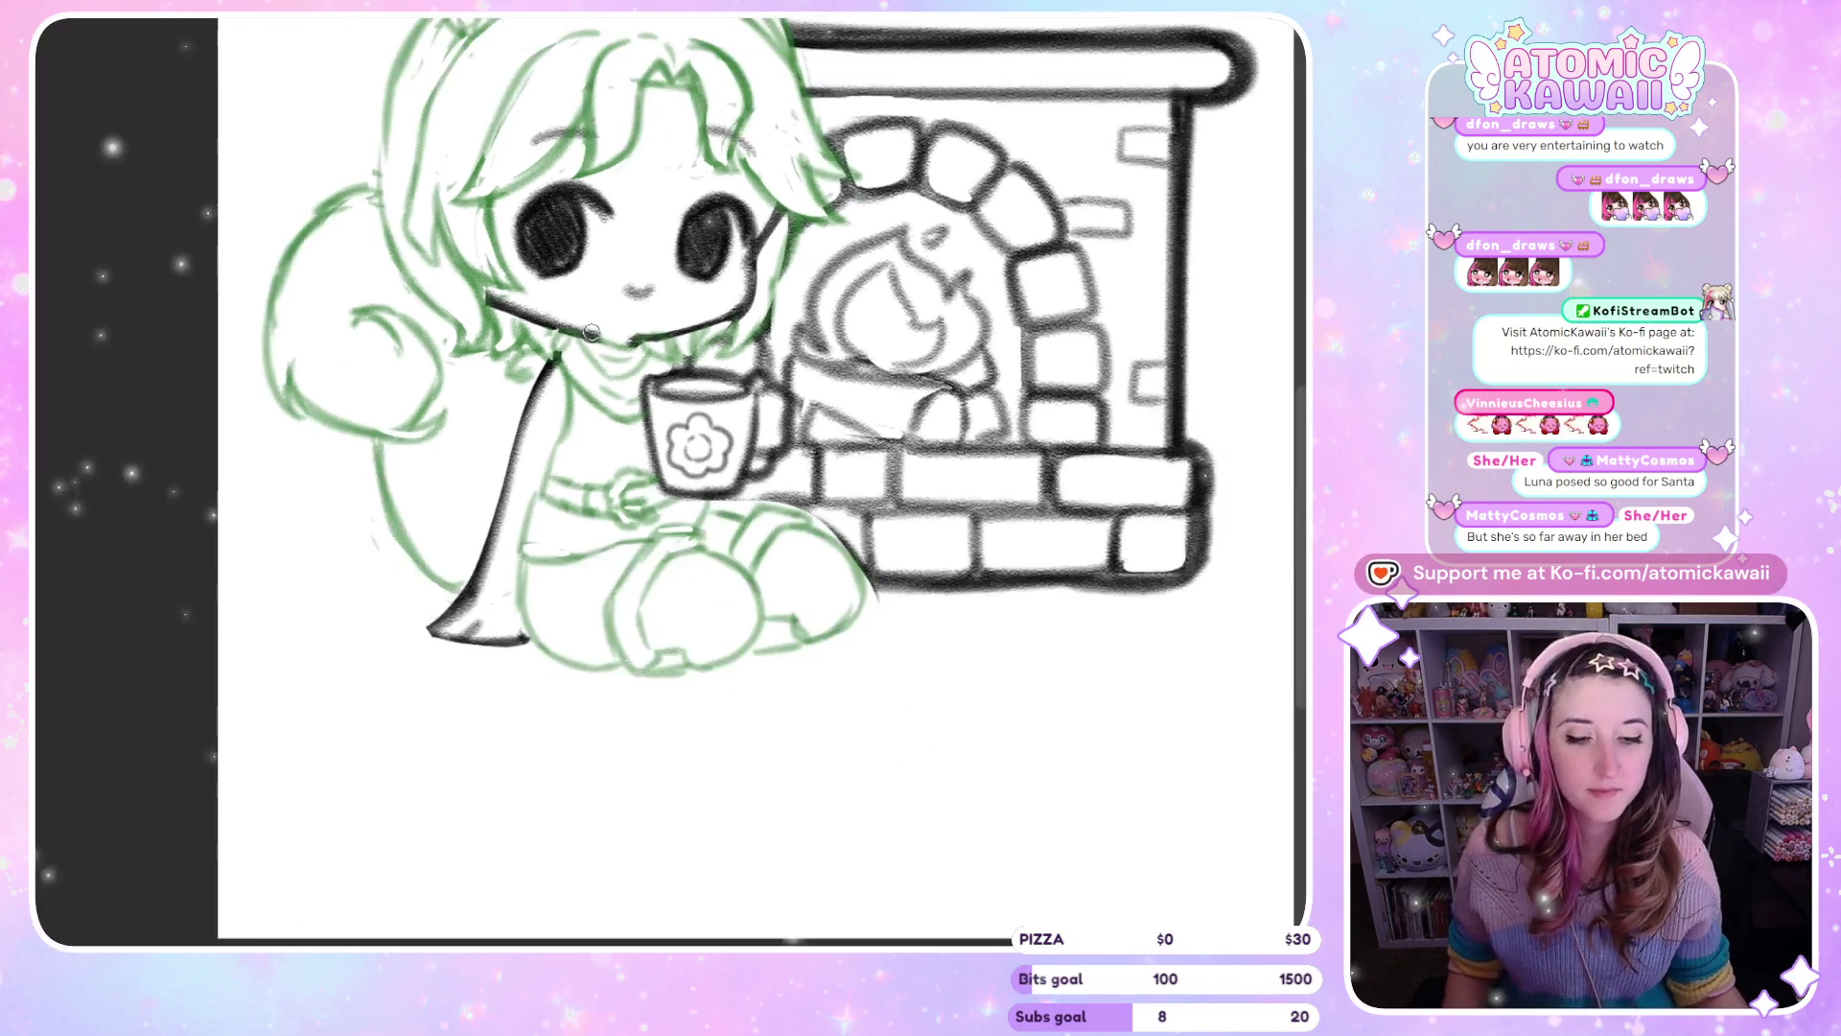
Zoom in on the face and rework the eyebrow strokes on both sides
scroll(517, 144, "up", 3)
scroll(517, 144, "up", 1)
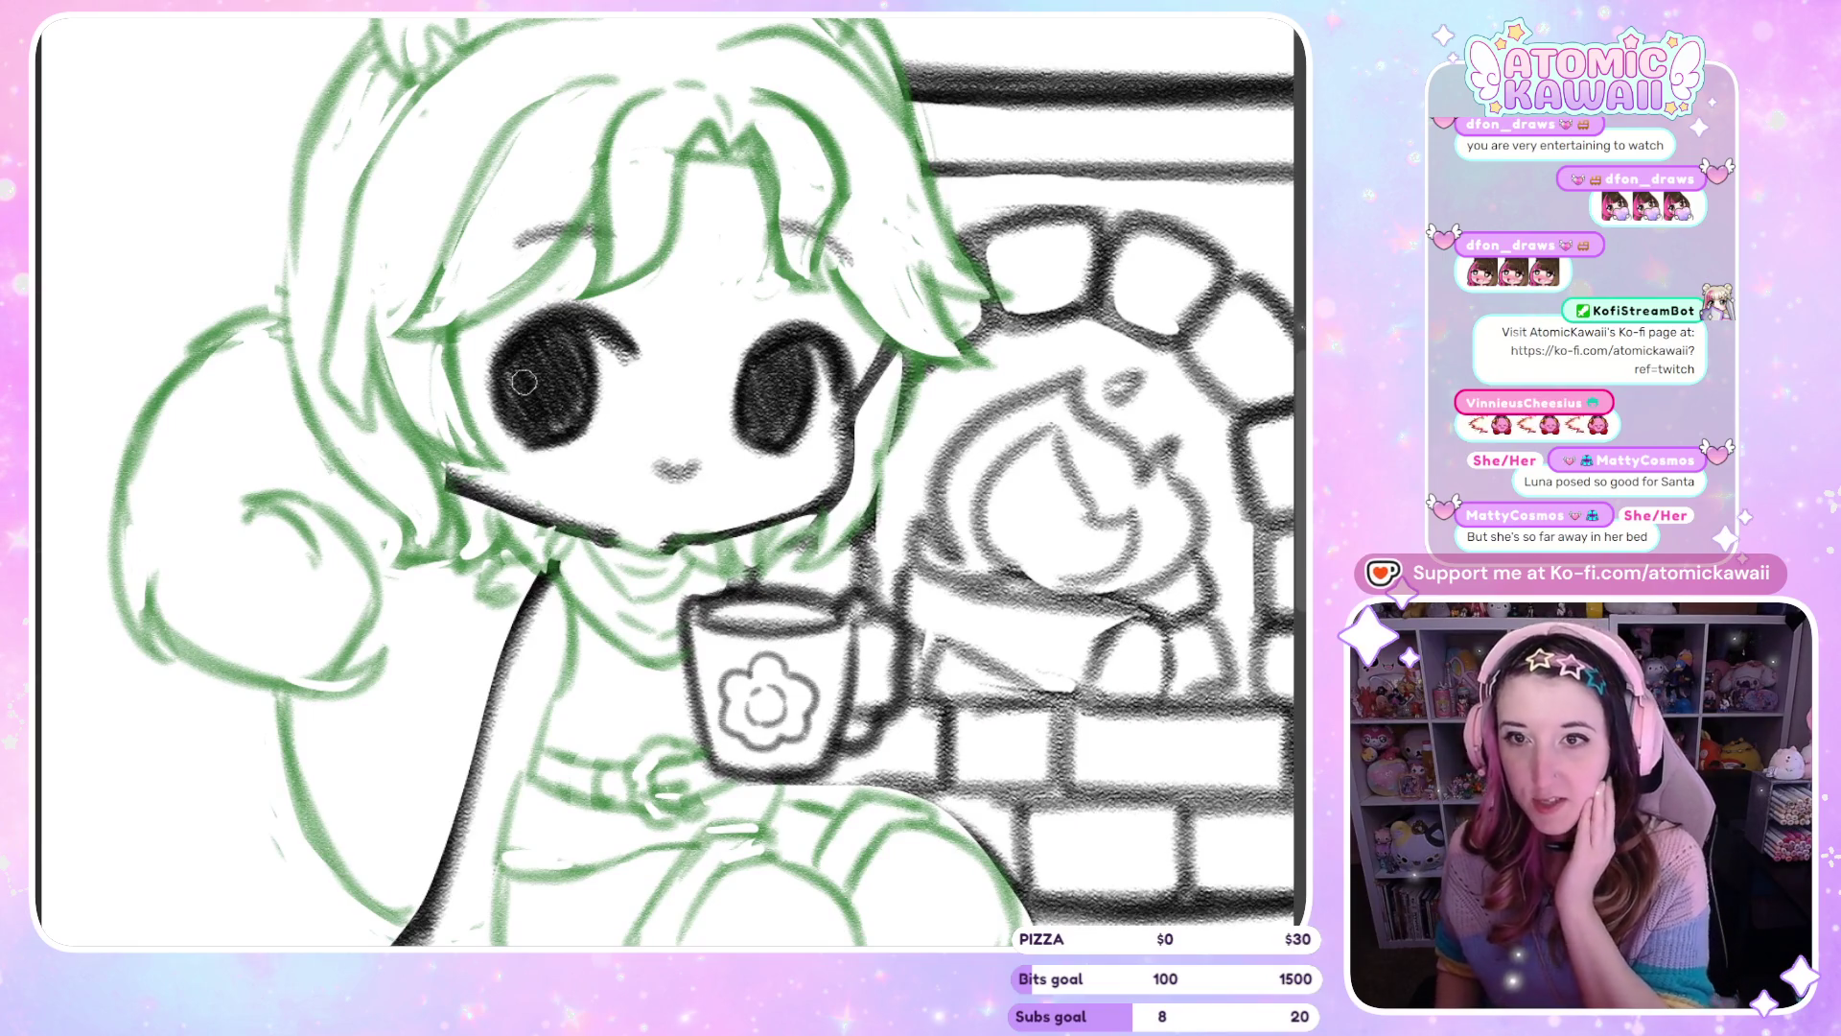
key("m")
mouse_move(623, 480)
left_mouse_down()
mouse_move(672, 403)
mouse_move(624, 479)
left_mouse_up()
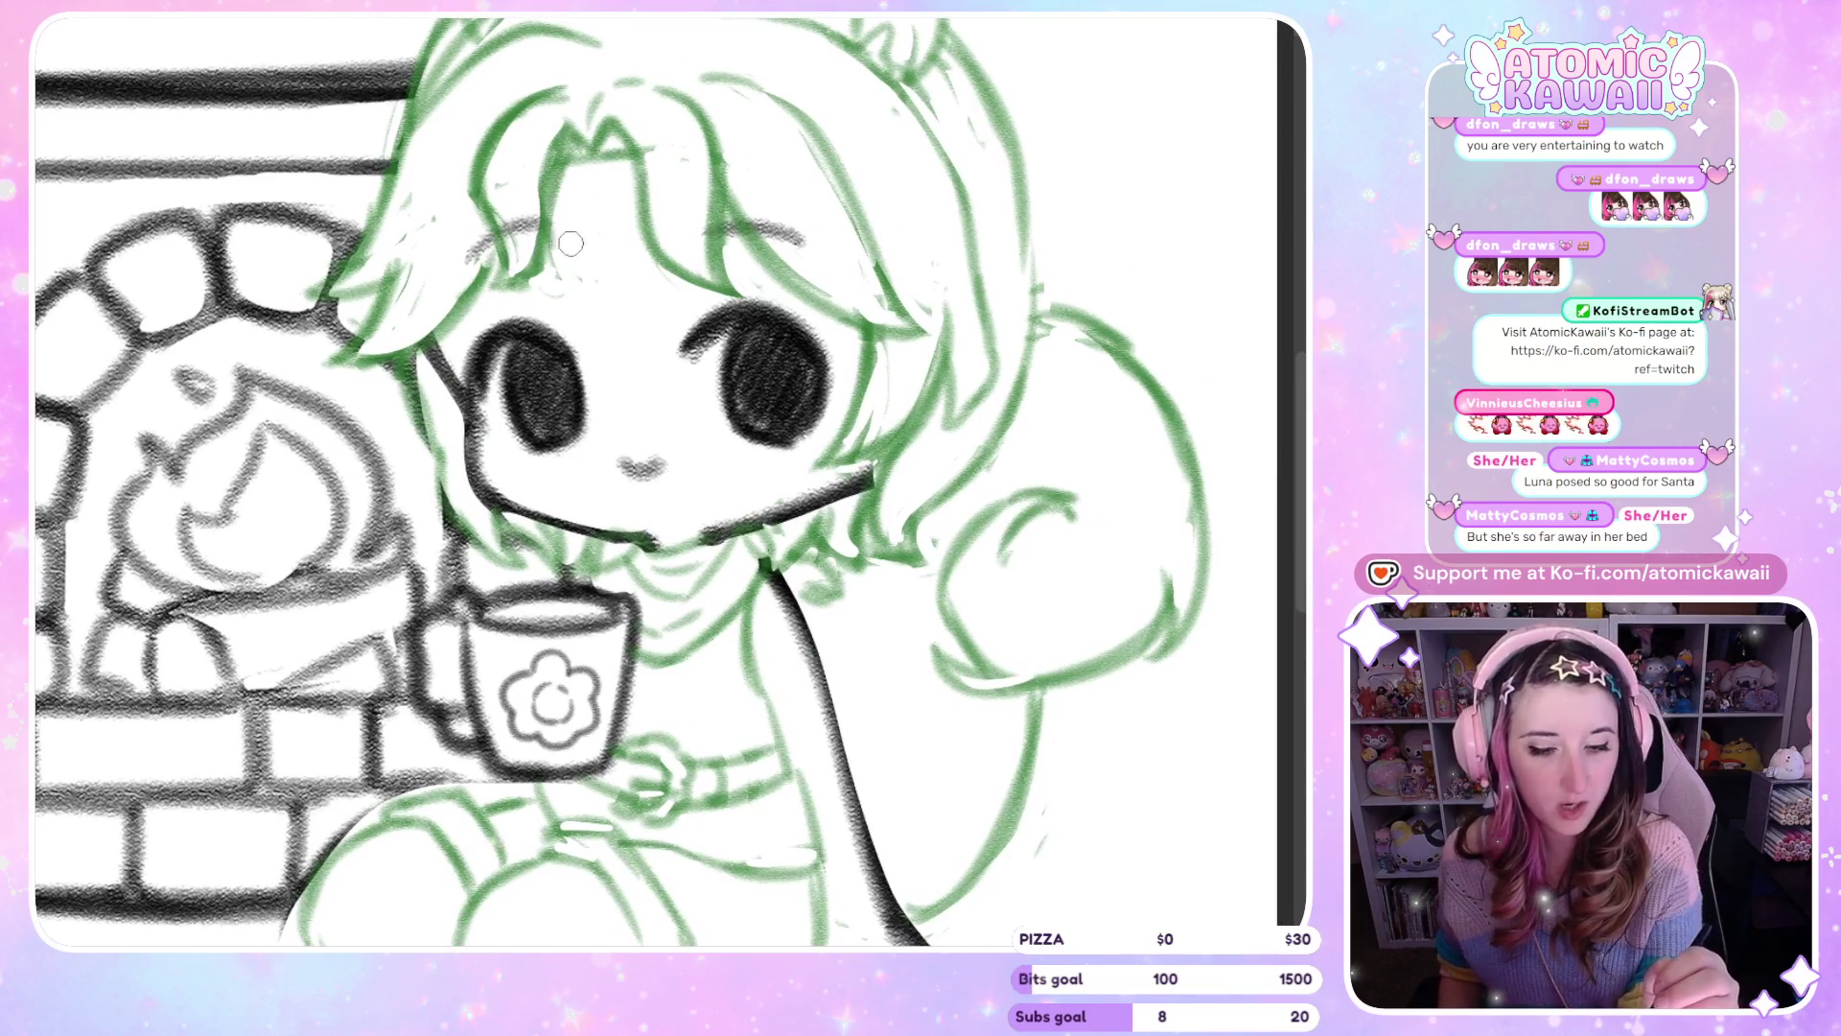
mouse_move(462, 266)
left_mouse_down()
mouse_move(576, 257)
mouse_move(470, 244)
mouse_move(449, 269)
left_mouse_up()
left_click_drag(700, 230, 805, 226)
left_click_drag(693, 248, 793, 205)
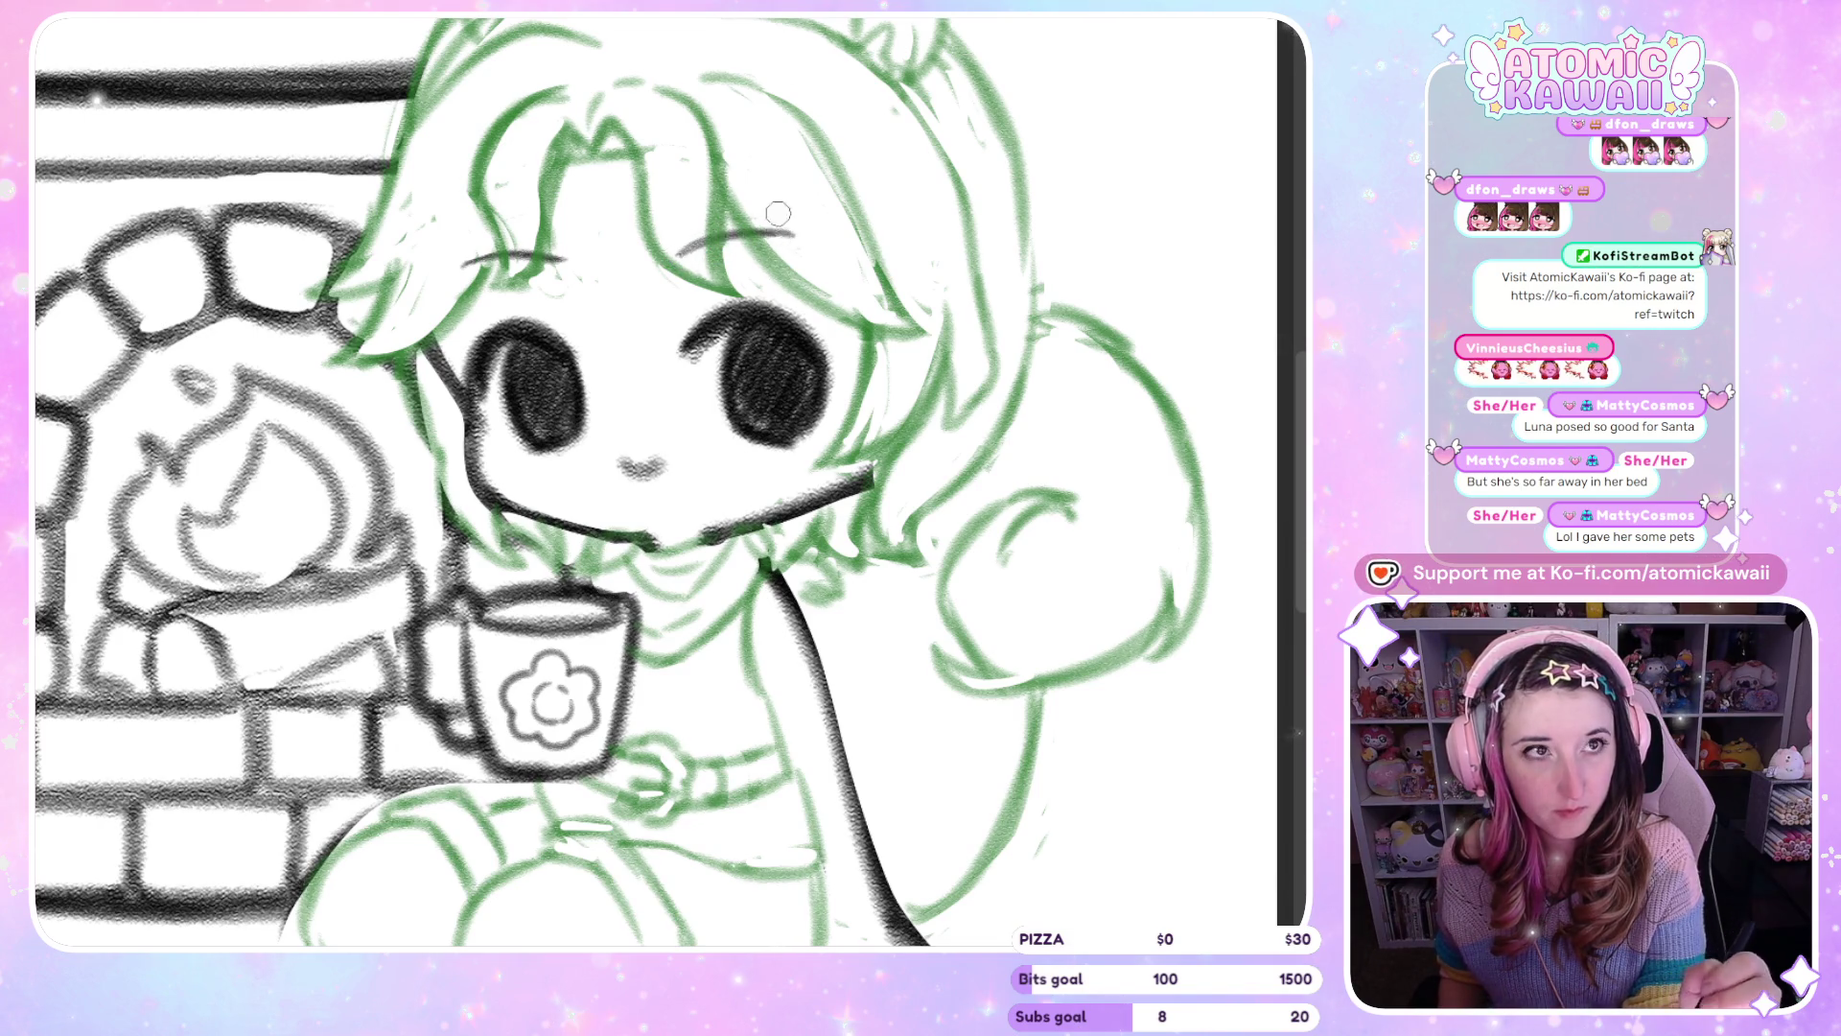
key("m")
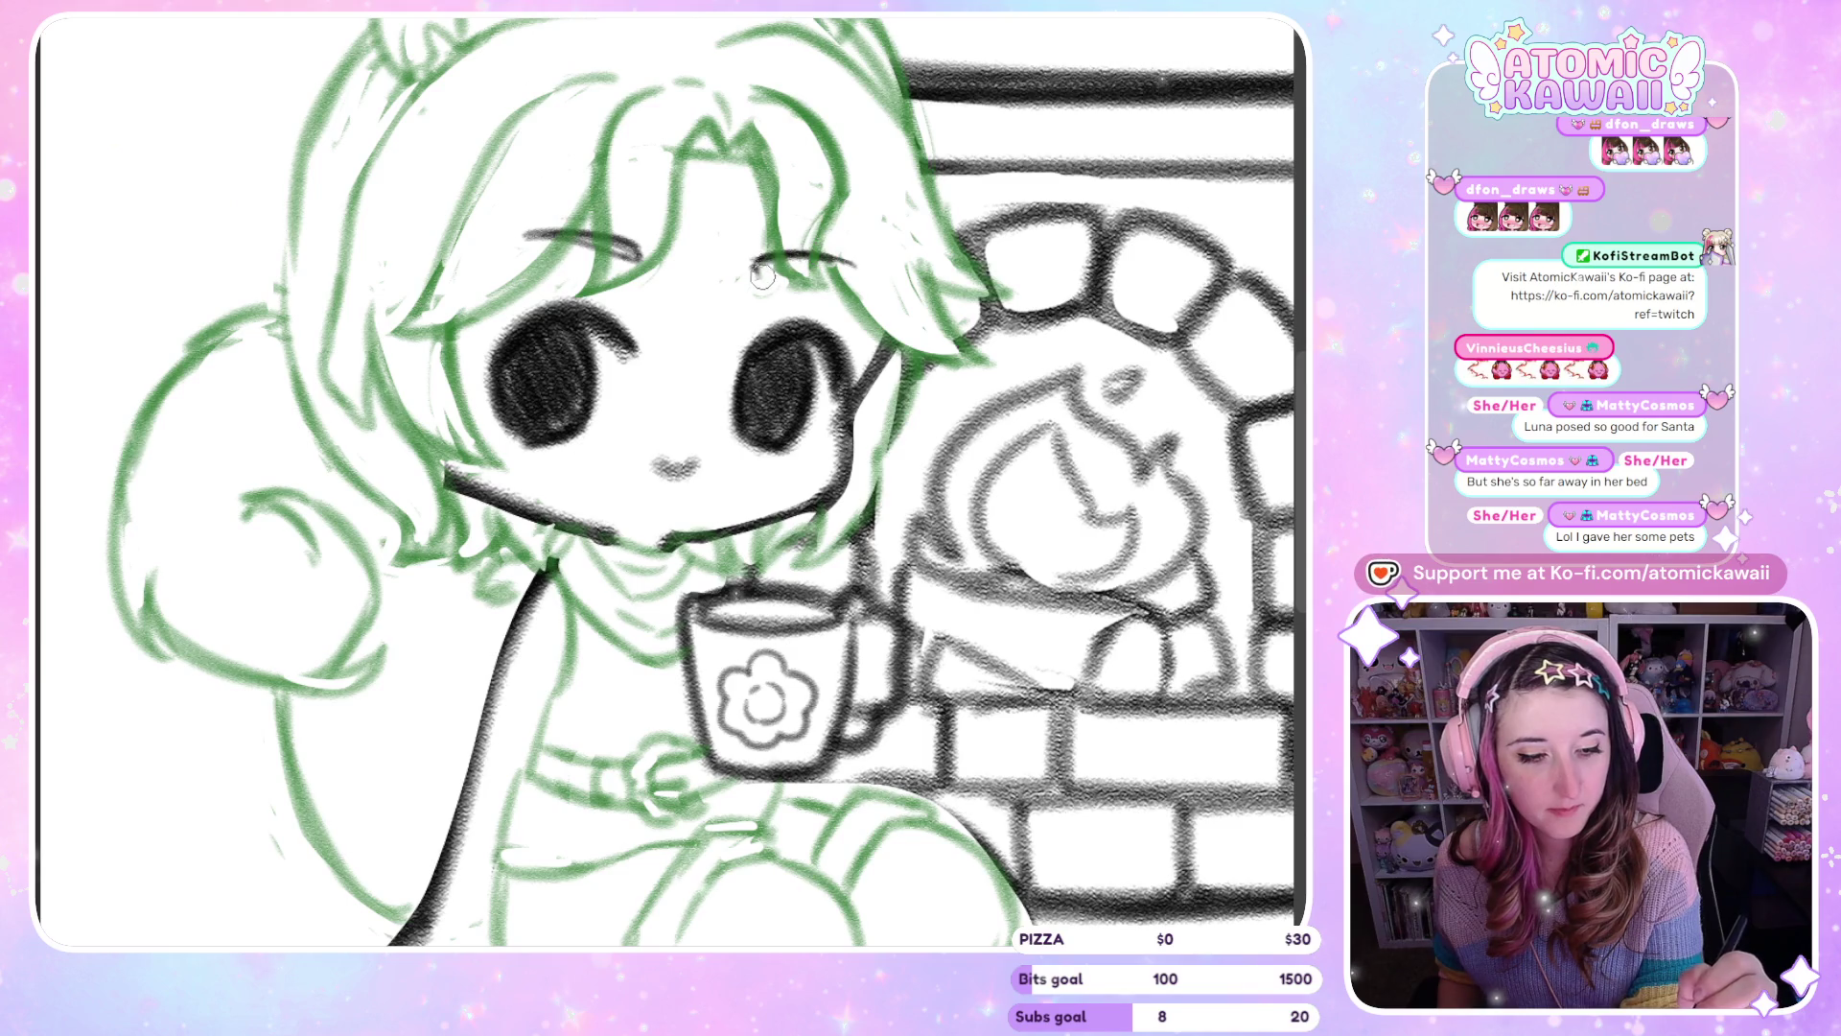
key("m")
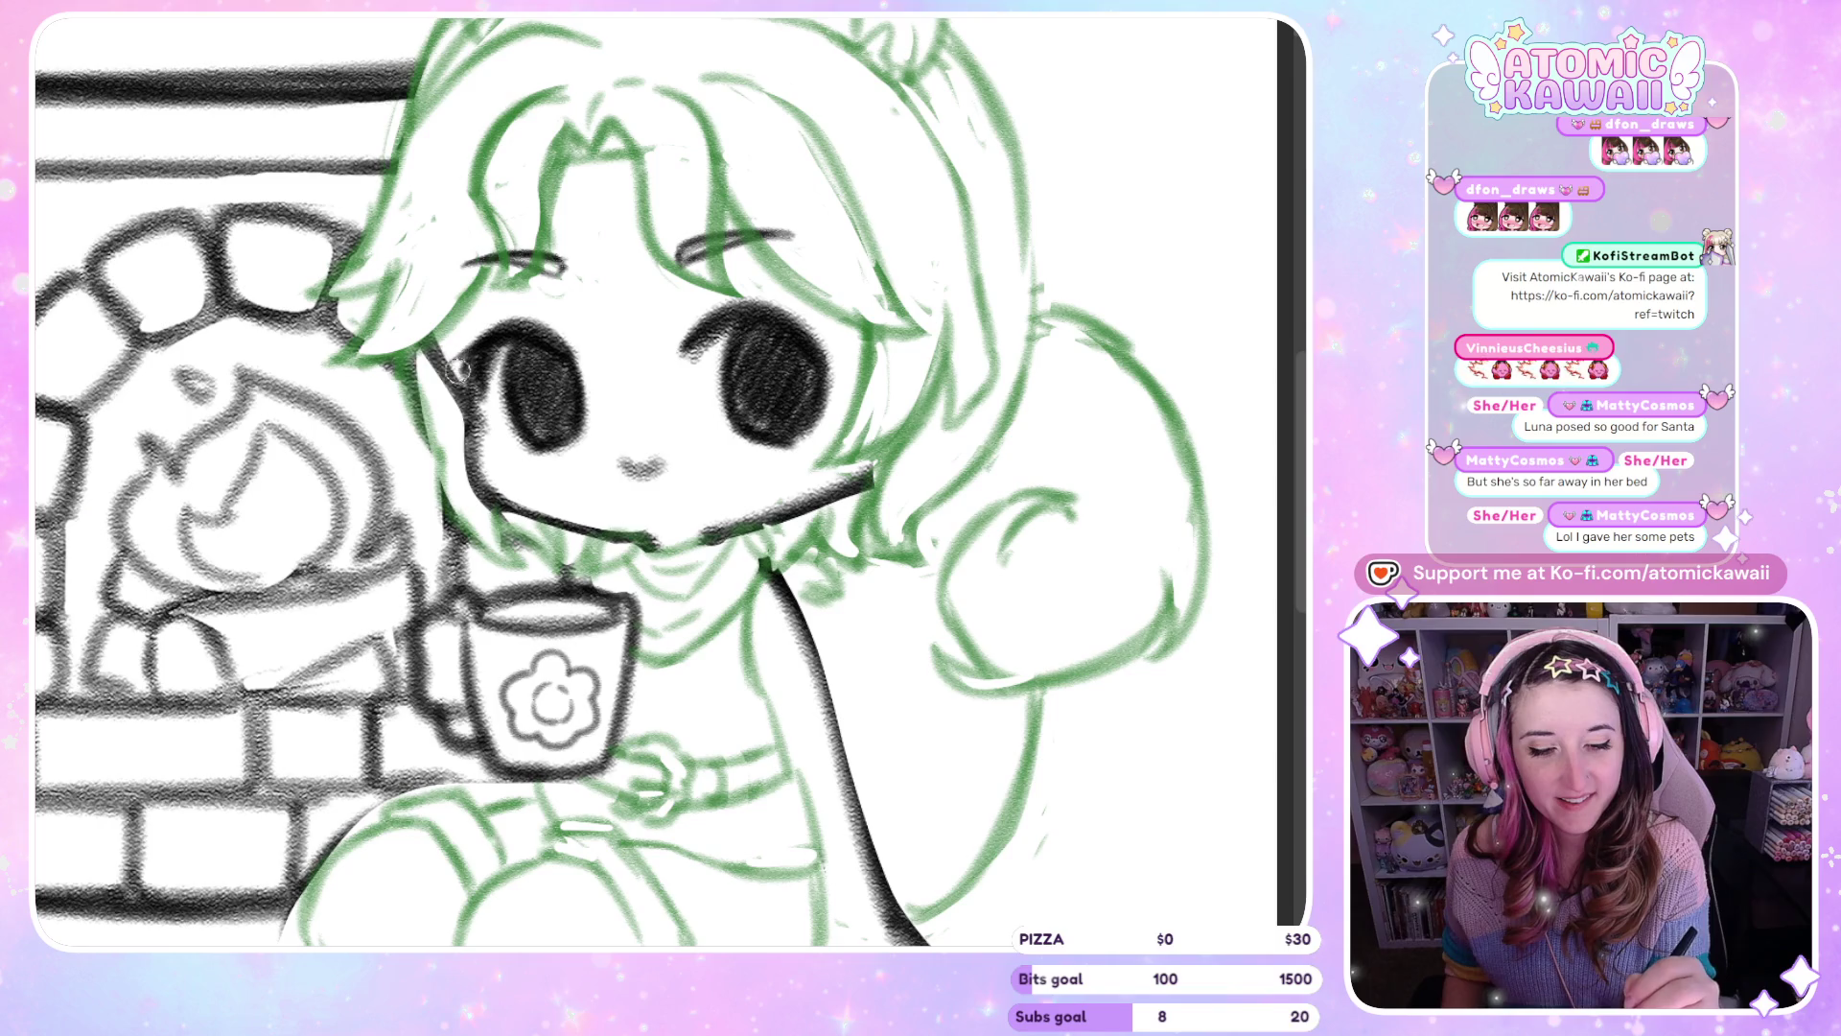
key("m")
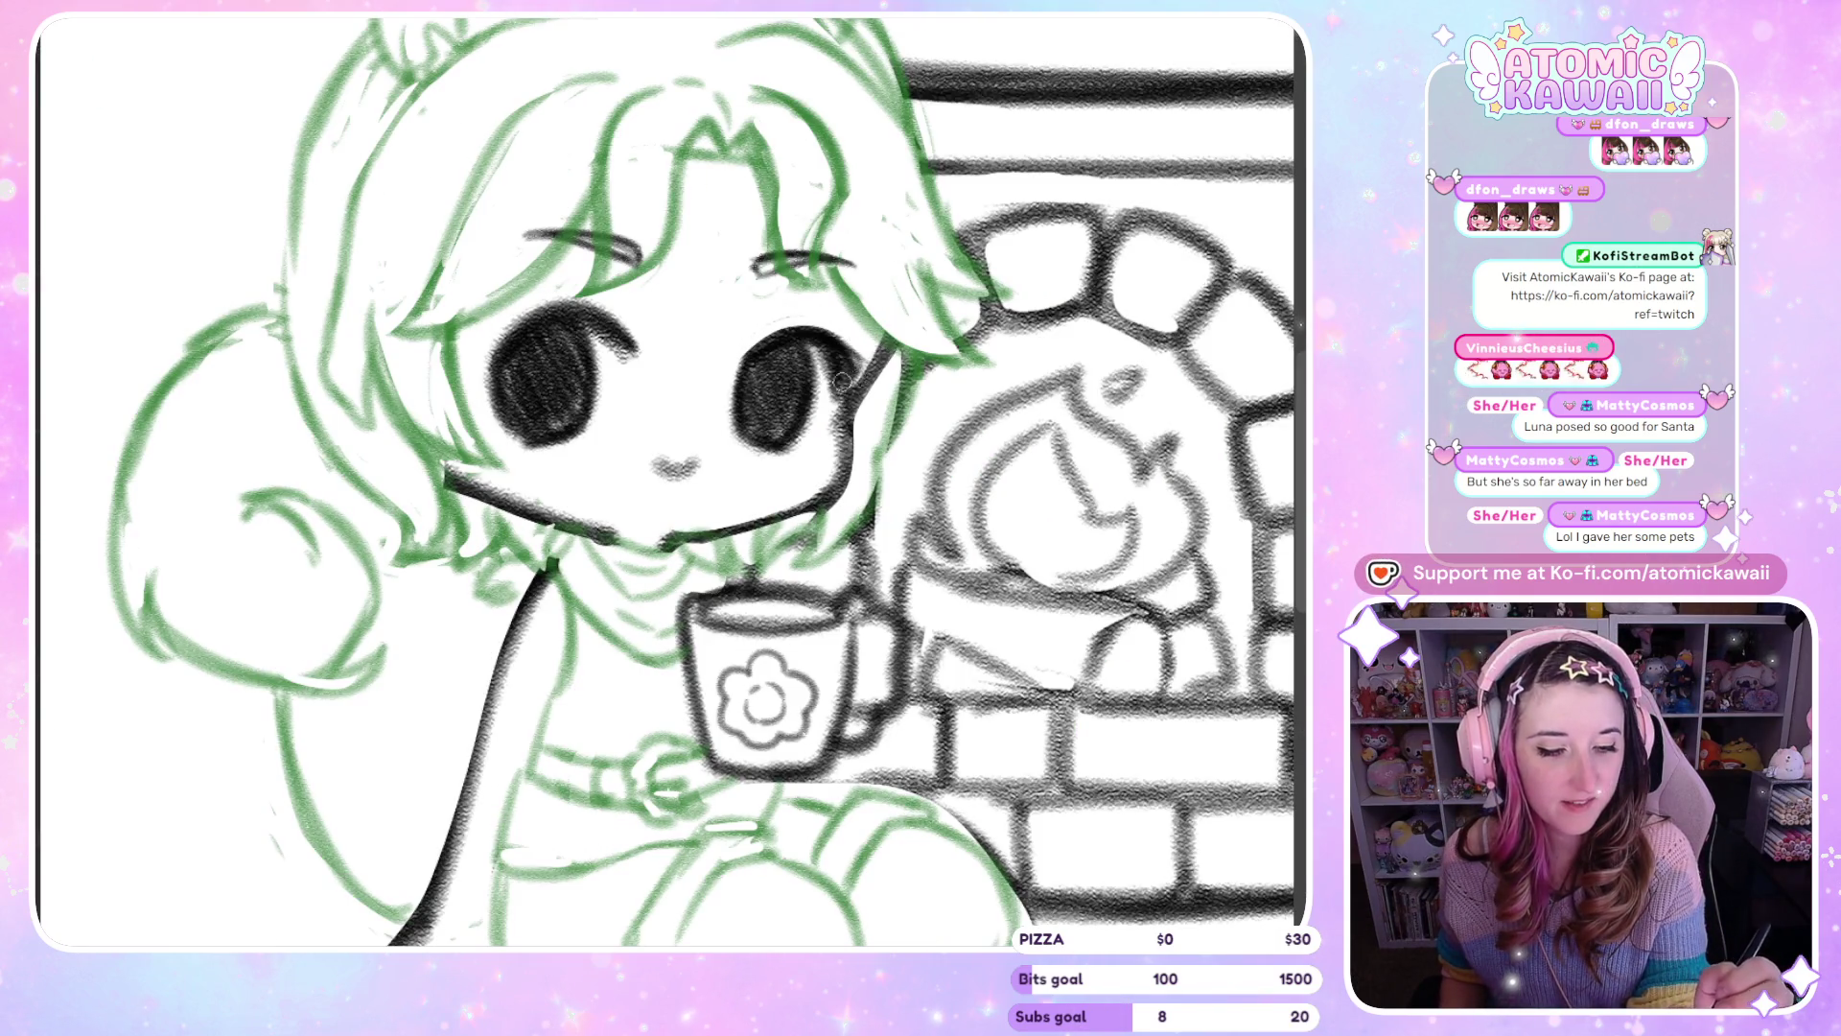
key("m")
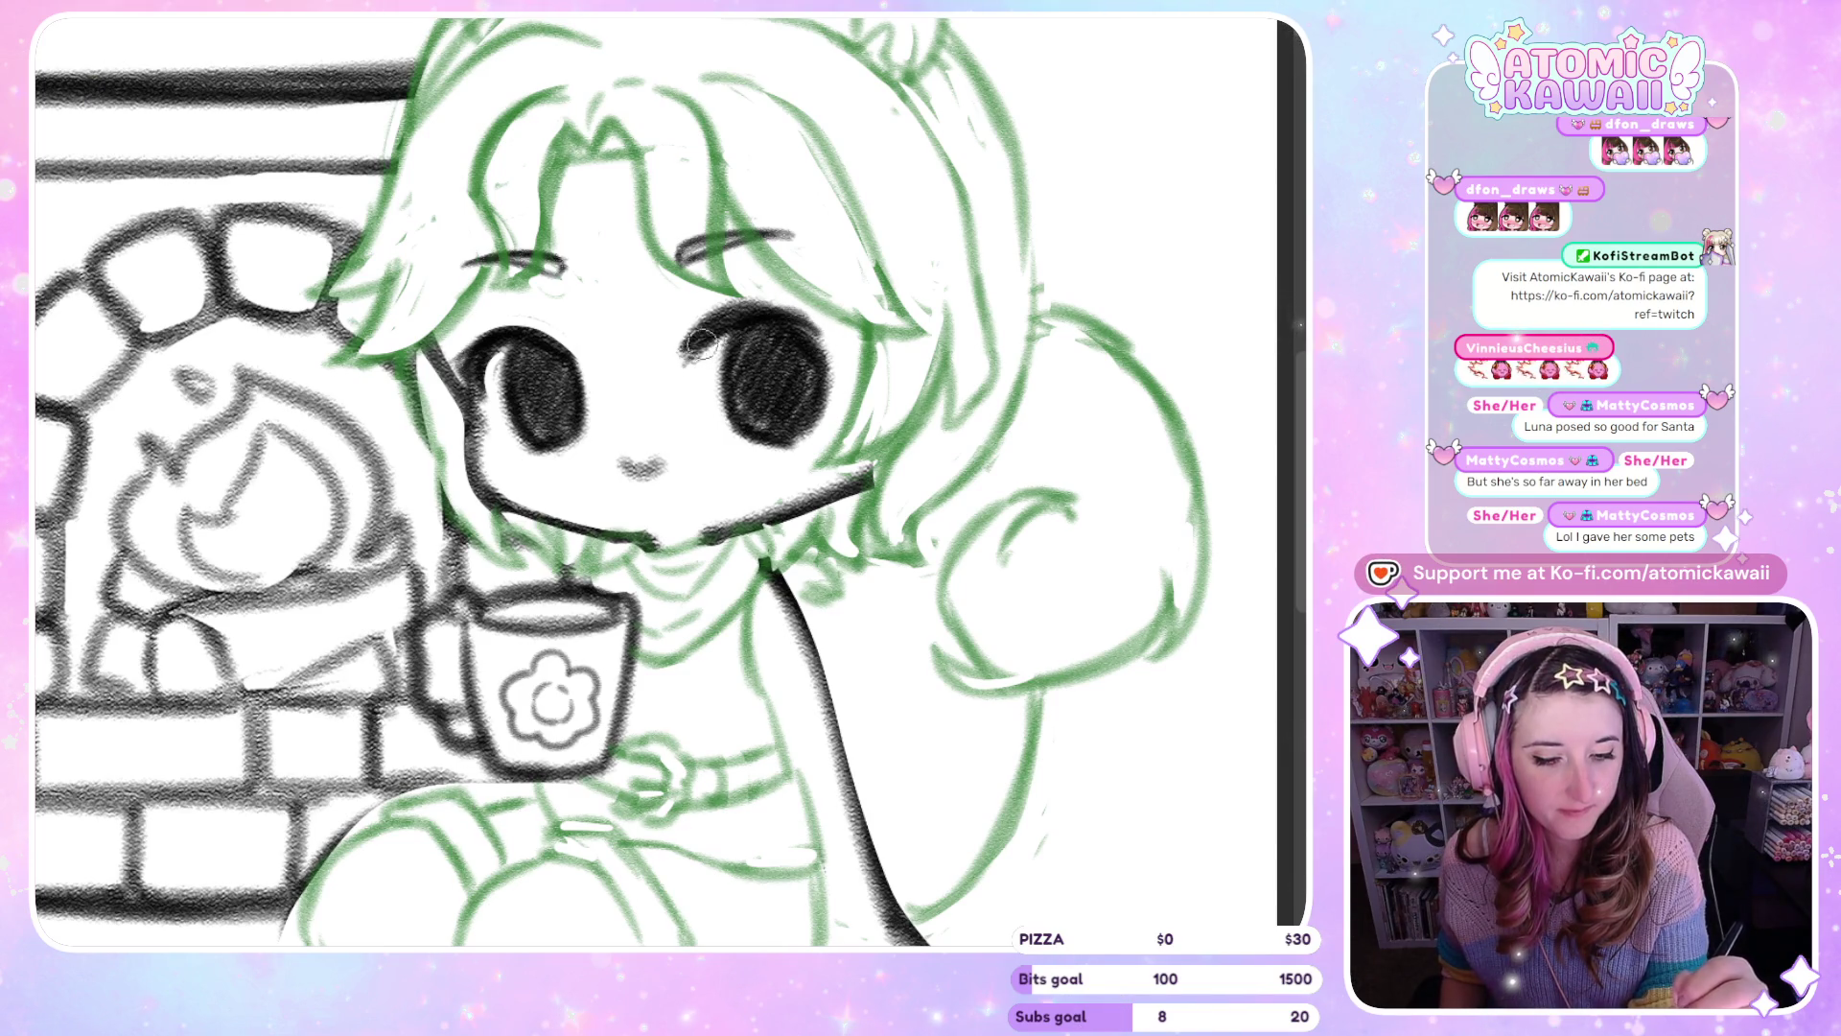
Darken and thicken the upper lashes and lid line of the tail-side eye
left_click_drag(789, 321, 798, 324)
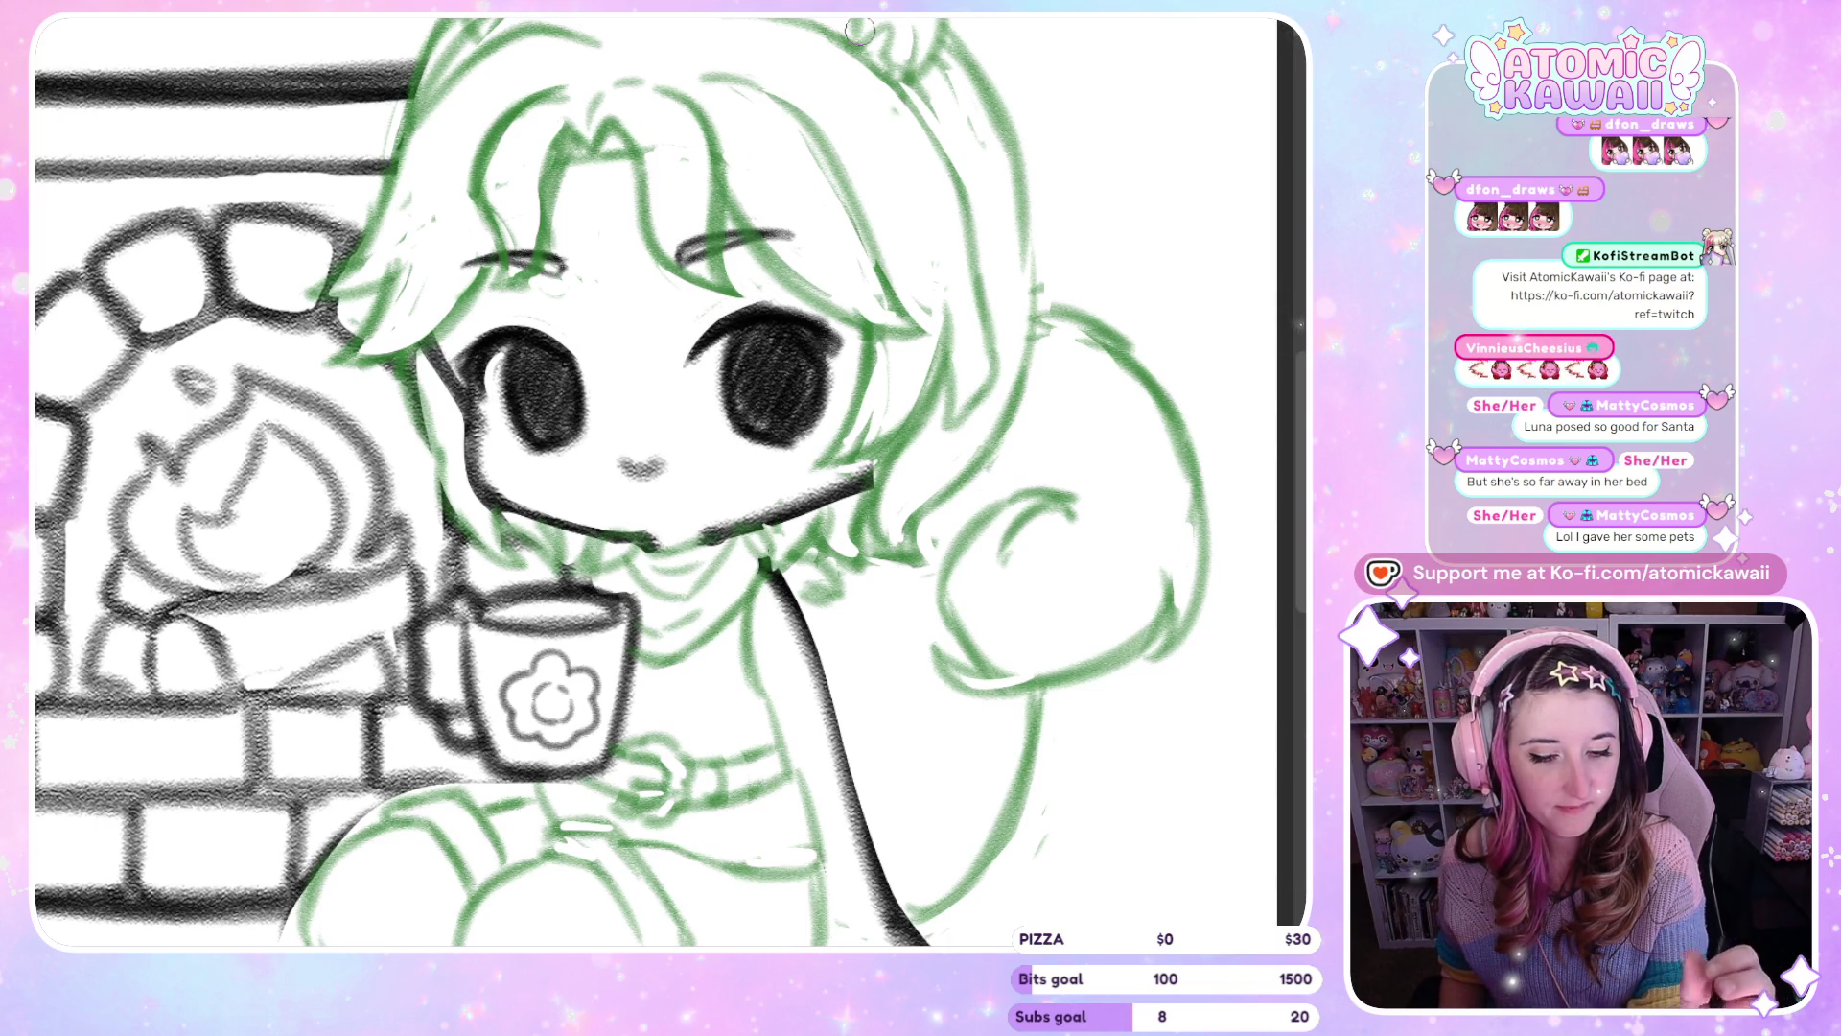
left_click_drag(701, 348, 816, 309)
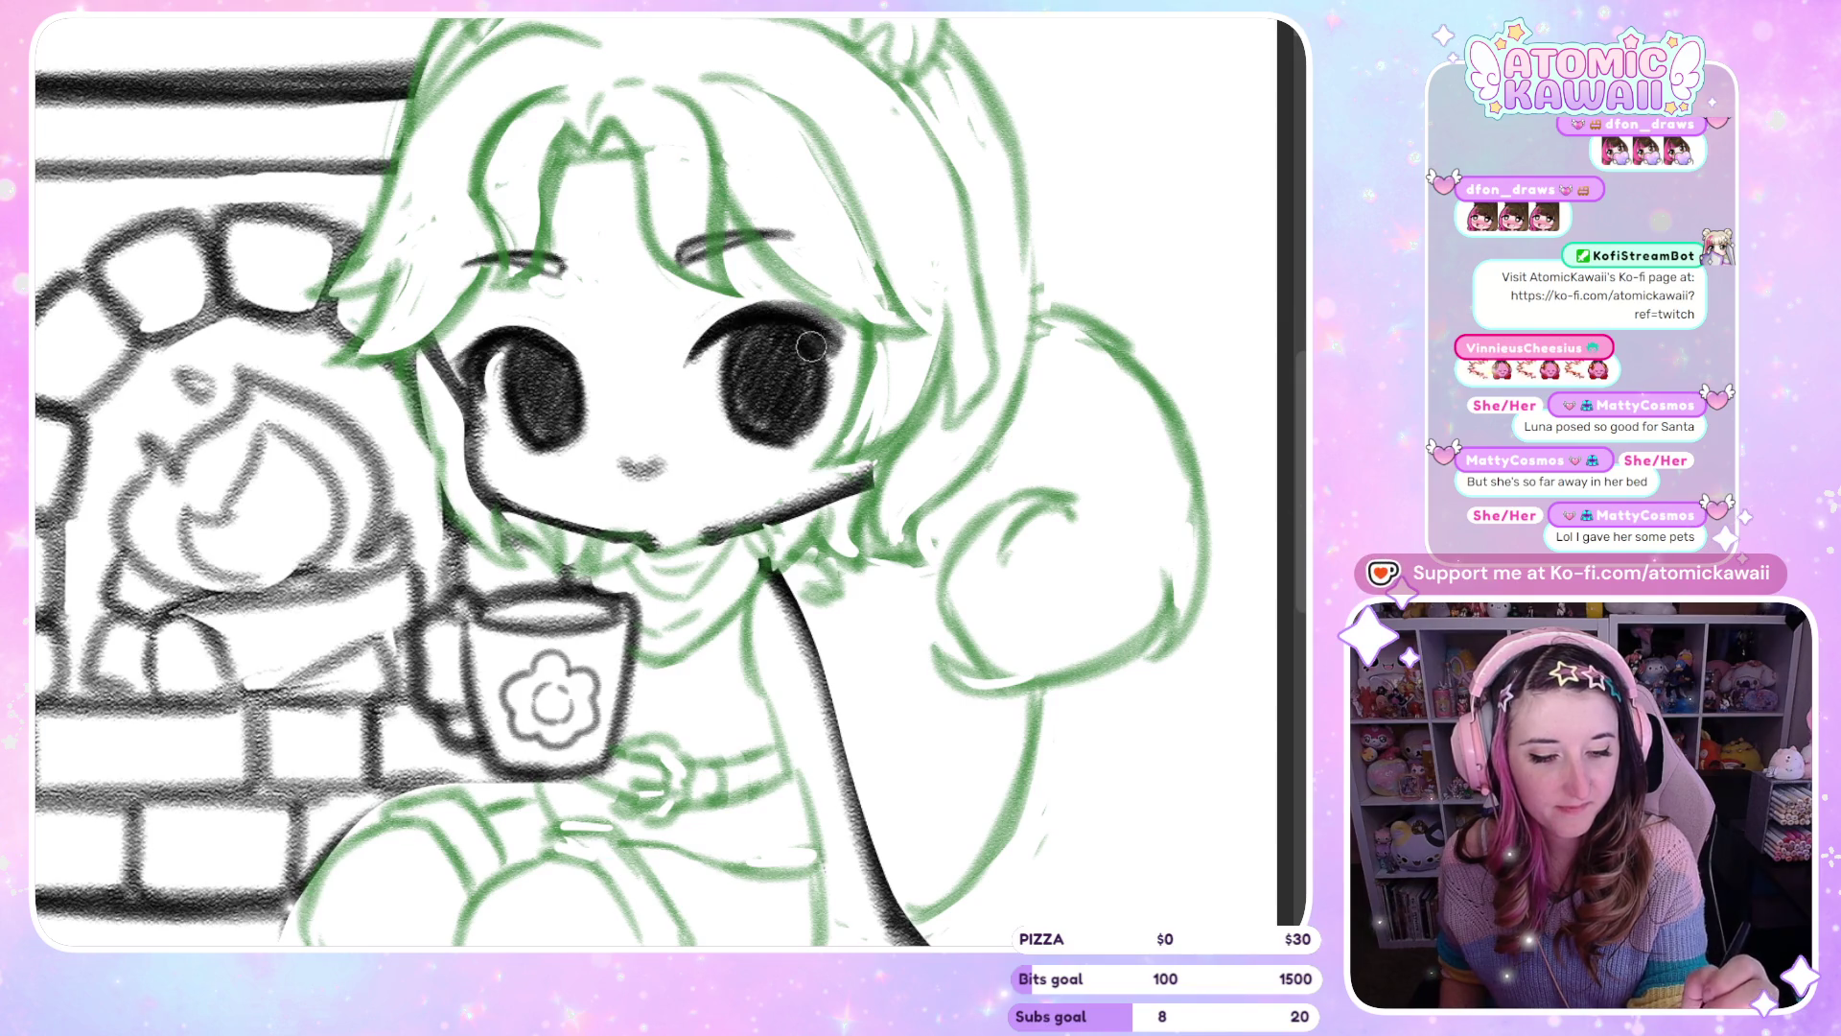
mouse_move(698, 375)
left_mouse_down()
mouse_move(731, 335)
mouse_move(683, 376)
left_mouse_up()
left_click_drag(796, 309, 693, 371)
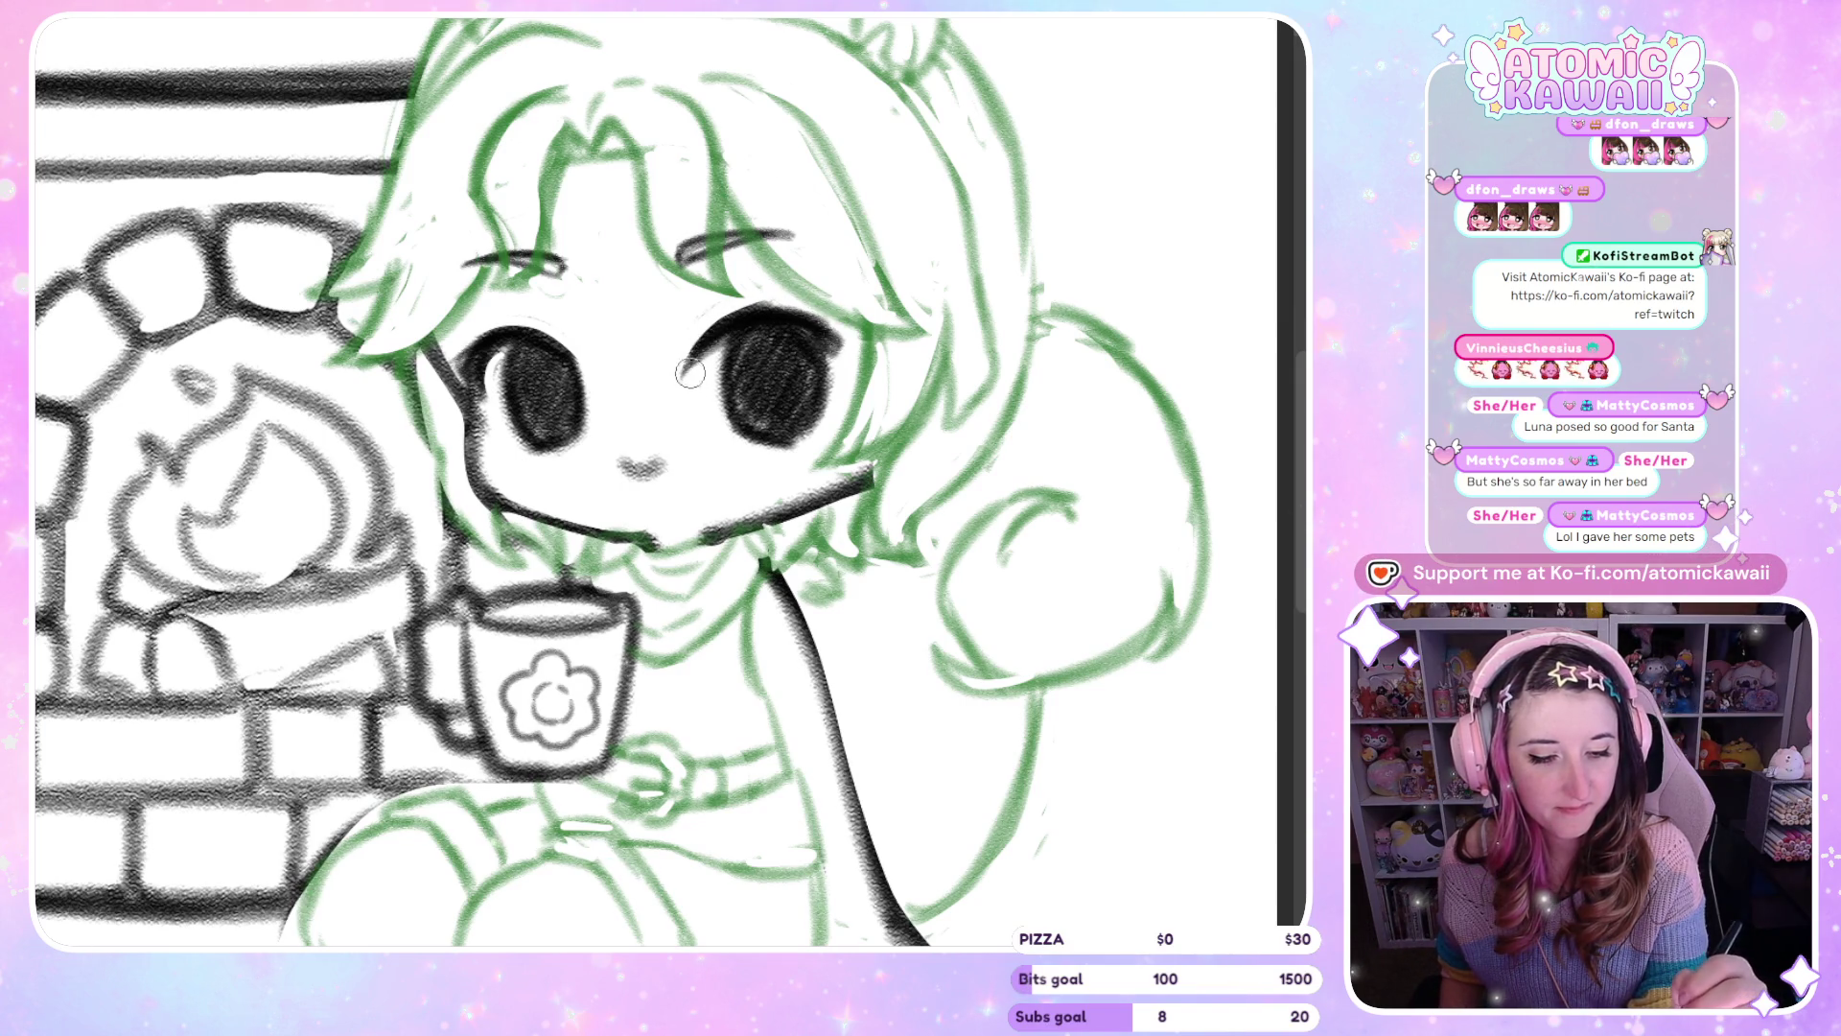
key("h")
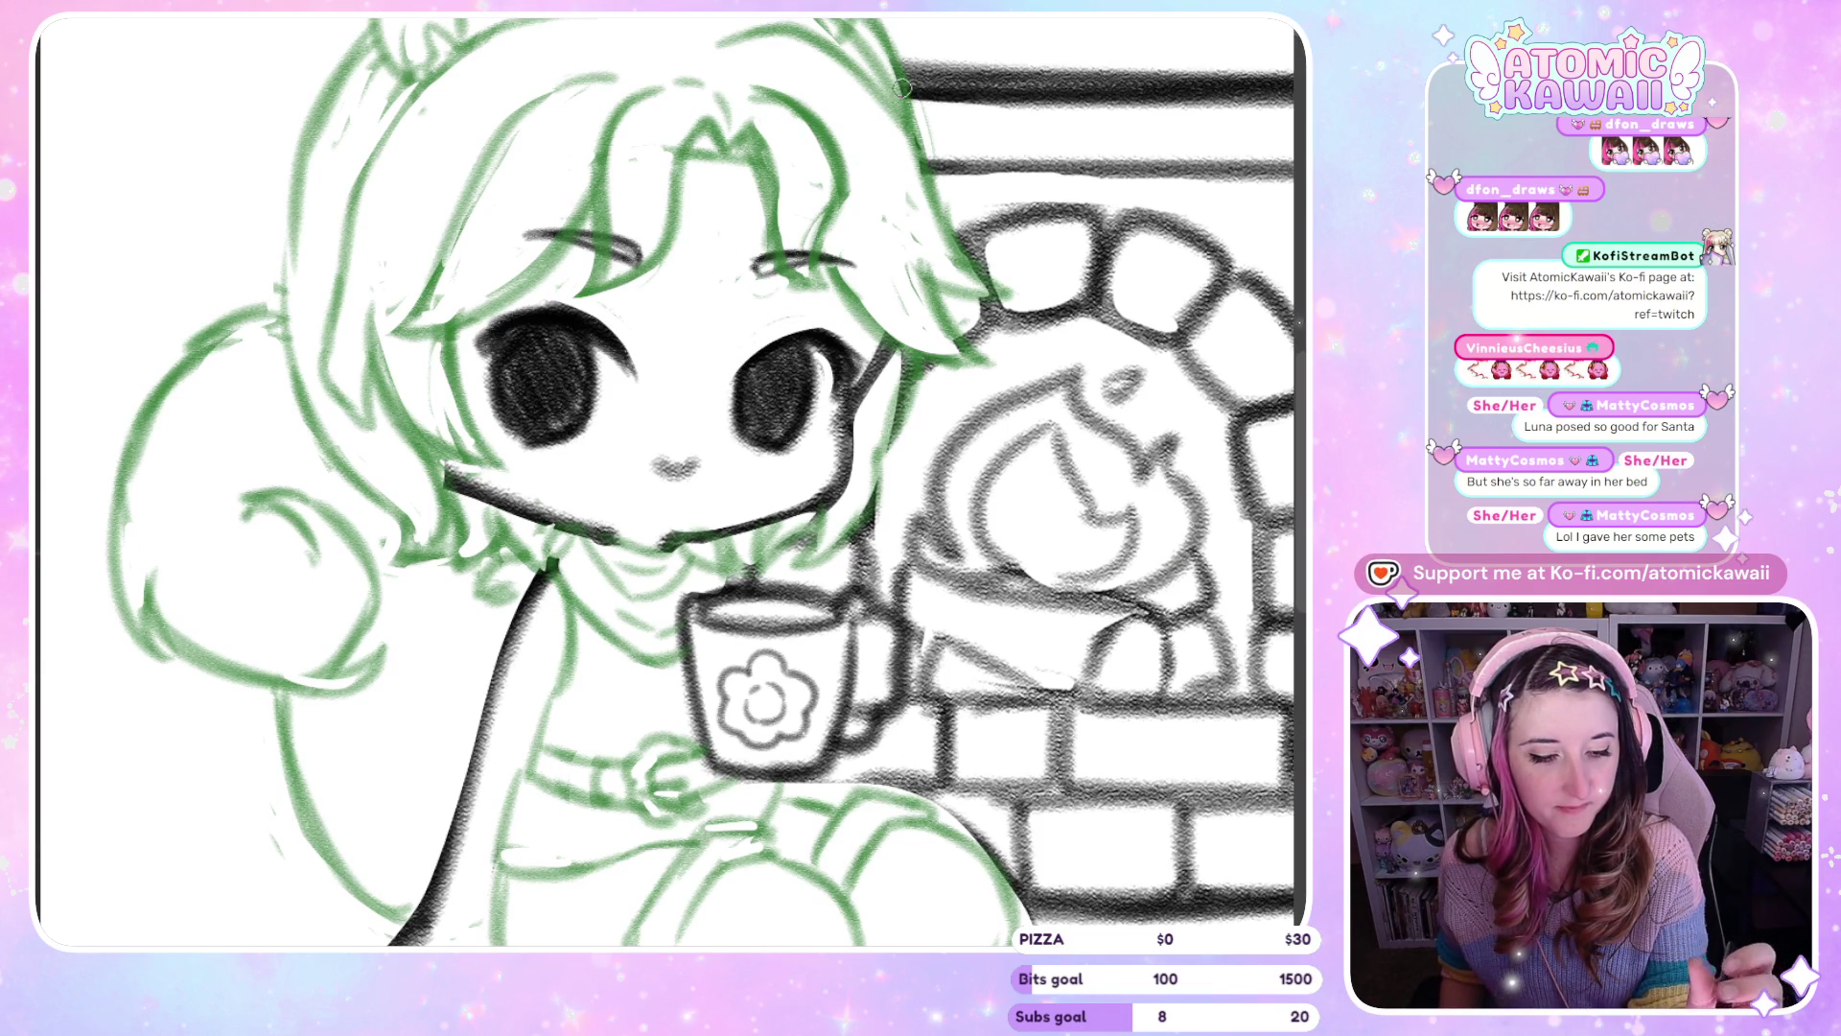
key("h")
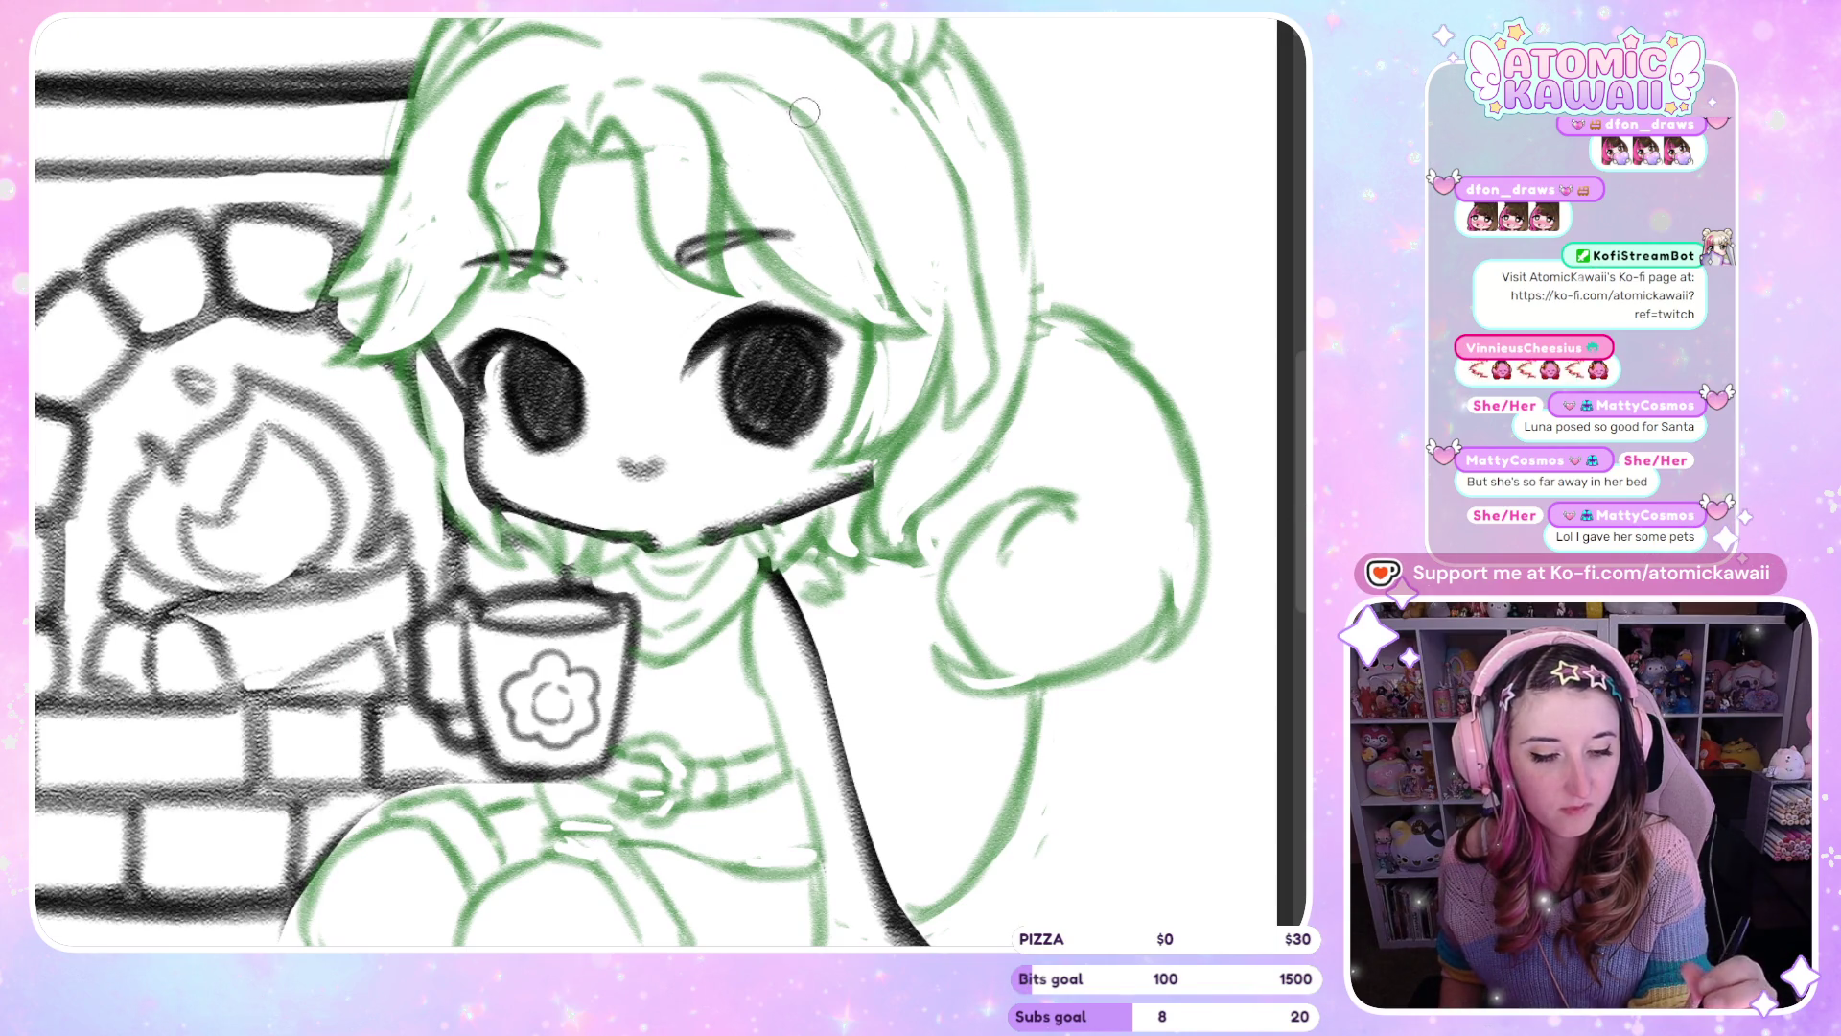
left_click_drag(762, 310, 832, 359)
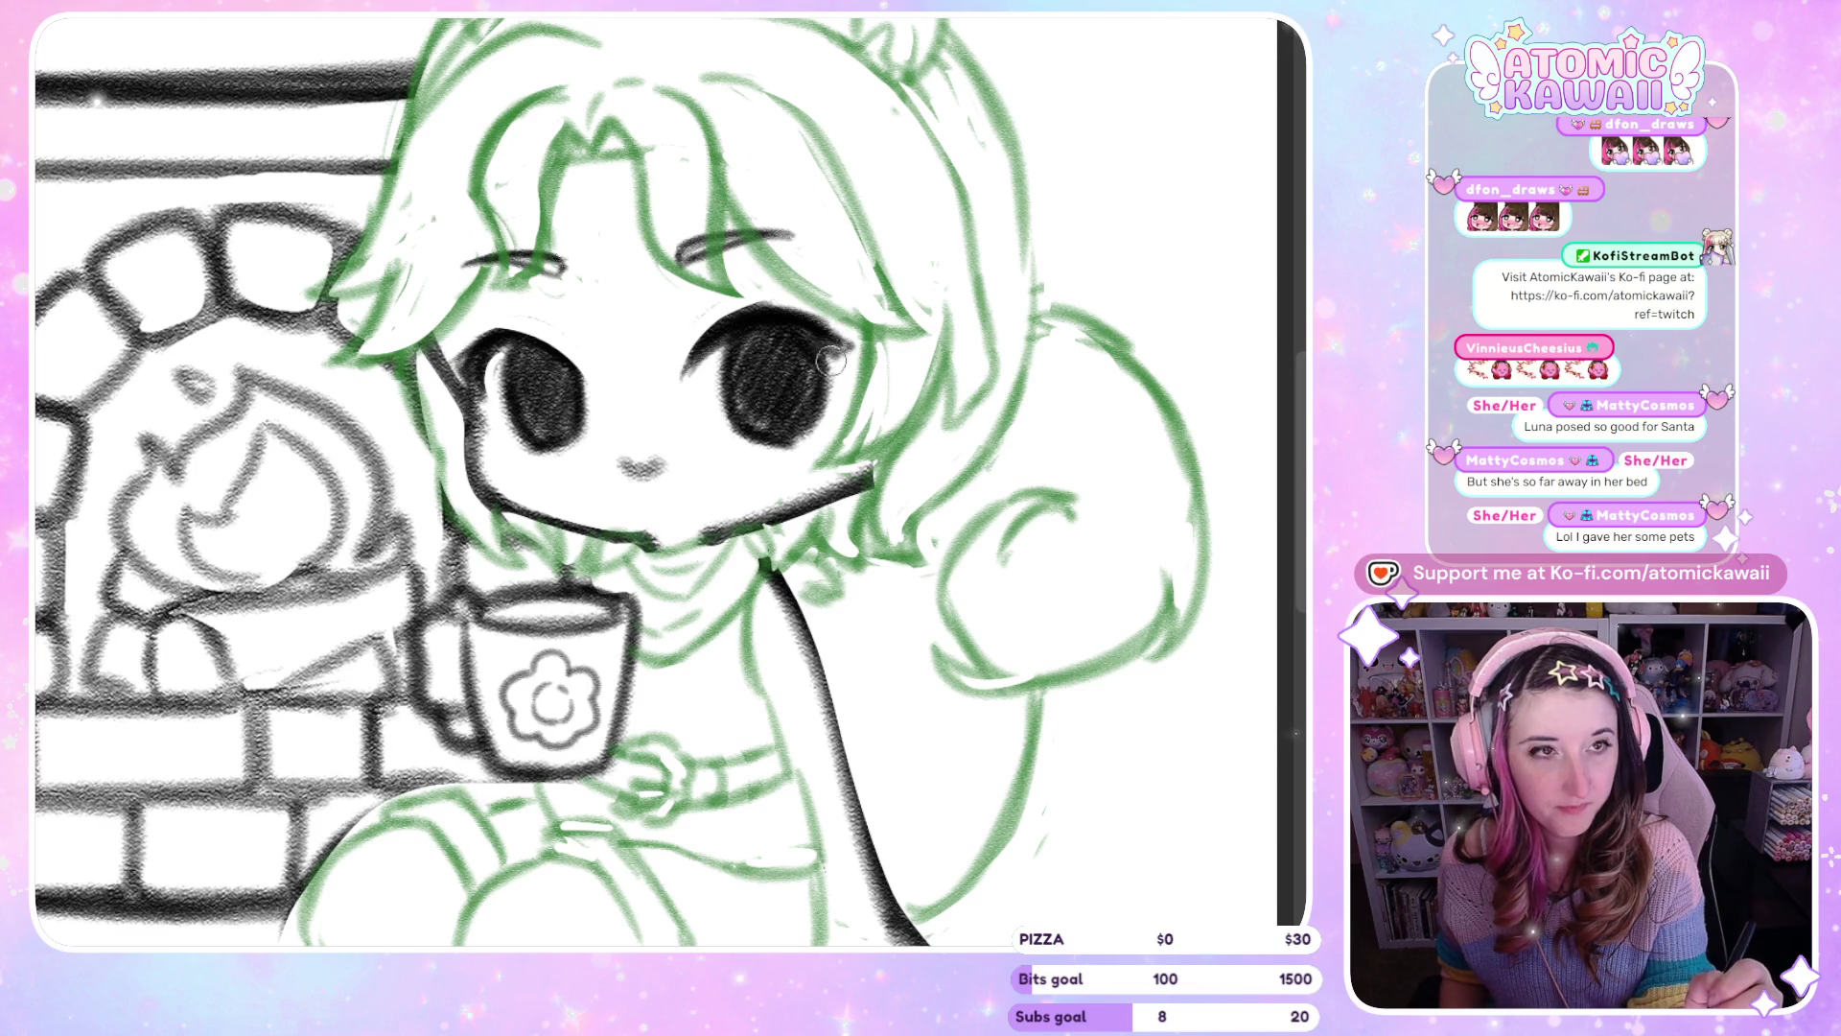
key("h")
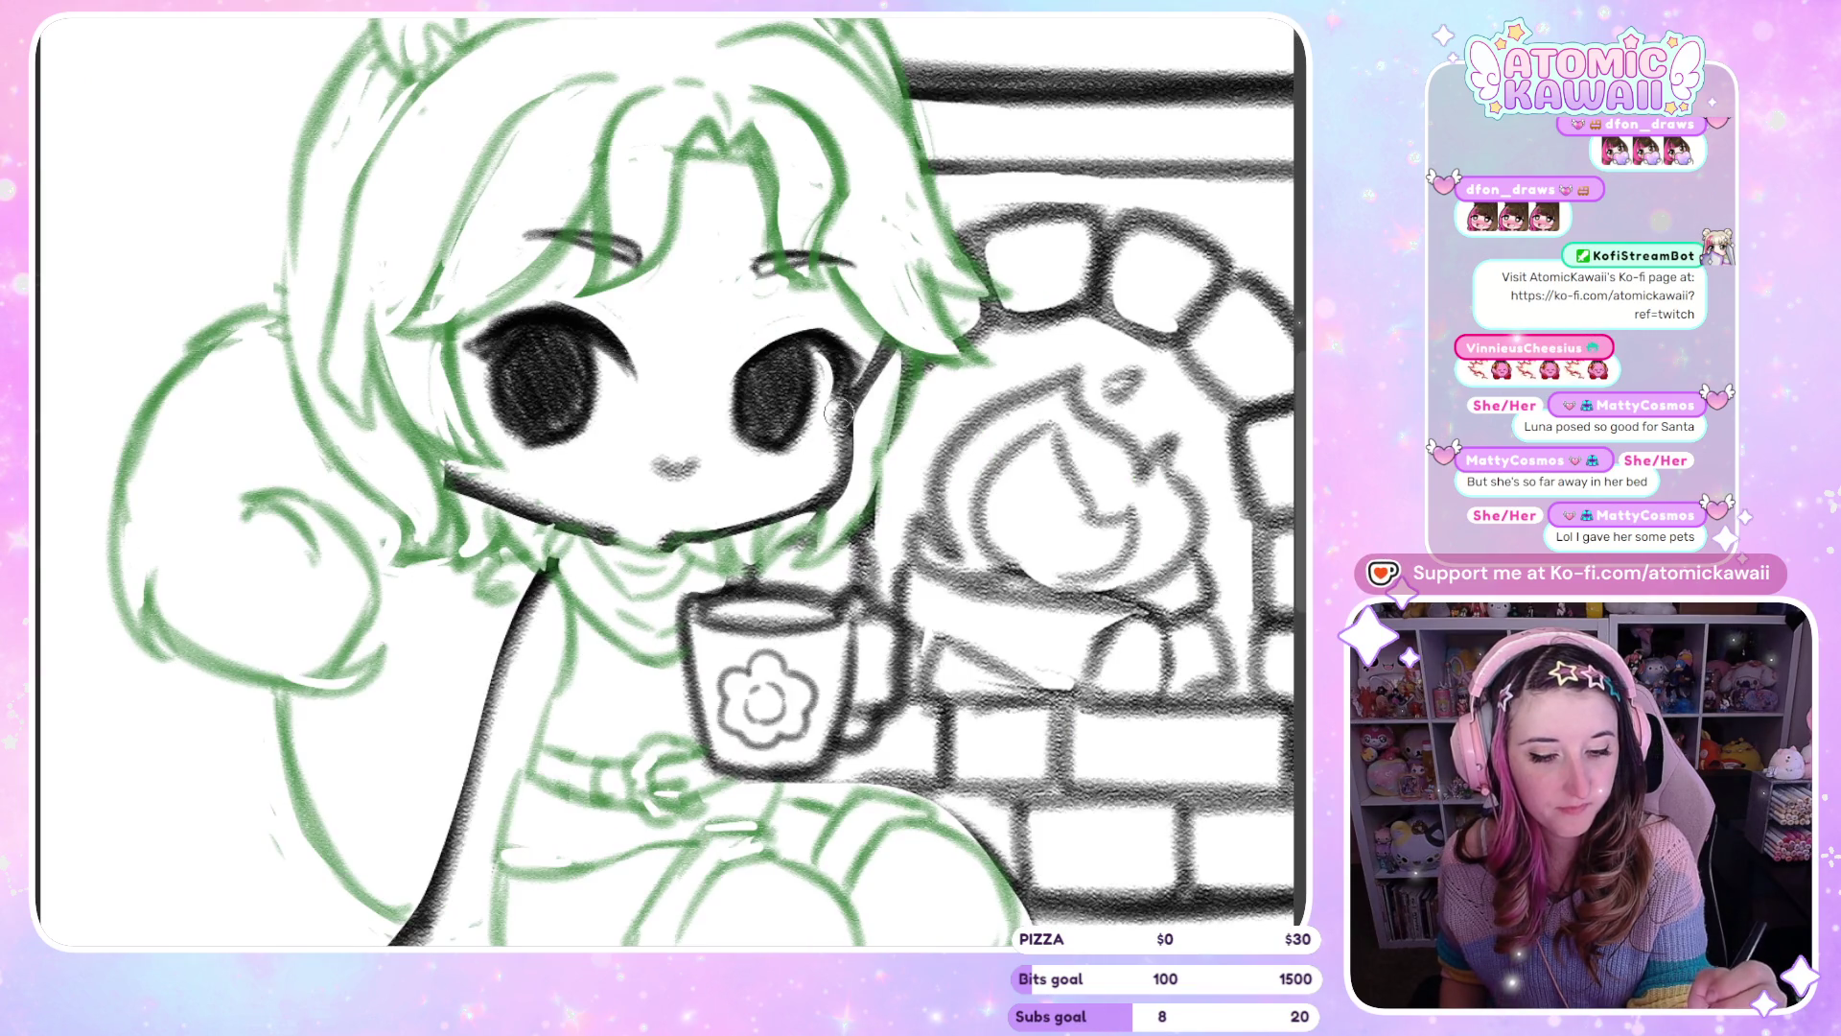
key("h")
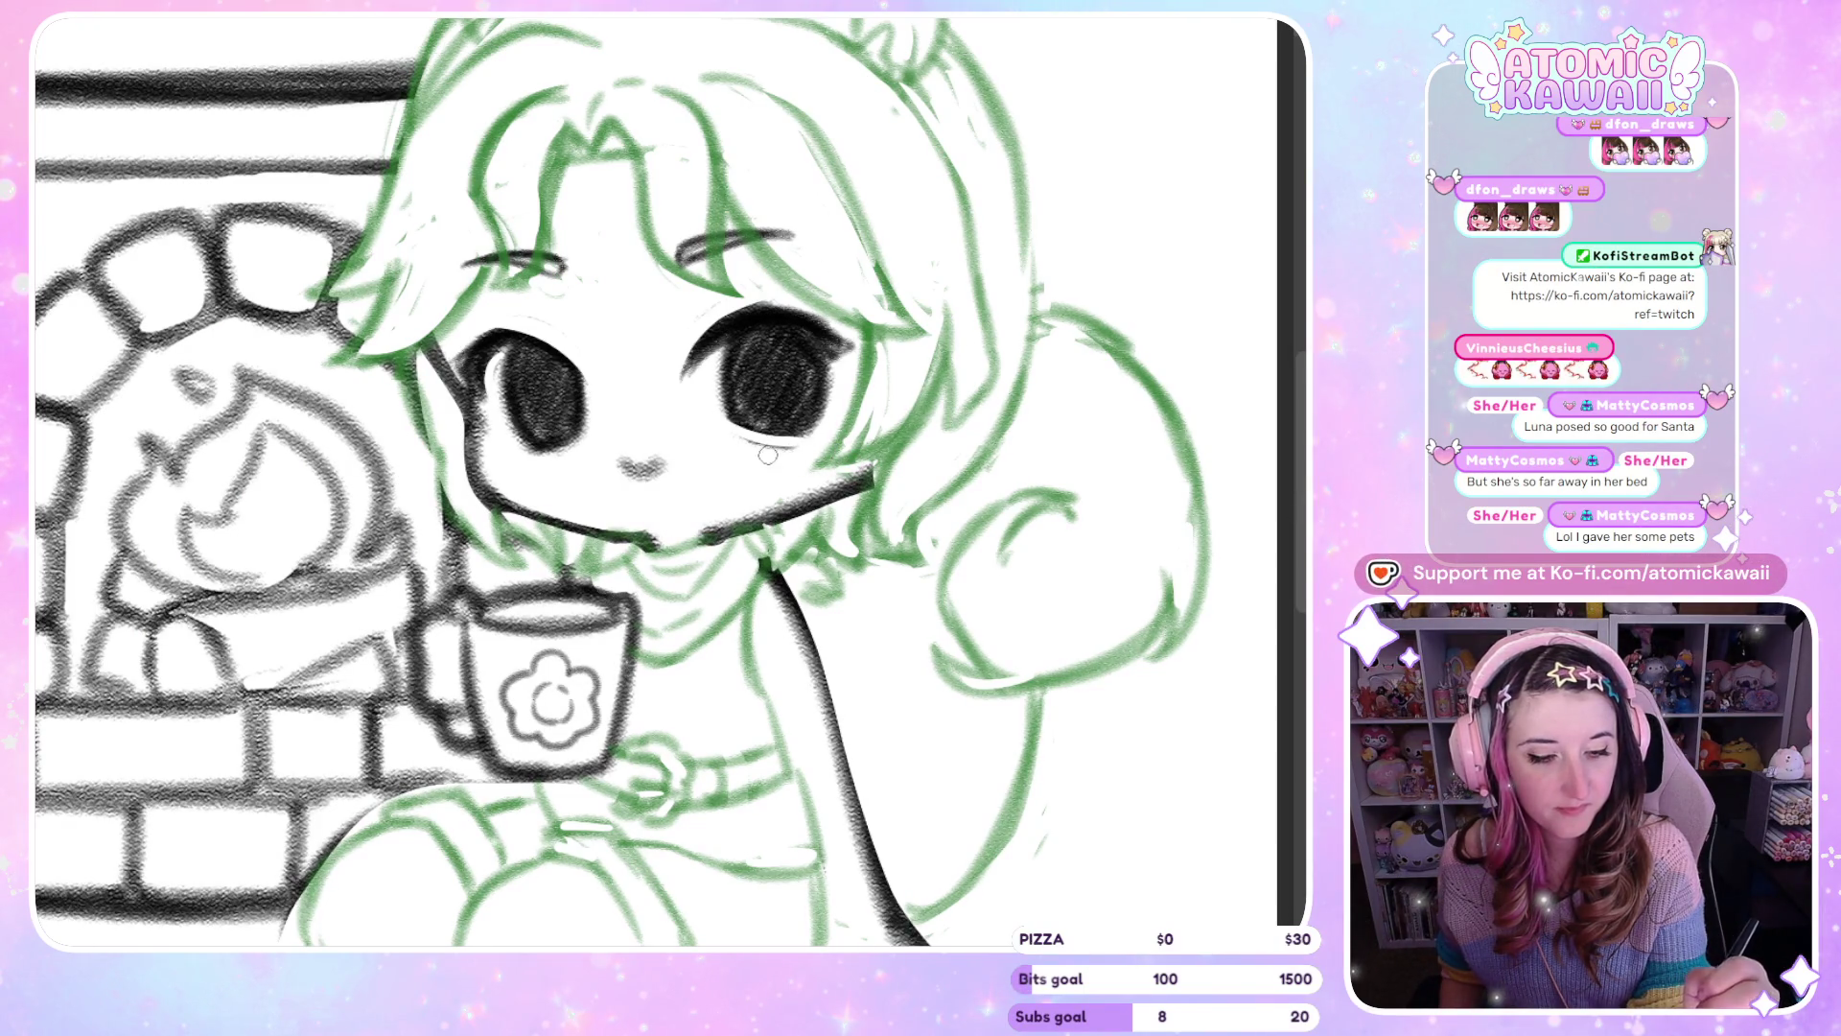
Fill in the lower part of the eye and compare both eyes for symmetry
left_click_drag(811, 436, 729, 441)
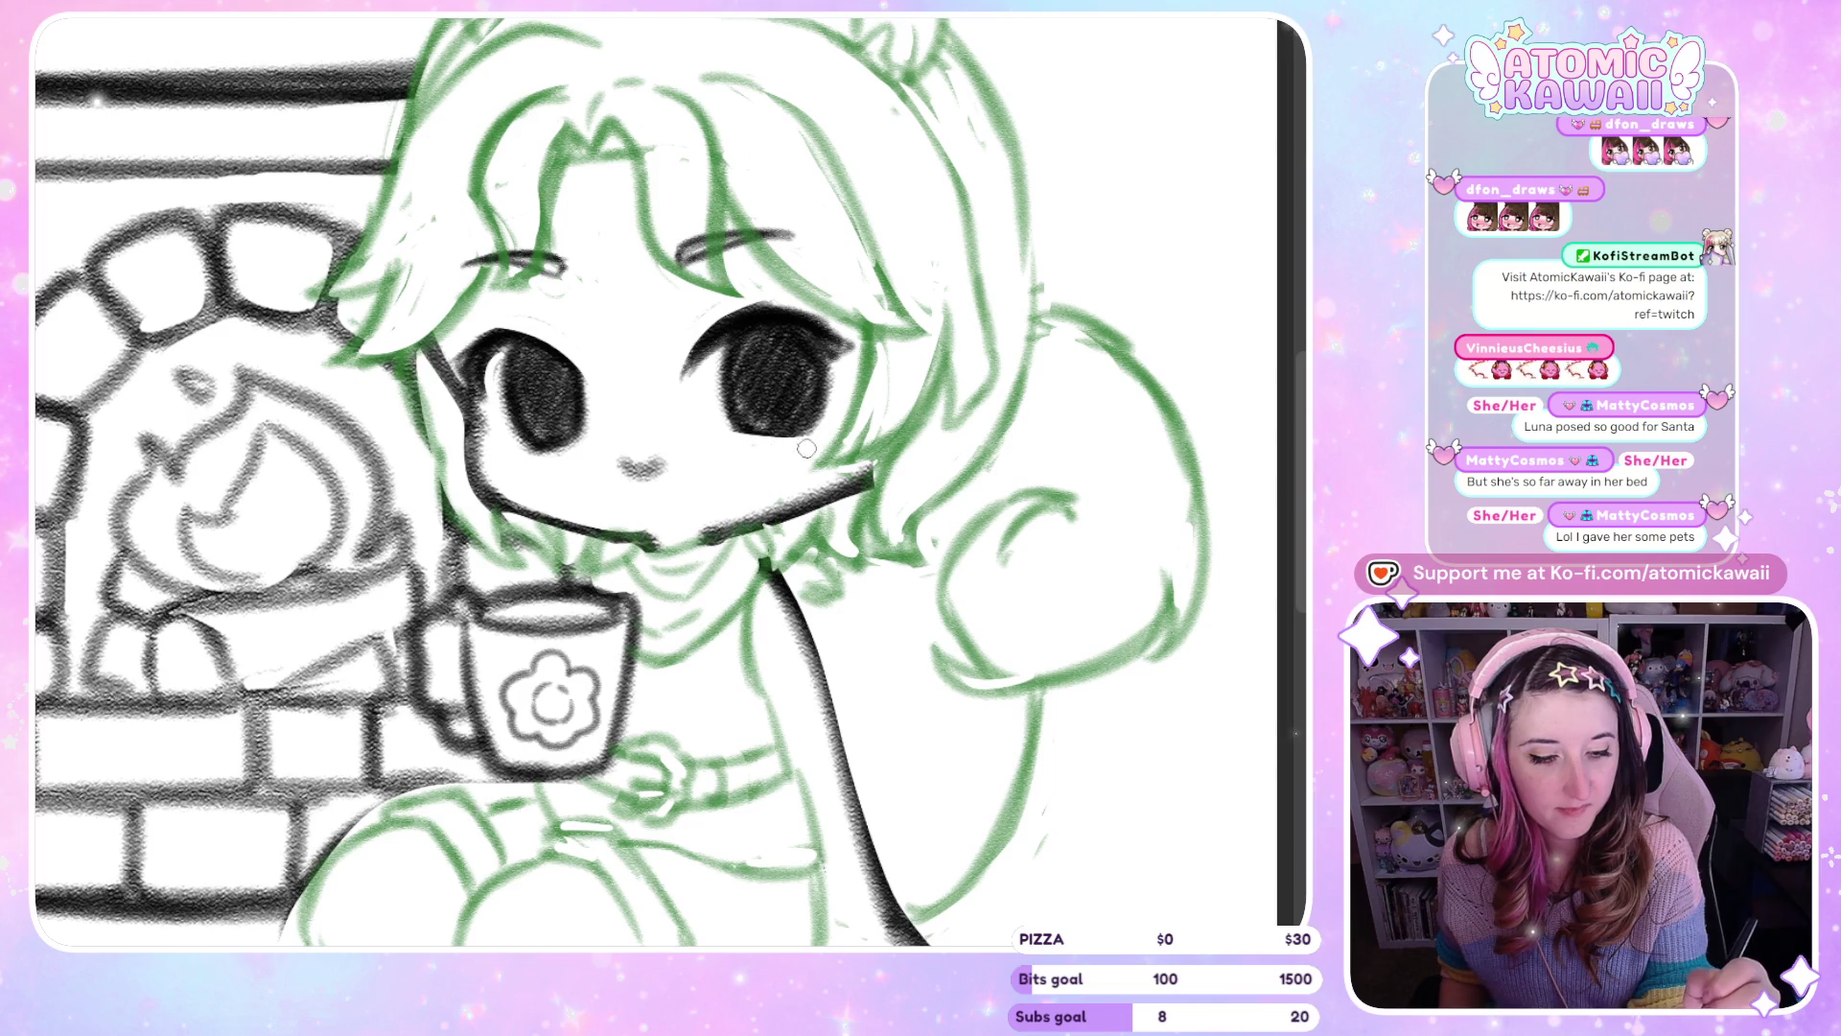
key("h")
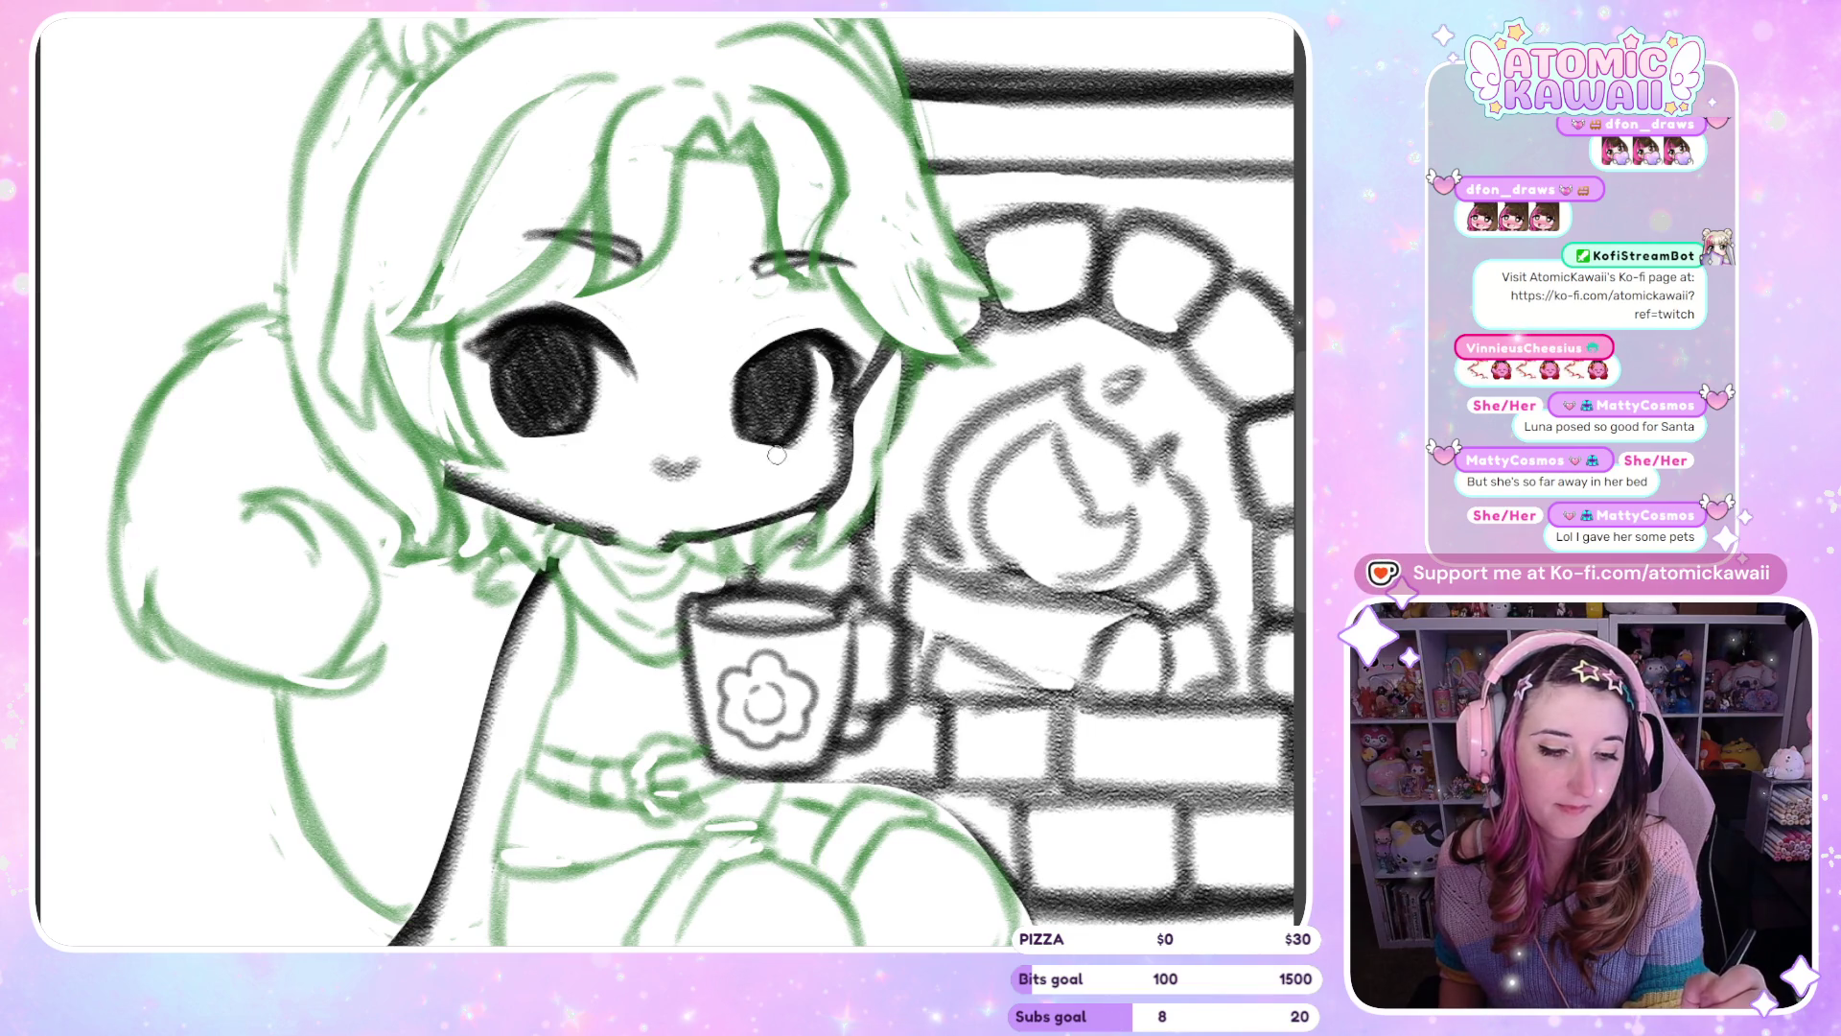
key("h")
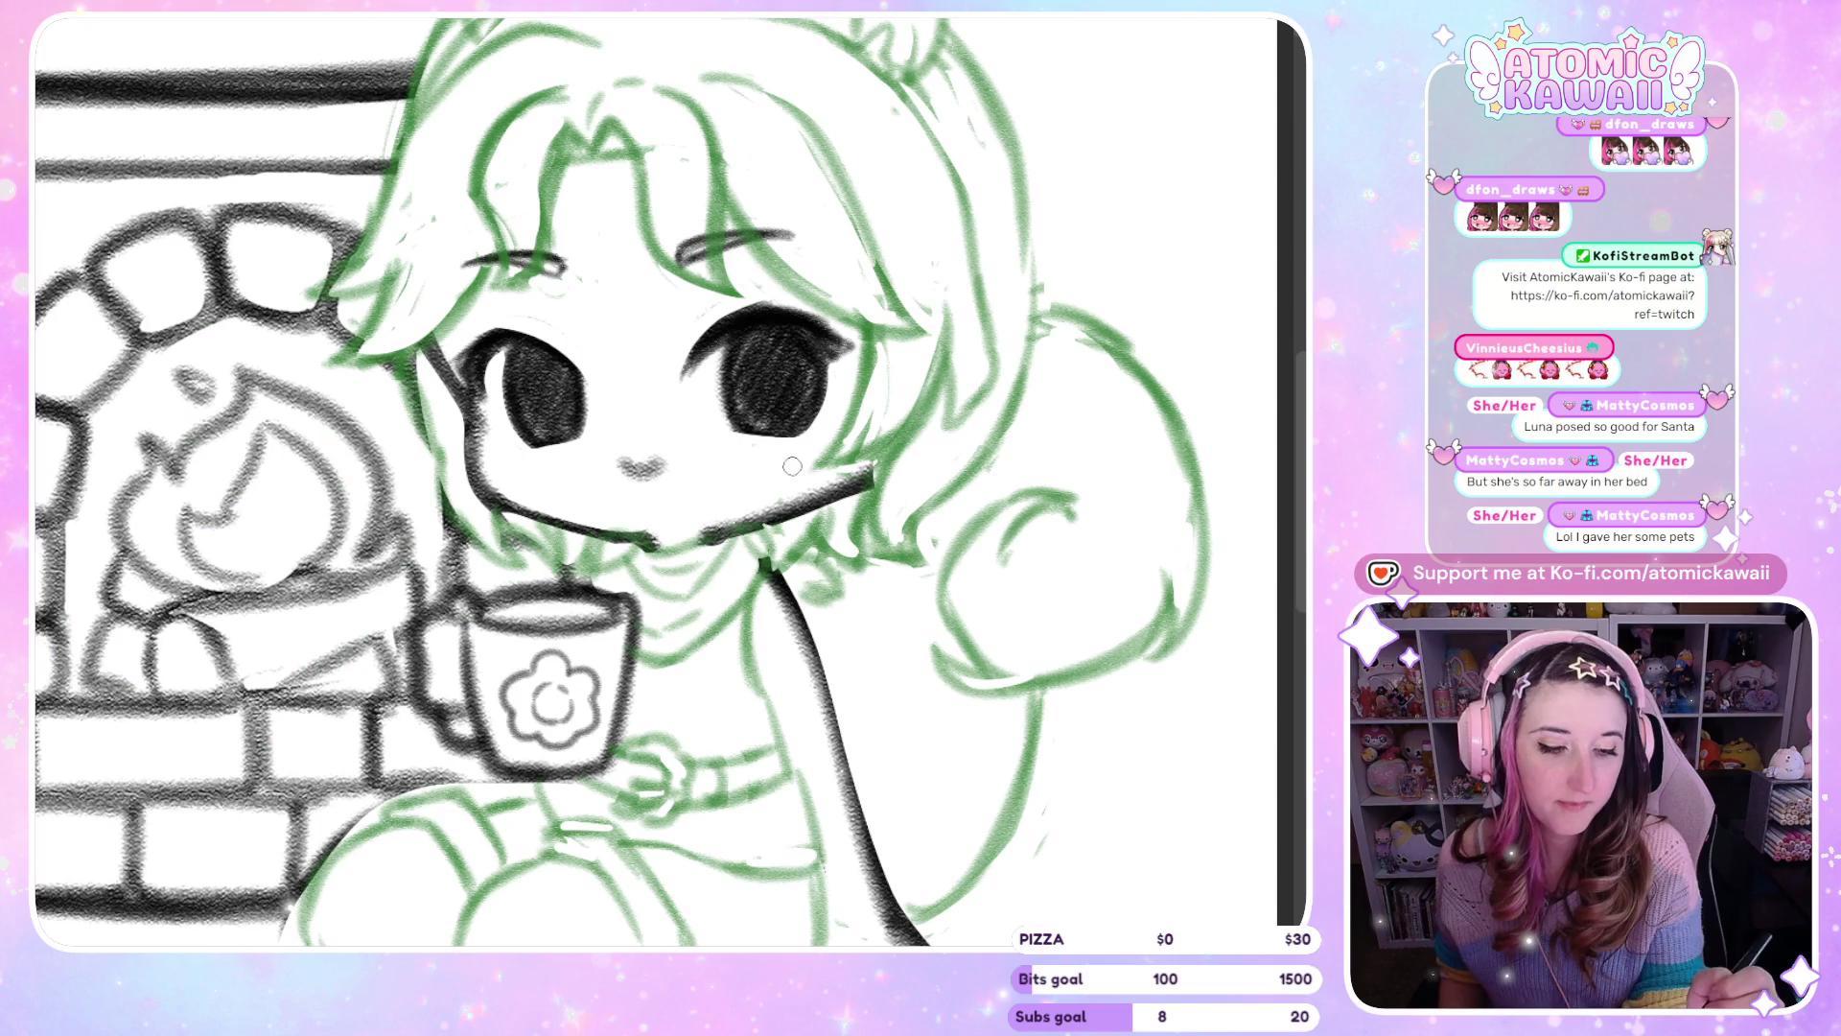
key("h")
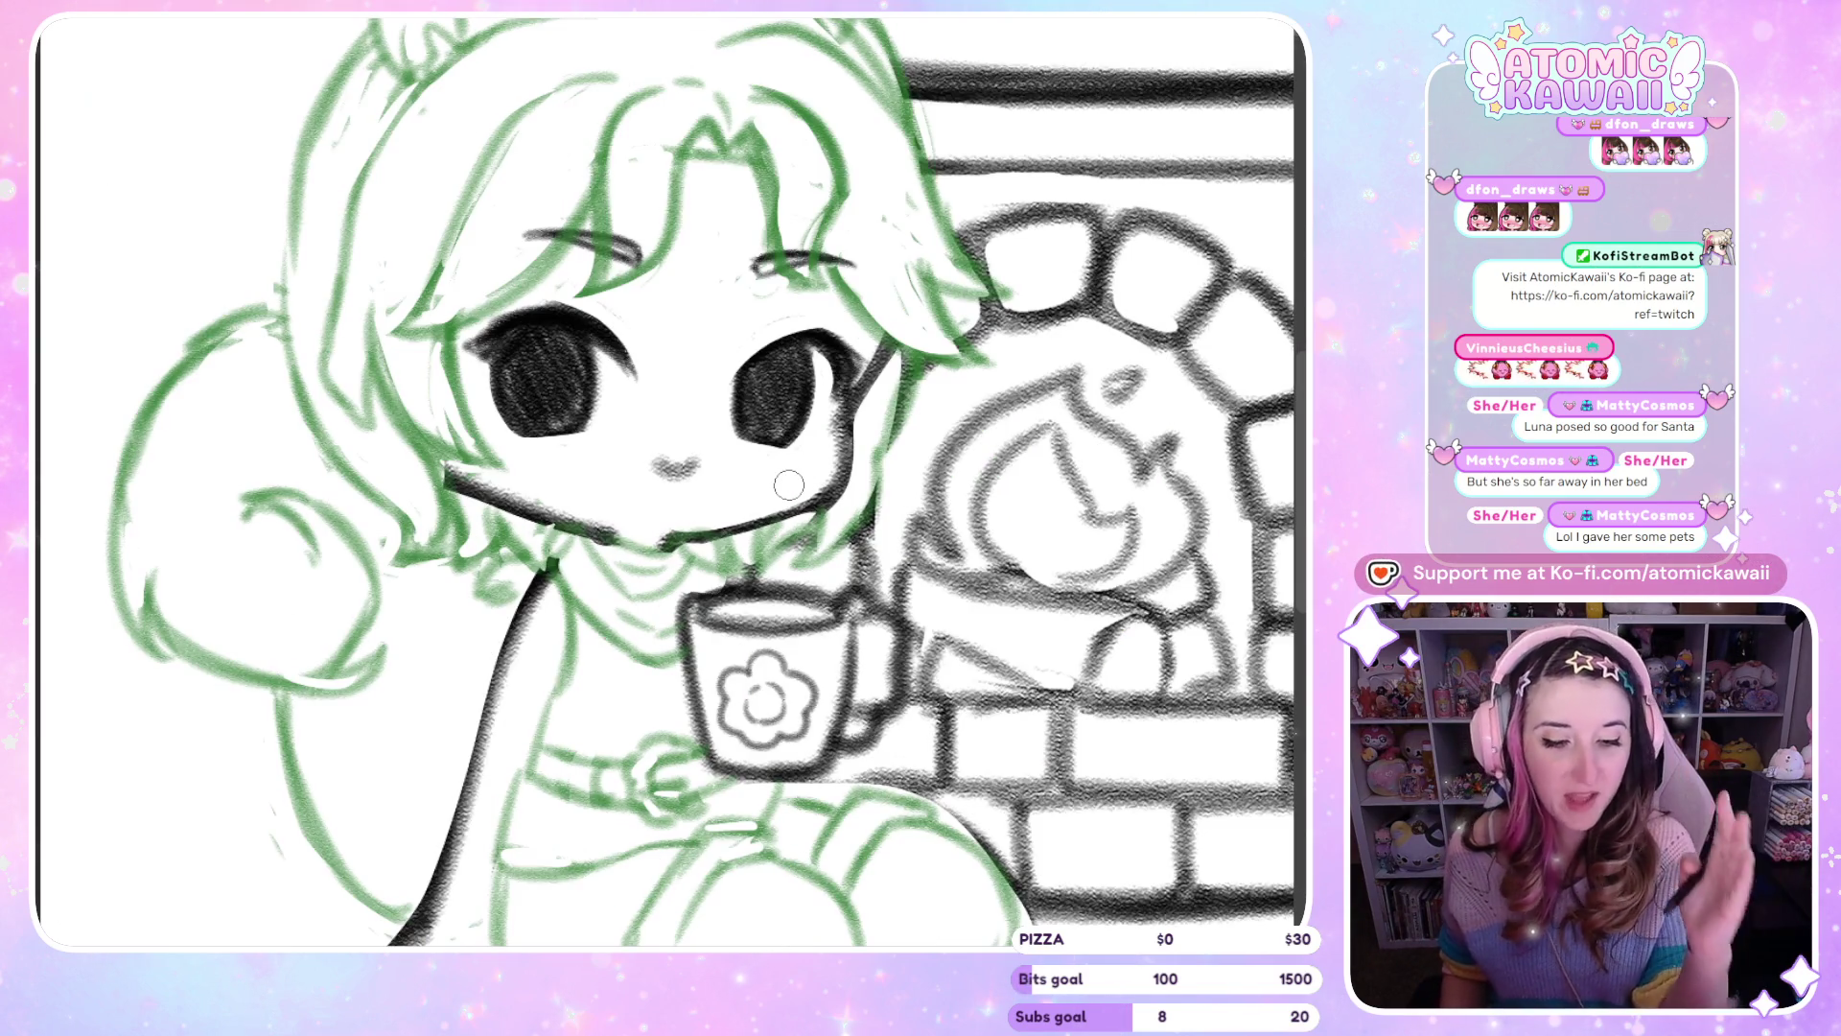
key("h")
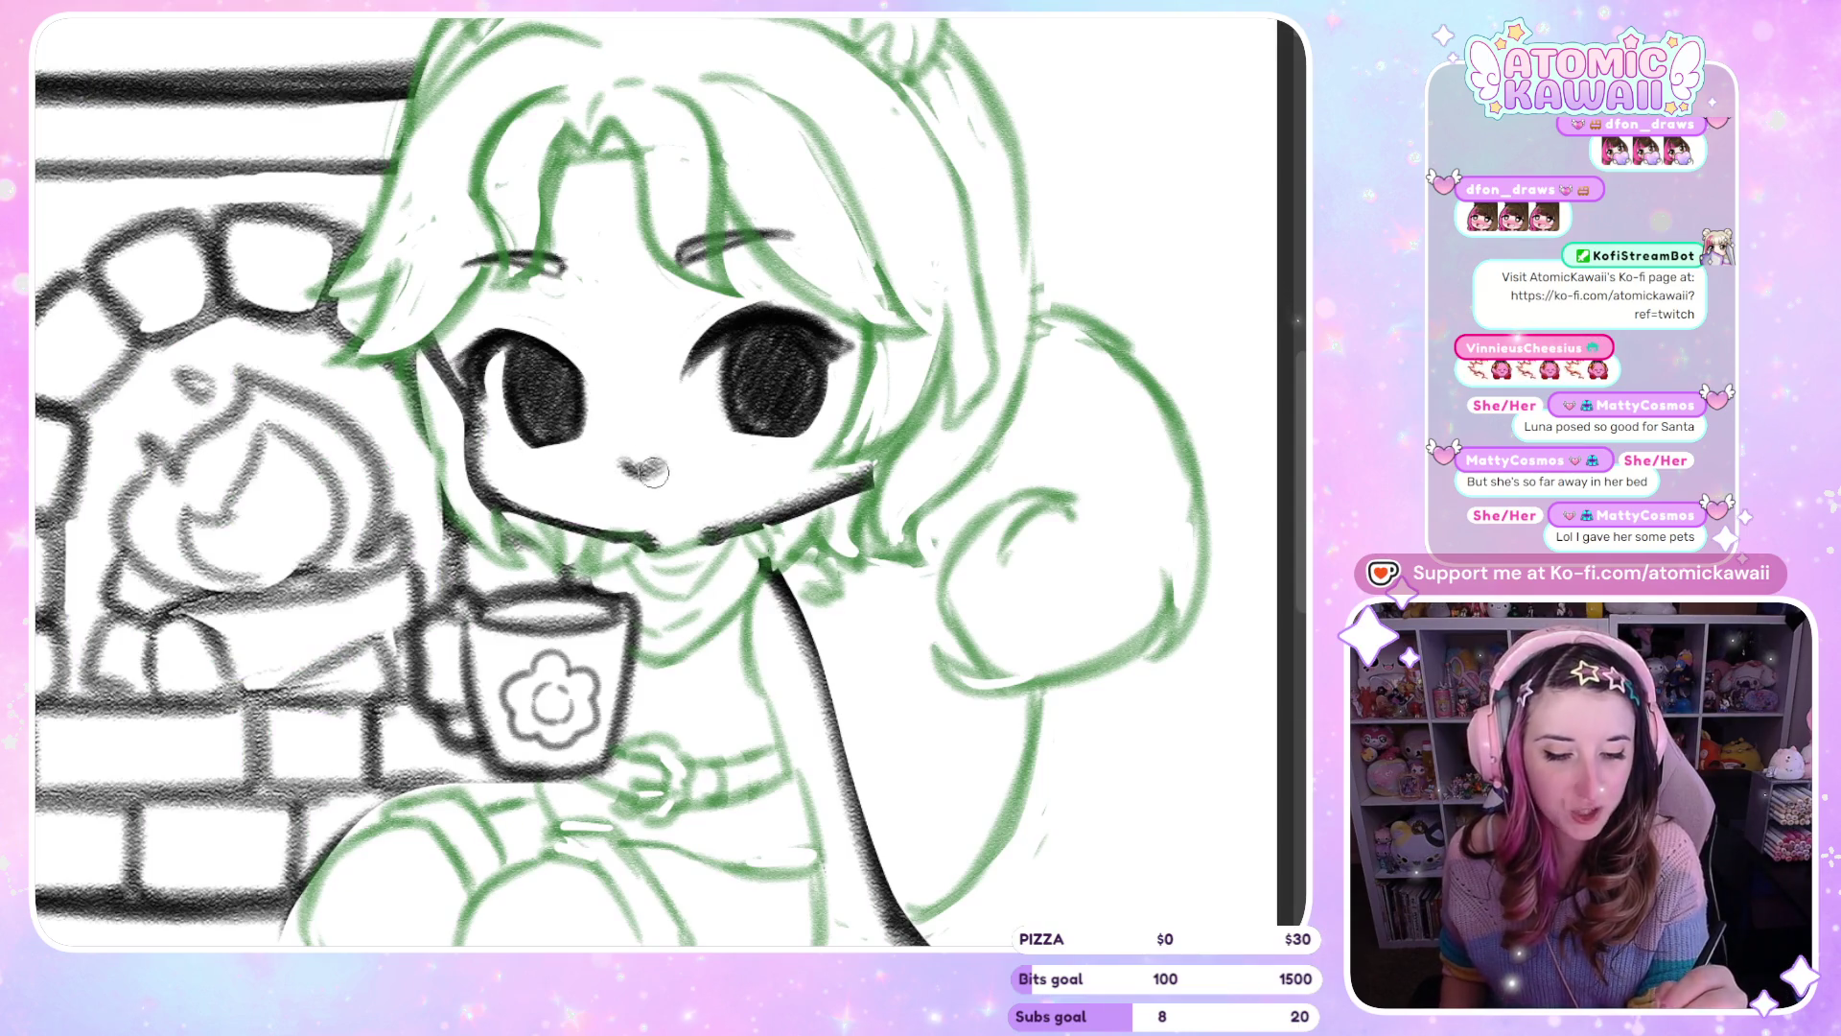
key("h")
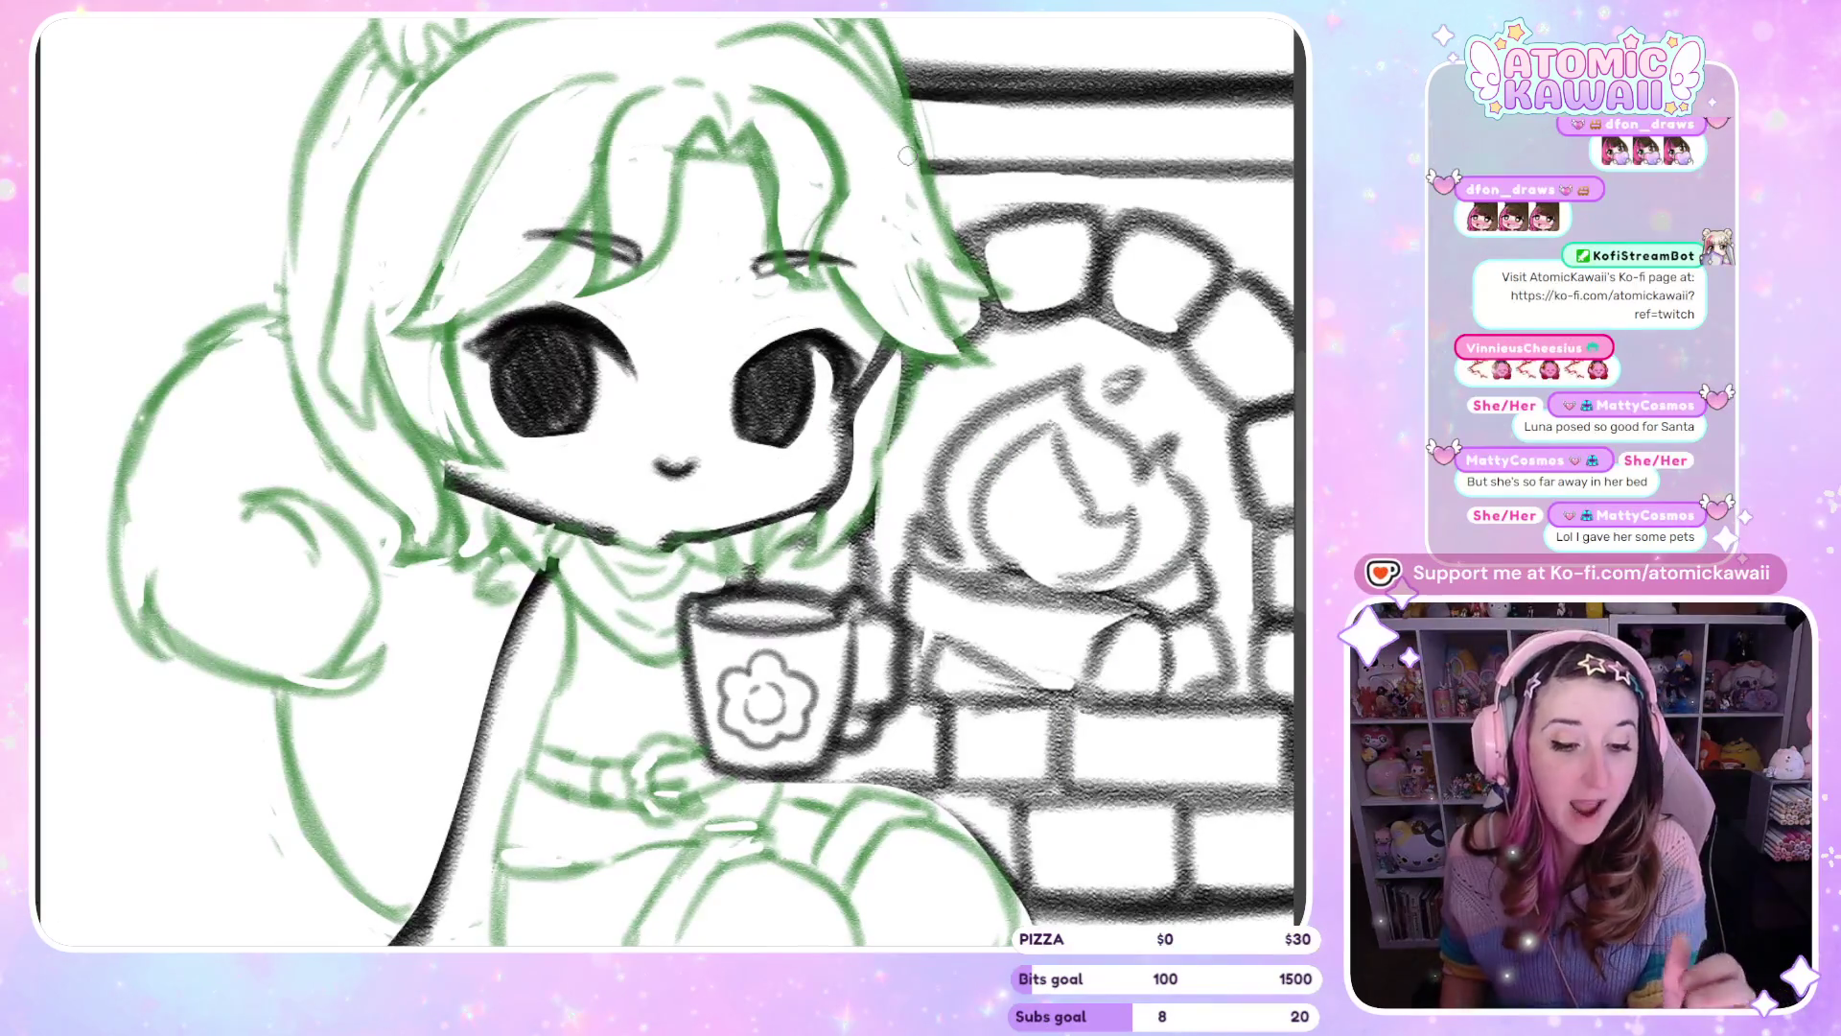
key("h")
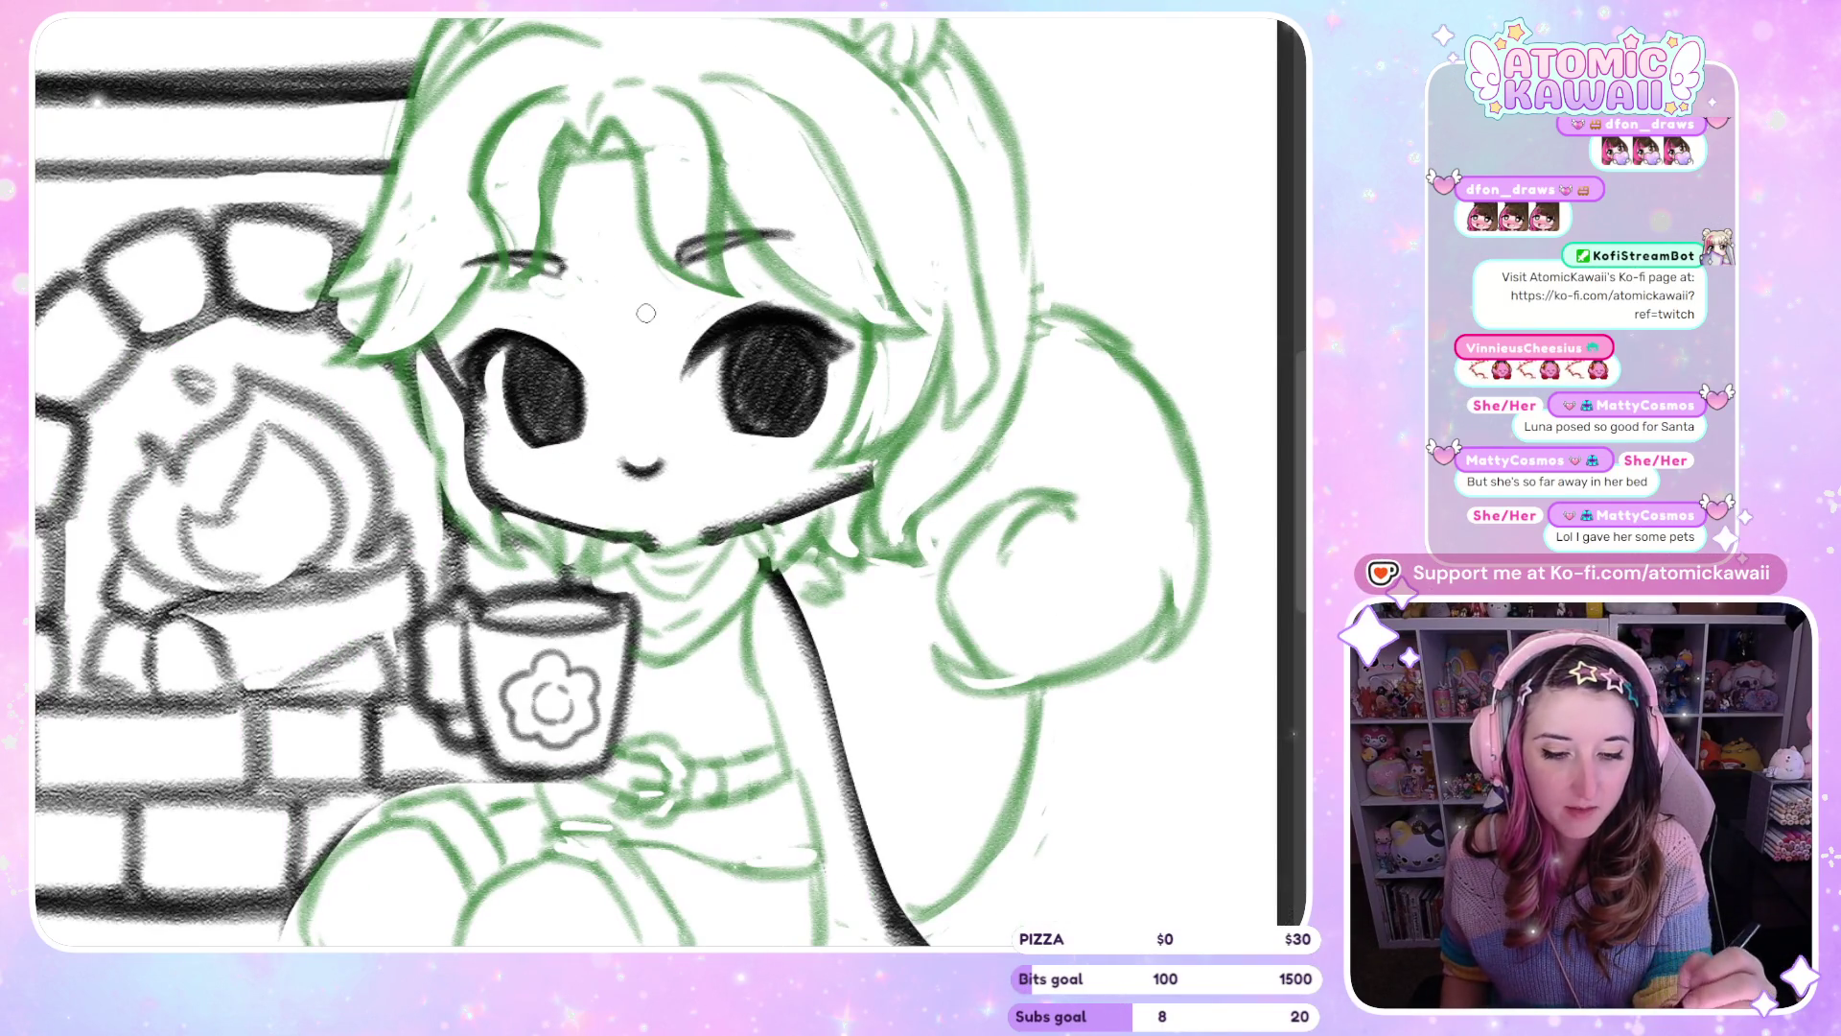
key("h")
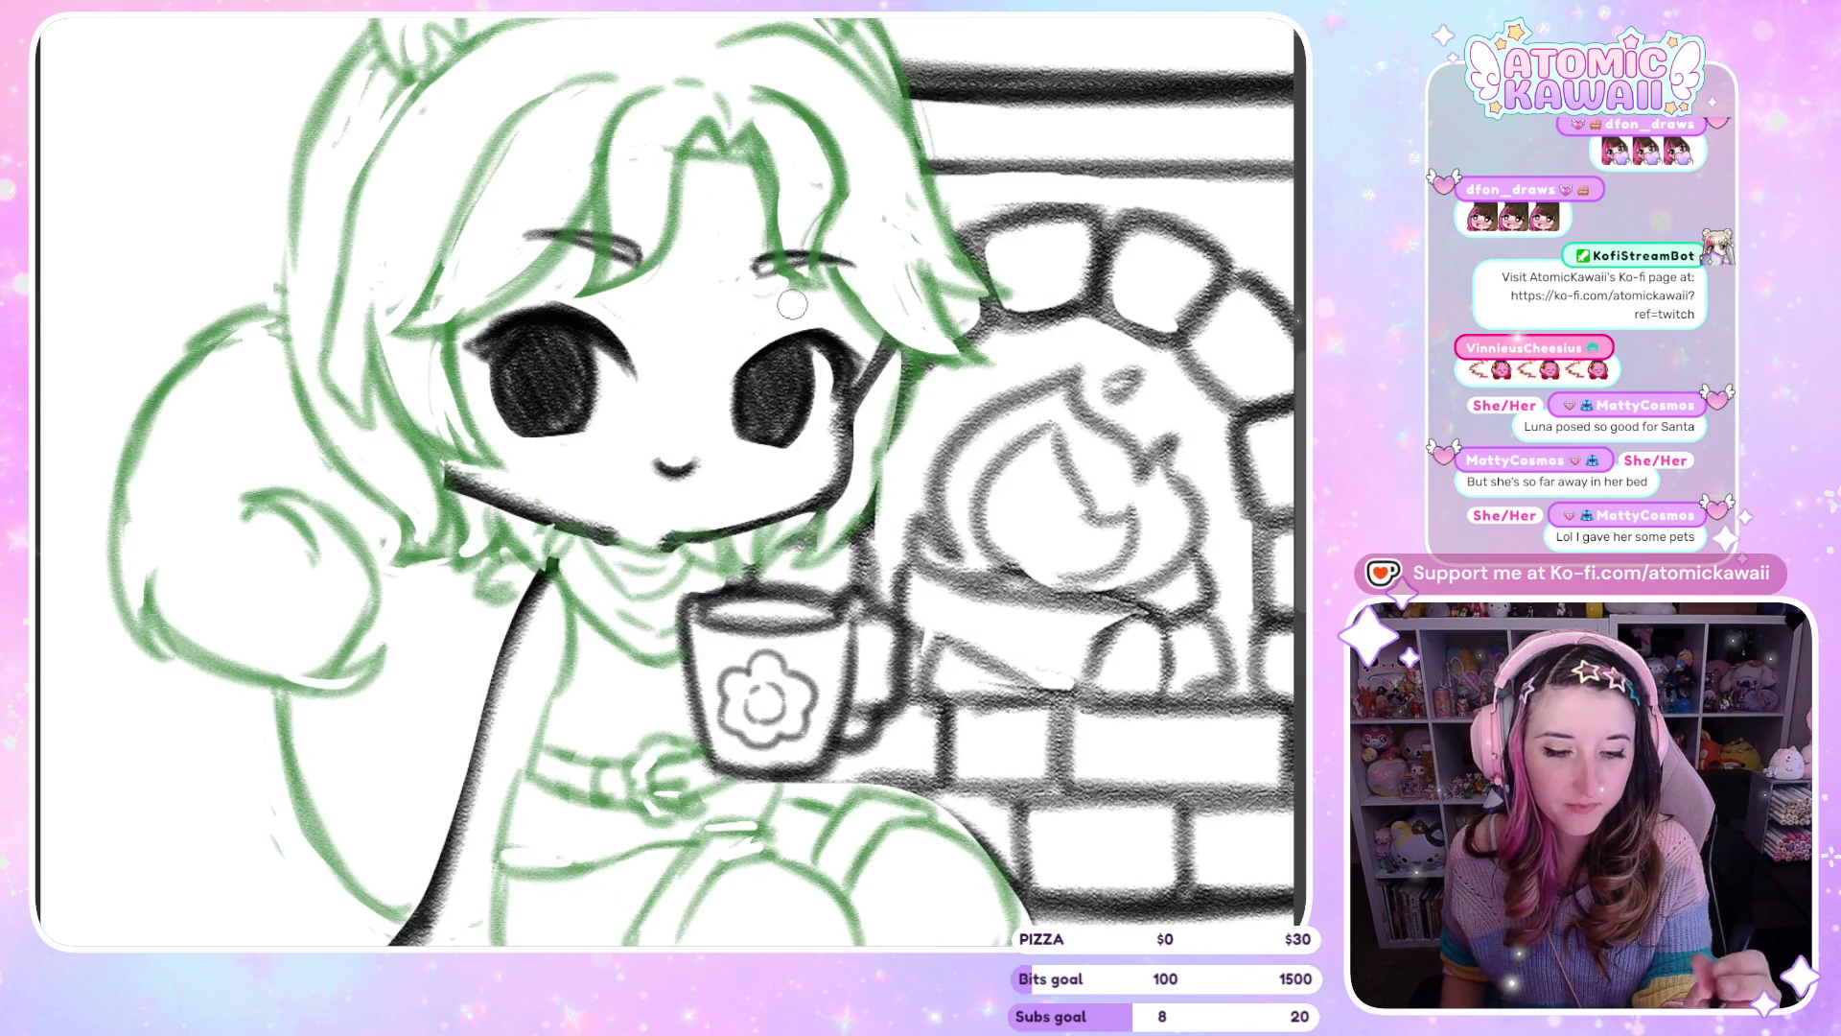
key("h")
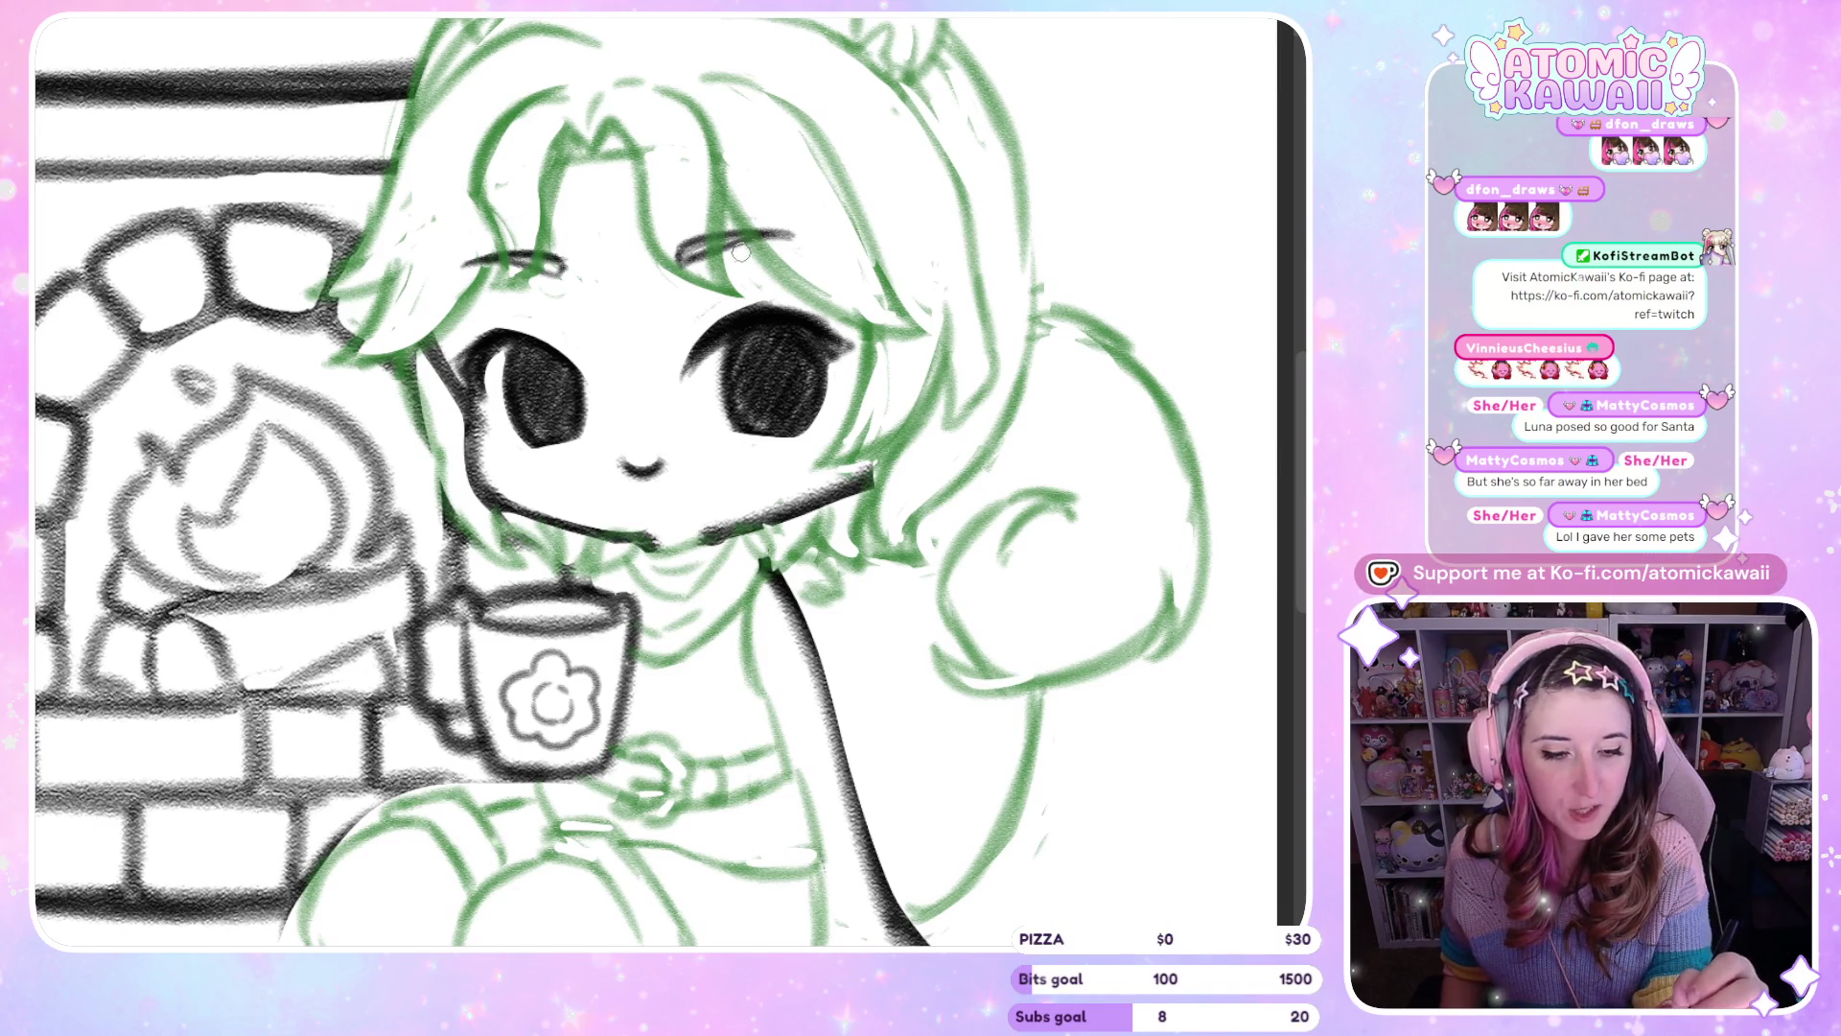
key("h")
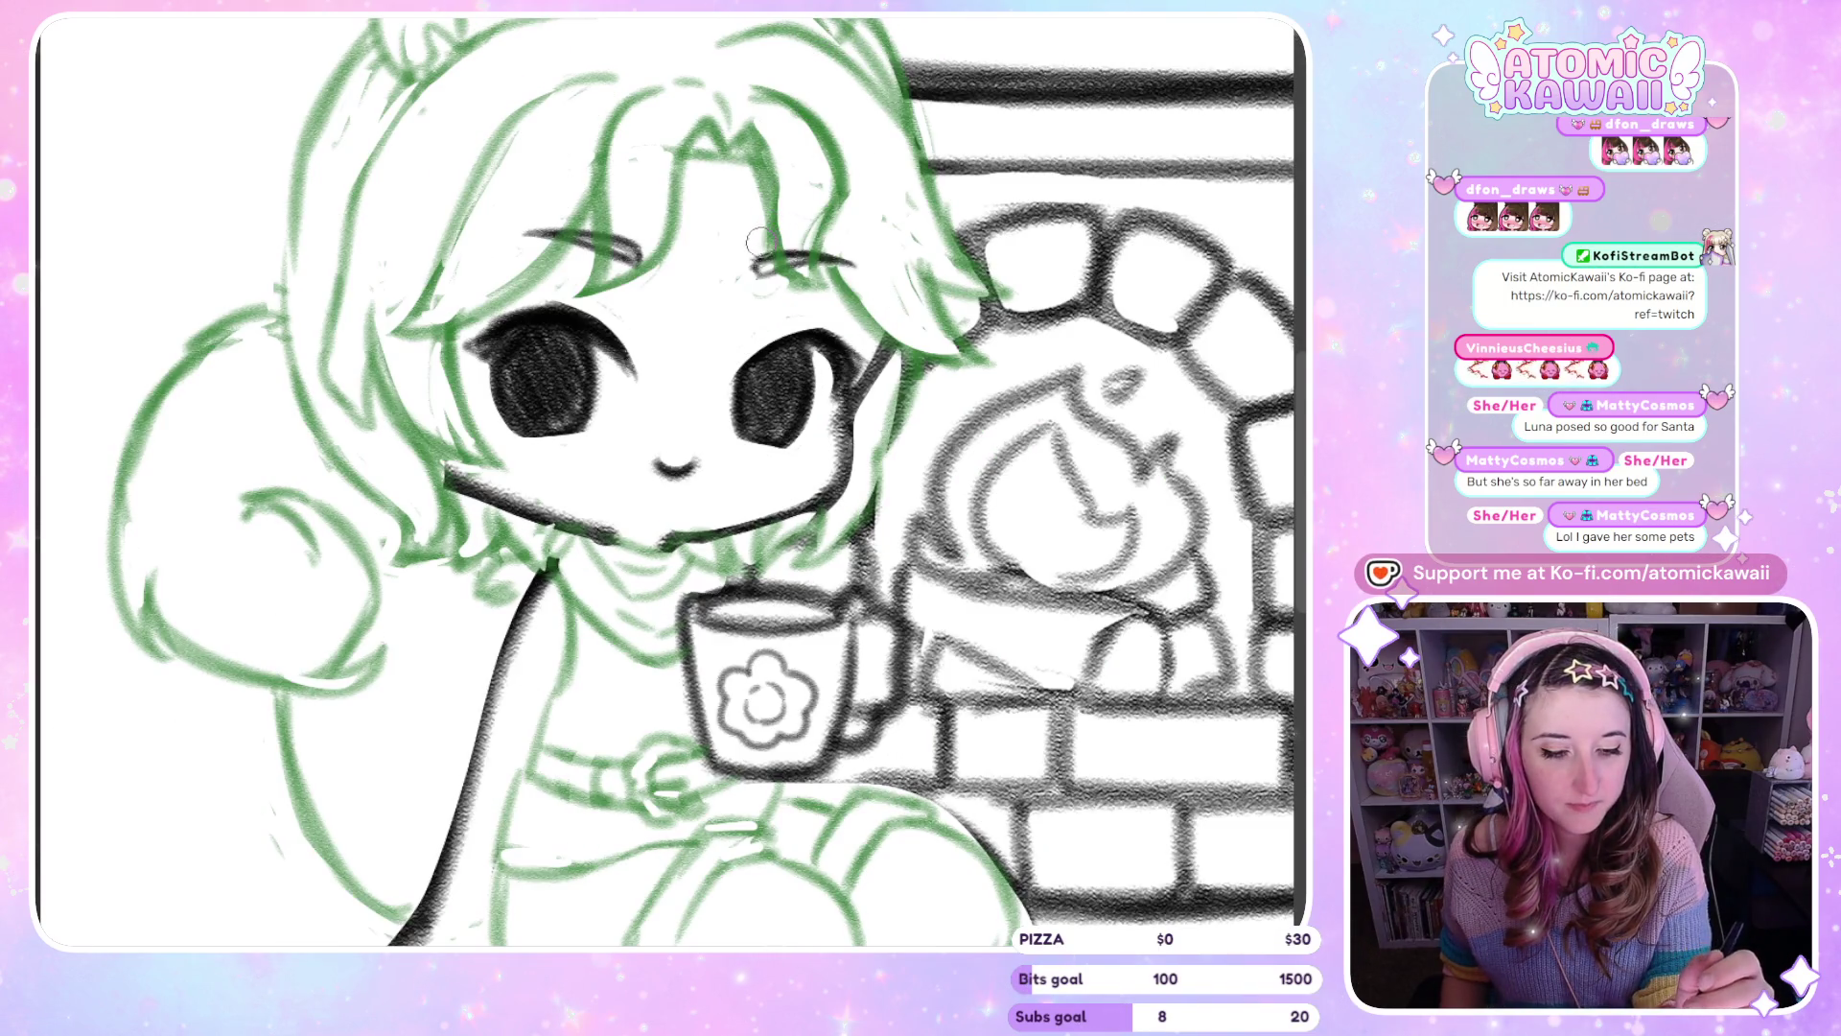
key("h")
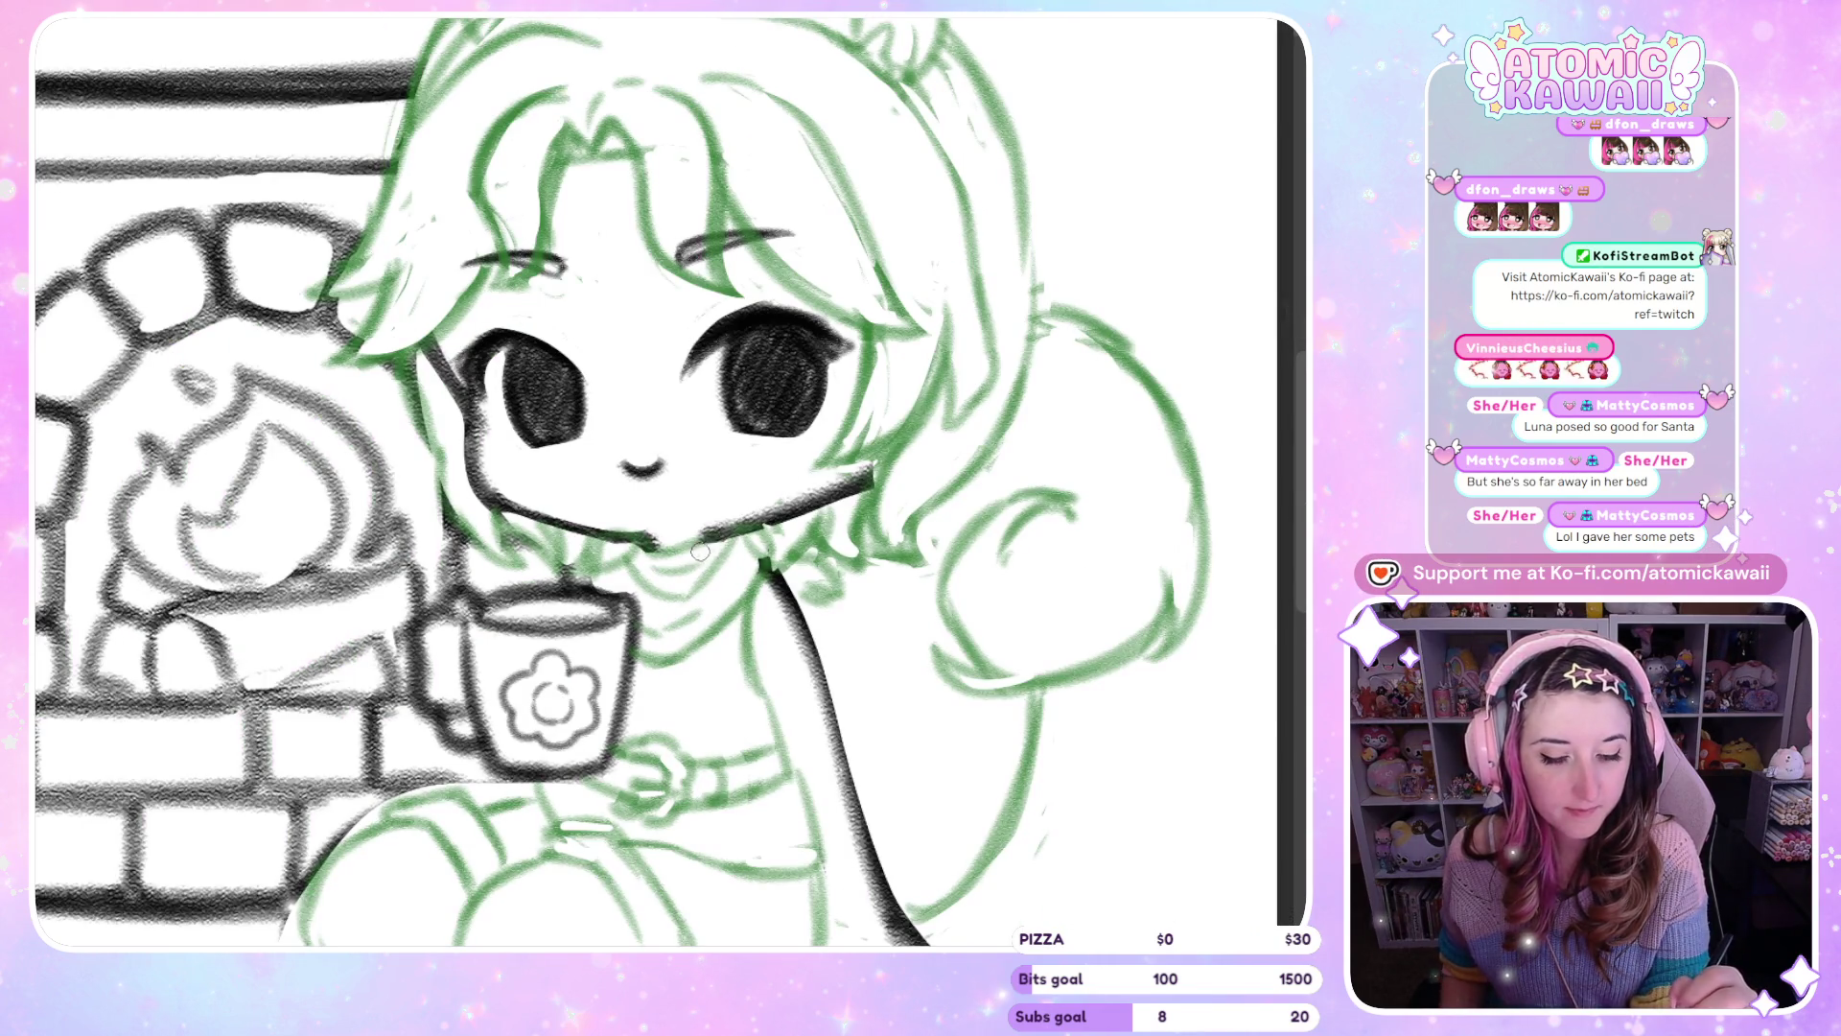
Darken the chin line, retrying the stroke until it looks right
mouse_move(698, 533)
left_mouse_down()
mouse_move(764, 526)
mouse_move(710, 532)
left_mouse_up()
key("ctrl+z")
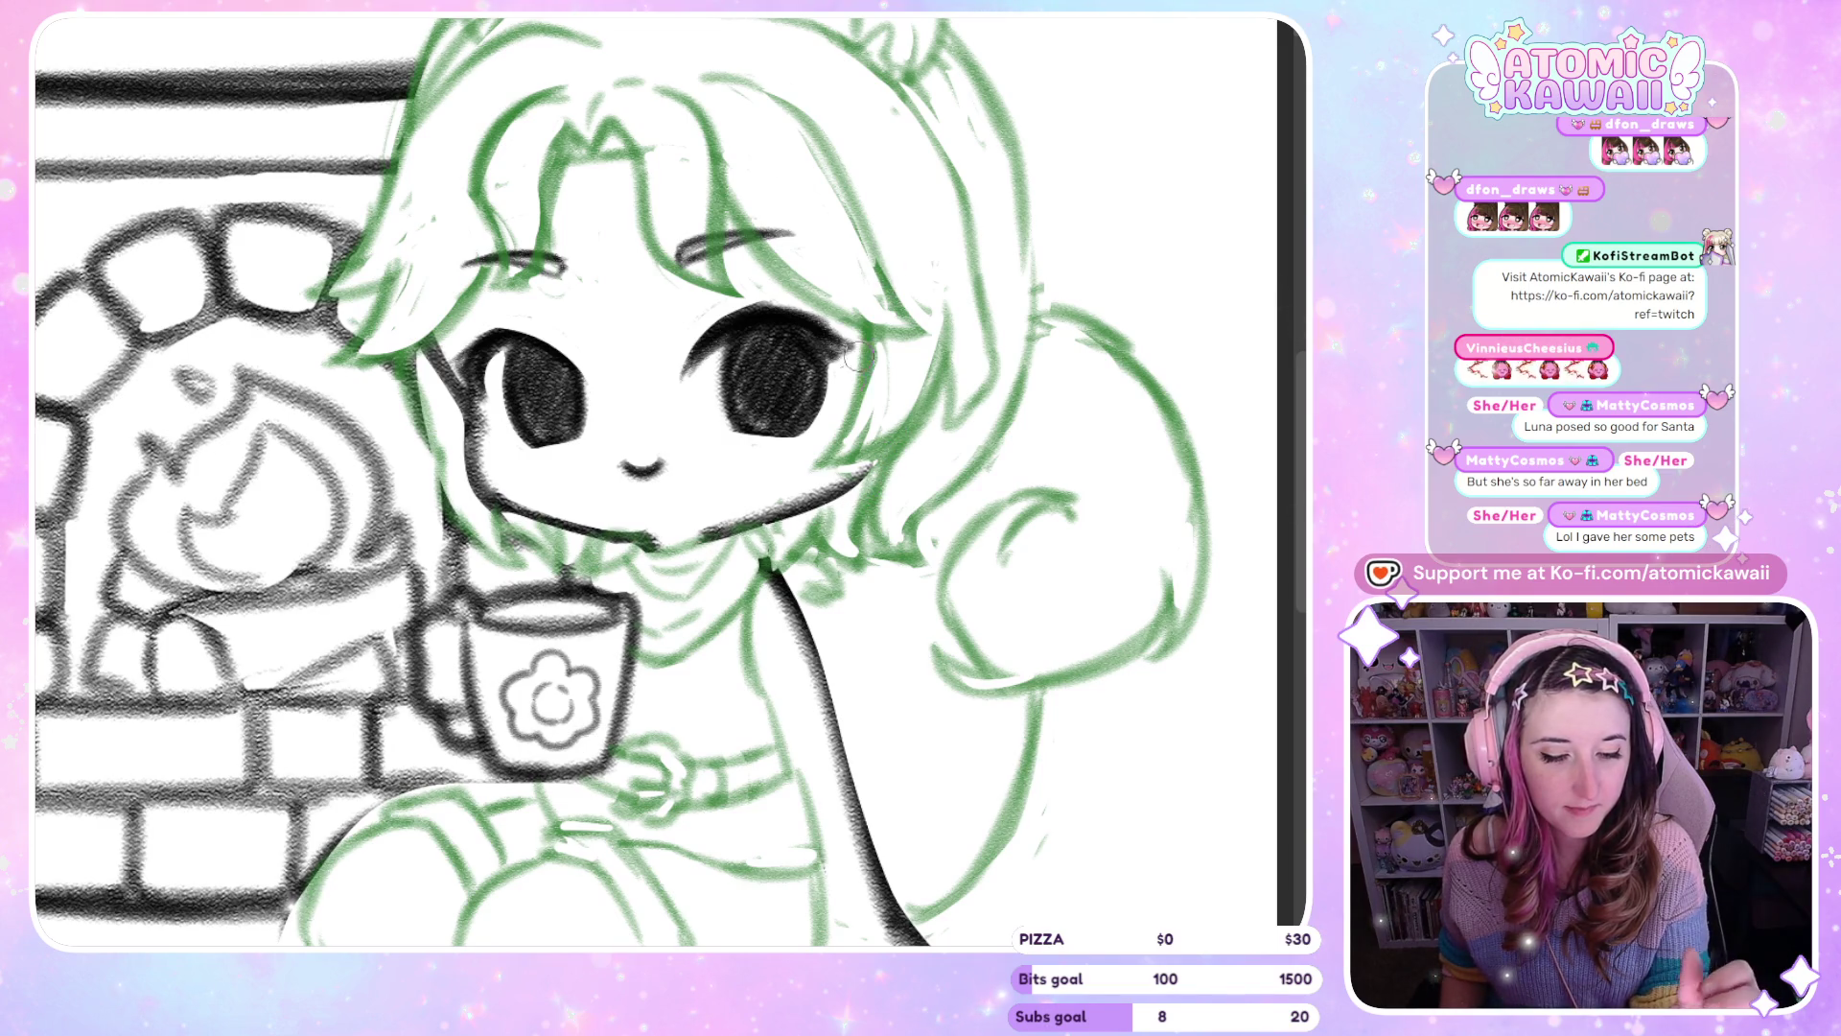
mouse_move(715, 529)
left_mouse_down()
mouse_move(842, 464)
mouse_move(845, 480)
left_mouse_up()
key("ctrl+z")
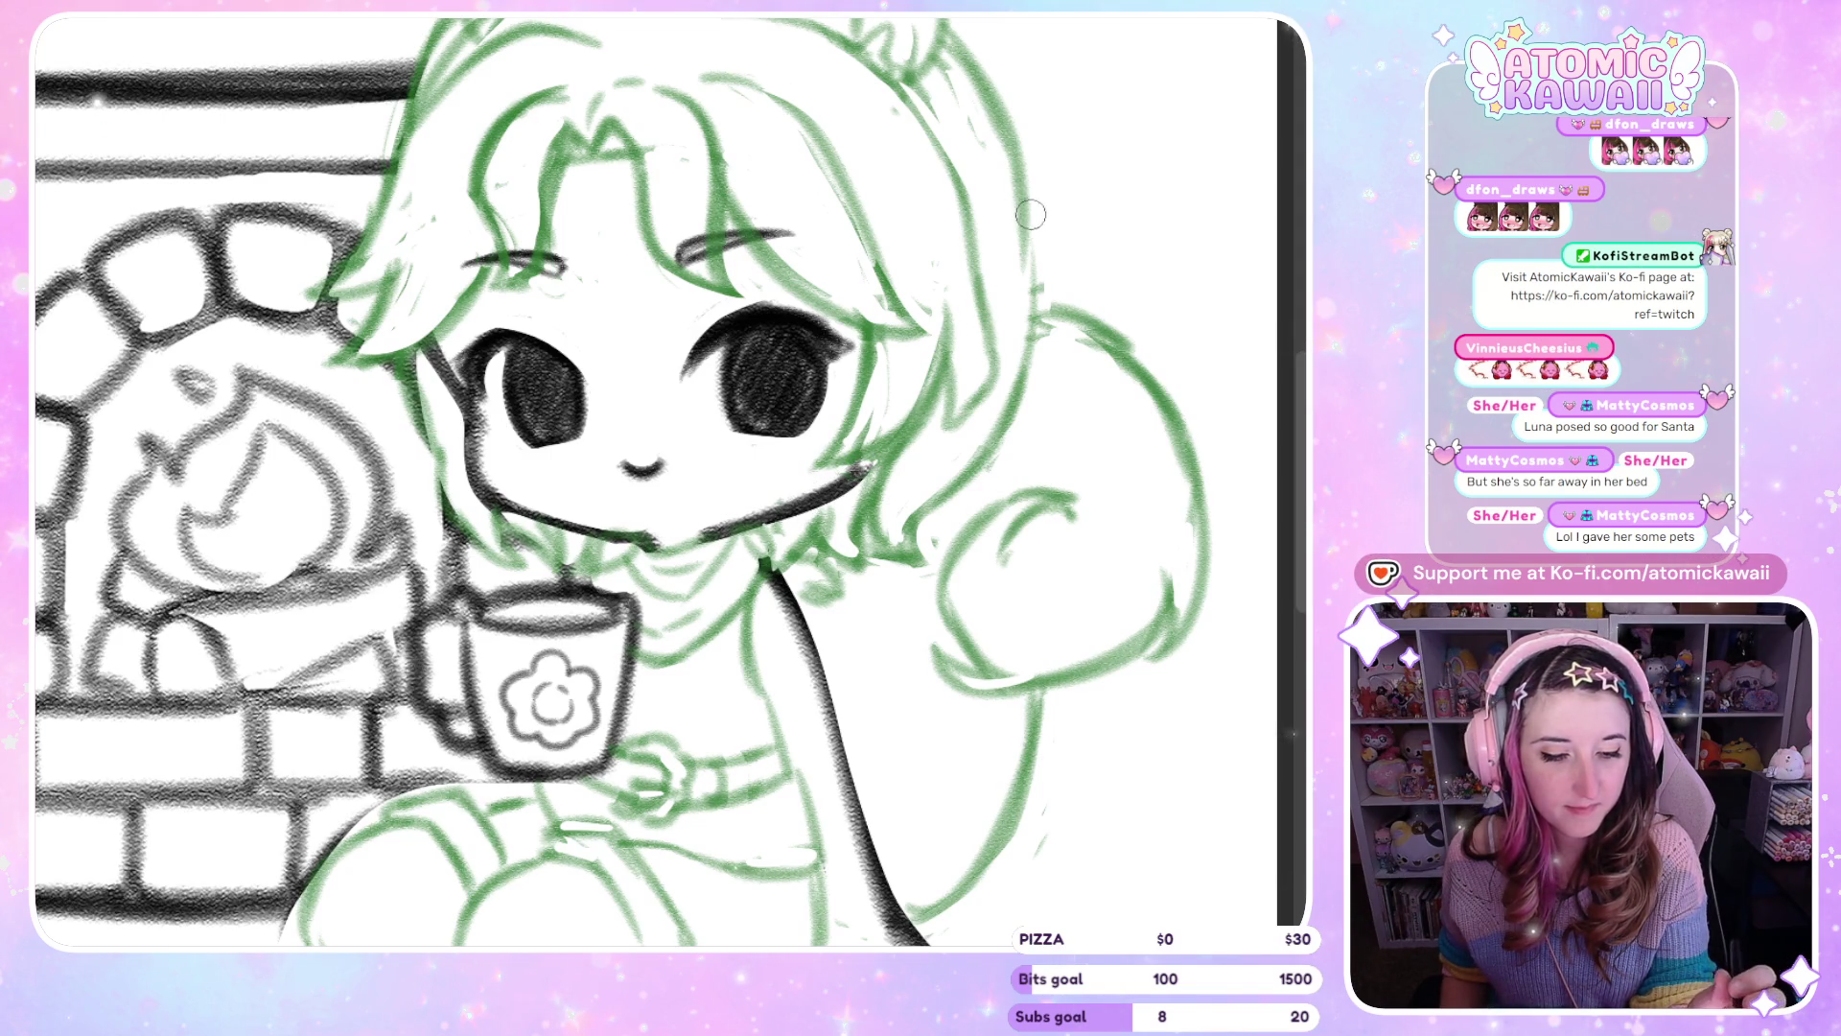
key("h")
key("h")
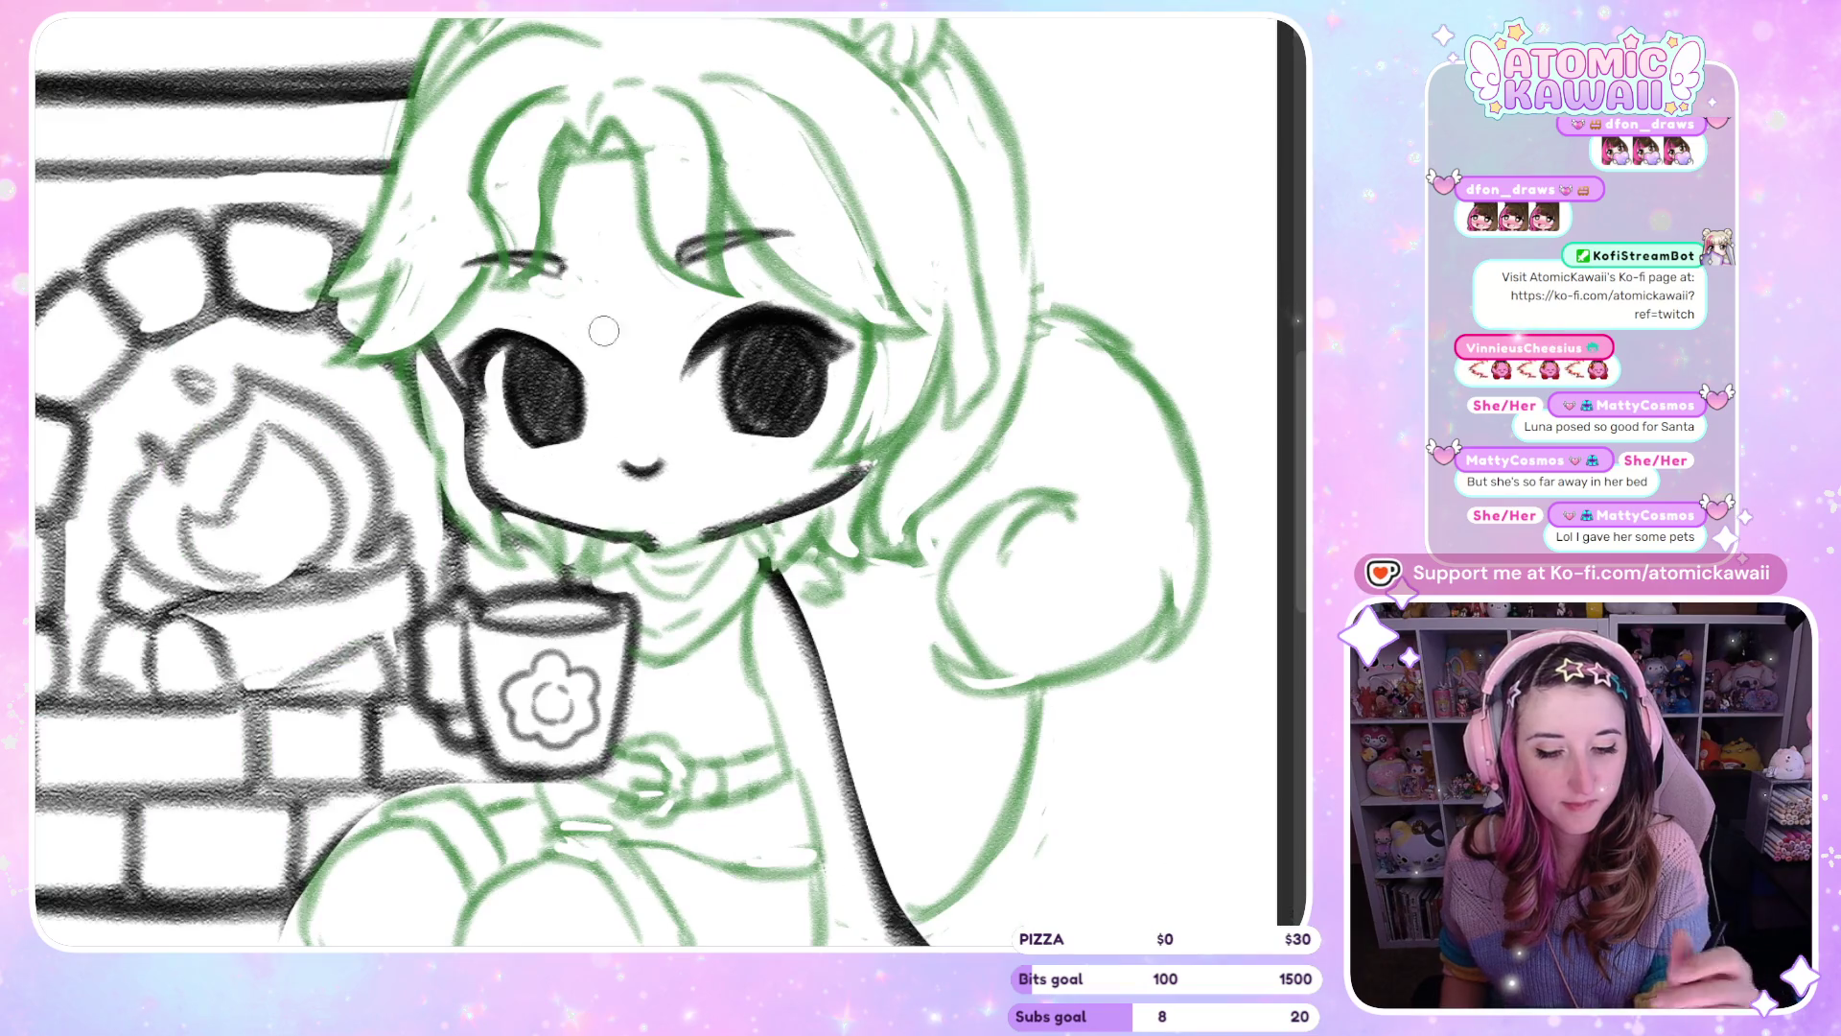
key("h")
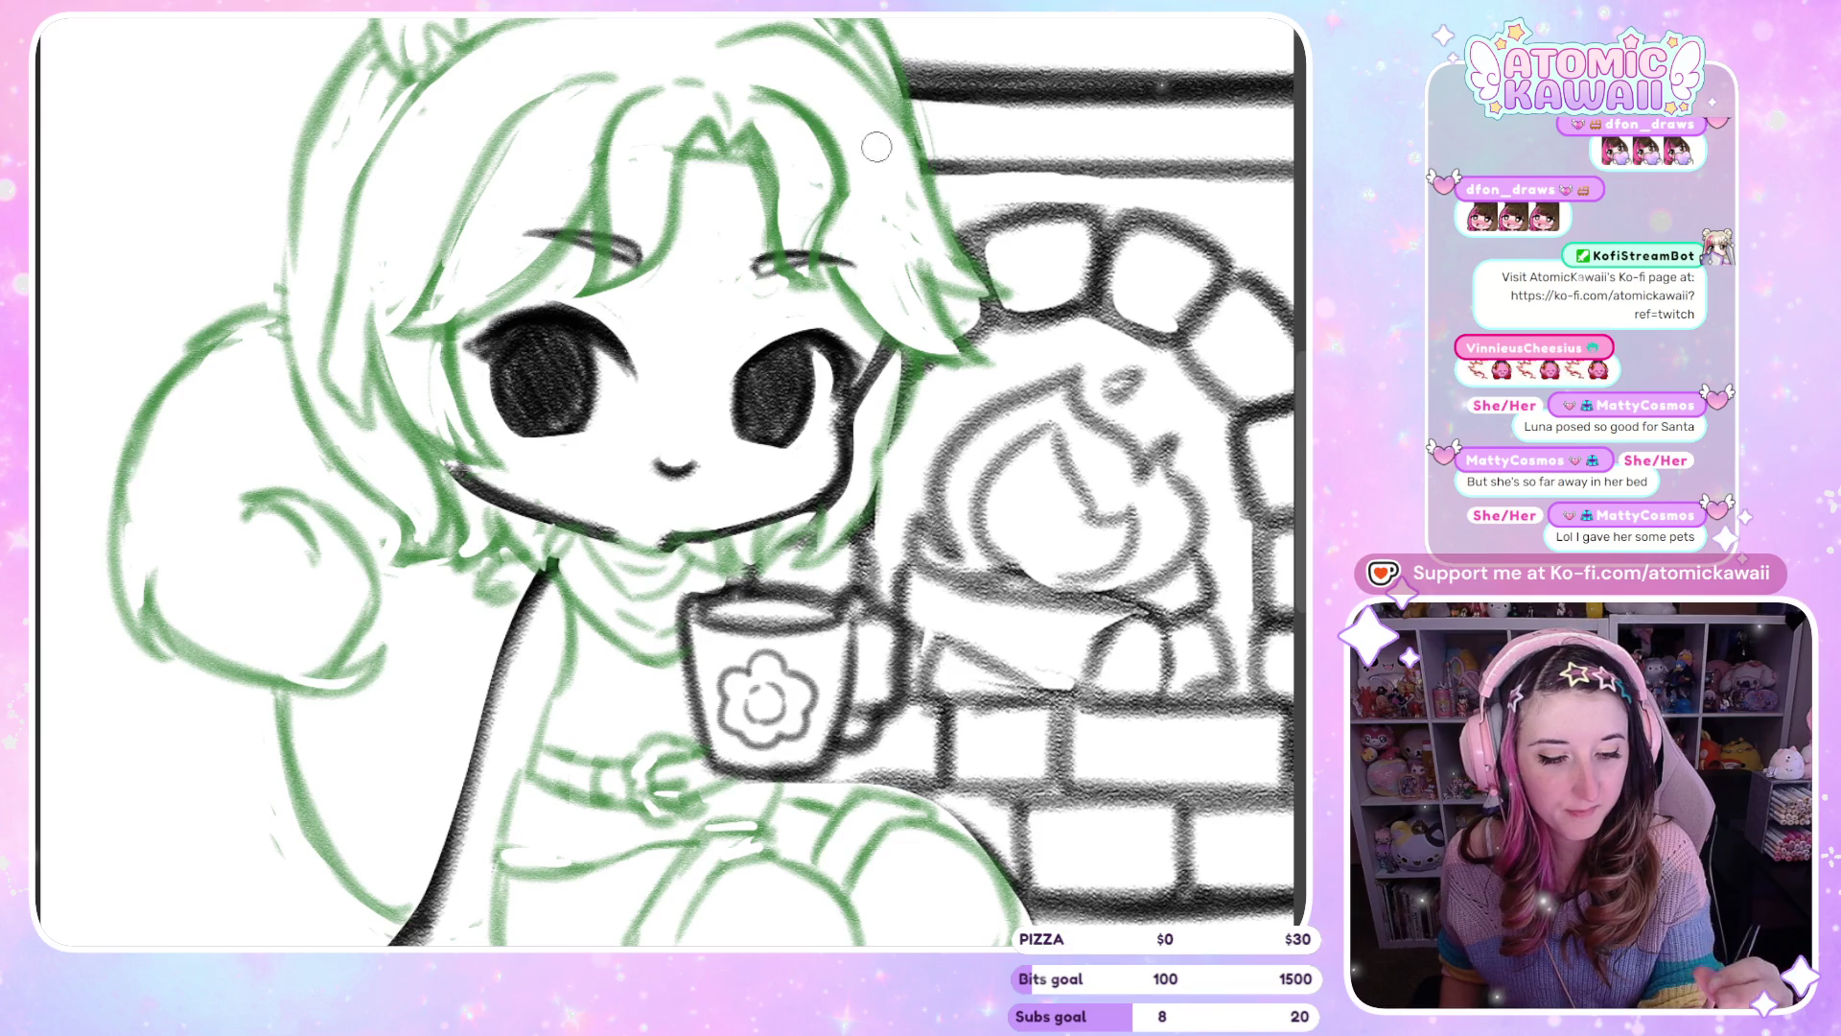
key("h")
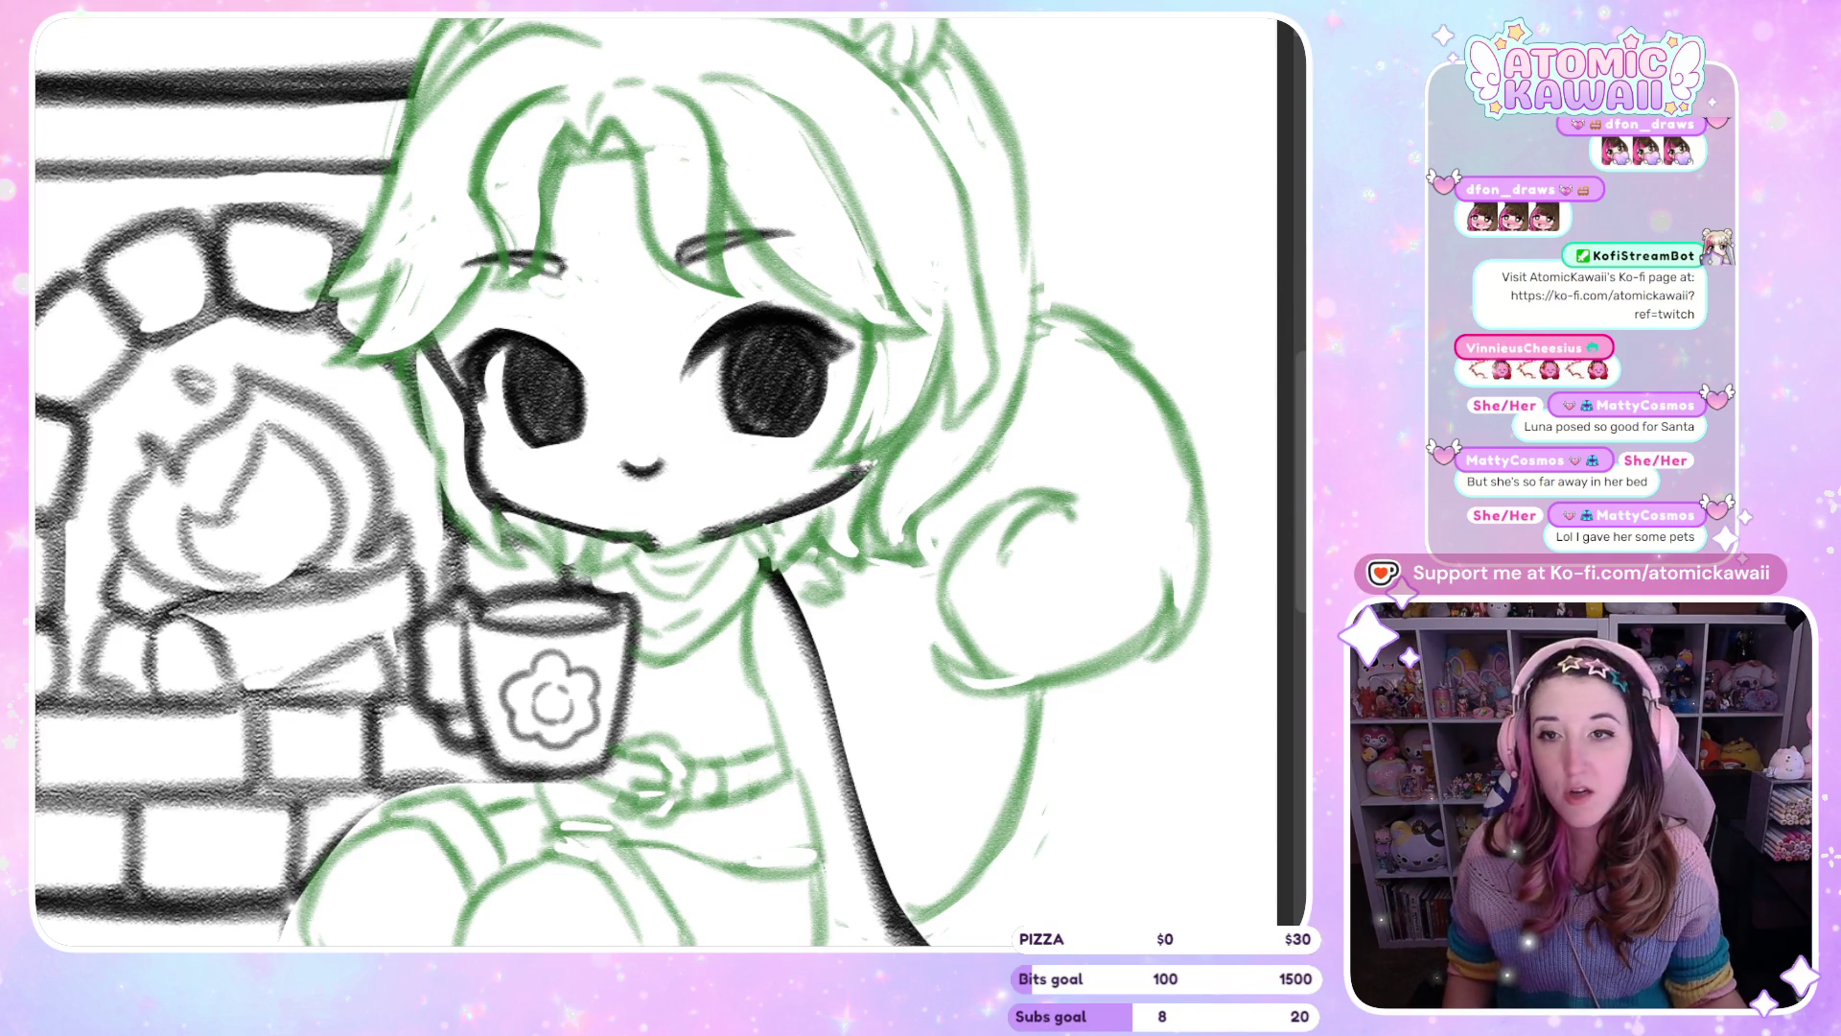
scroll(188, 464, "down", 10)
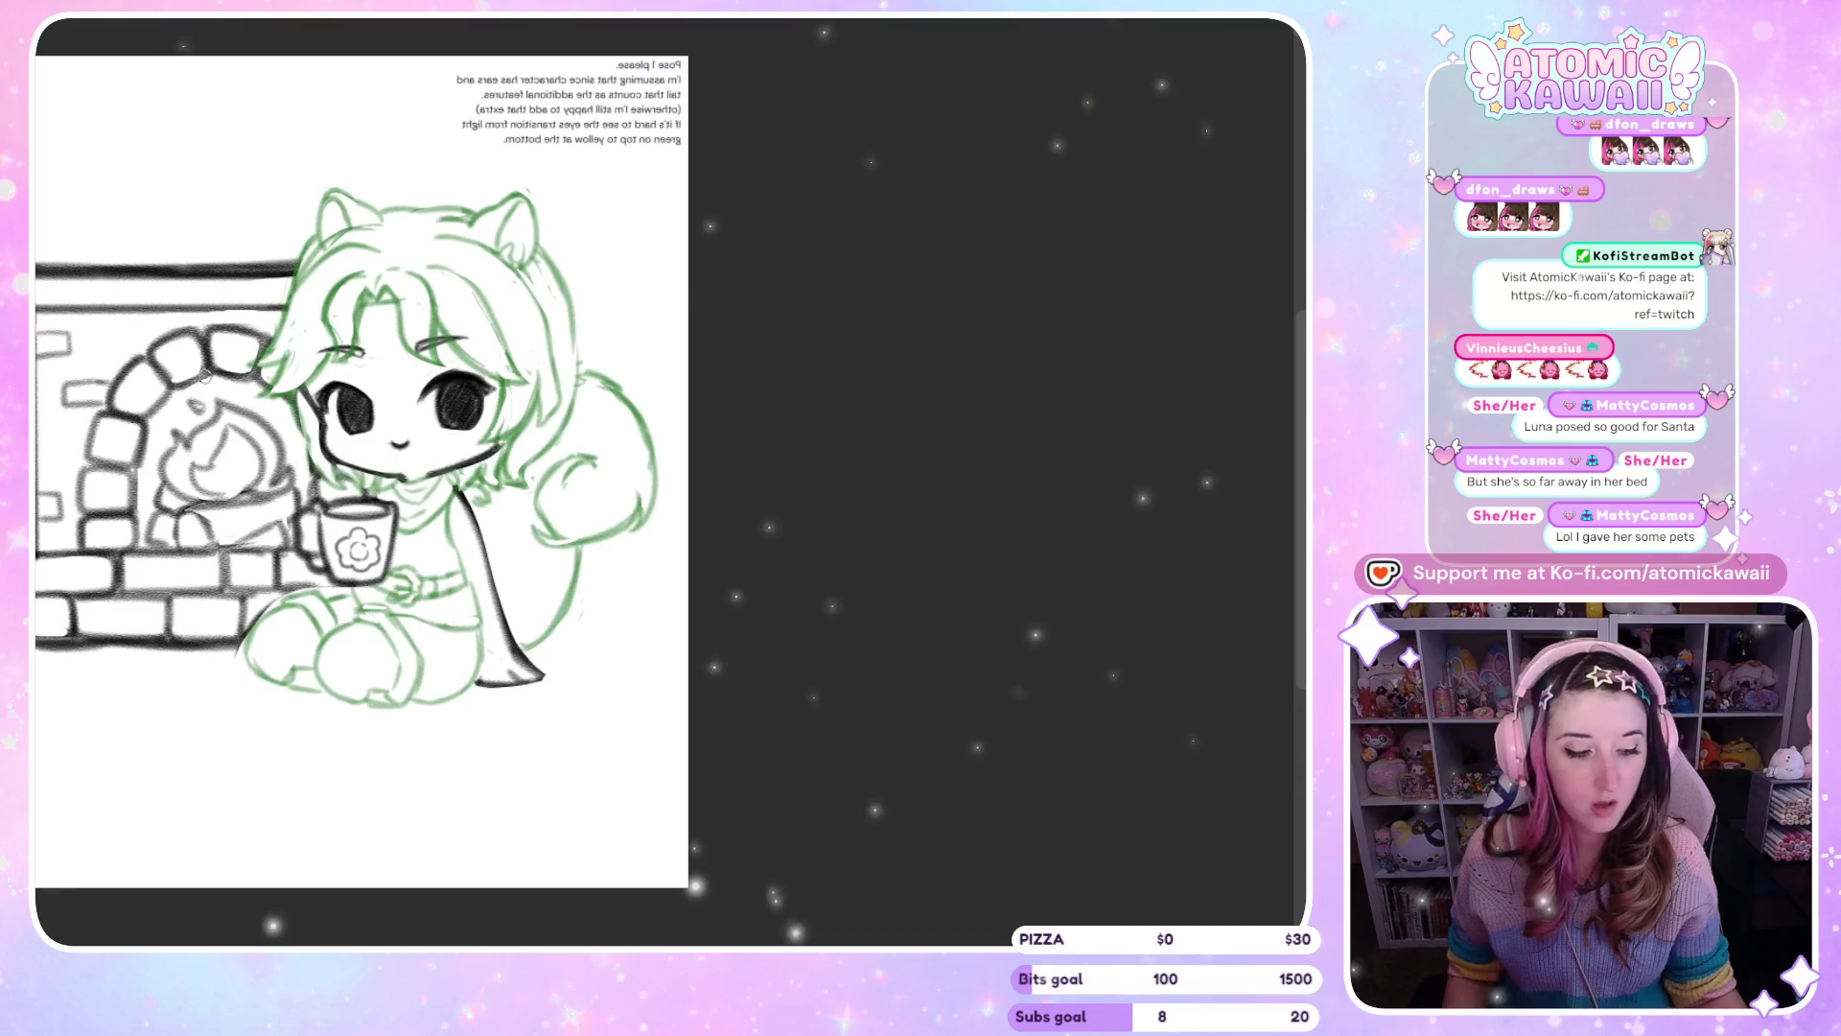
Review the sketch mirrored and unmirrored, ending zoomed in on the head and ears
key("h")
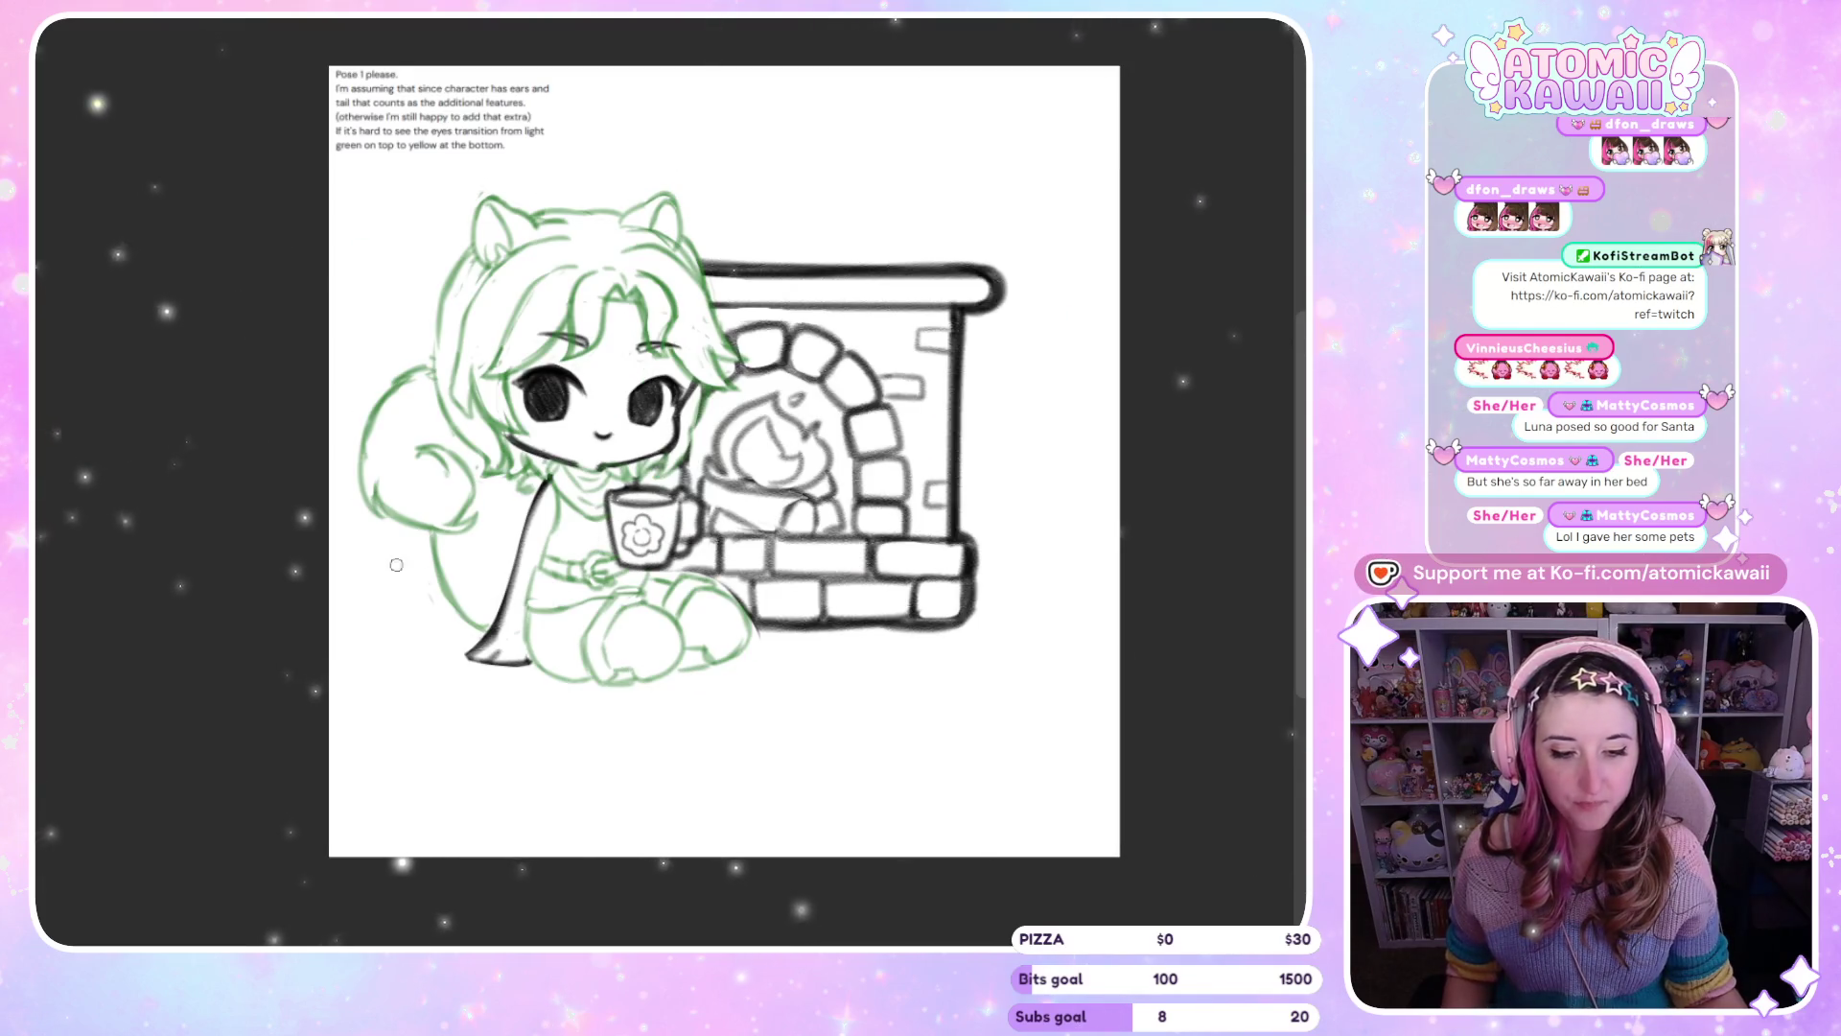
scroll(671, 464, "up", 5)
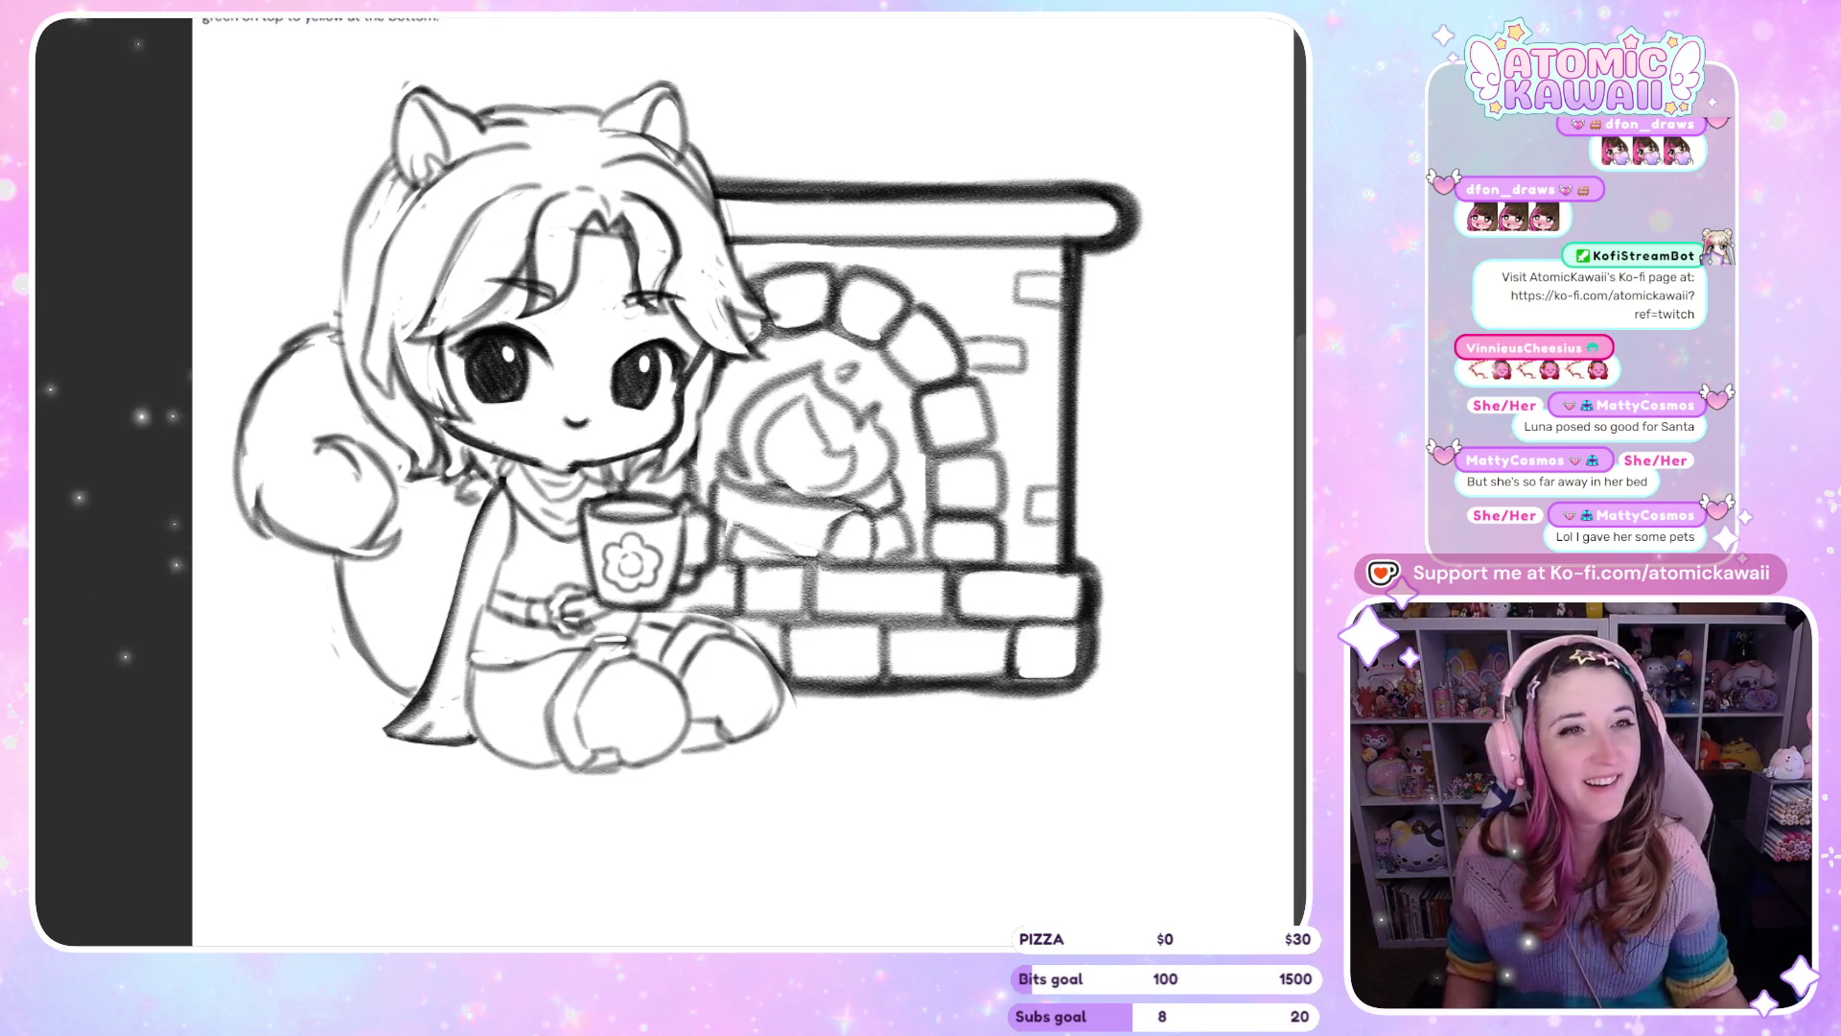
key("ctrl+0")
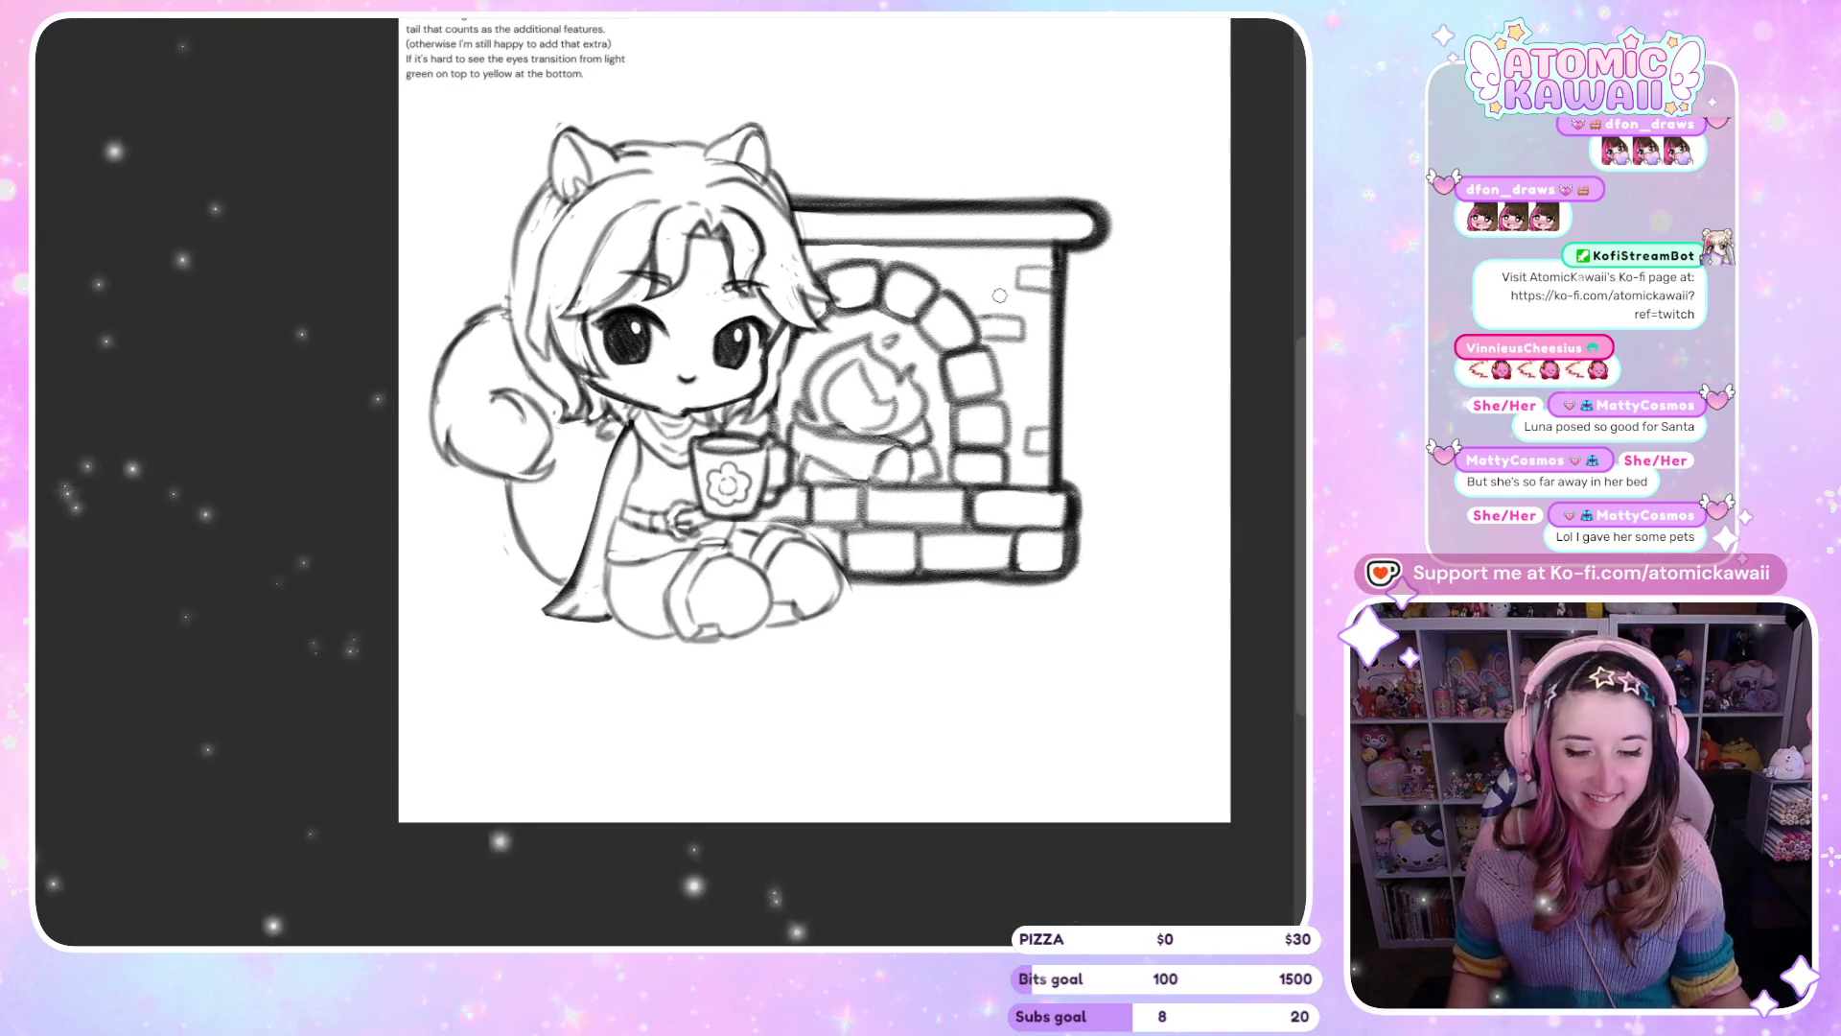
key("h")
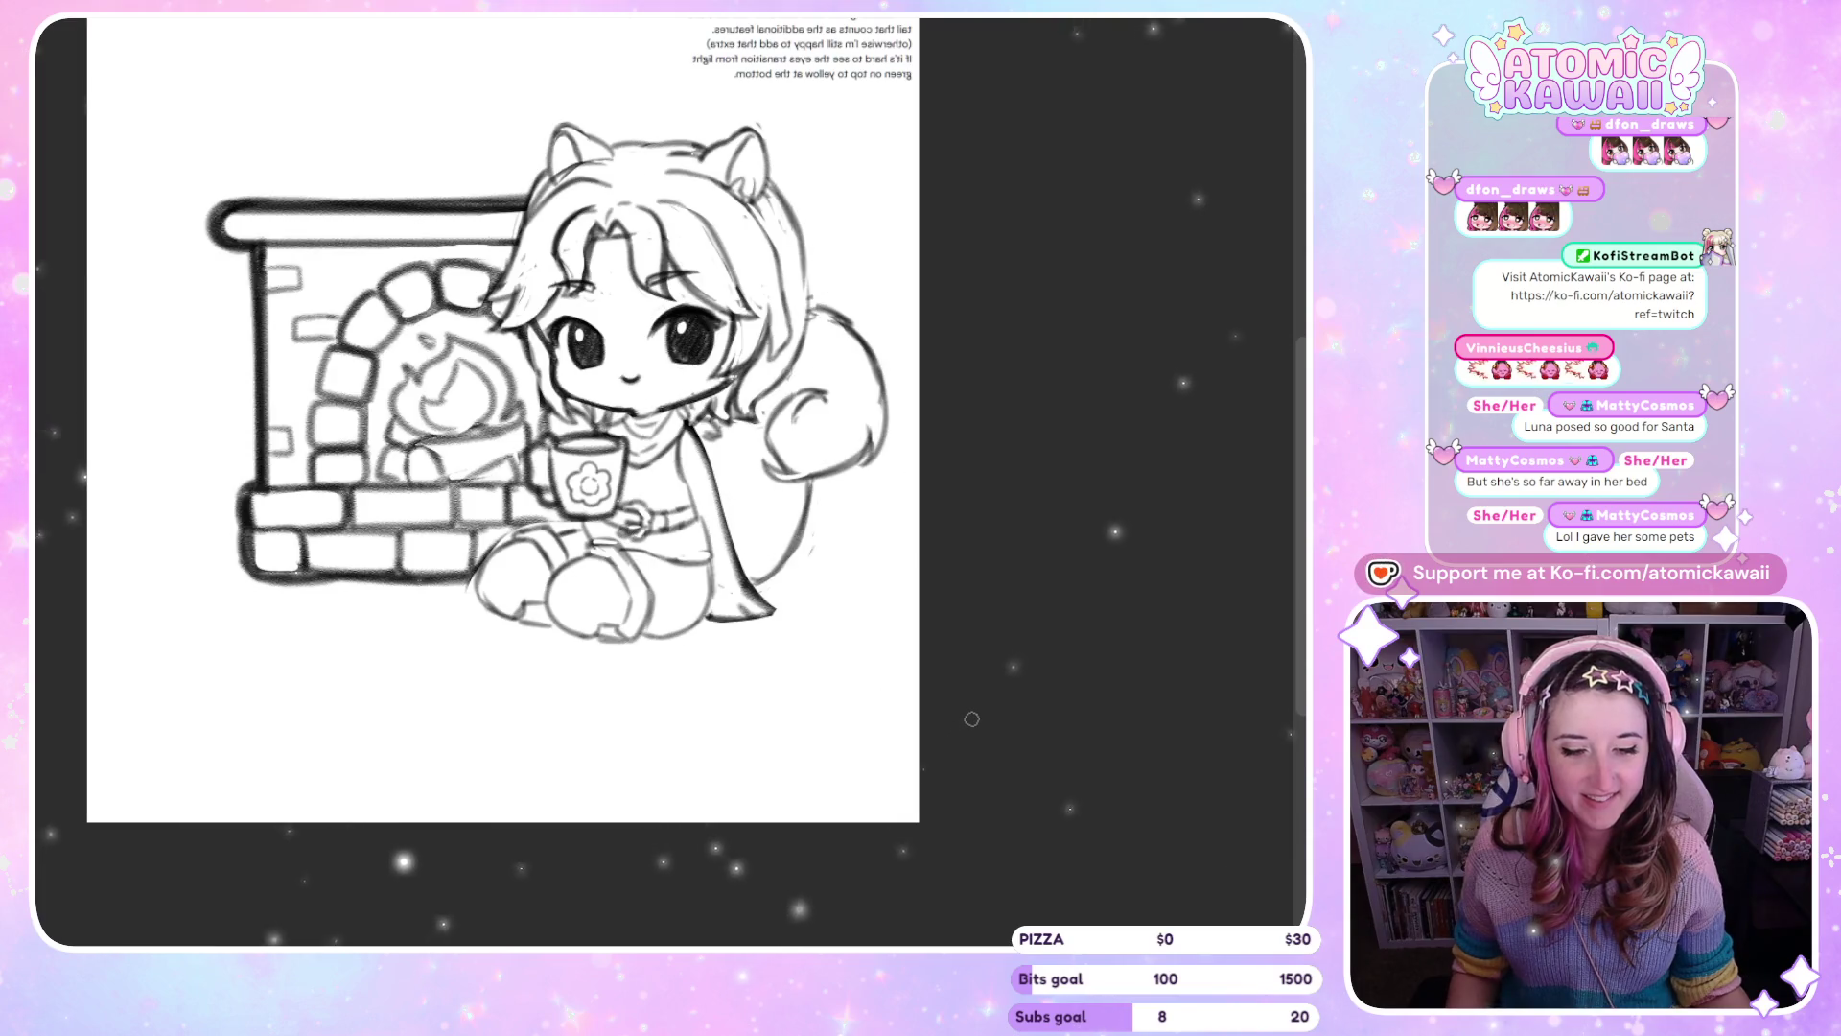
key("h")
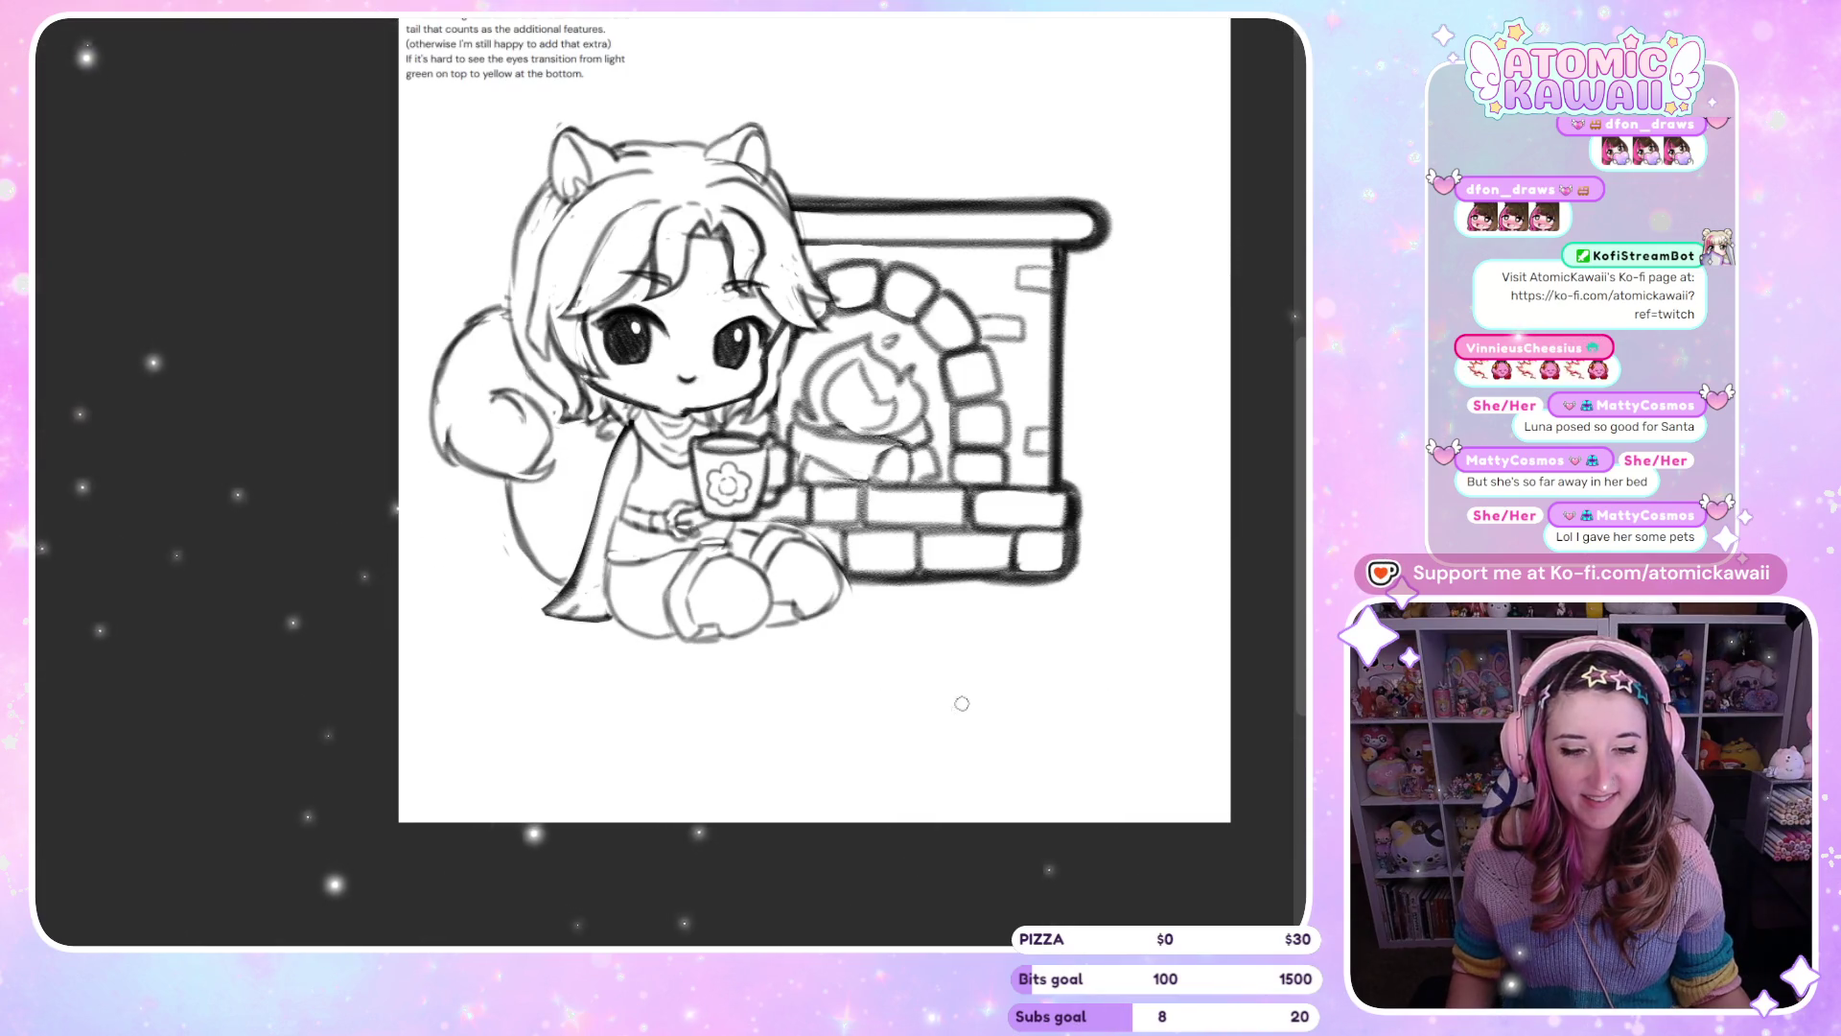
scroll(985, 703, "down", 2)
scroll(985, 703, "up", 2)
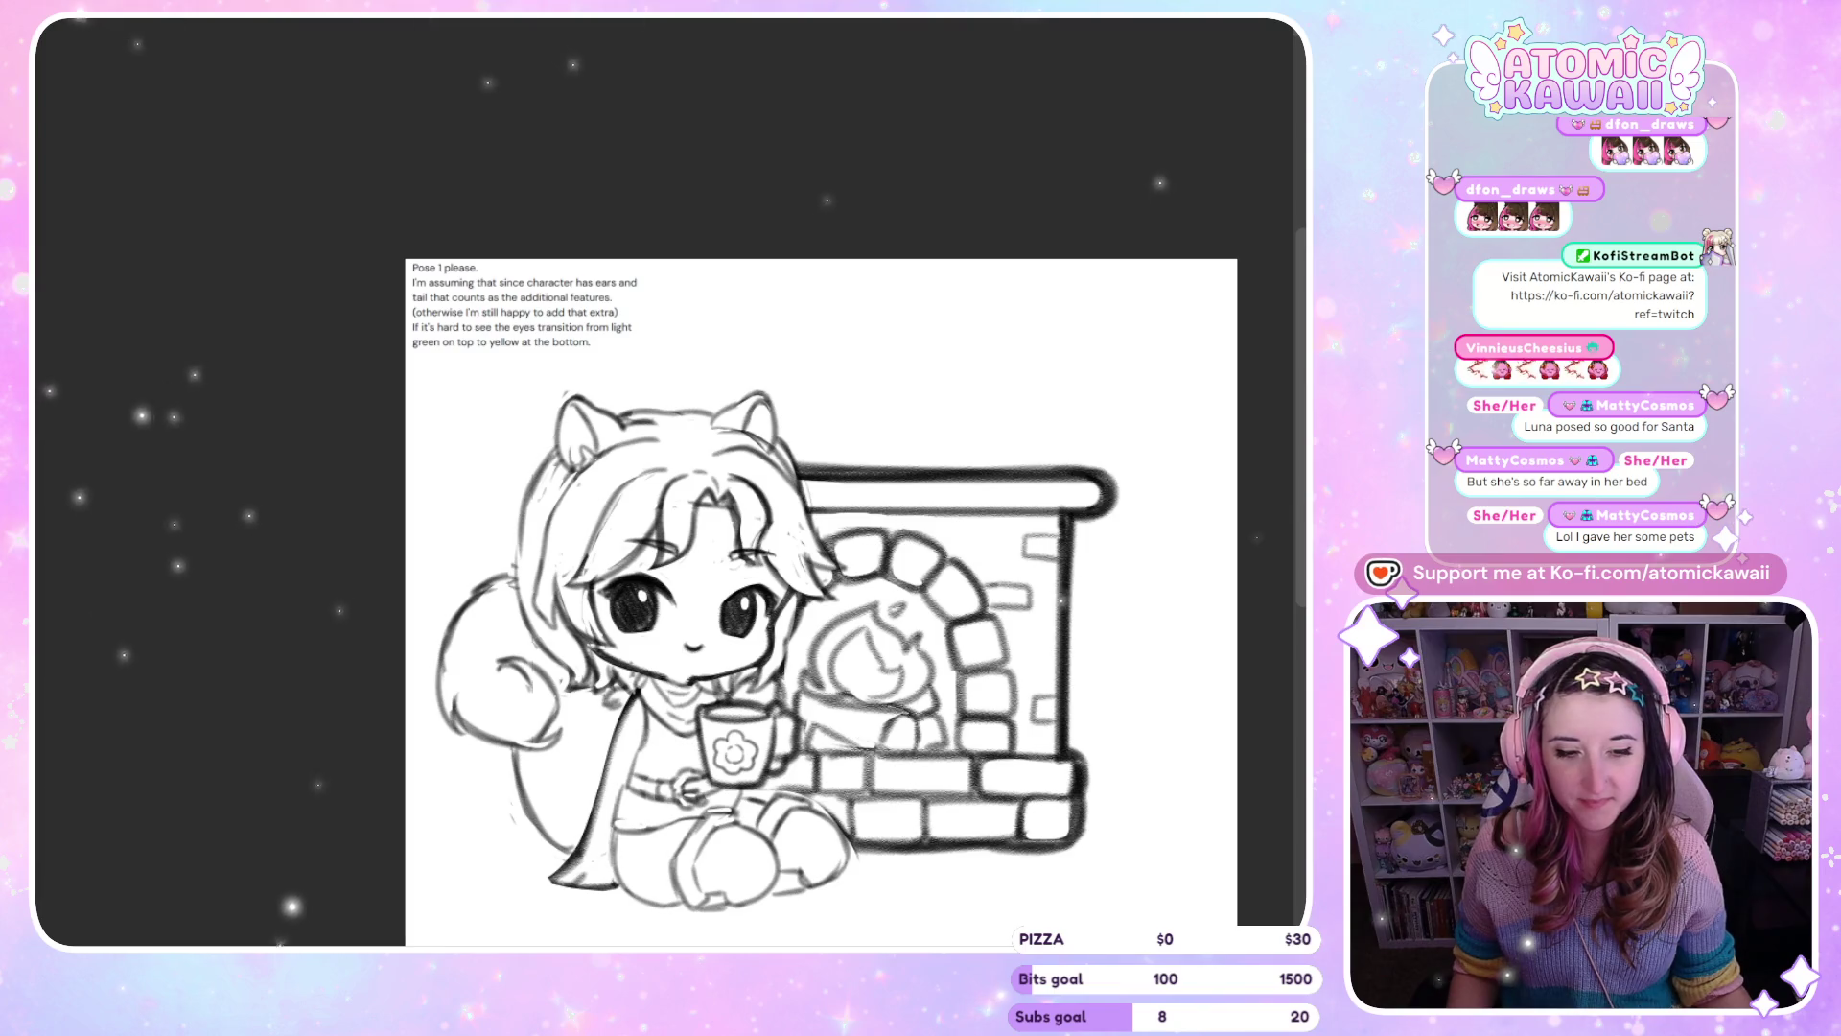
key("h")
scroll(575, 312, "down", 2)
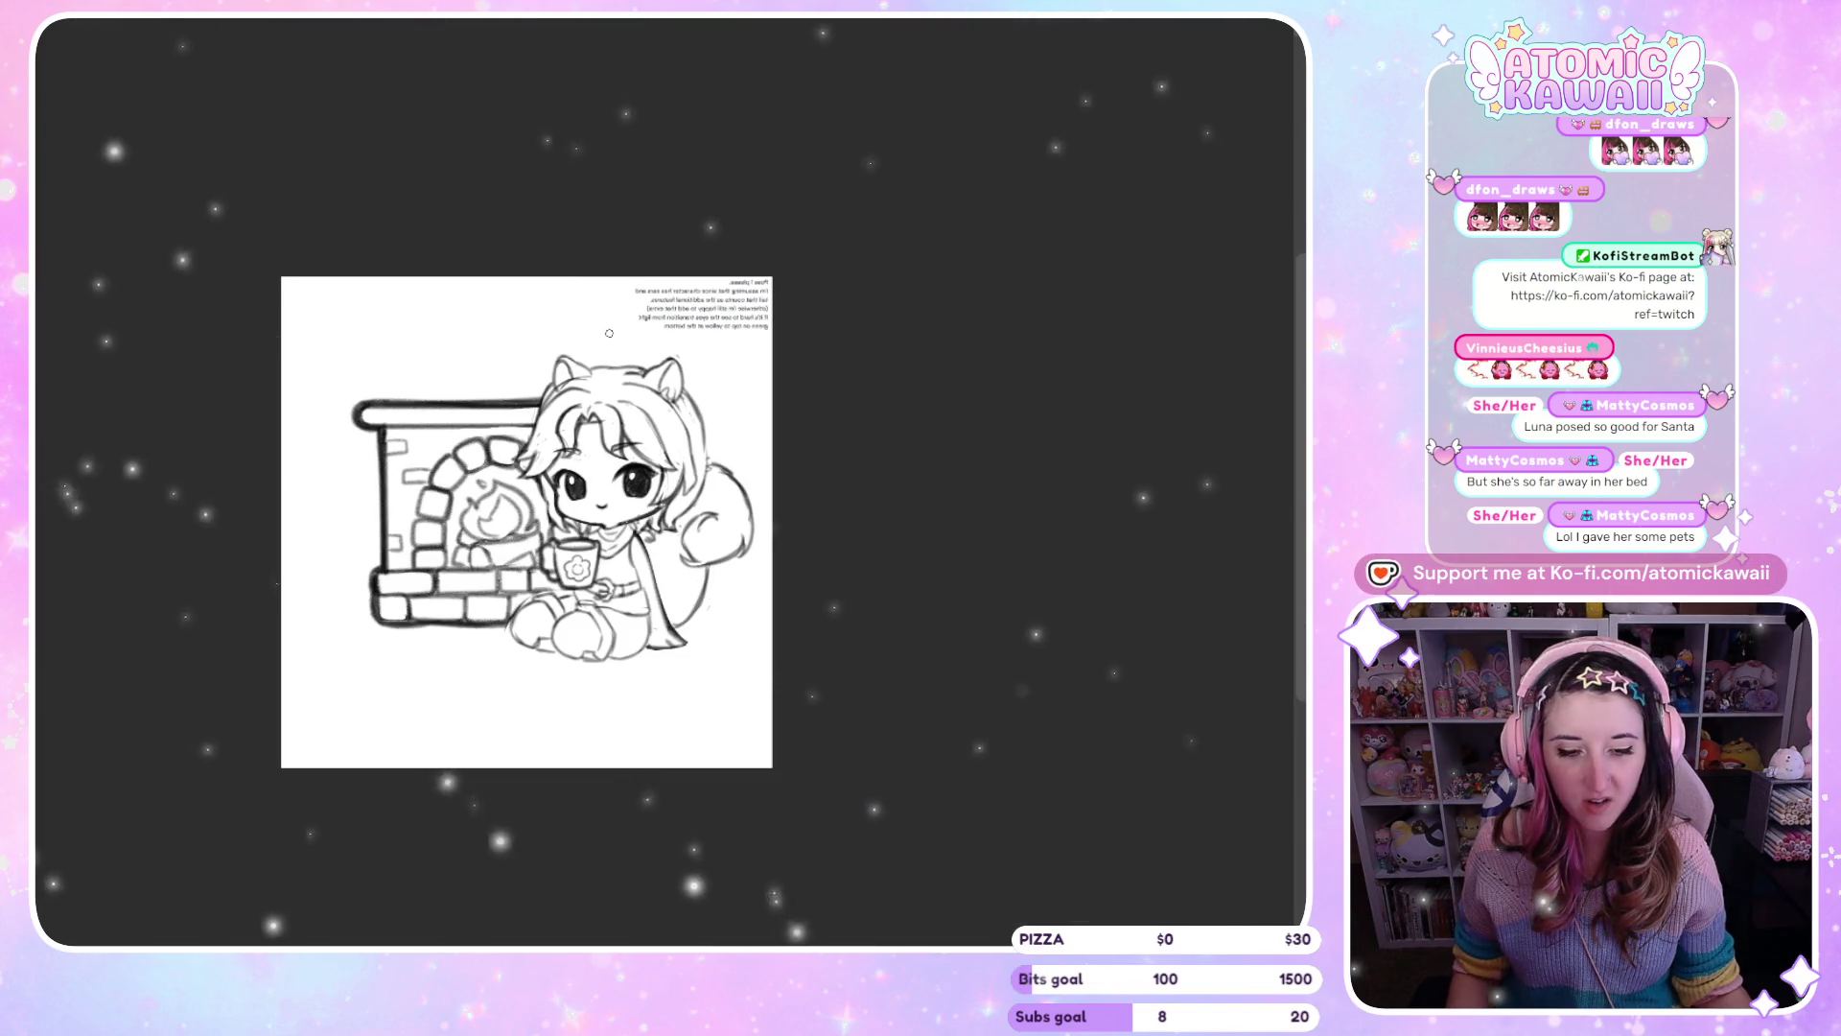
key("h")
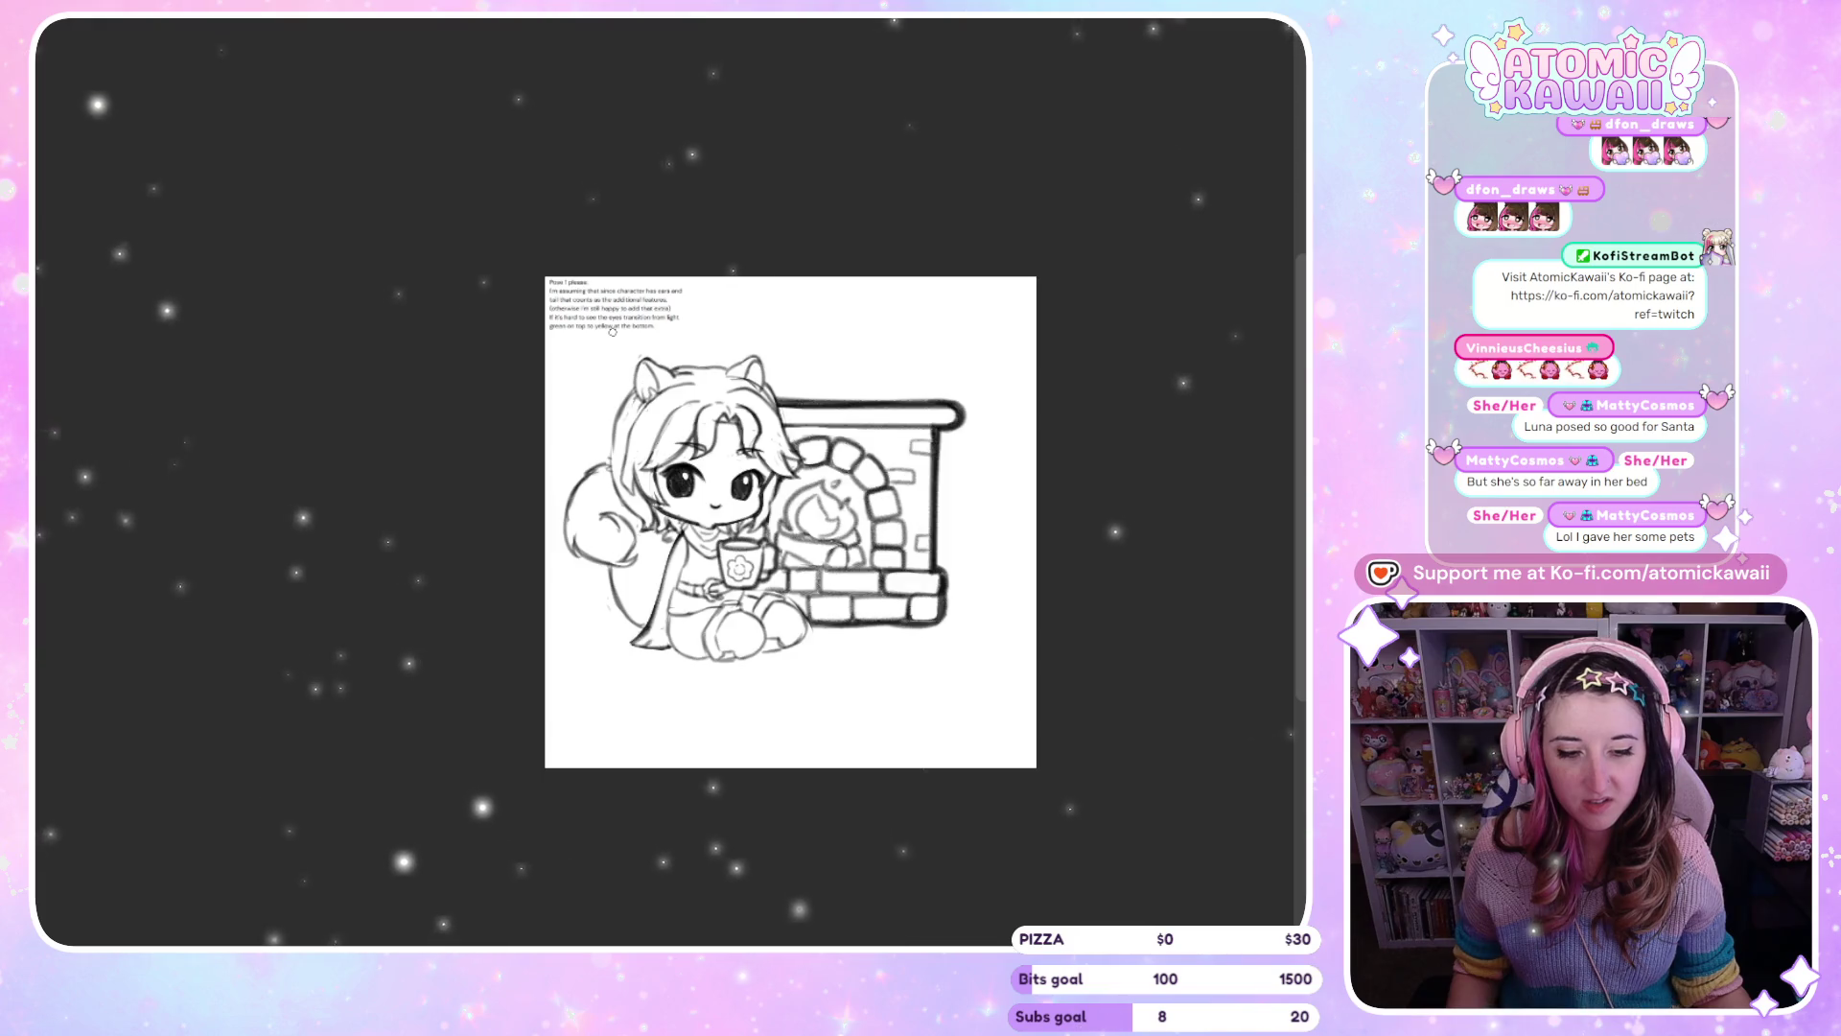
scroll(710, 312, "up", 3)
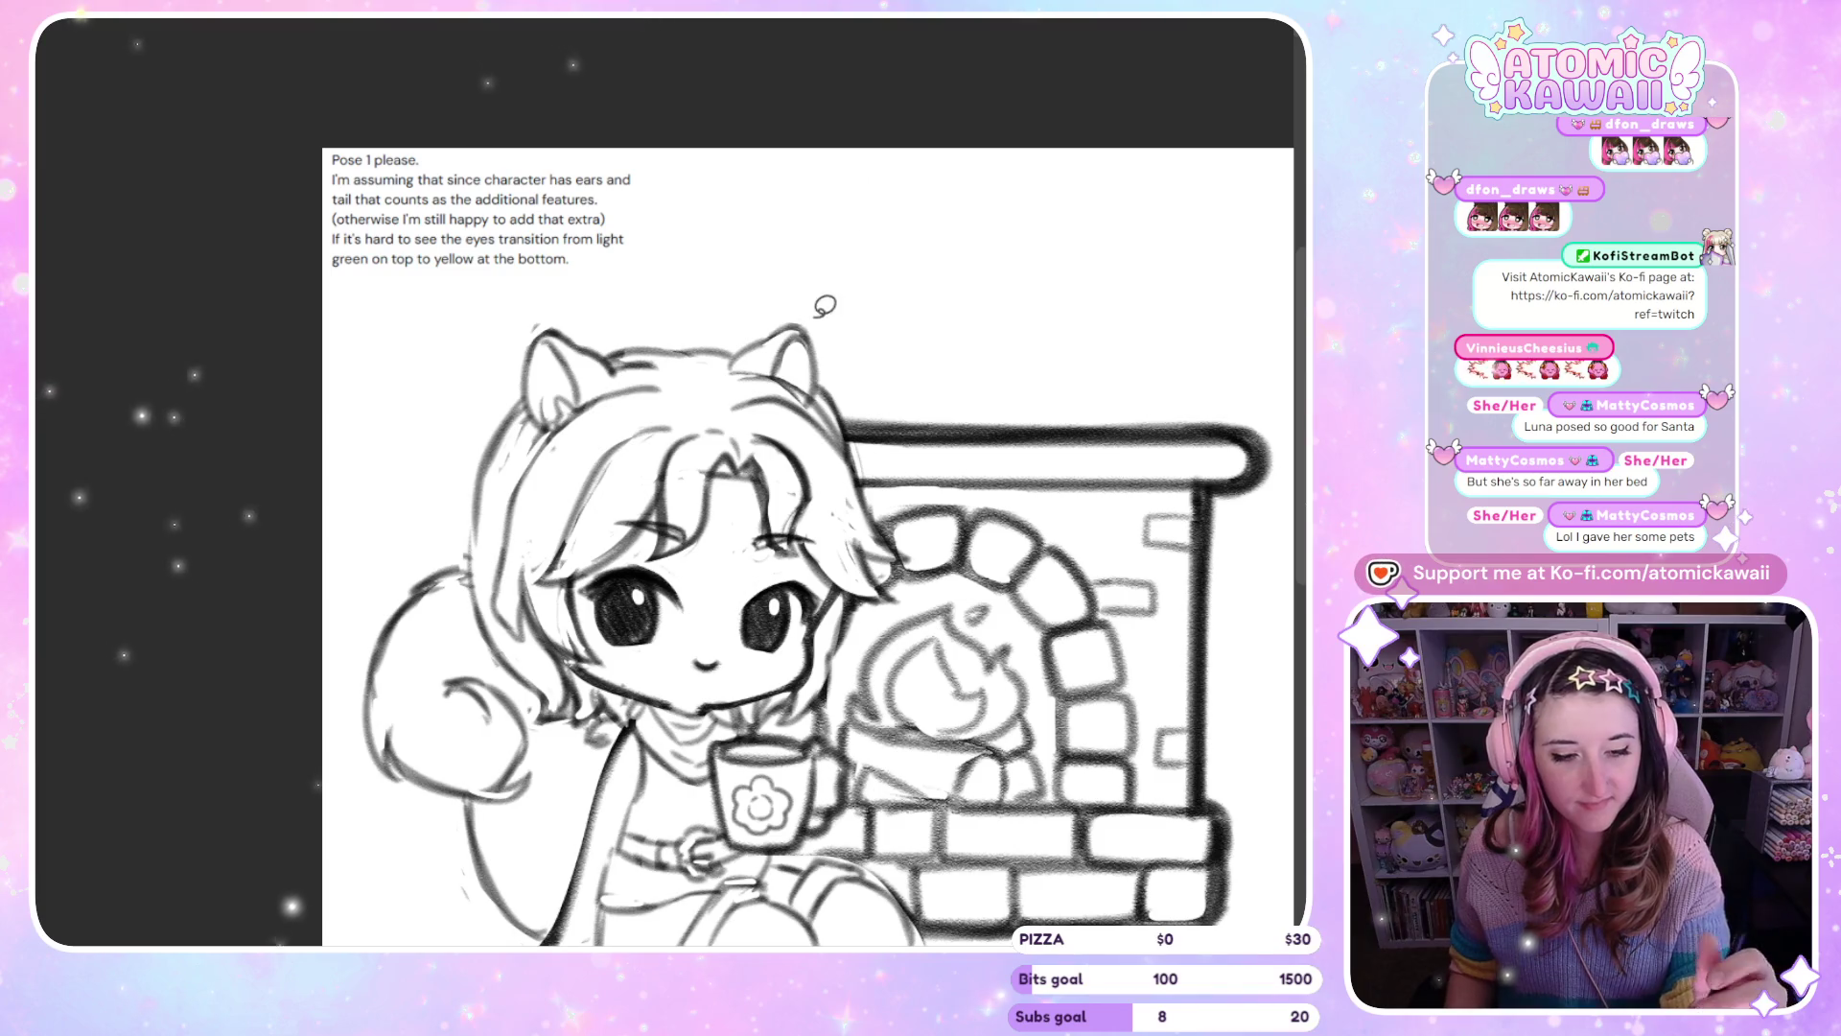
Draw a new curved stroke over the right ear and move it right with Transform
mouse_move(835, 347)
left_mouse_down()
mouse_move(736, 372)
mouse_move(823, 403)
mouse_move(831, 347)
left_mouse_up()
left_click(917, 468)
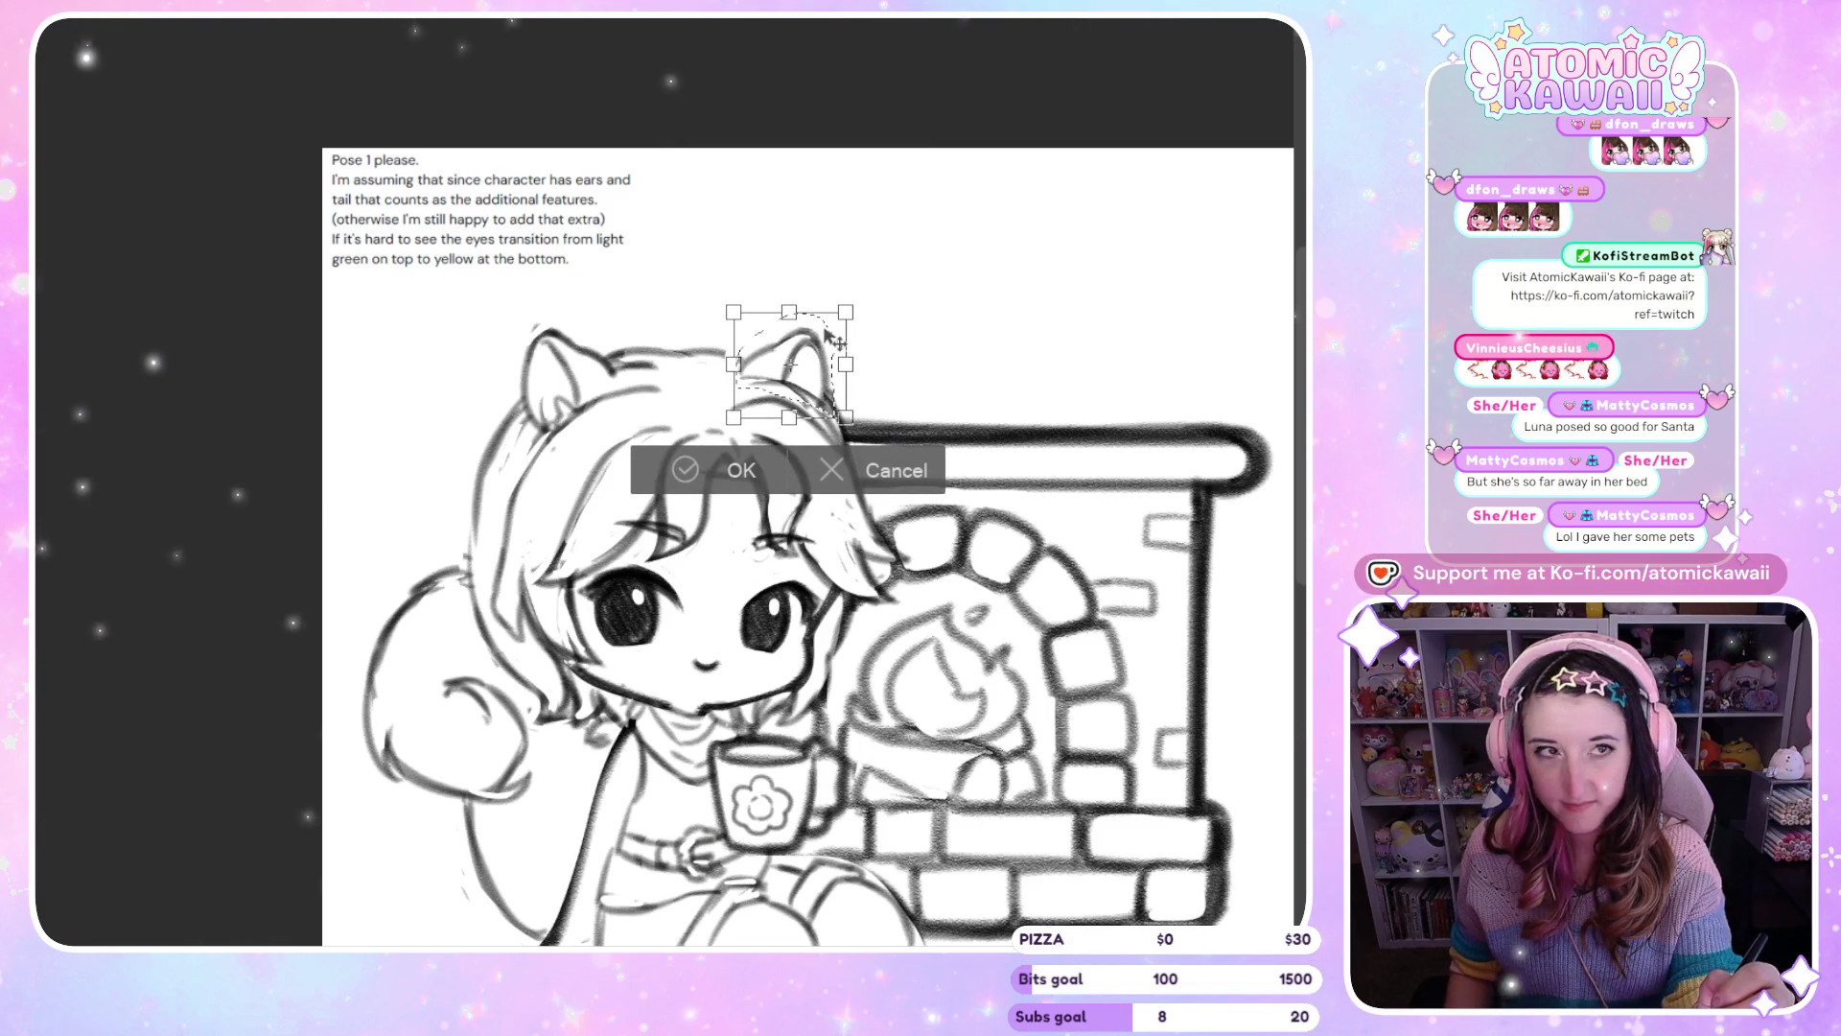
left_click_drag(829, 336, 883, 338)
key("h")
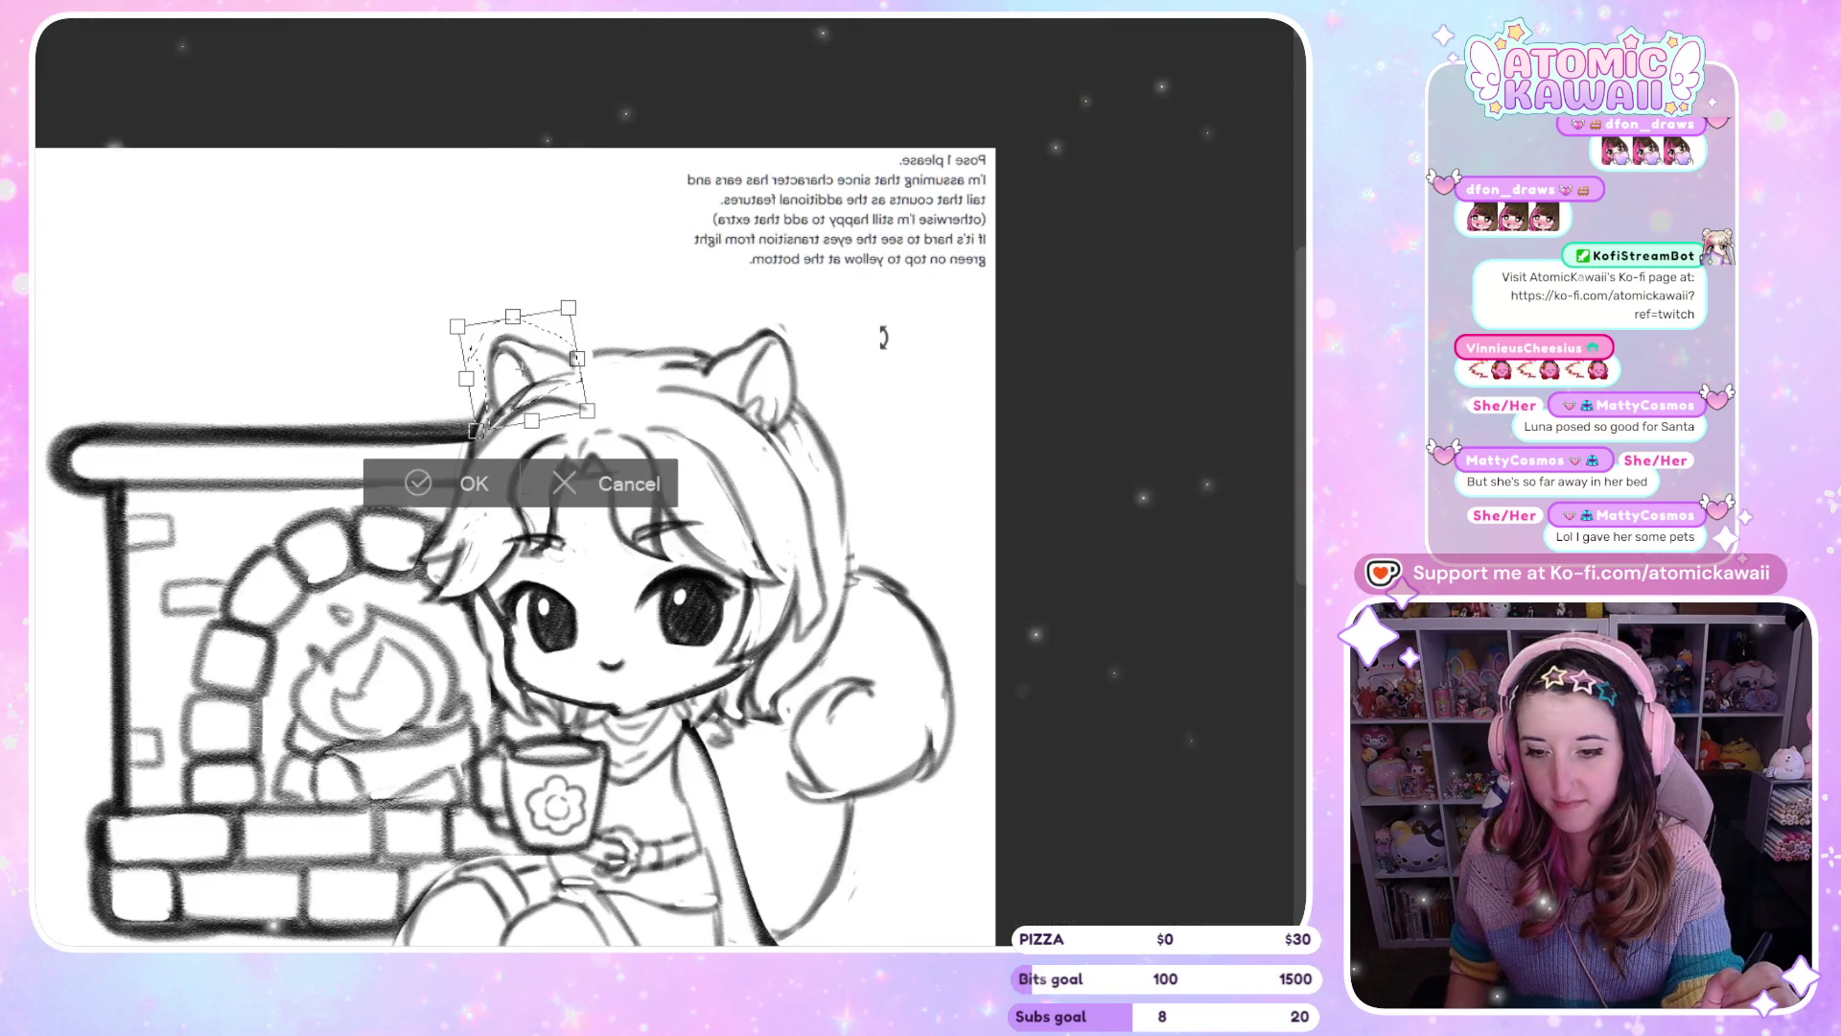
key("h")
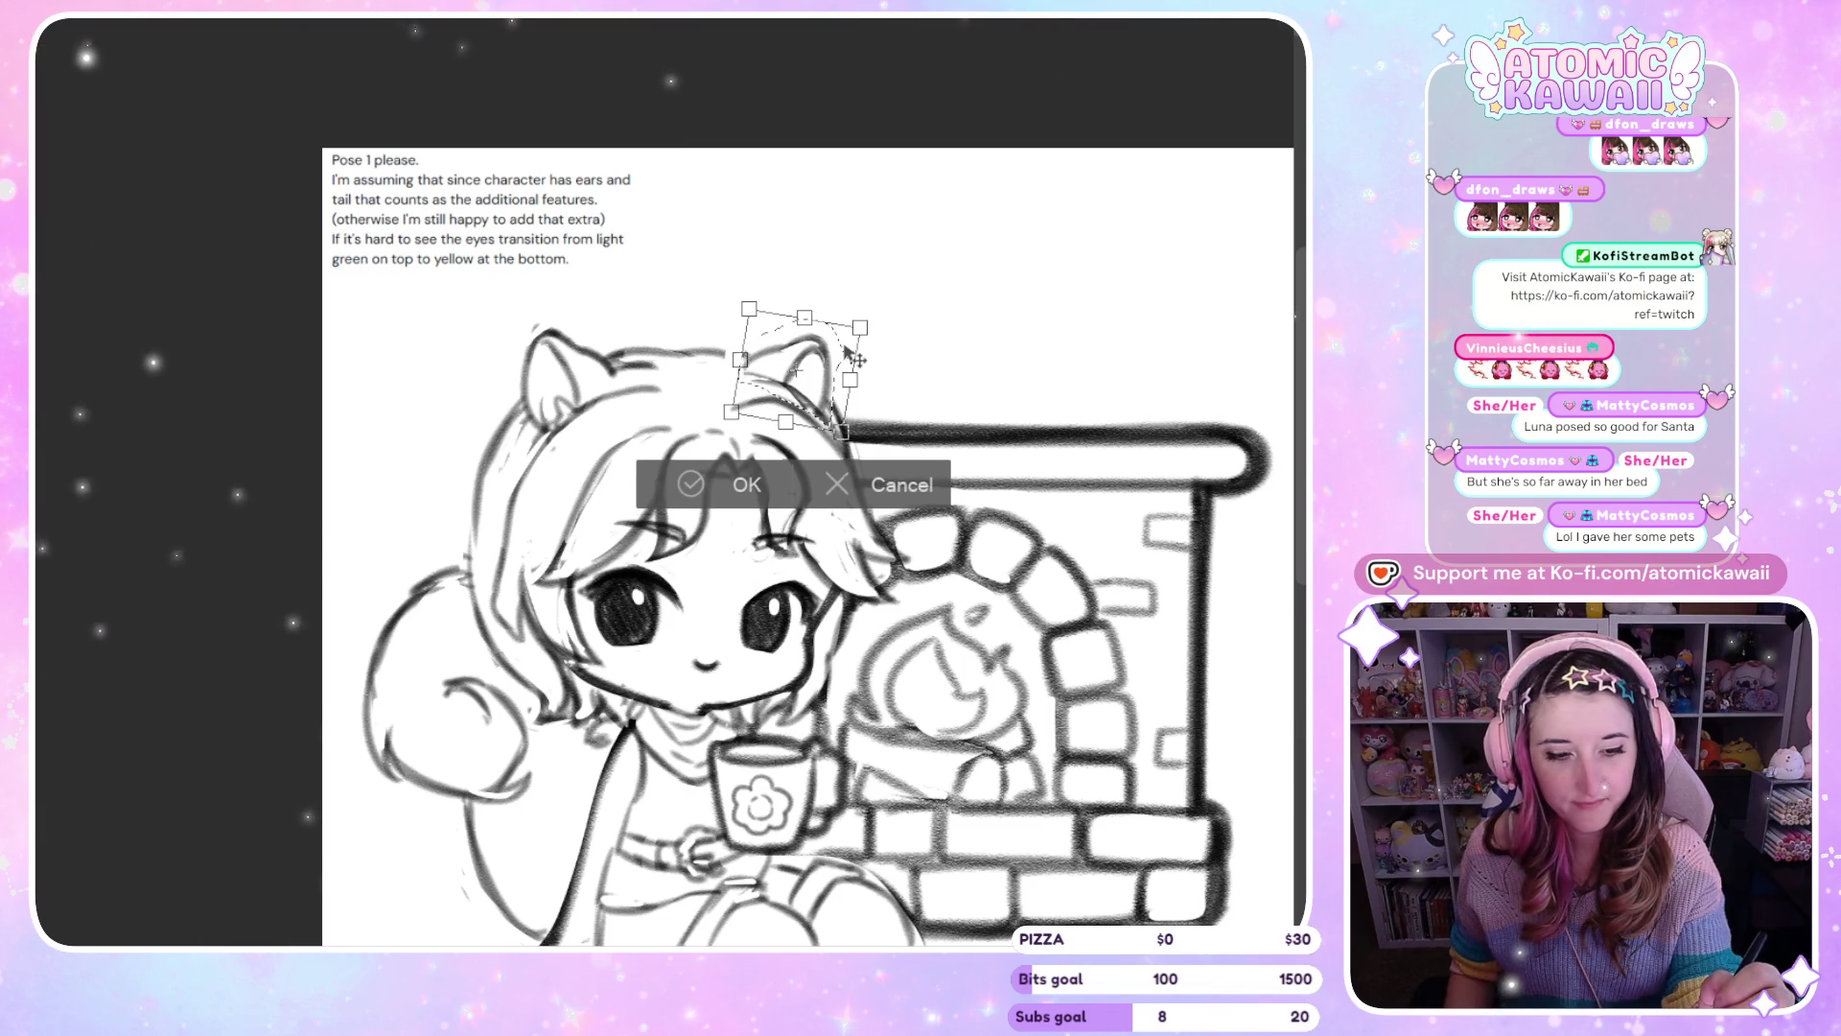
Shift the ear a bit further right, confirm it, then switch to the reindeer artwork
left_click_drag(851, 349, 861, 349)
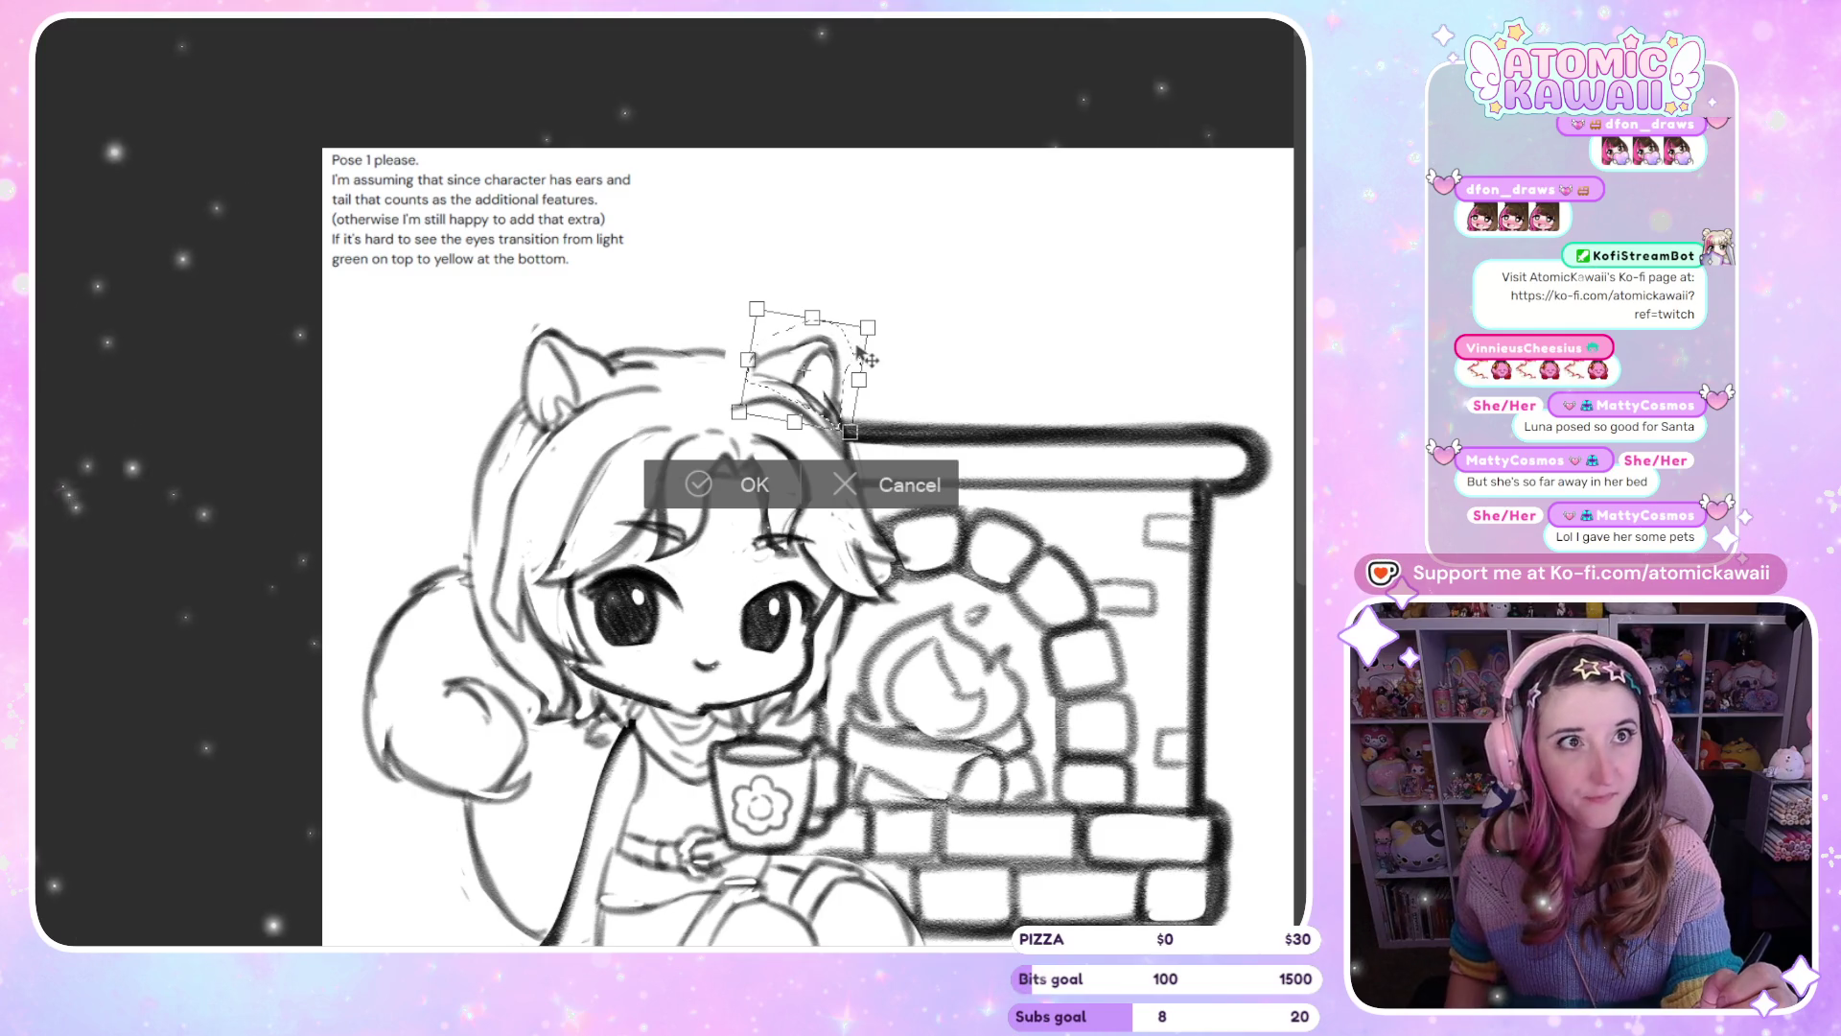
left_click(752, 484)
key("h")
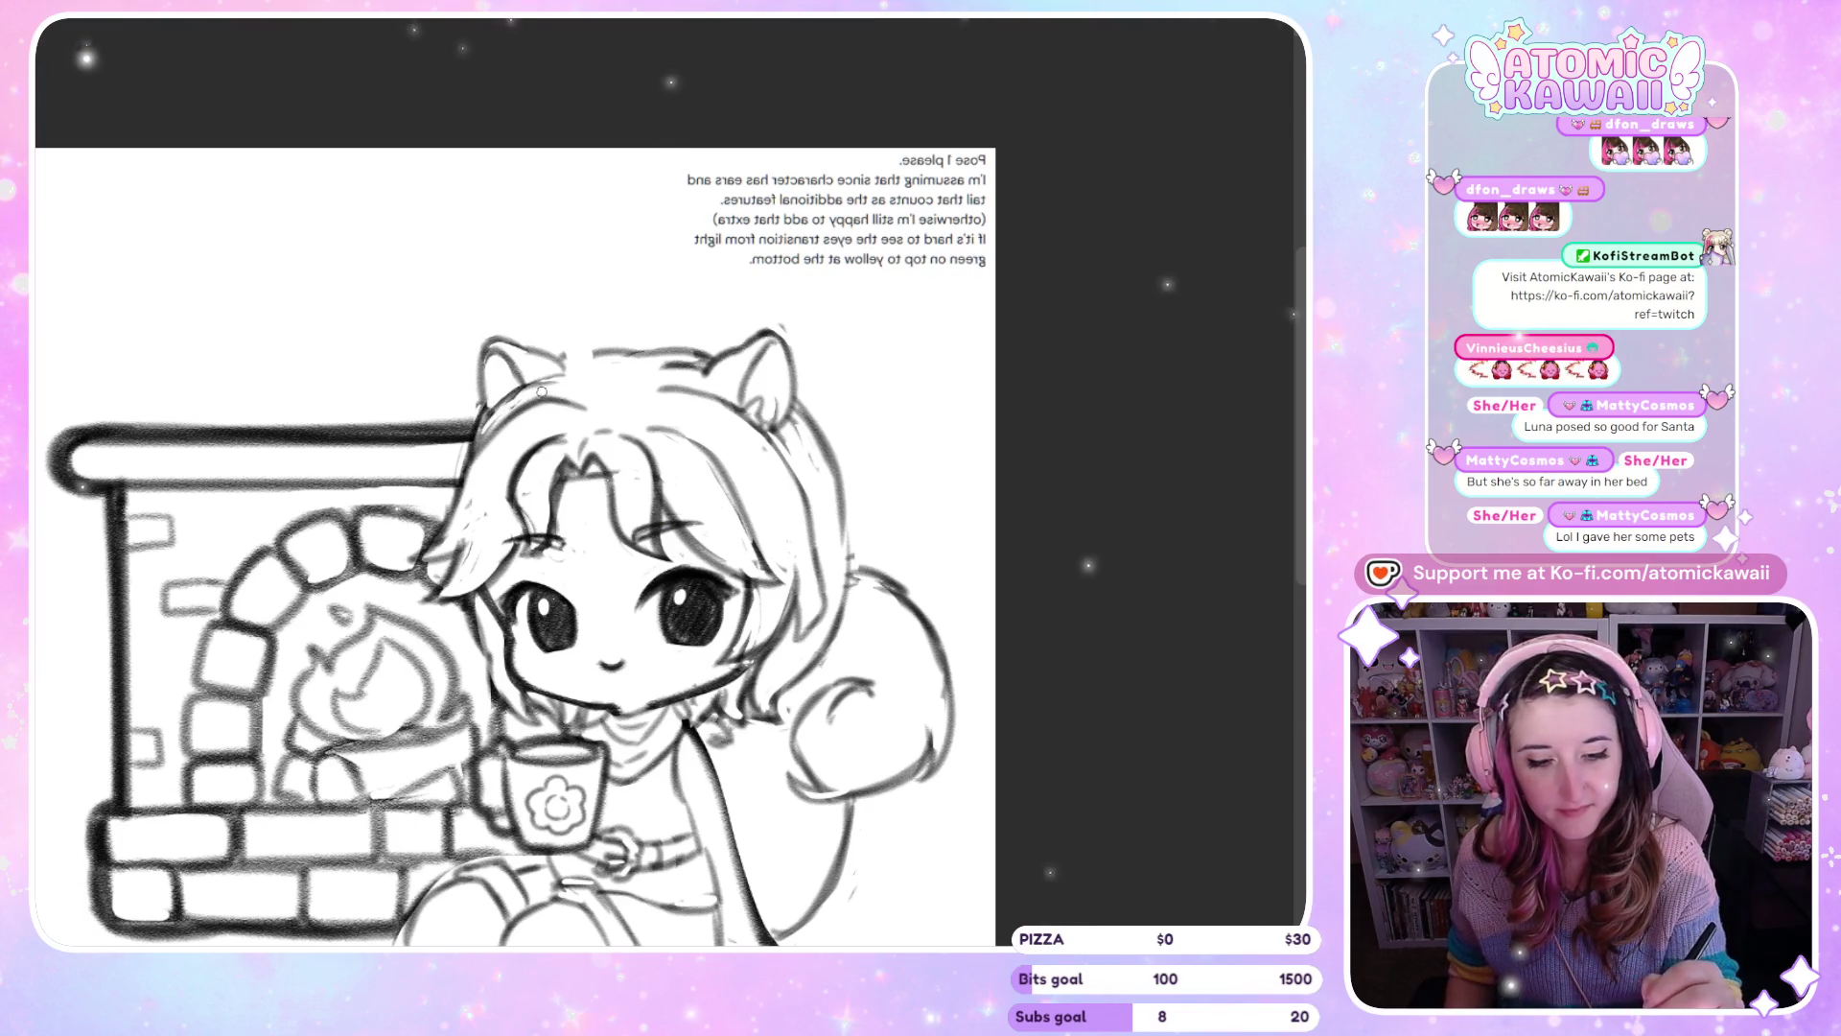
key("h")
key("h")
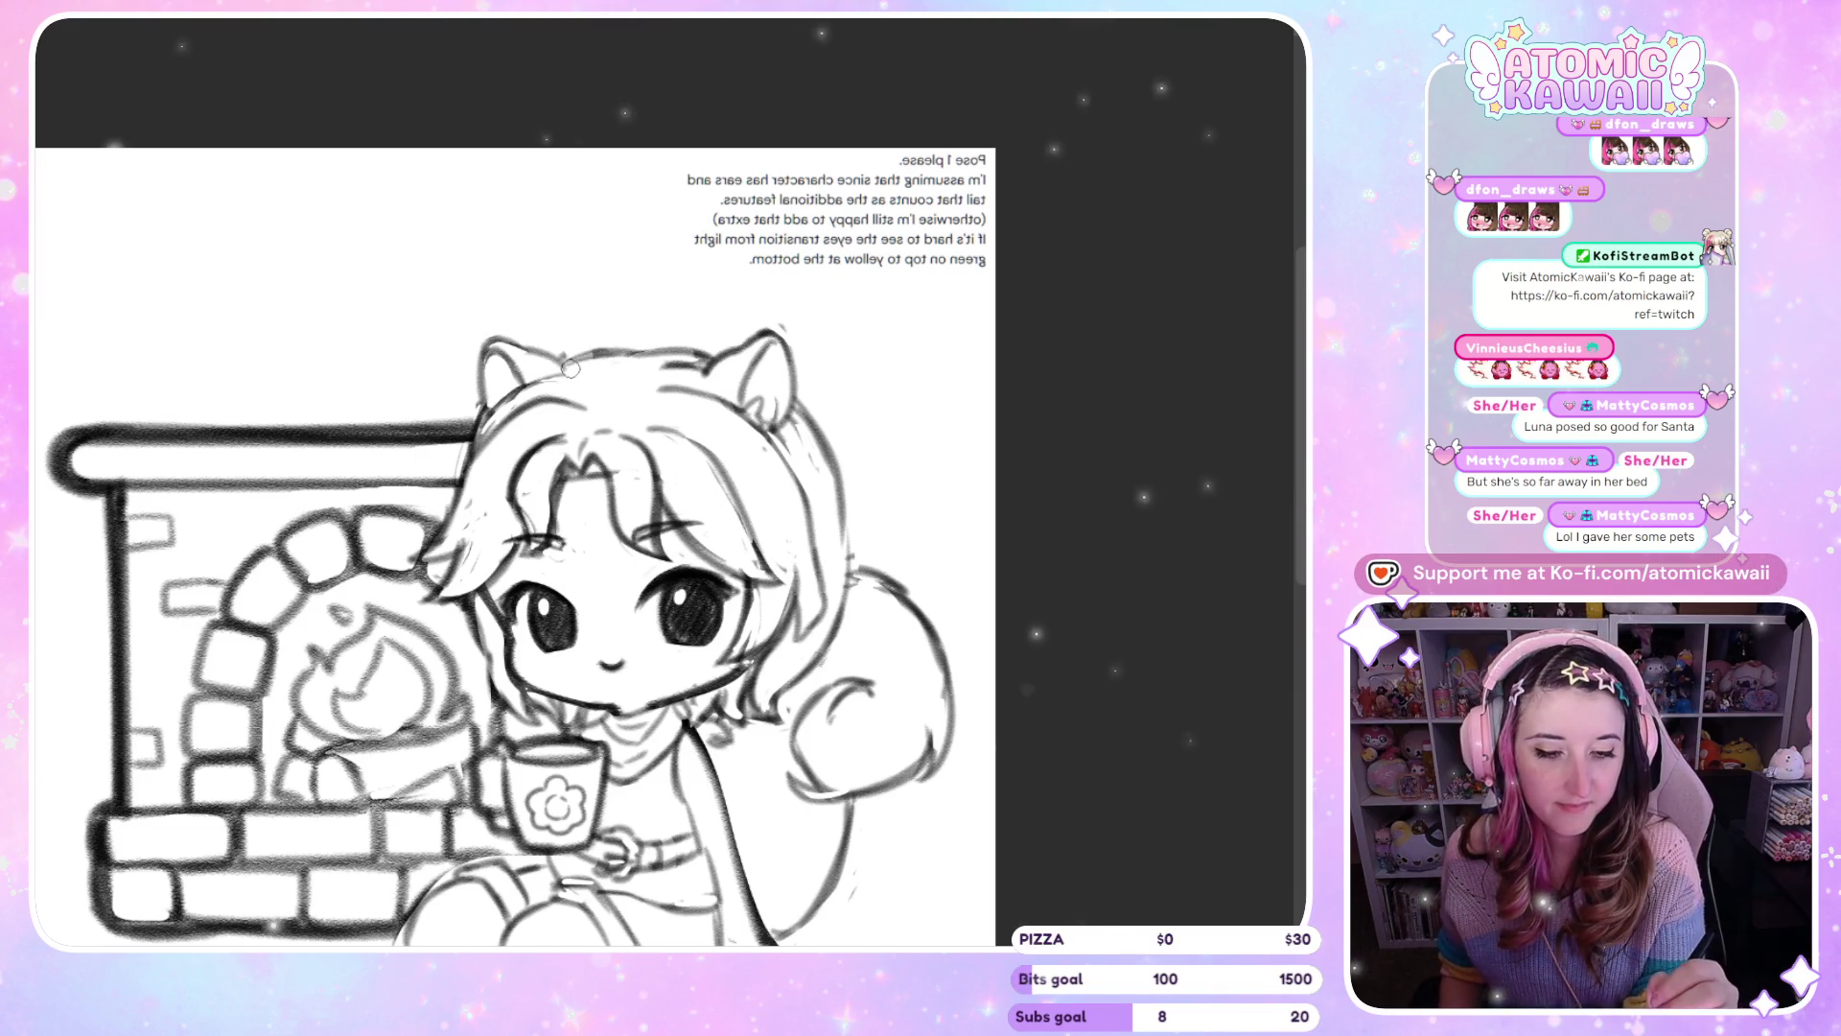
key("h")
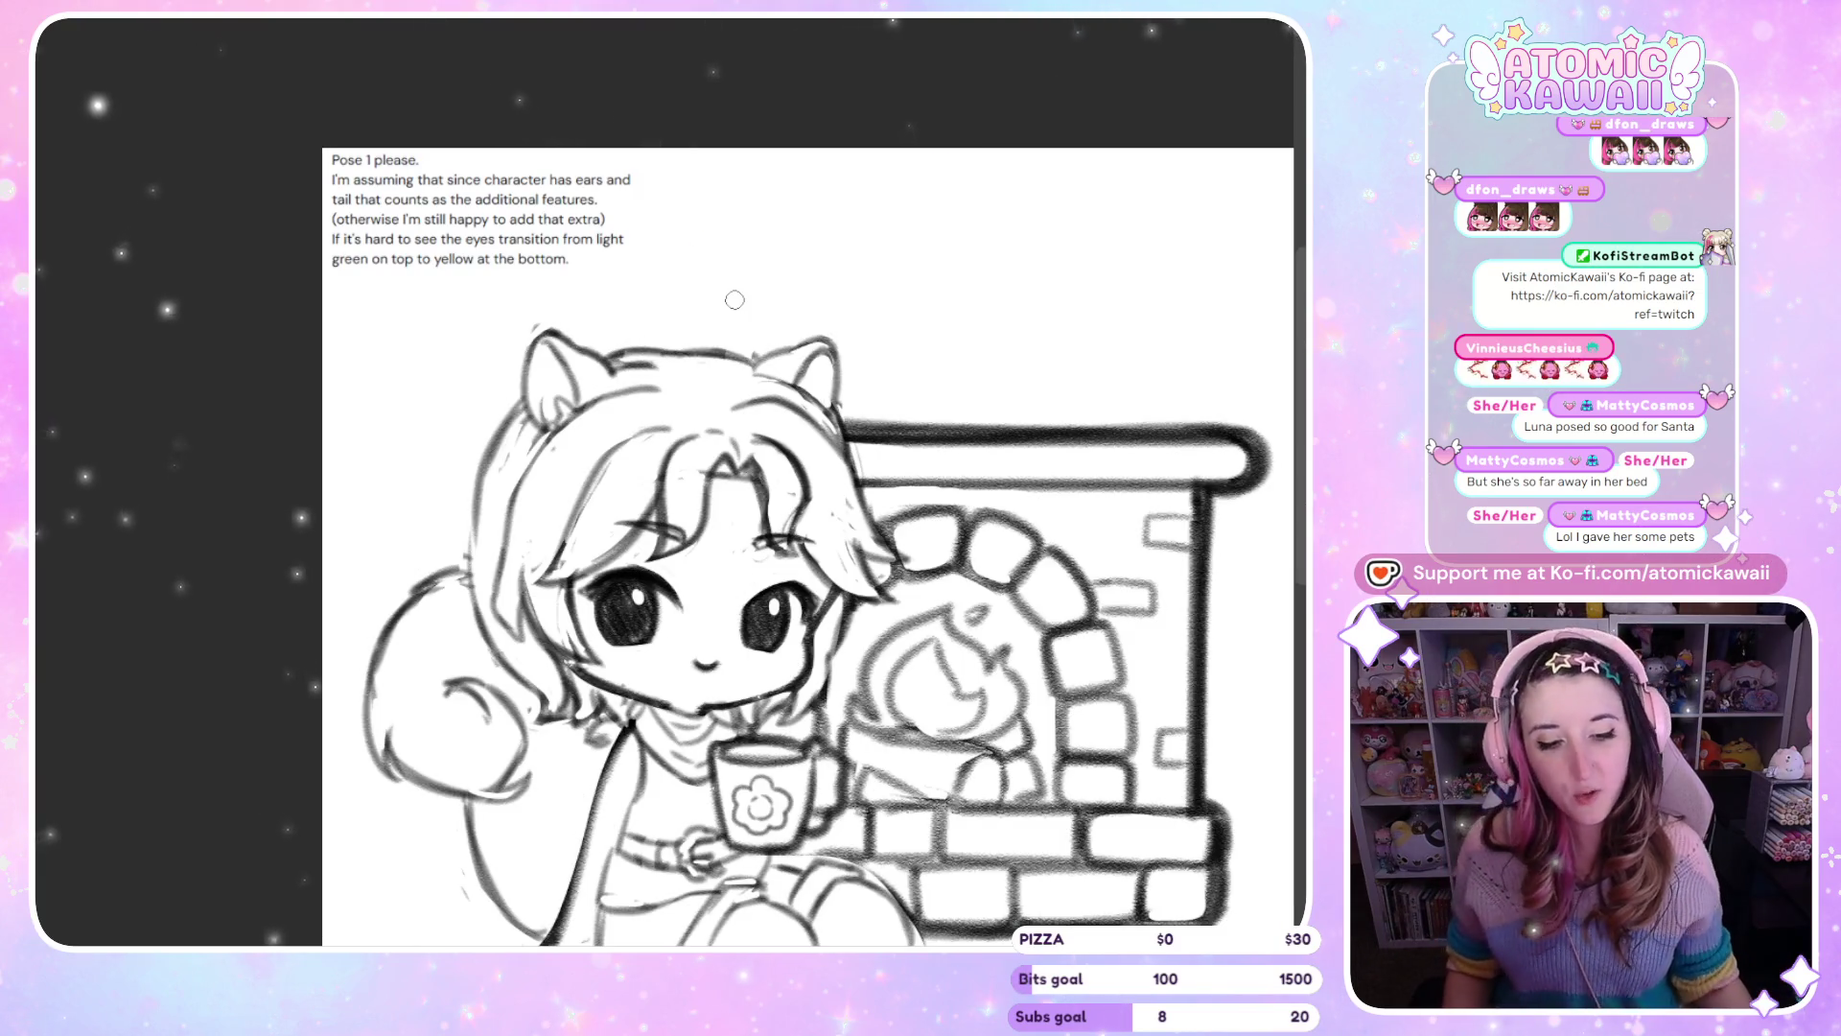
key("ctrl+0")
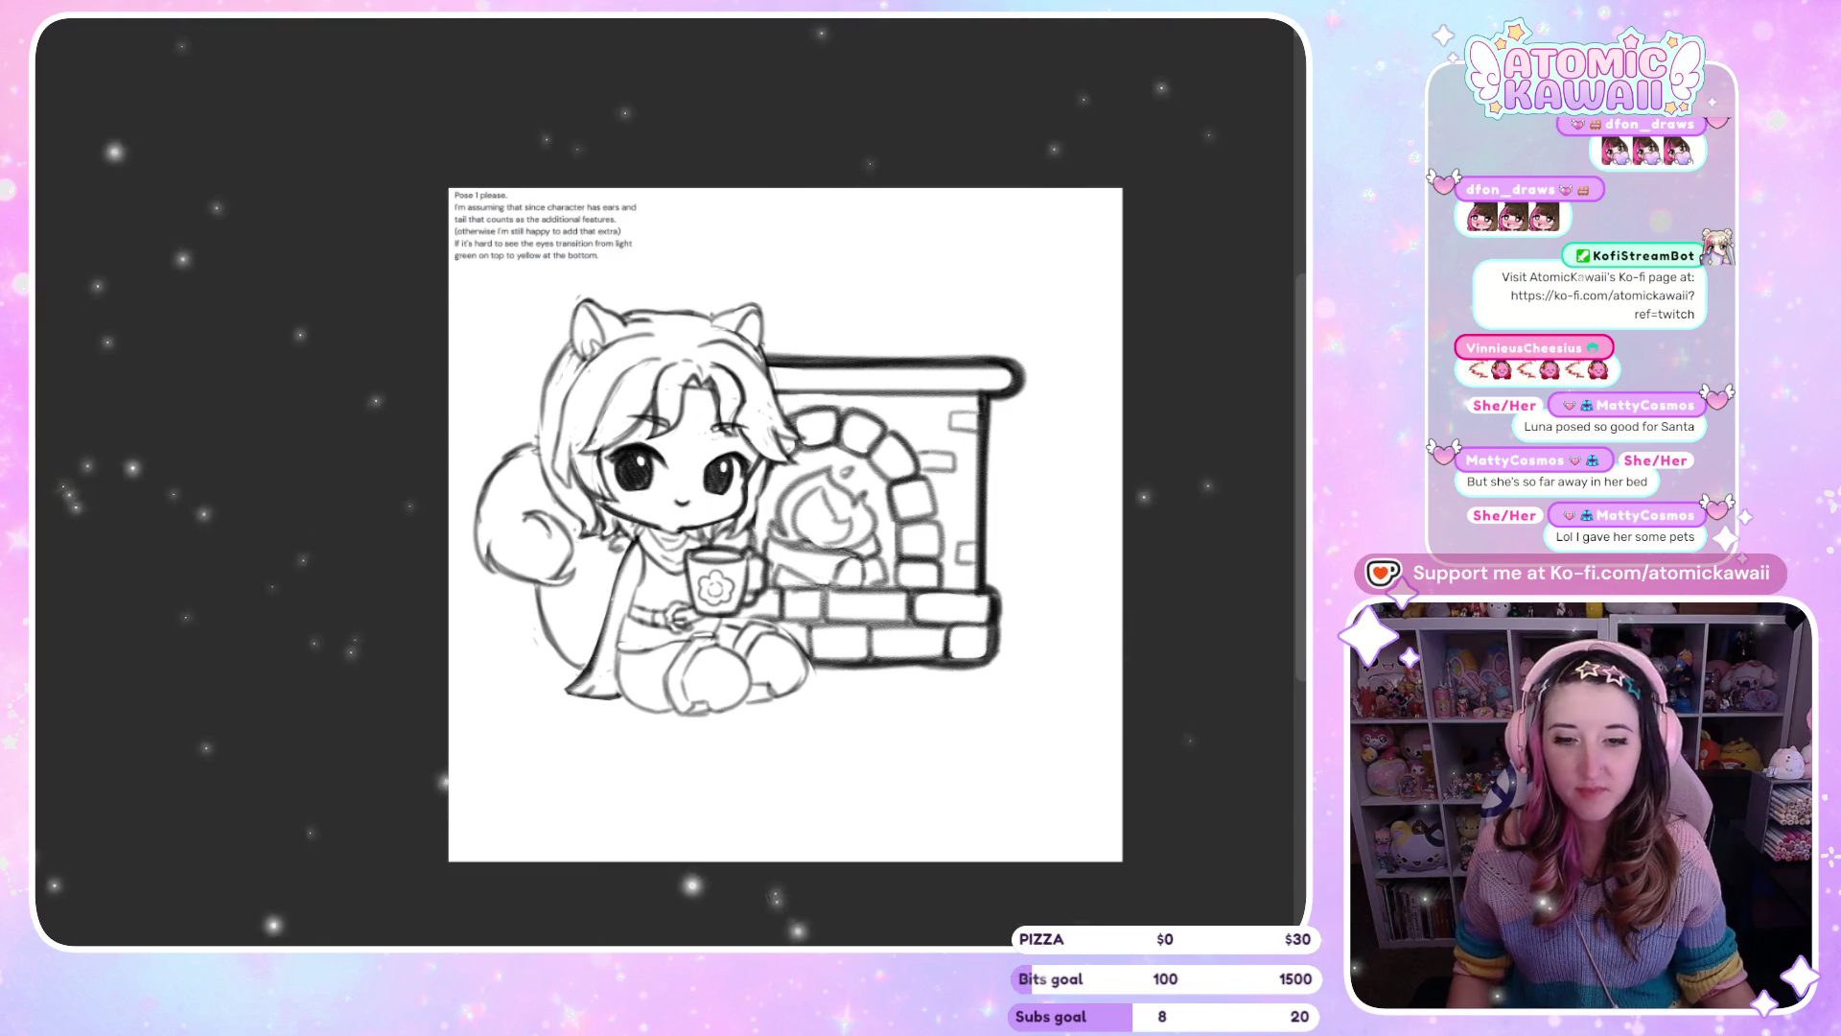
left_click(462, 18)
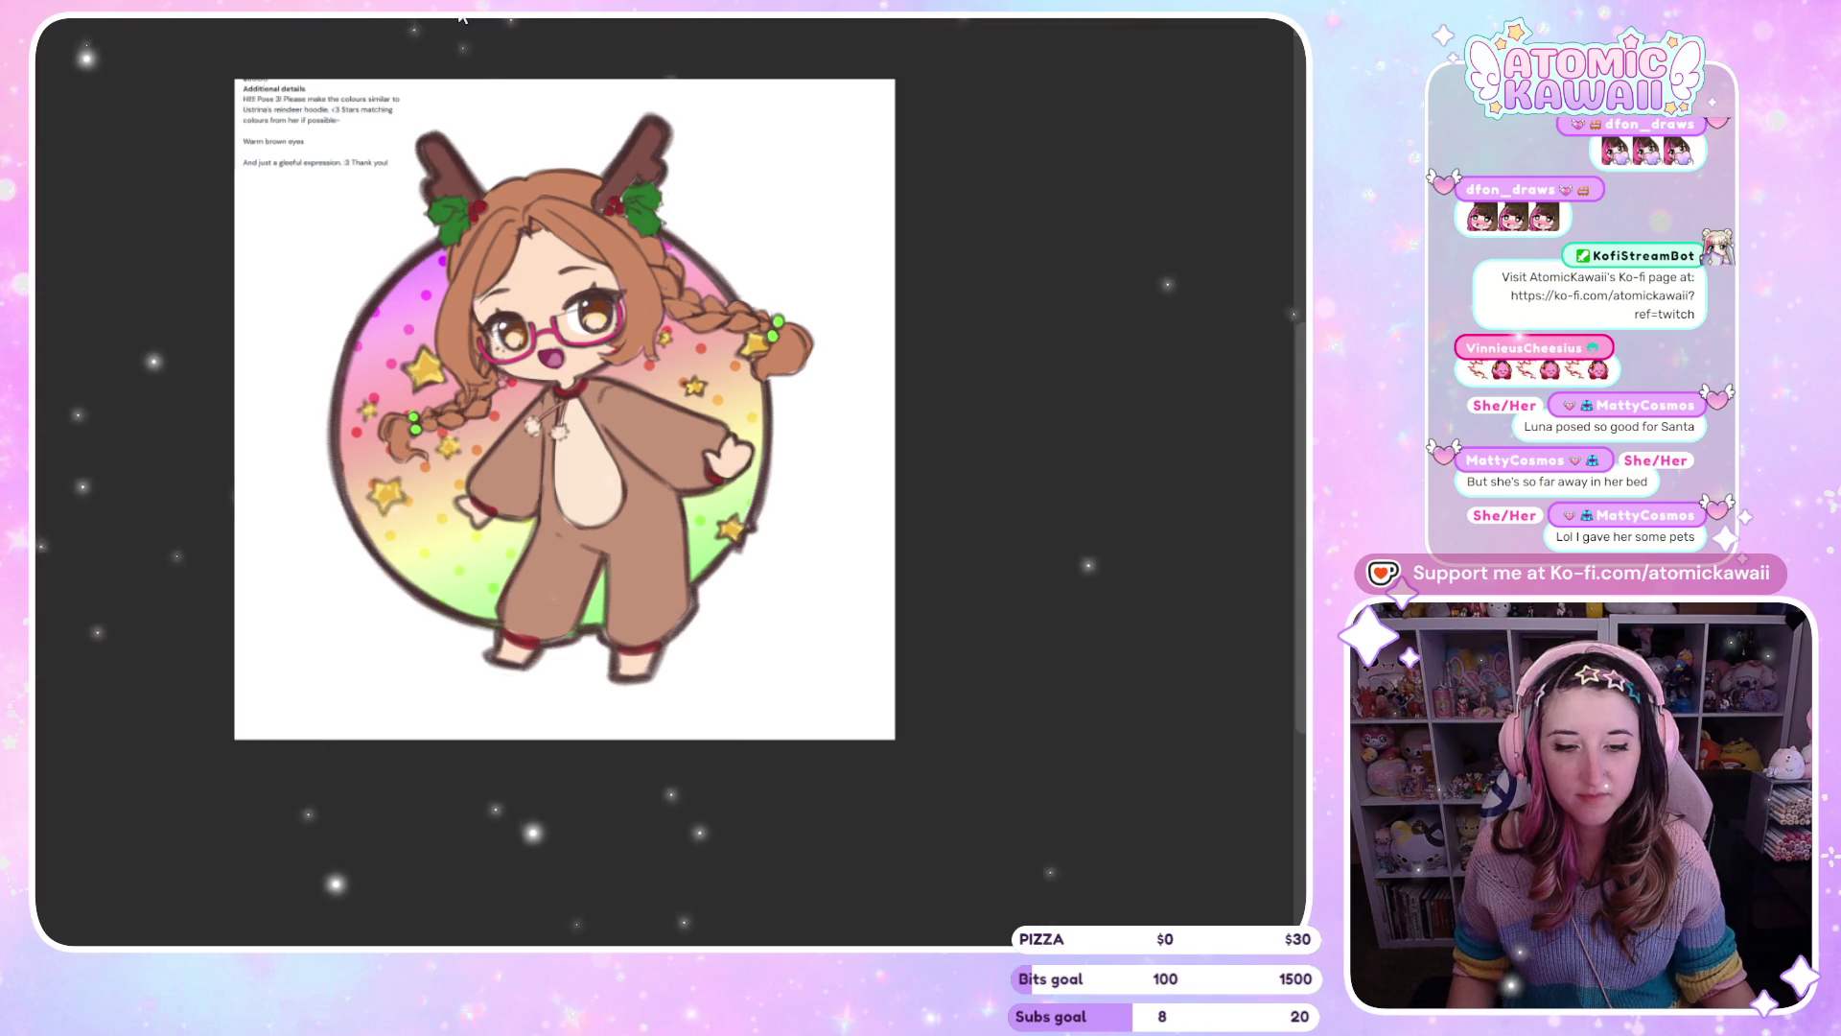
Switch to the boy-by-fireplace sketch, then back to the reindeer artwork
left_click(462, 17)
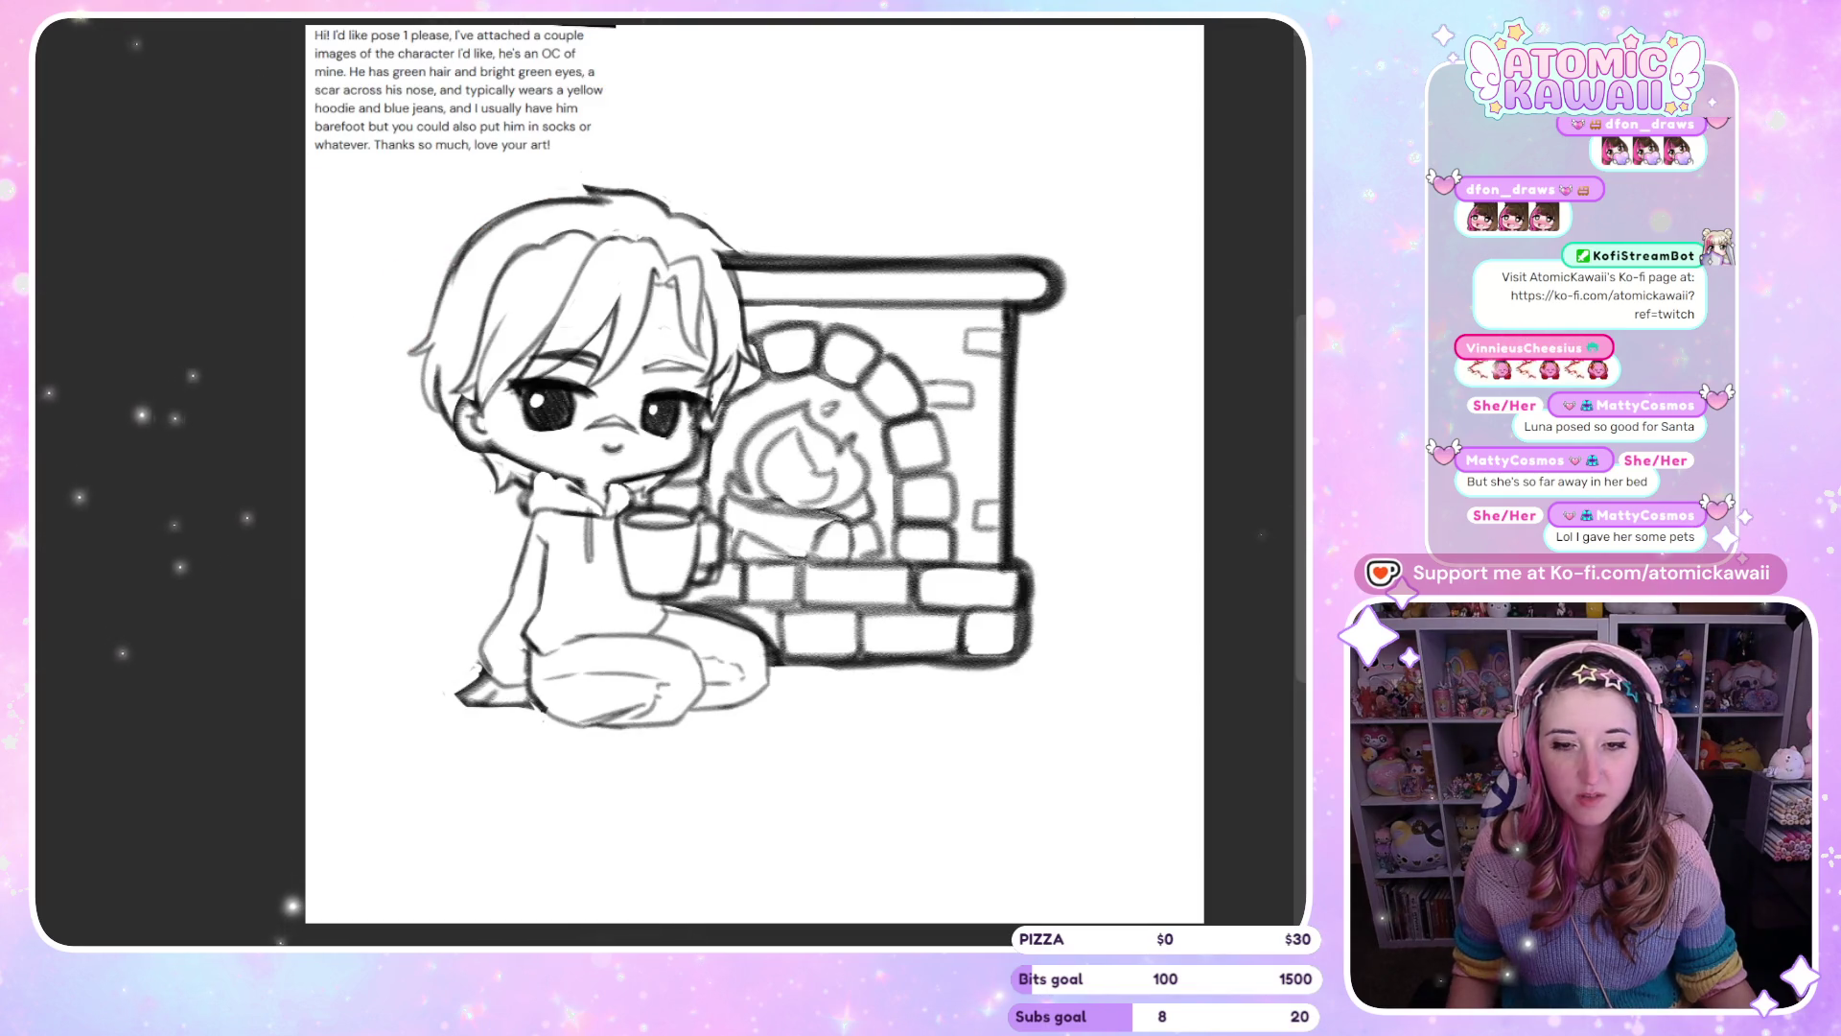
key("ctrl+Tab")
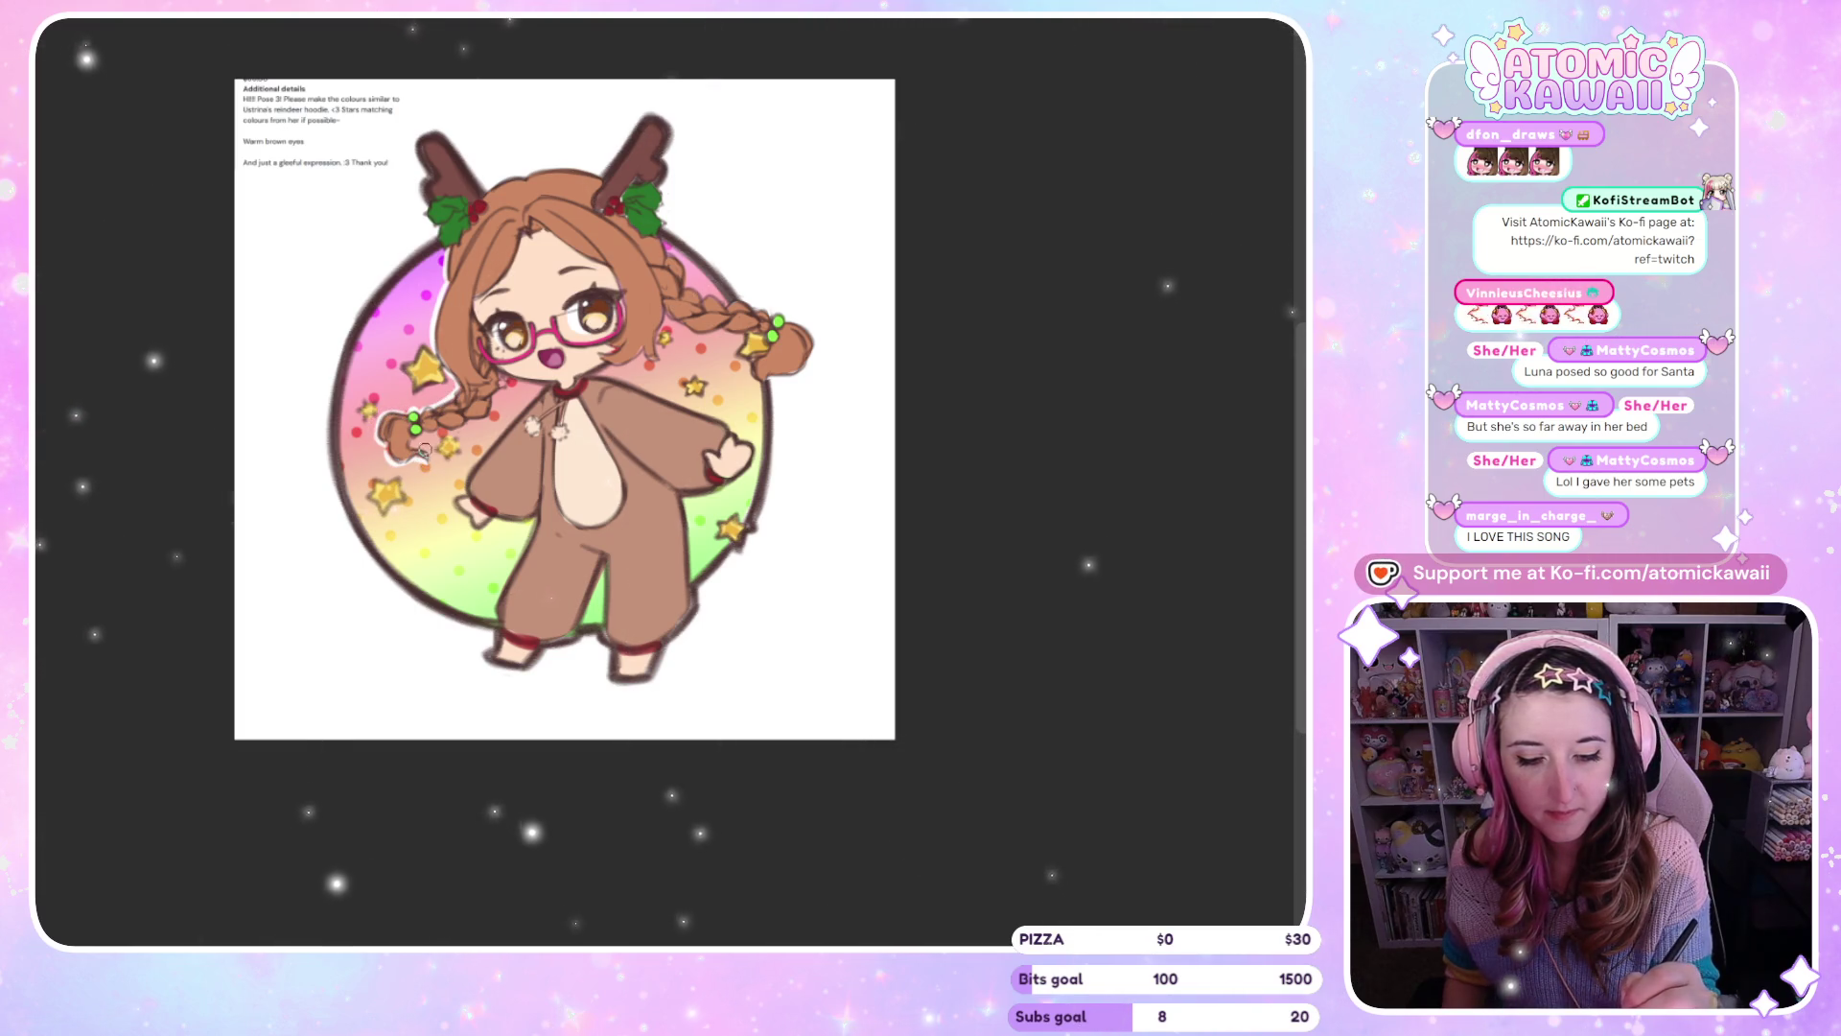
Reshape the reindeer's mouth into a small round 'o' and check it in a mirrored view
key("ctrl+z")
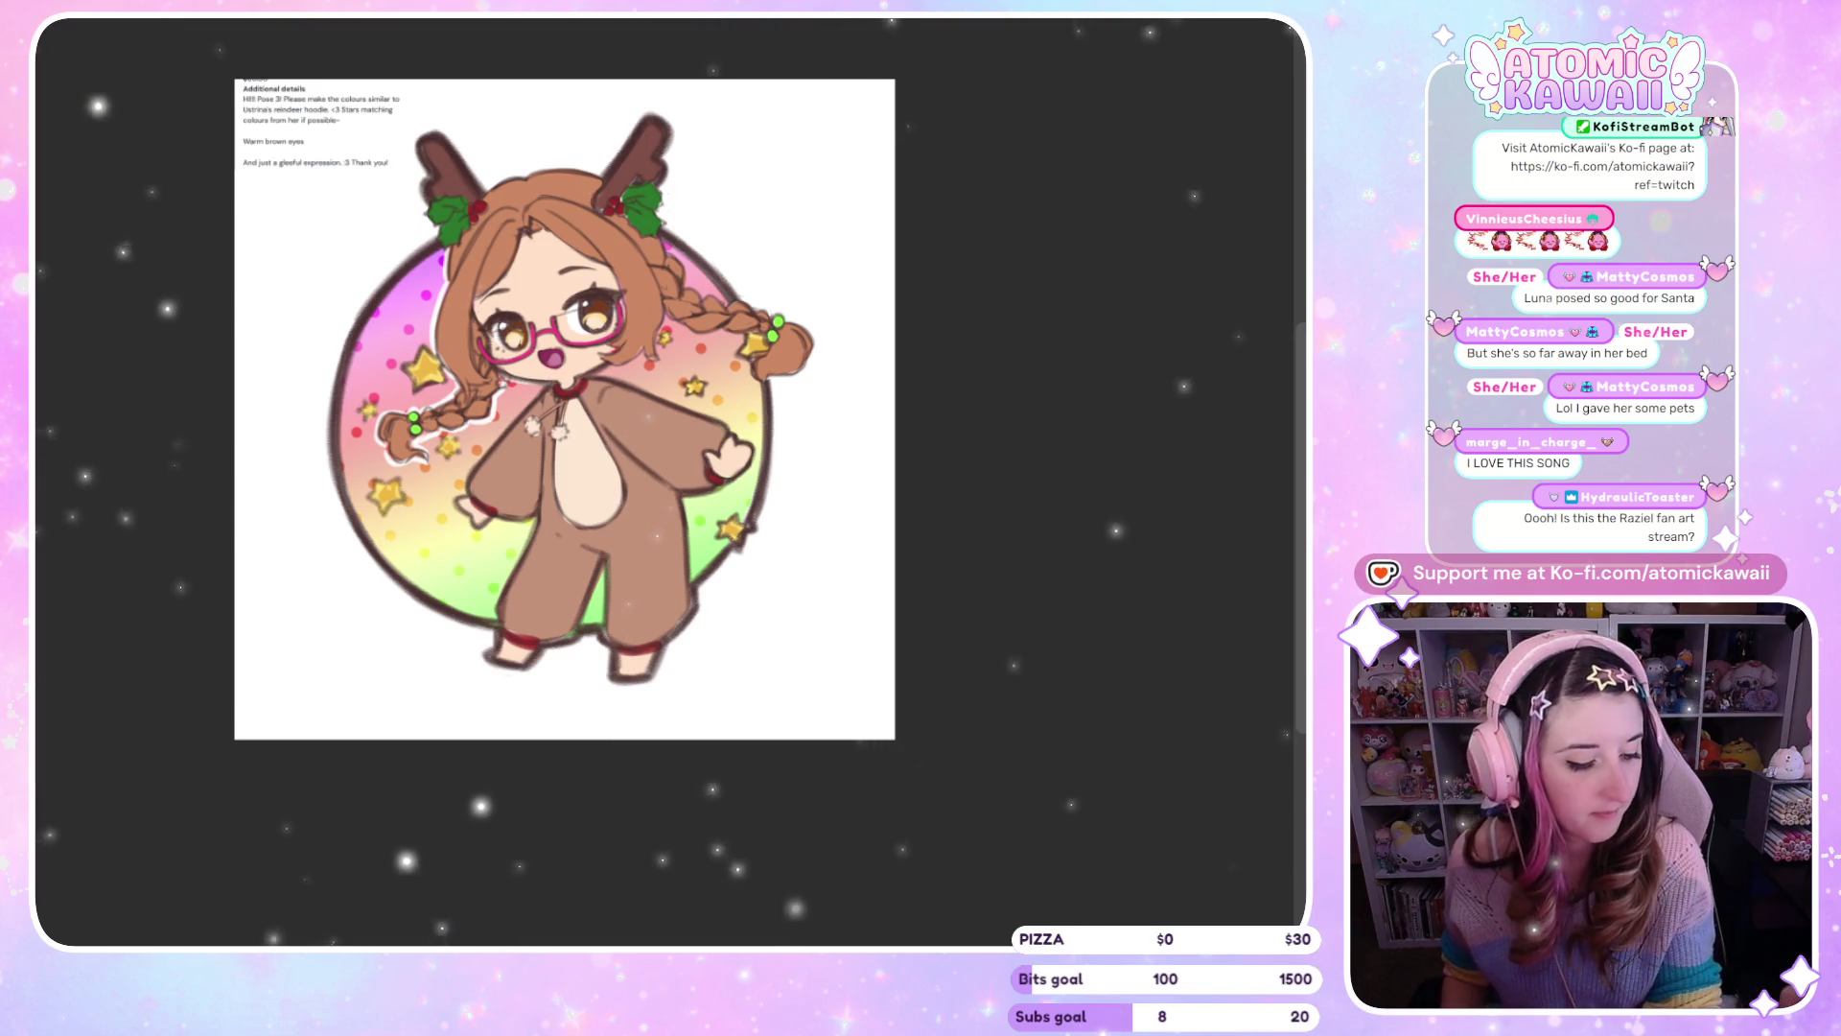
left_click_drag(546, 357, 551, 360)
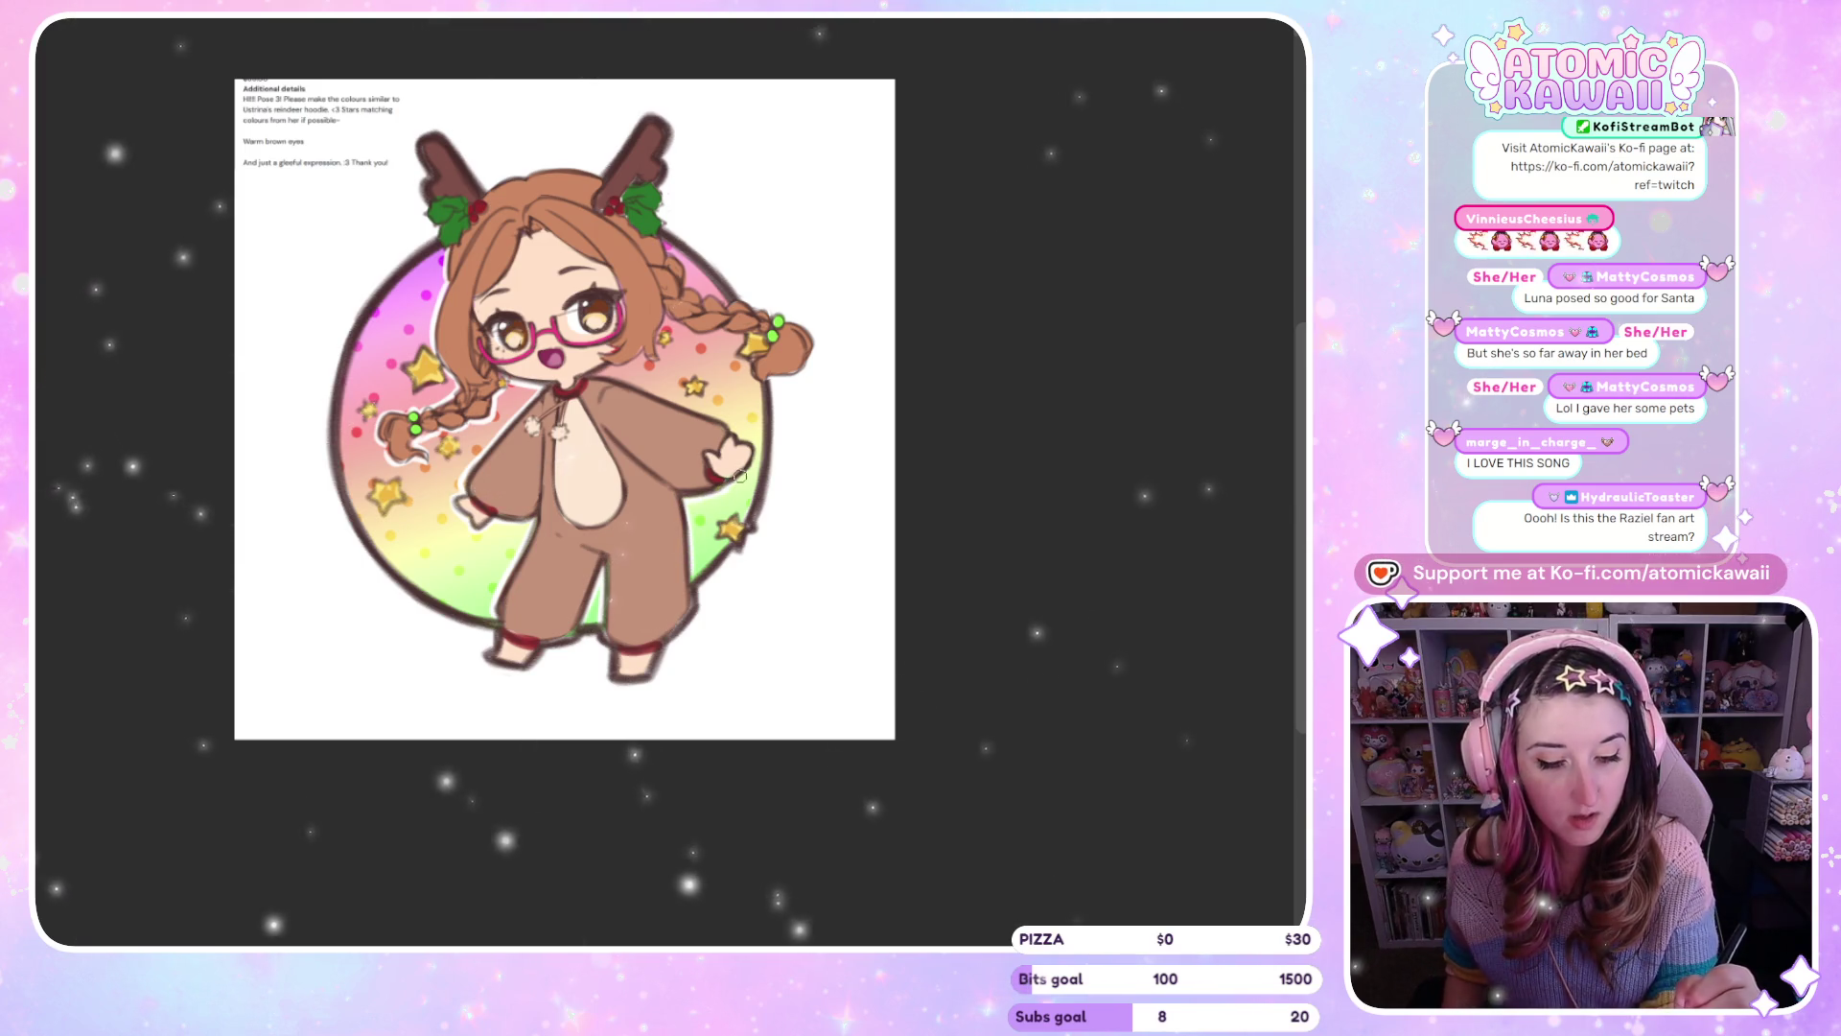
key("m")
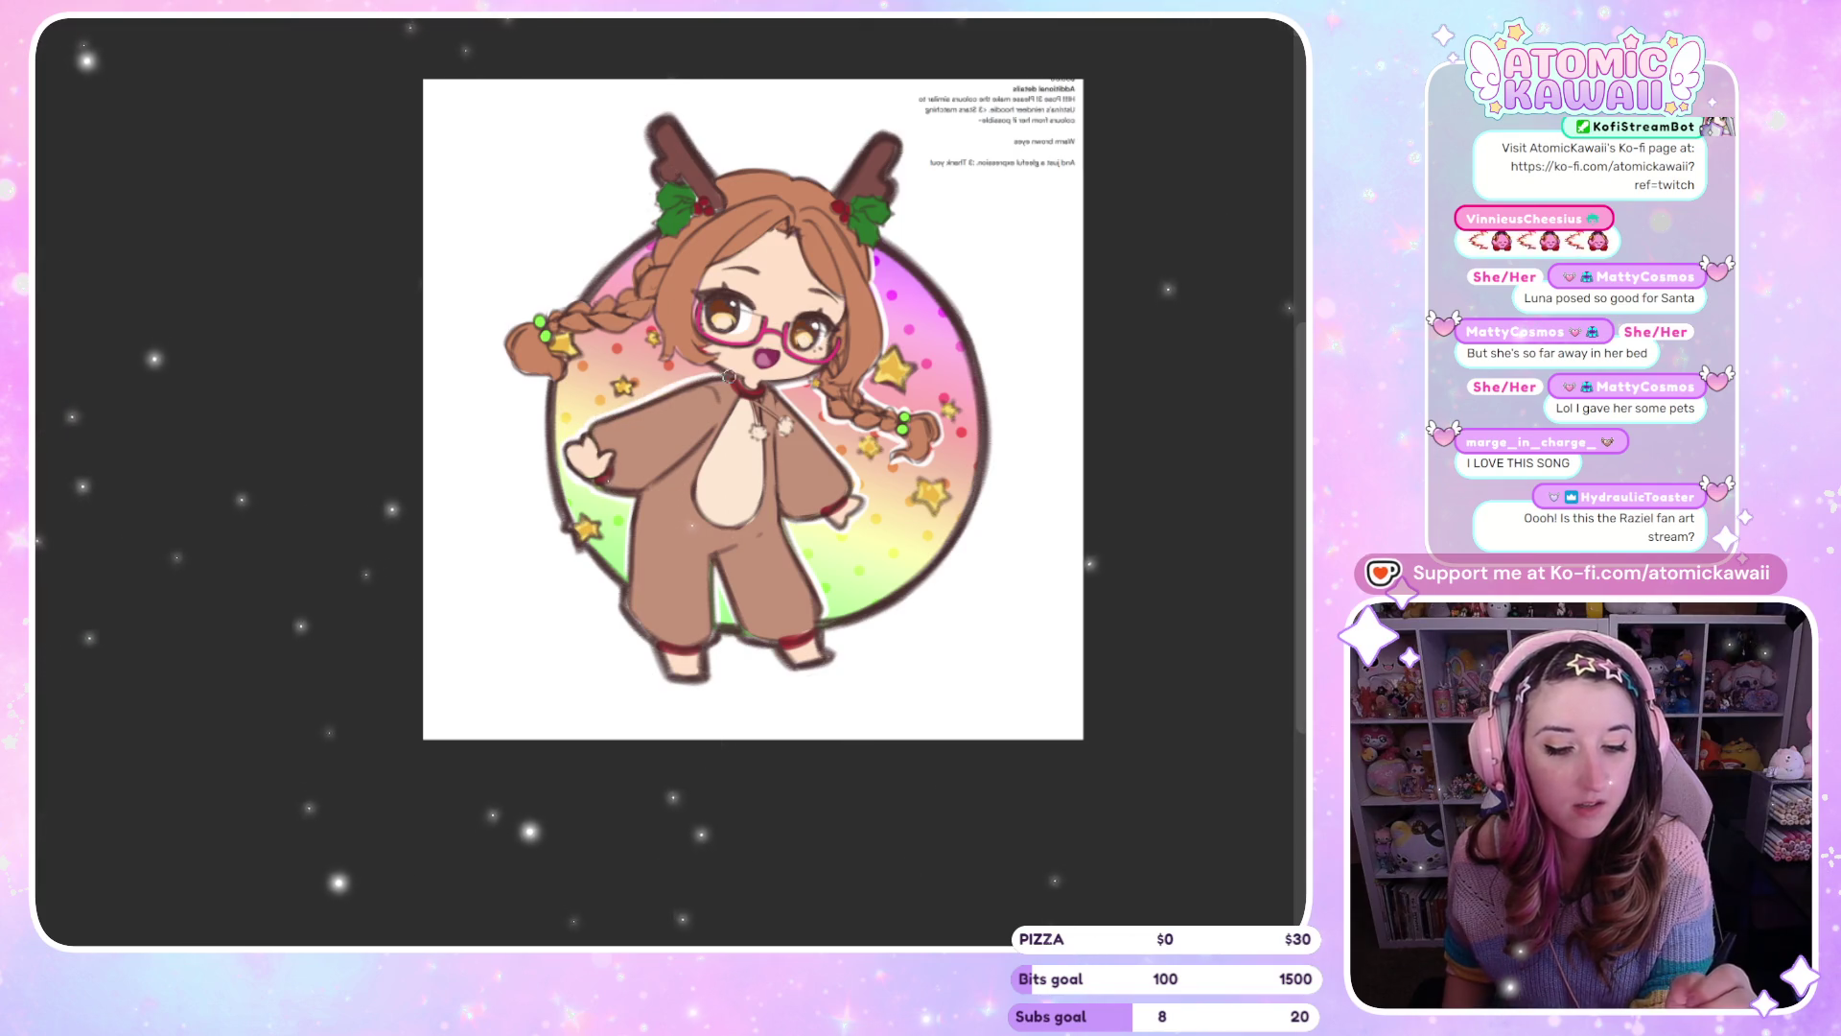
key("h")
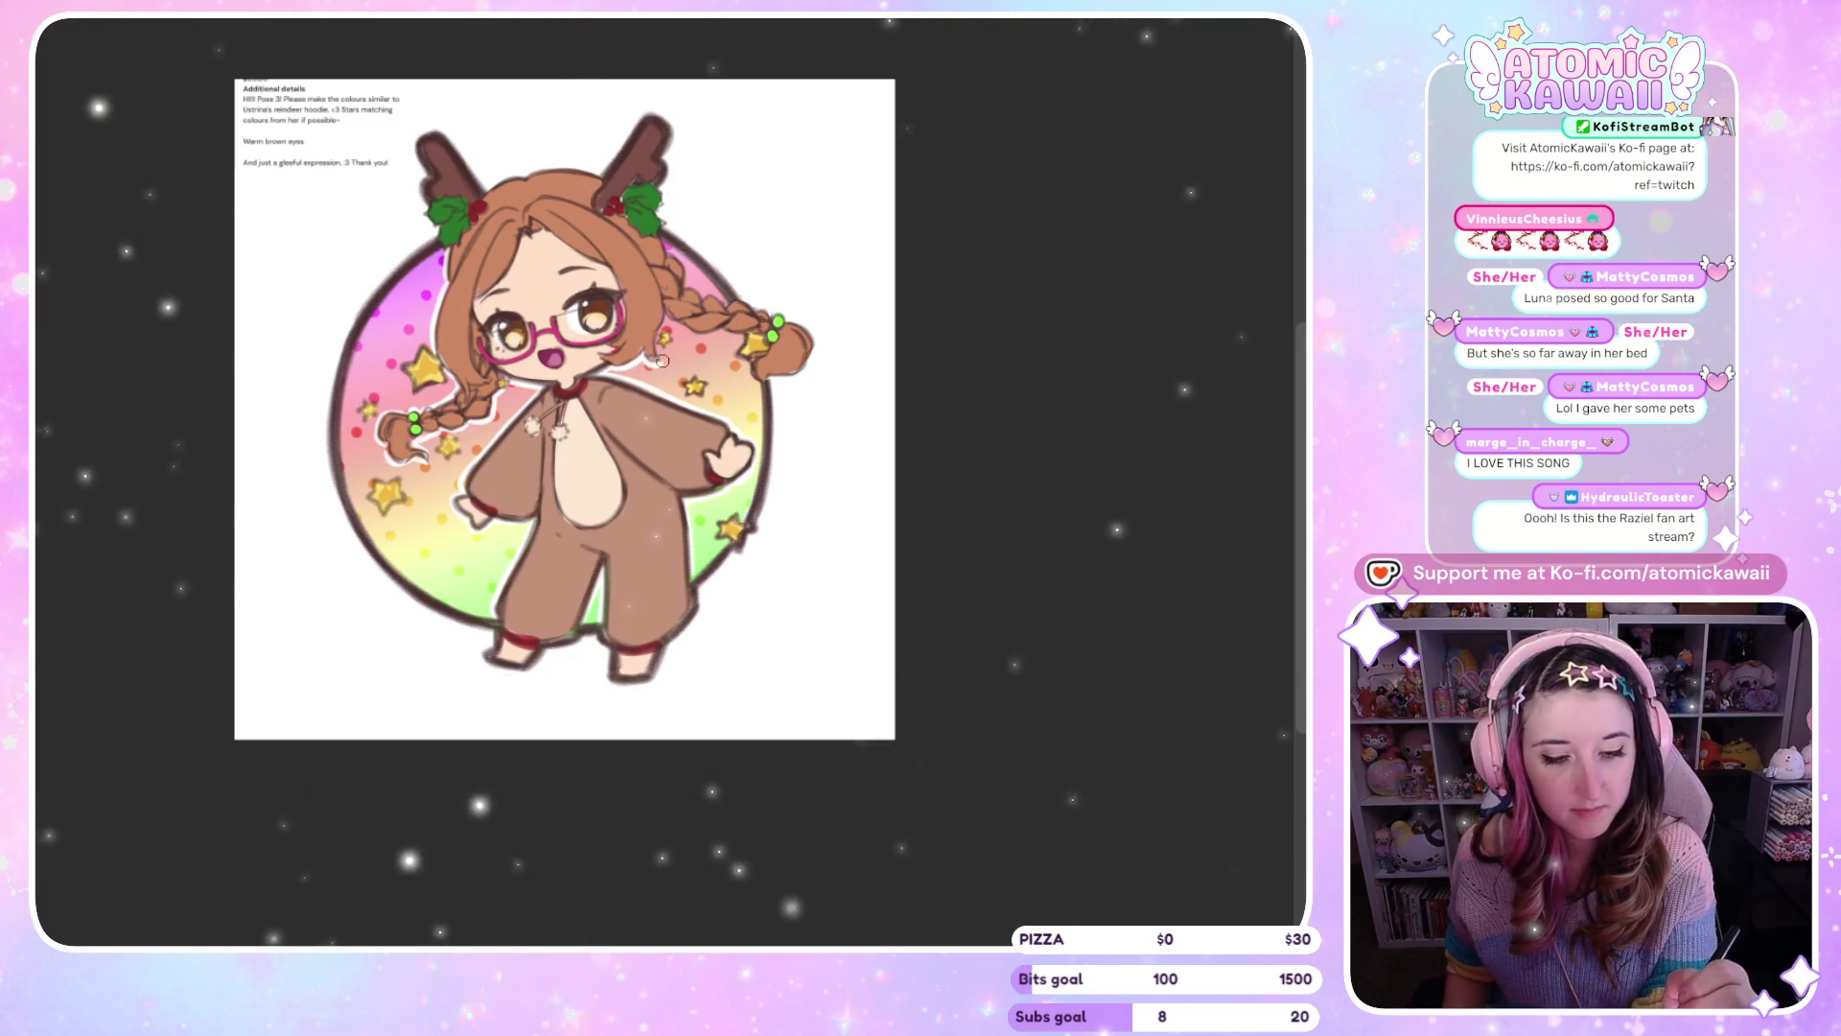
Compare the reindeer artwork flipped and unflipped, then bring up the boy-by-fireplace sketch document
key("h")
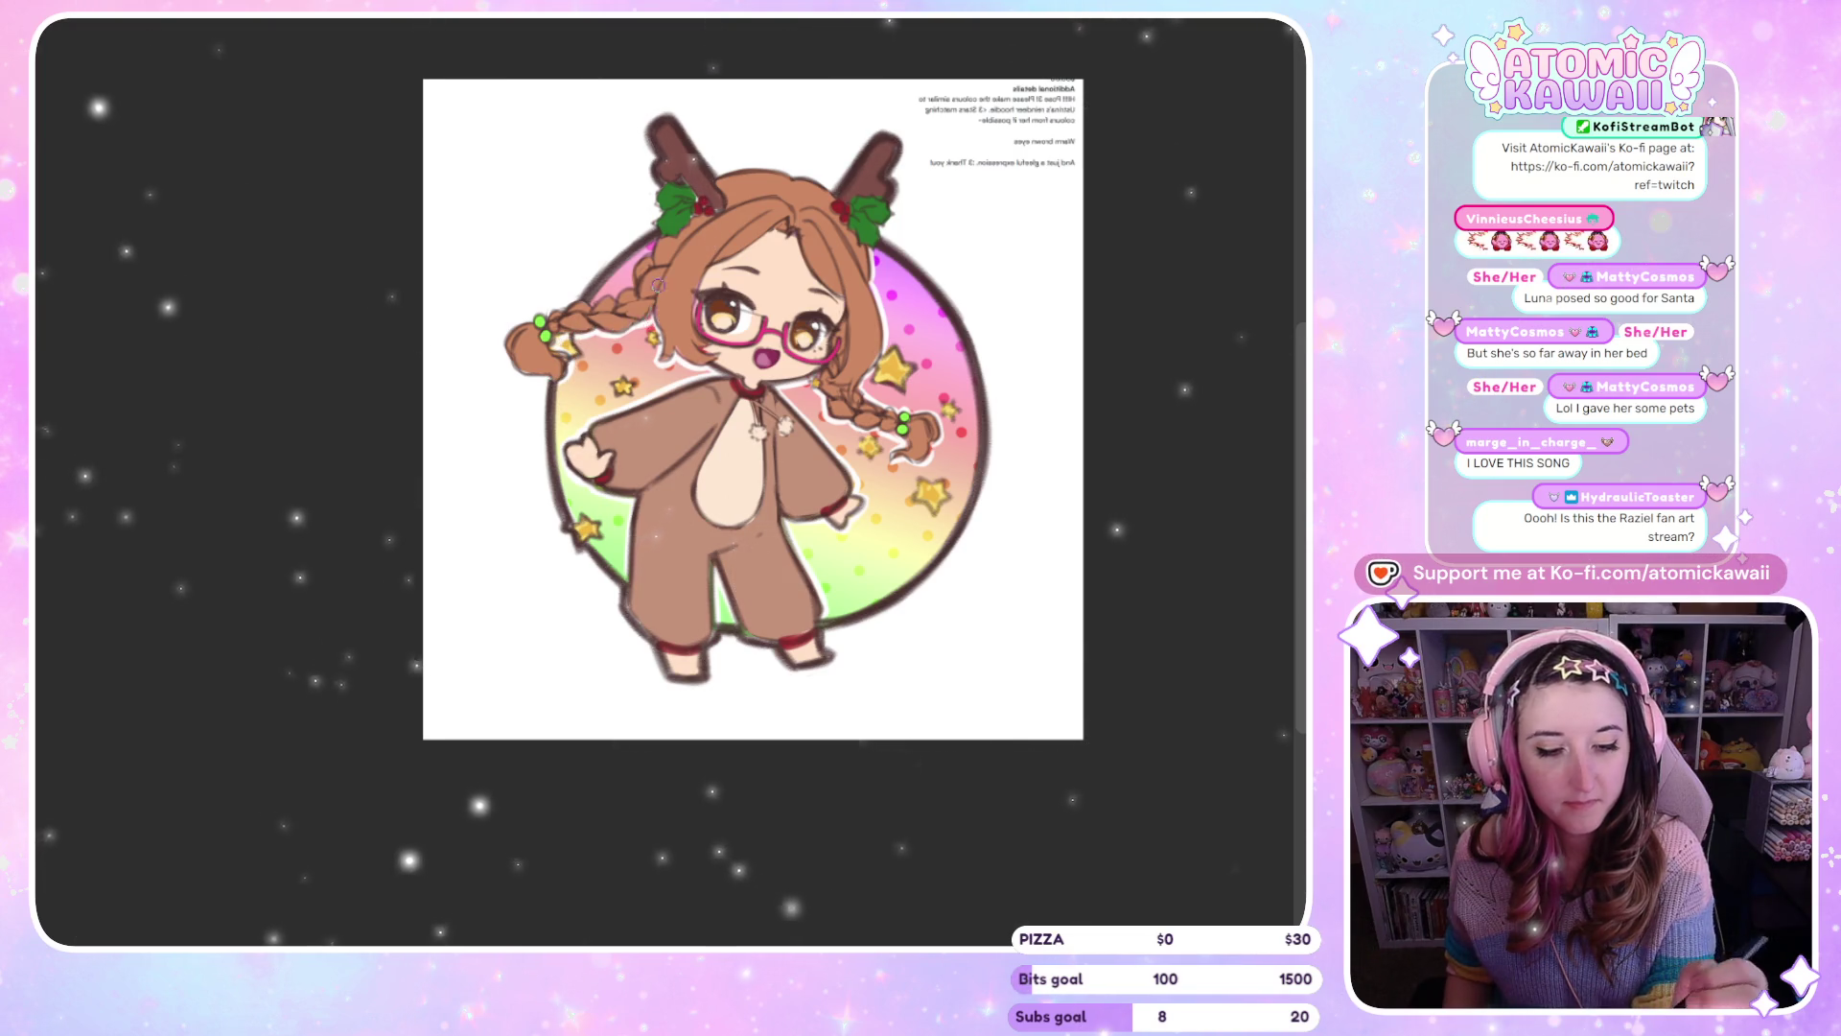
key("h")
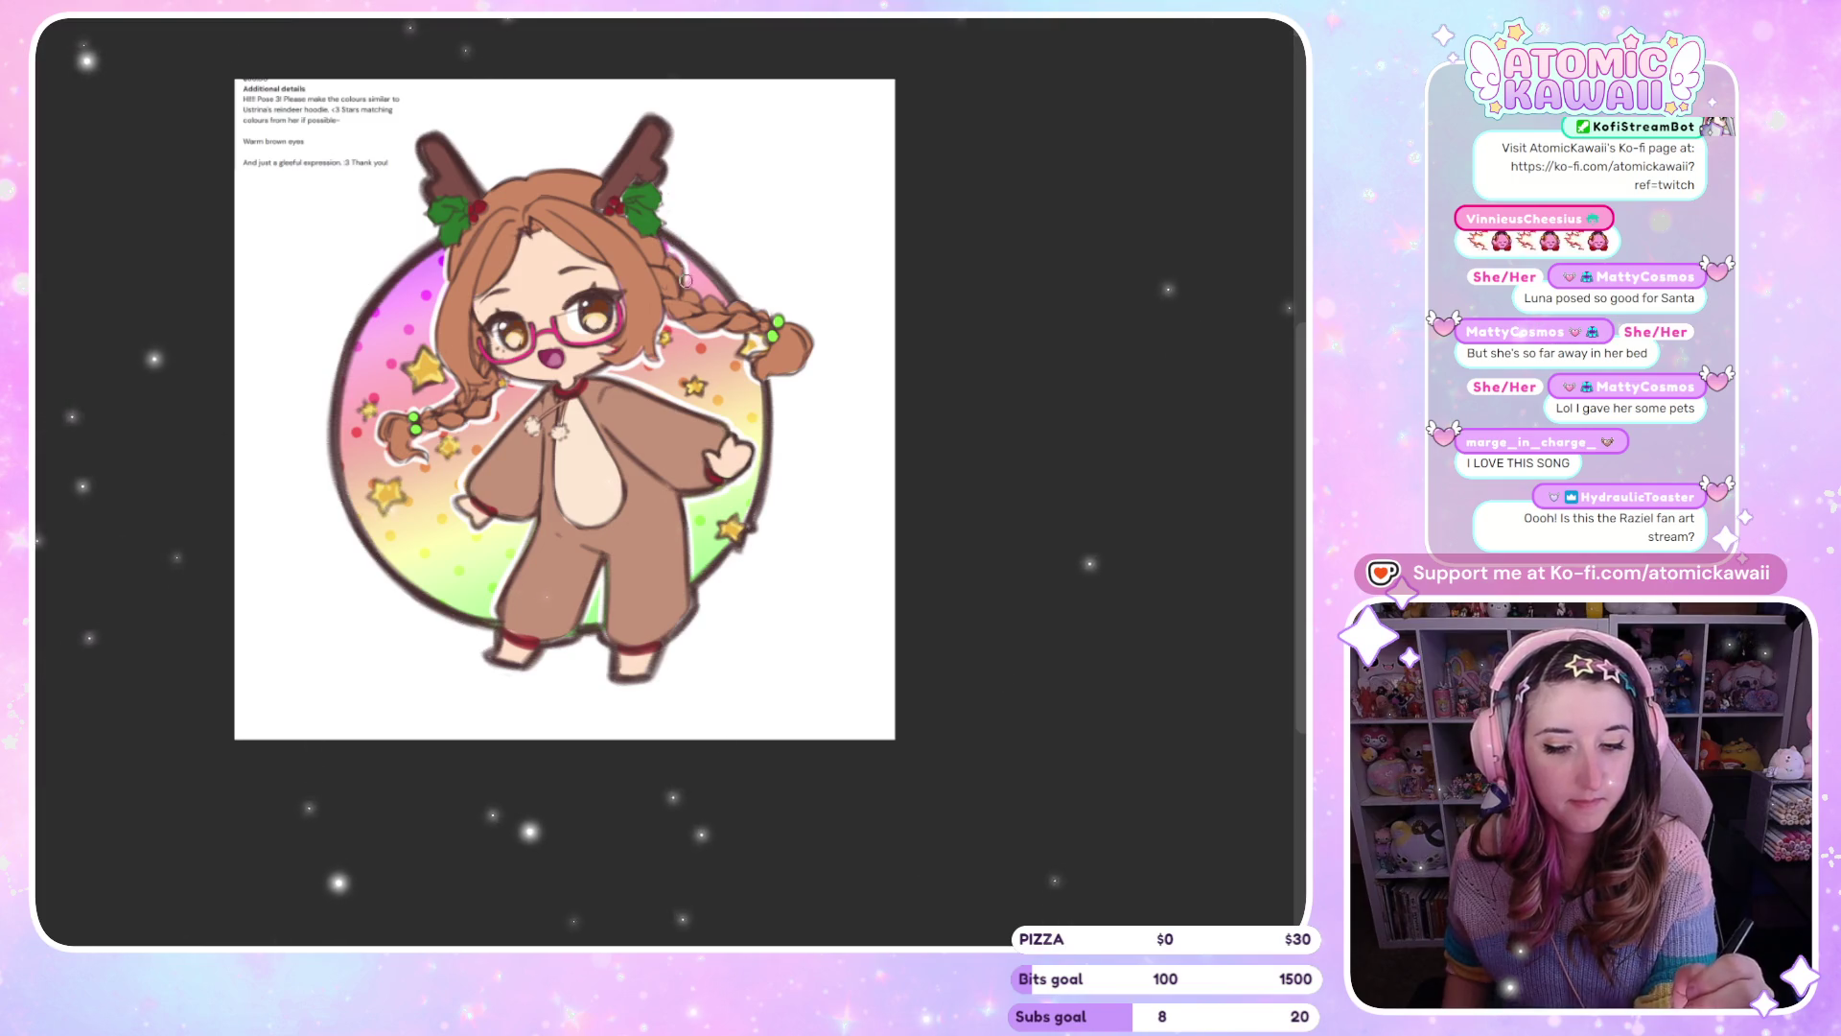
key("h")
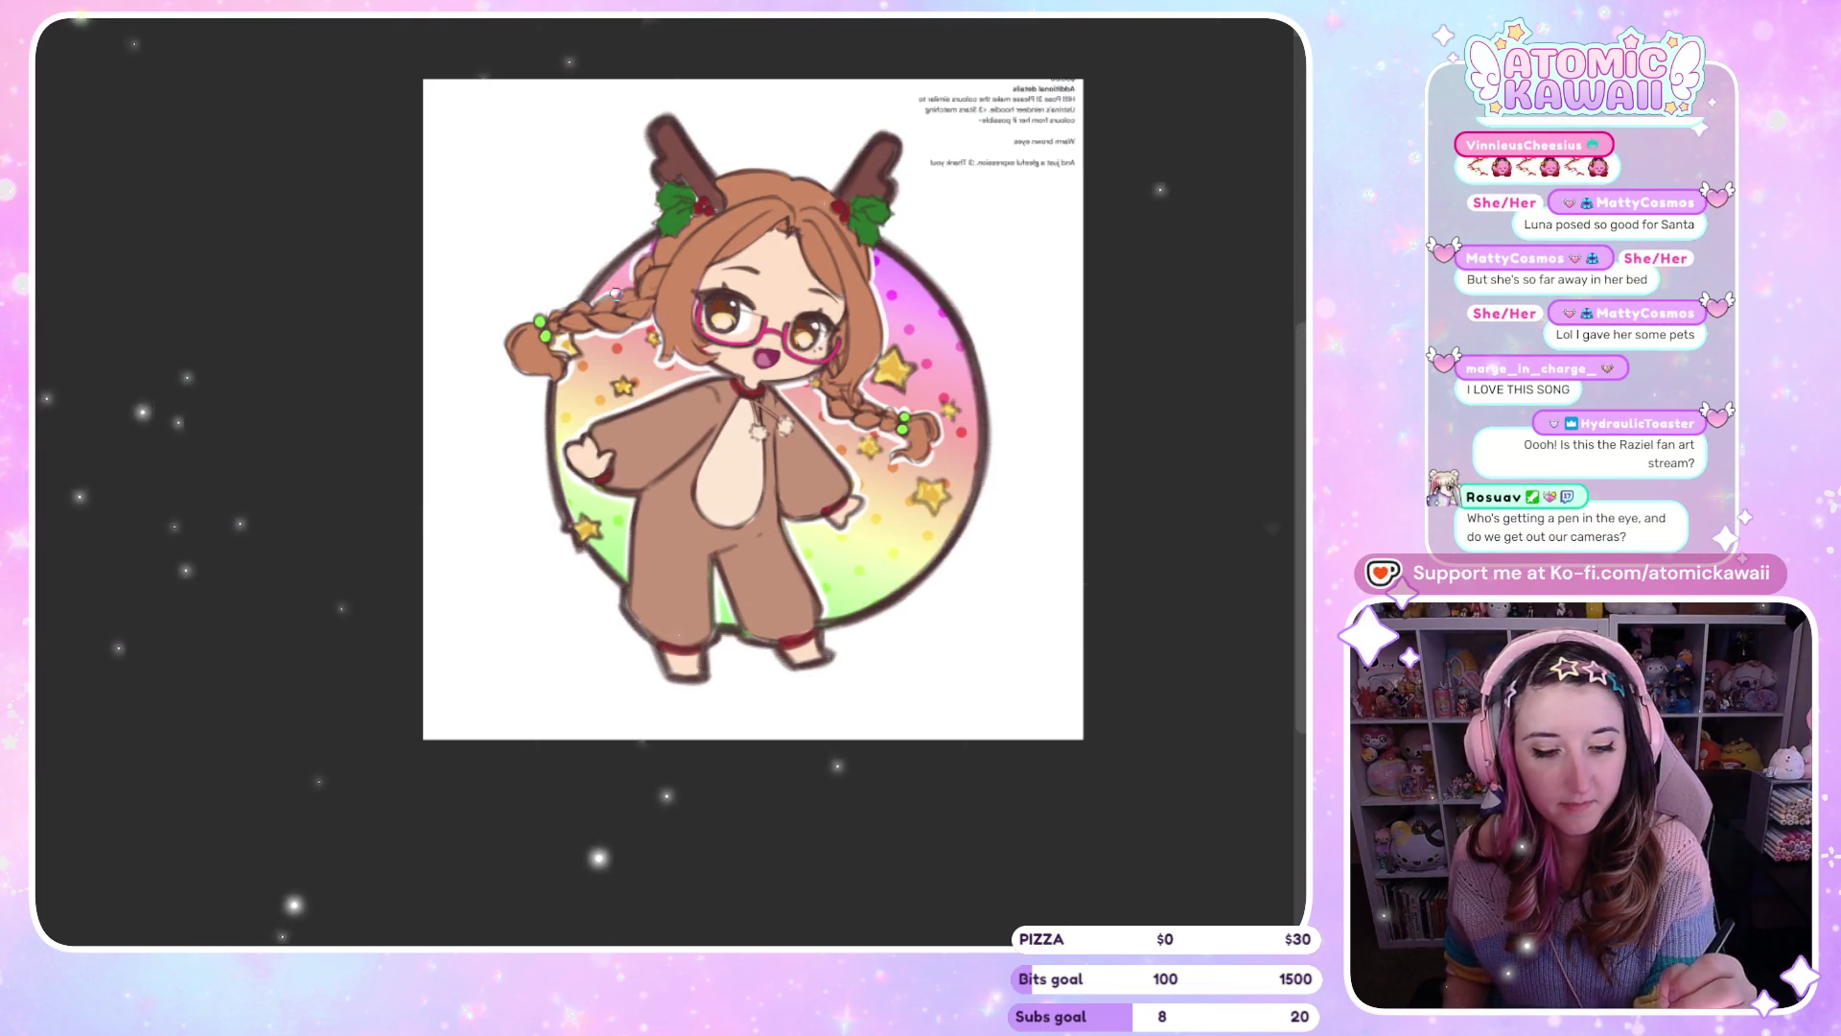
key("h")
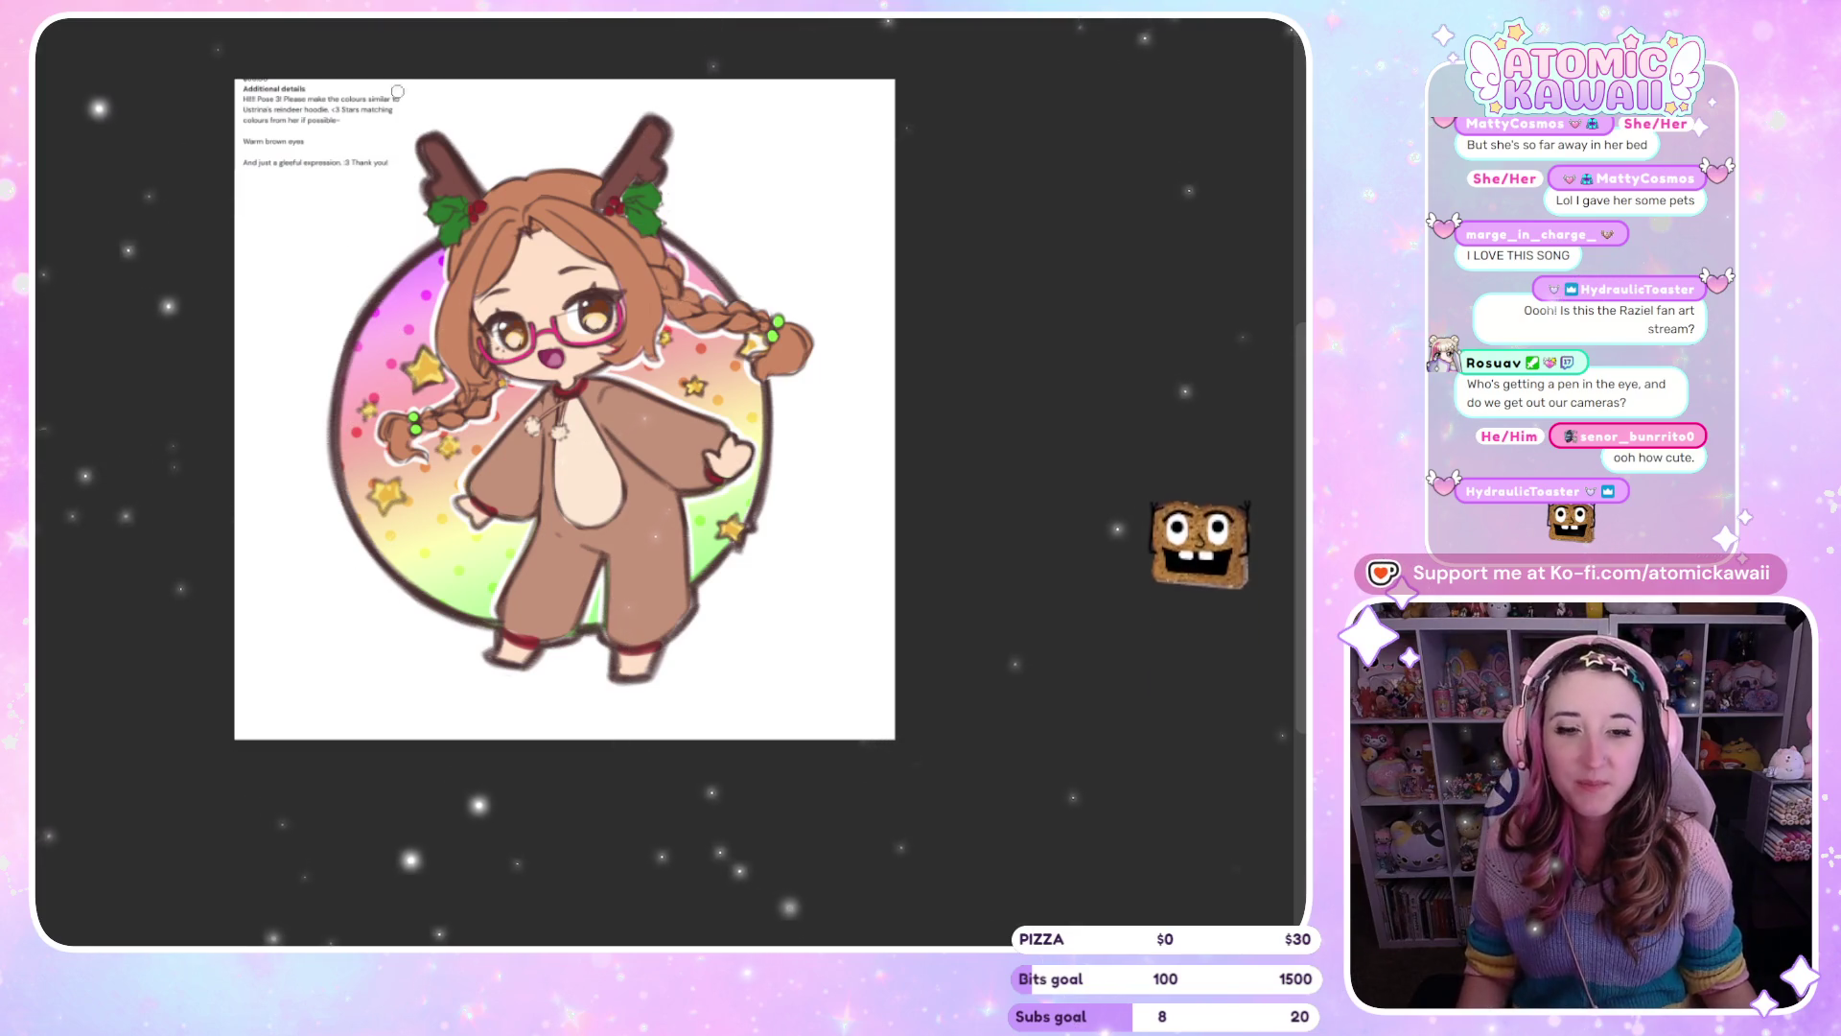
key("Right")
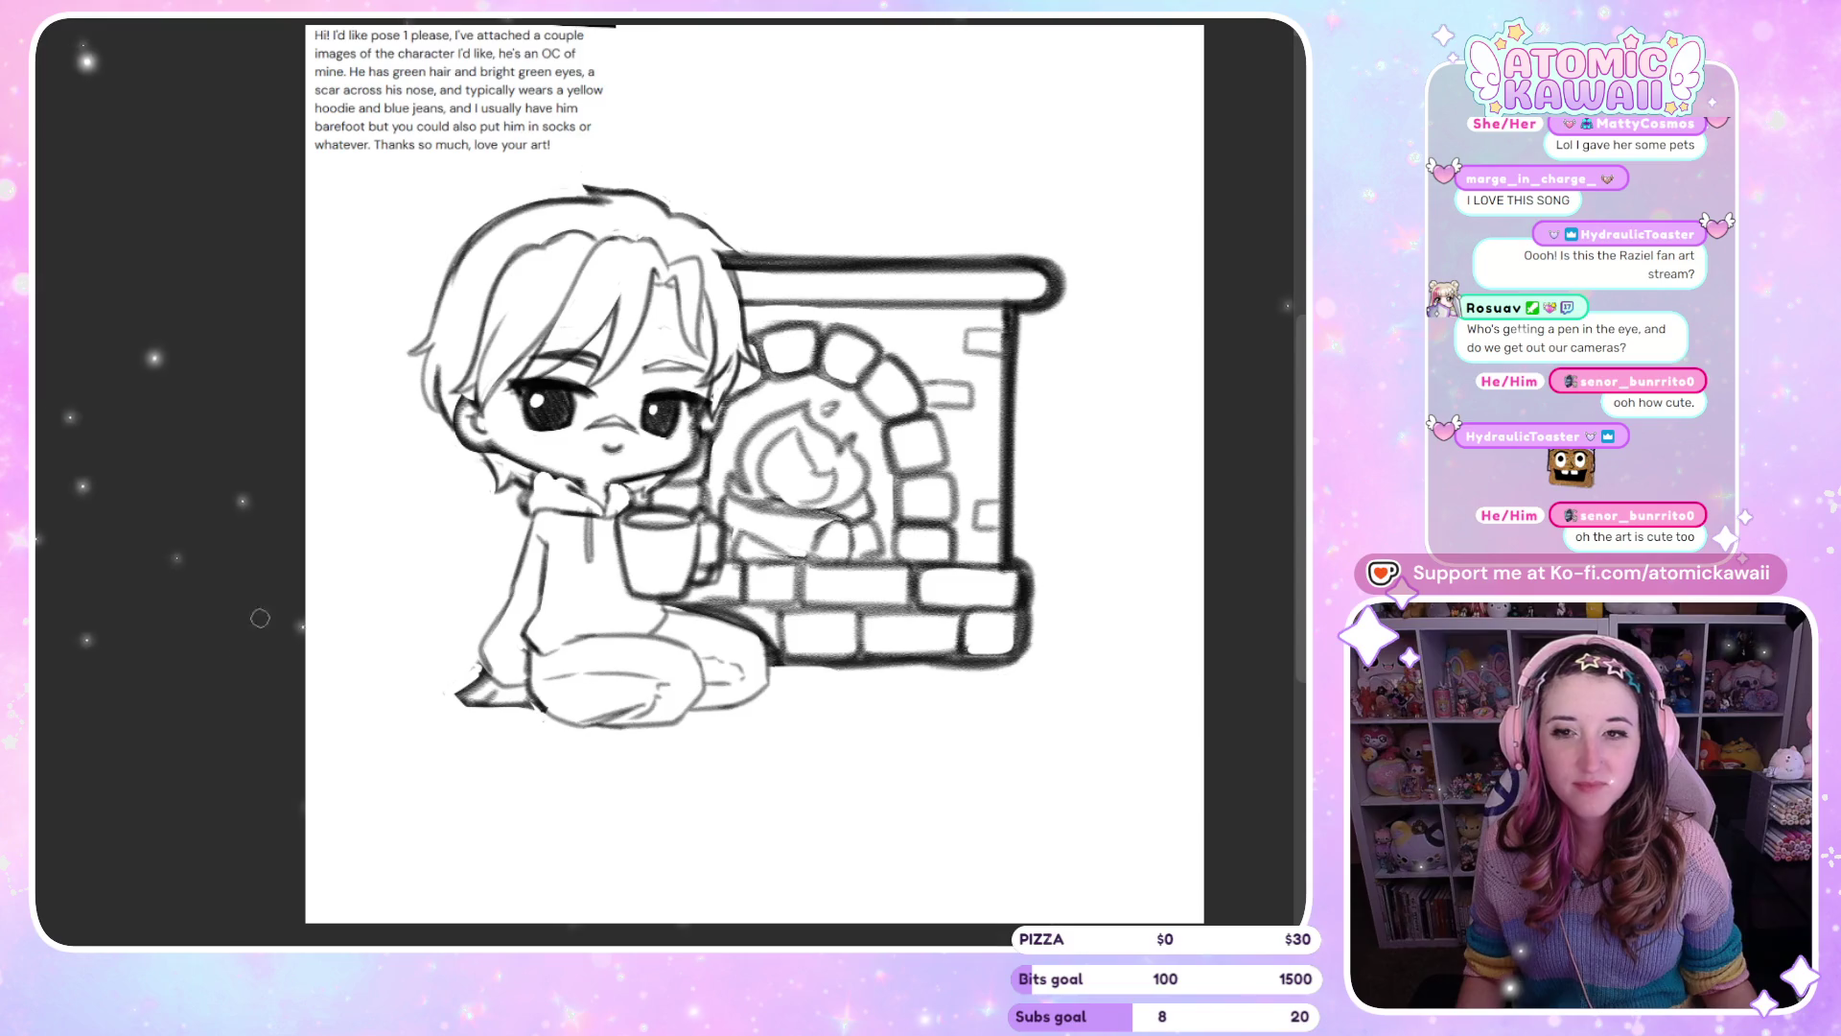
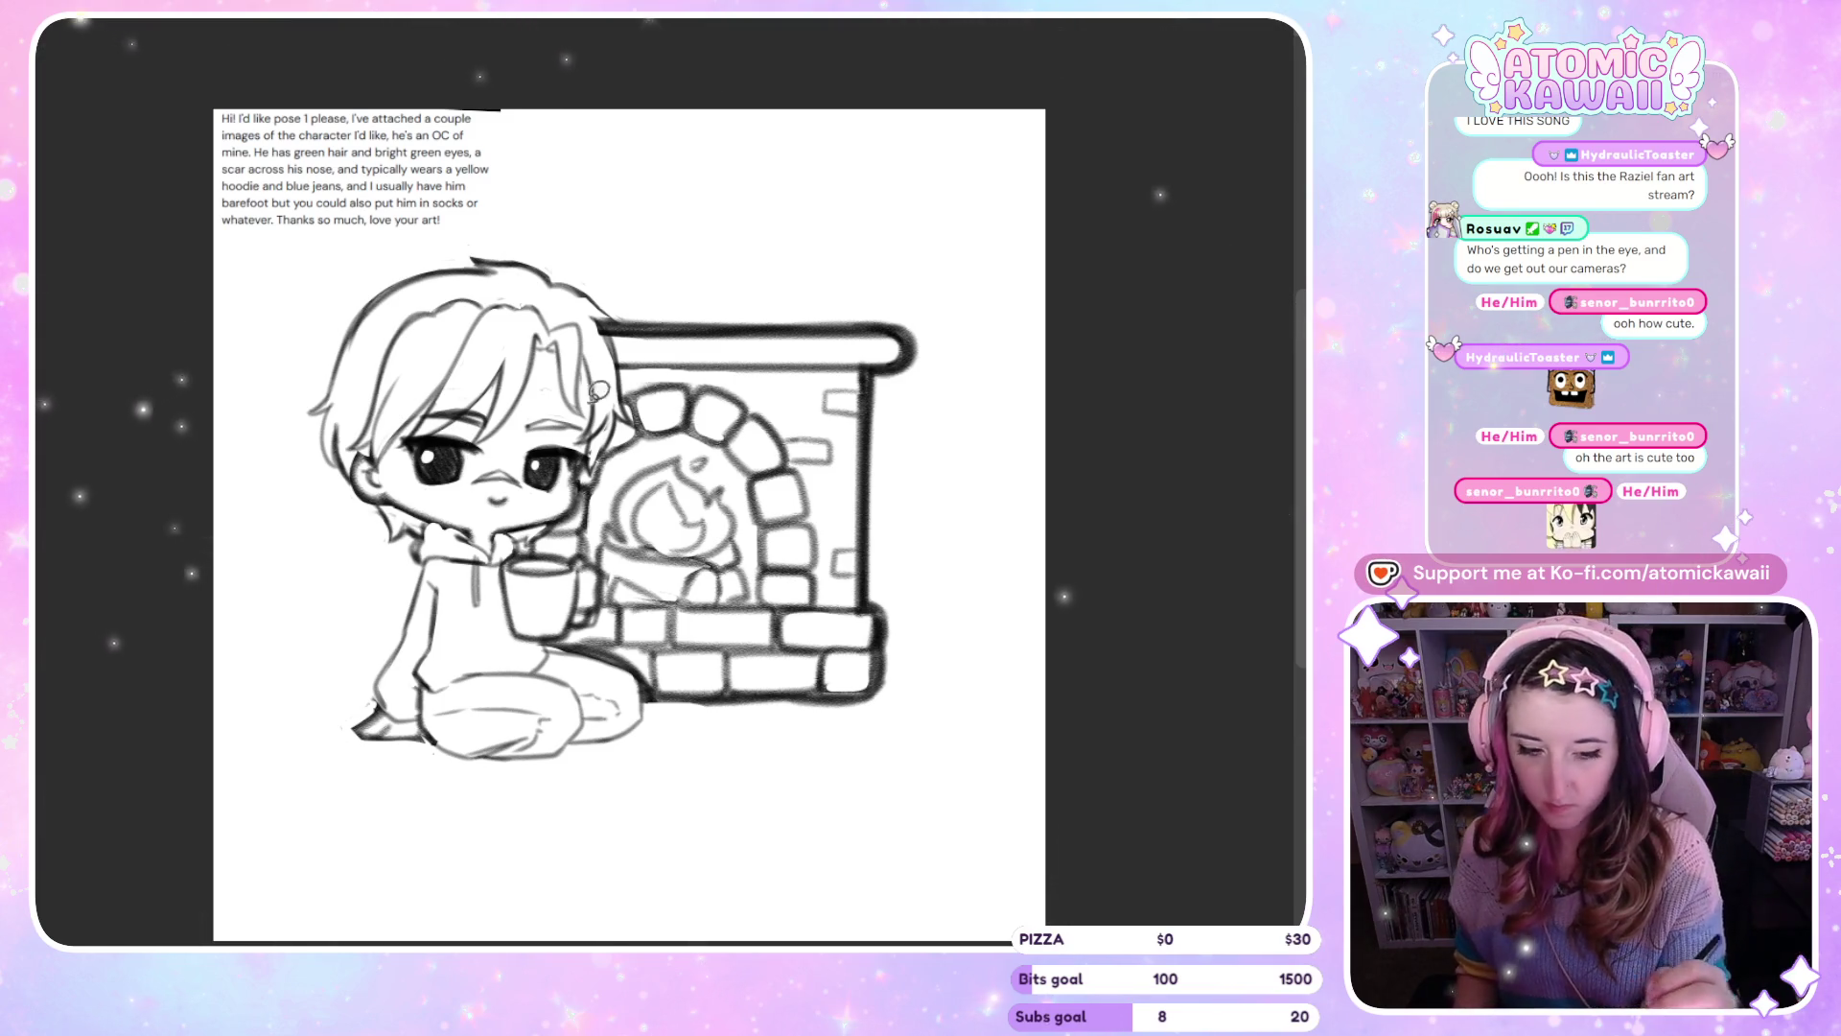
Add a line on the hair's right edge, fill the fireplace rose red, and lighten the top-right brick
mouse_move(612, 316)
left_mouse_down()
mouse_move(635, 414)
mouse_move(576, 513)
mouse_move(581, 547)
left_mouse_up()
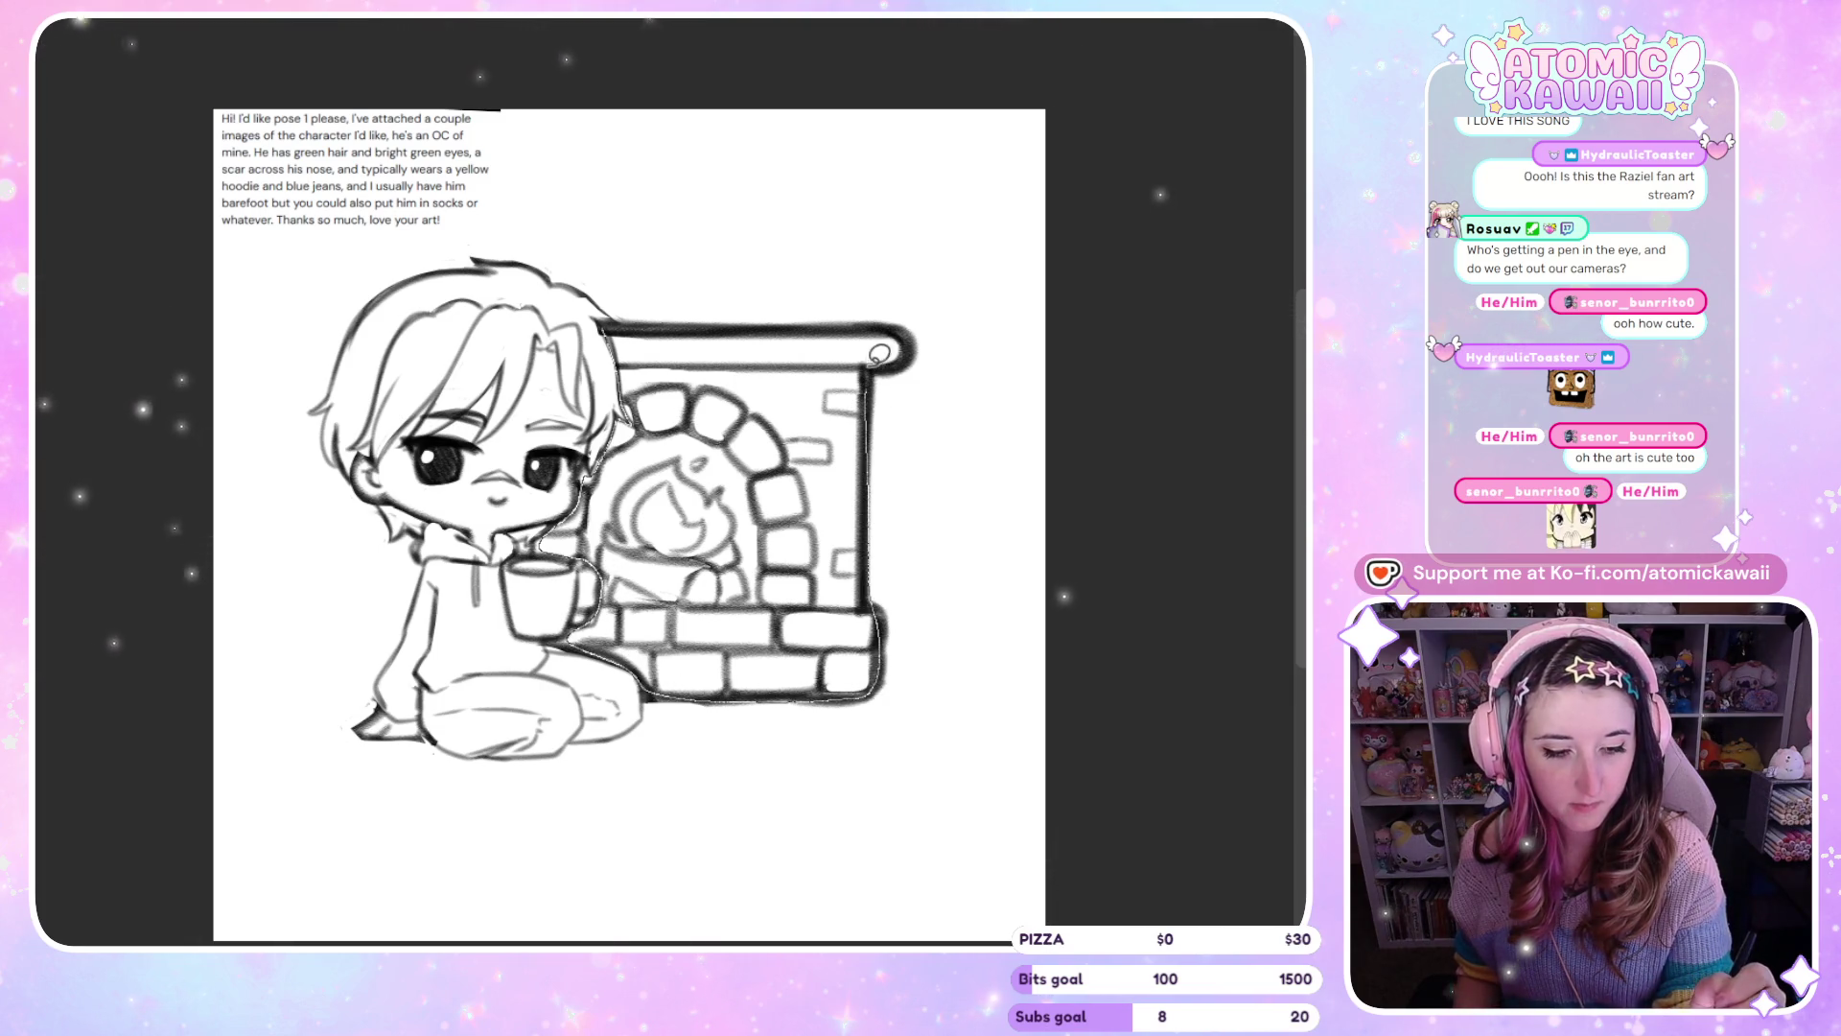
left_click_drag(905, 323, 619, 317)
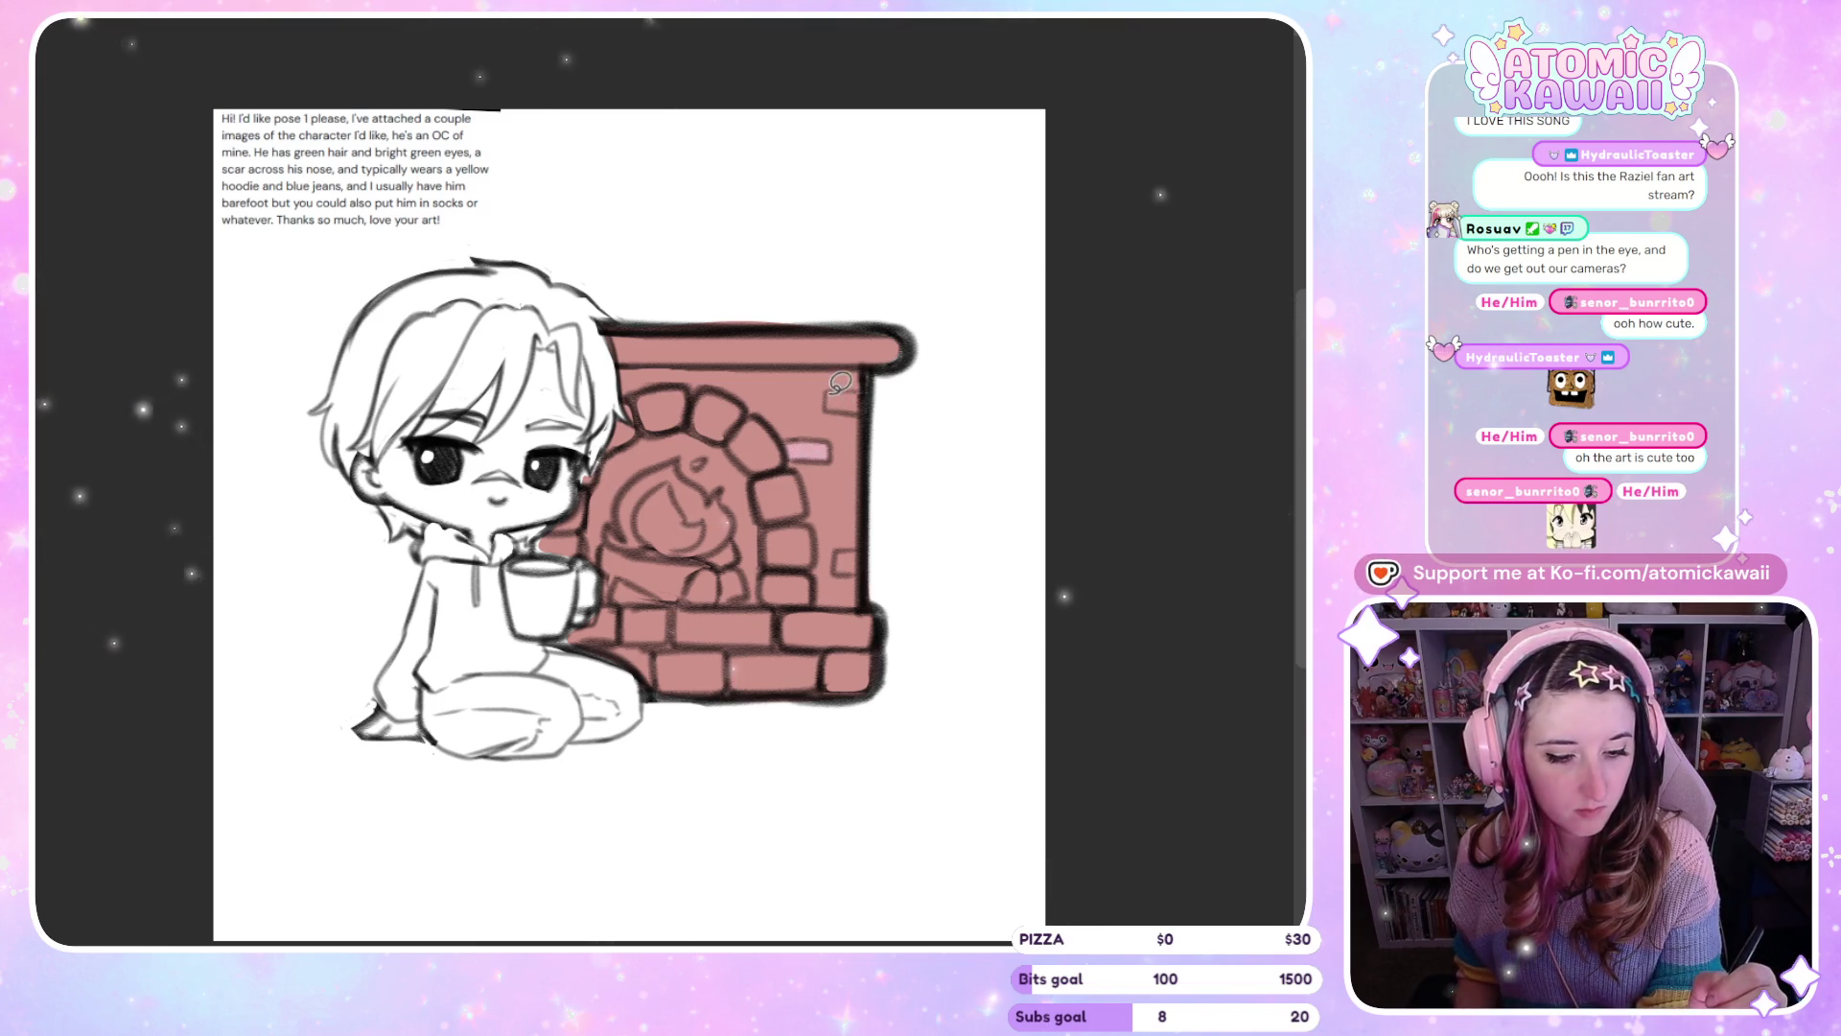
left_click_drag(830, 397, 853, 408)
Fill a lower brick, the top-left arch brick and the lower-left bricks in lighter pink
mouse_move(838, 548)
left_mouse_down()
mouse_move(851, 571)
mouse_move(788, 566)
mouse_move(800, 534)
left_mouse_up()
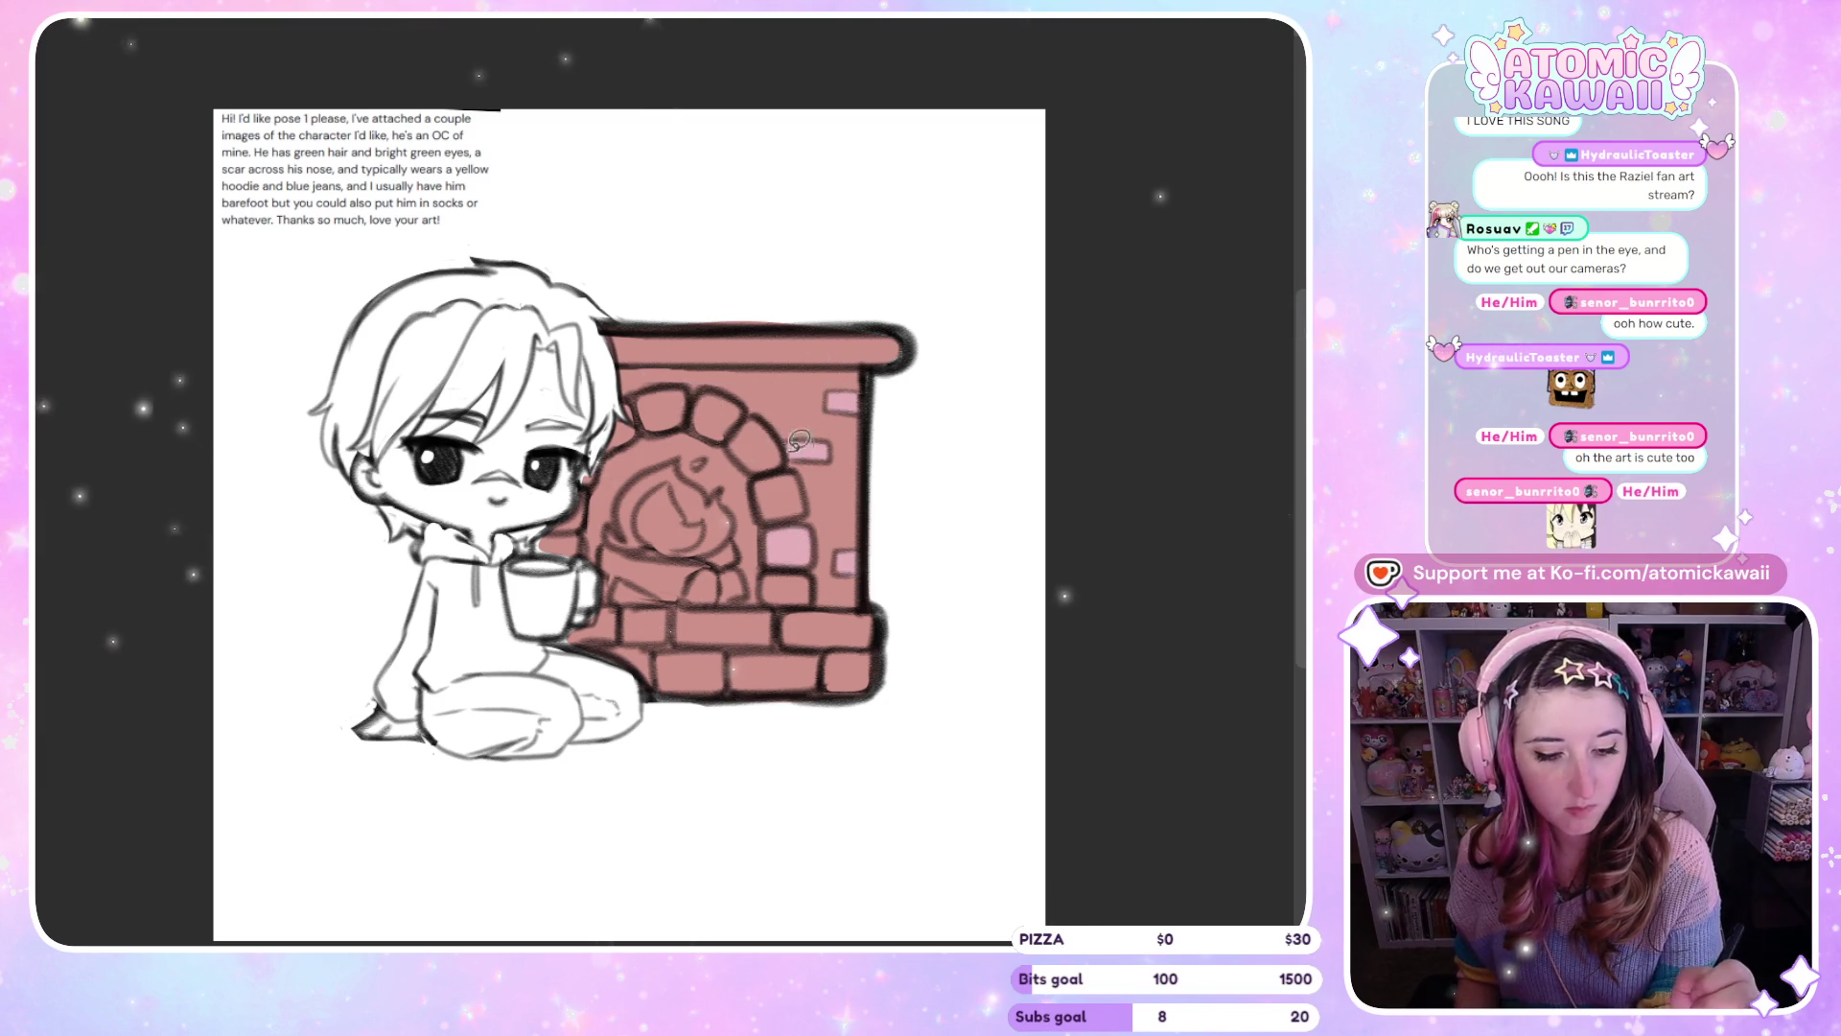
mouse_move(689, 393)
left_mouse_down()
mouse_move(641, 385)
mouse_move(662, 381)
left_mouse_up()
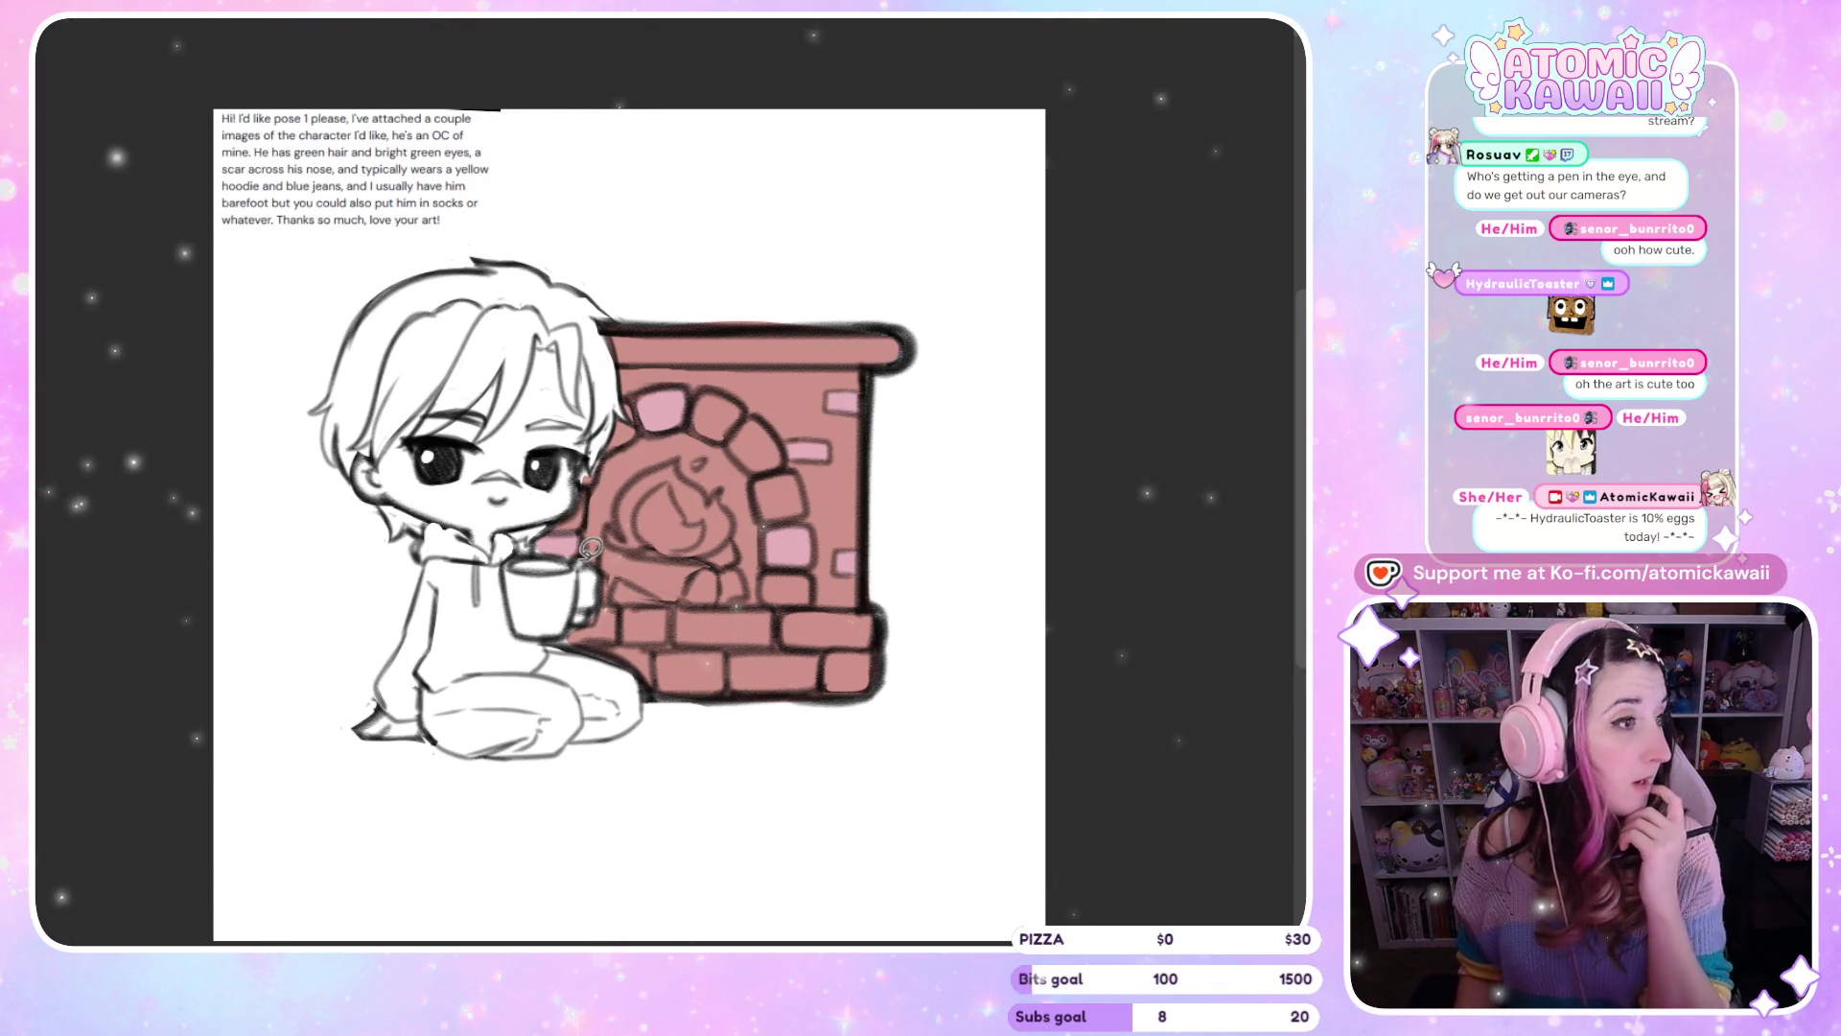
mouse_move(681, 614)
left_mouse_down()
mouse_move(633, 618)
mouse_move(731, 653)
left_mouse_up()
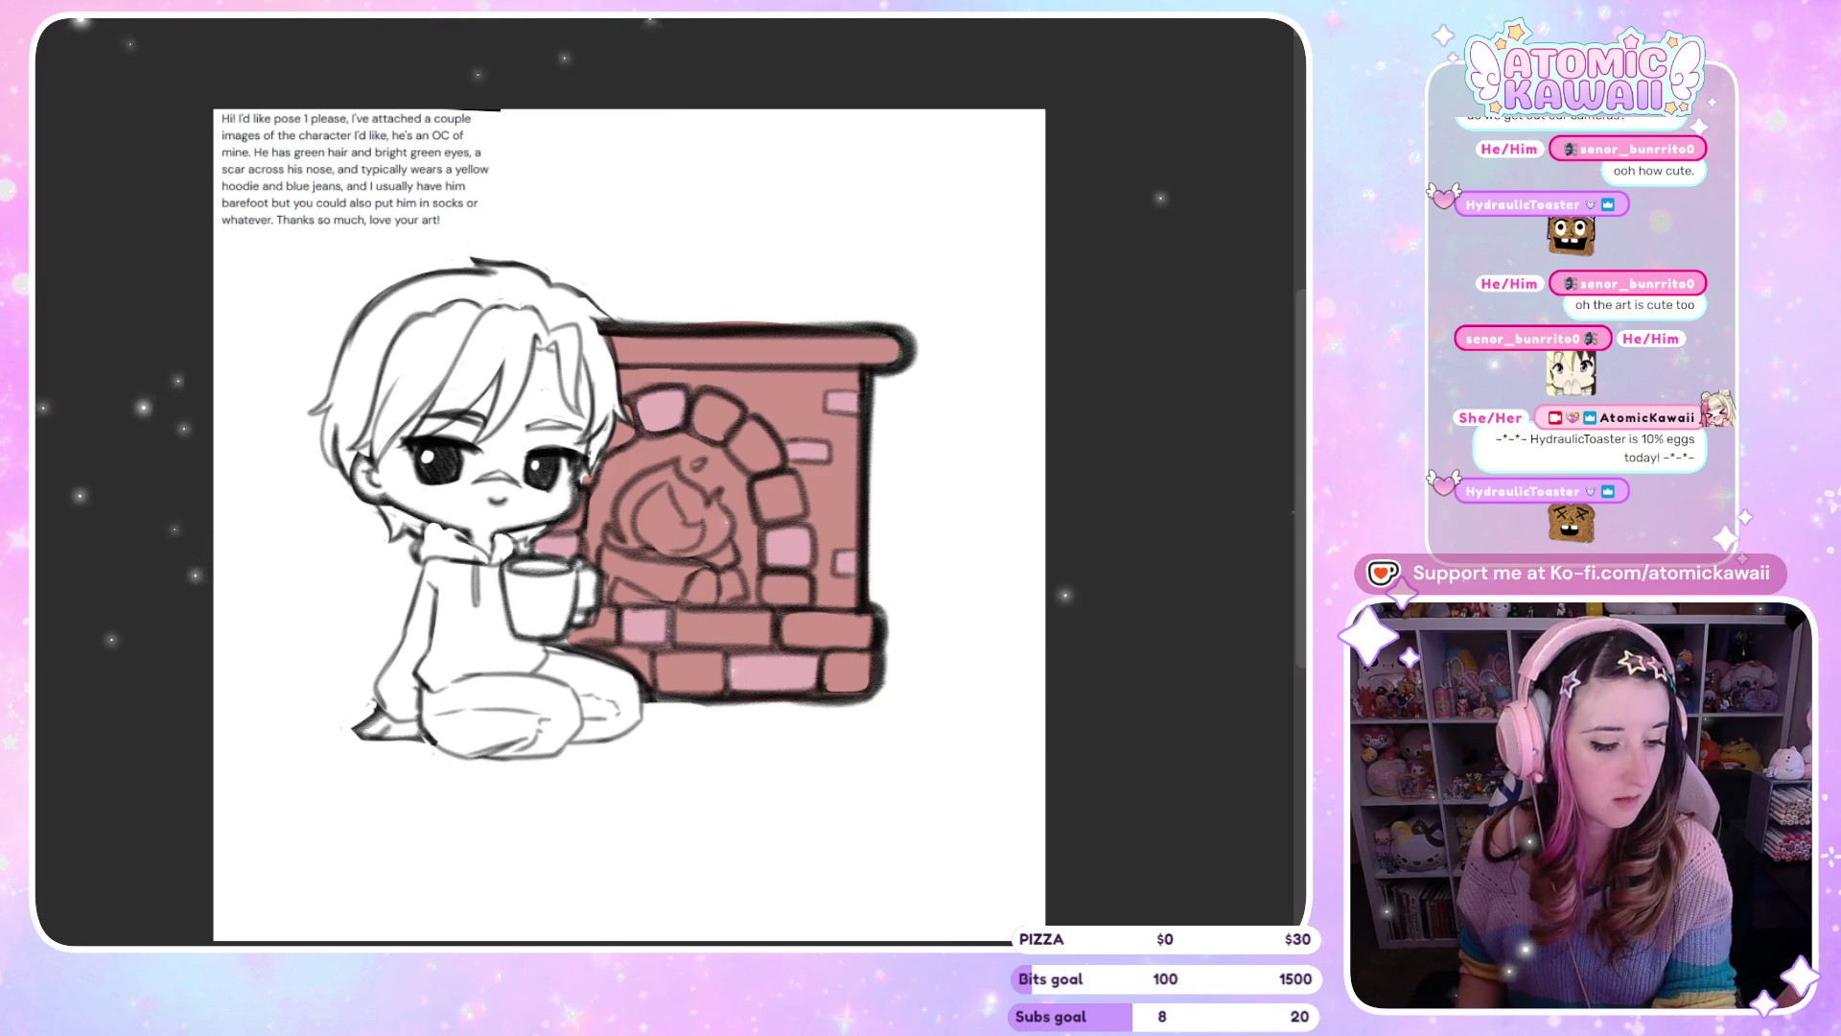
Paint the mantel band along the fireplace top dark red, redoing it after an undo
left_click_drag(614, 367, 768, 366)
left_click_drag(878, 335, 643, 296)
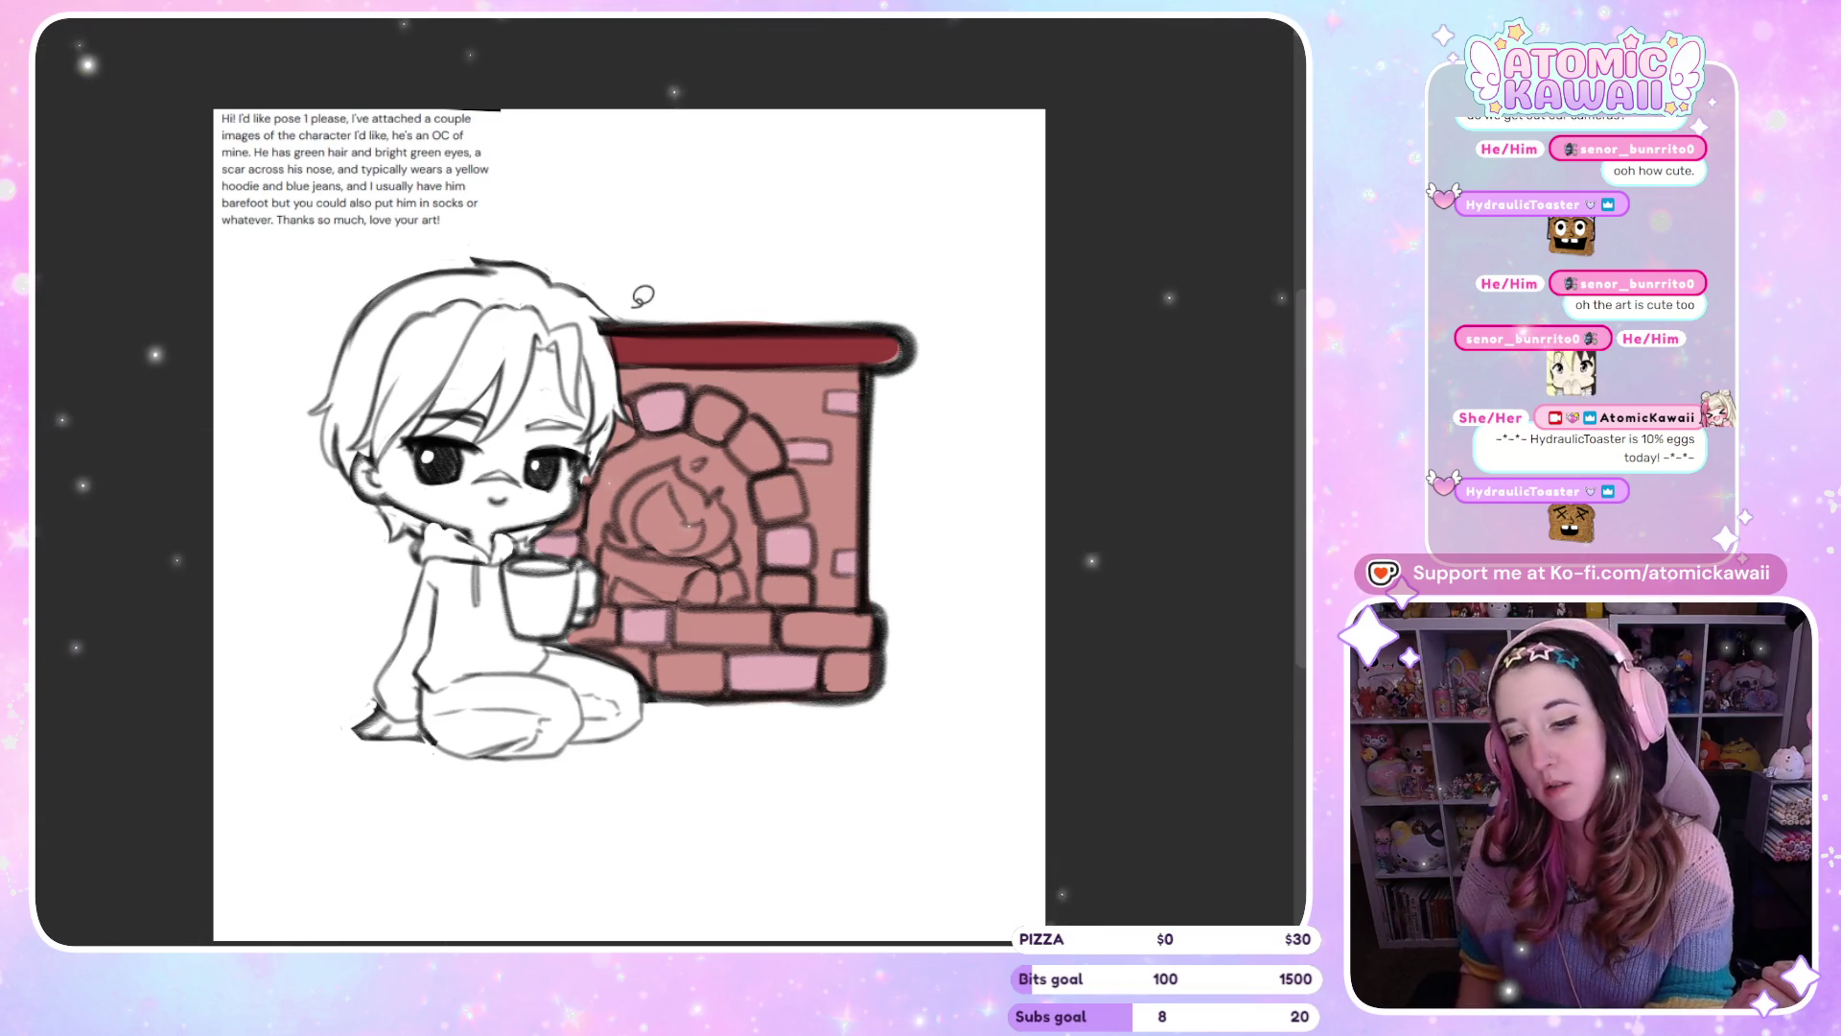
key("ctrl+z")
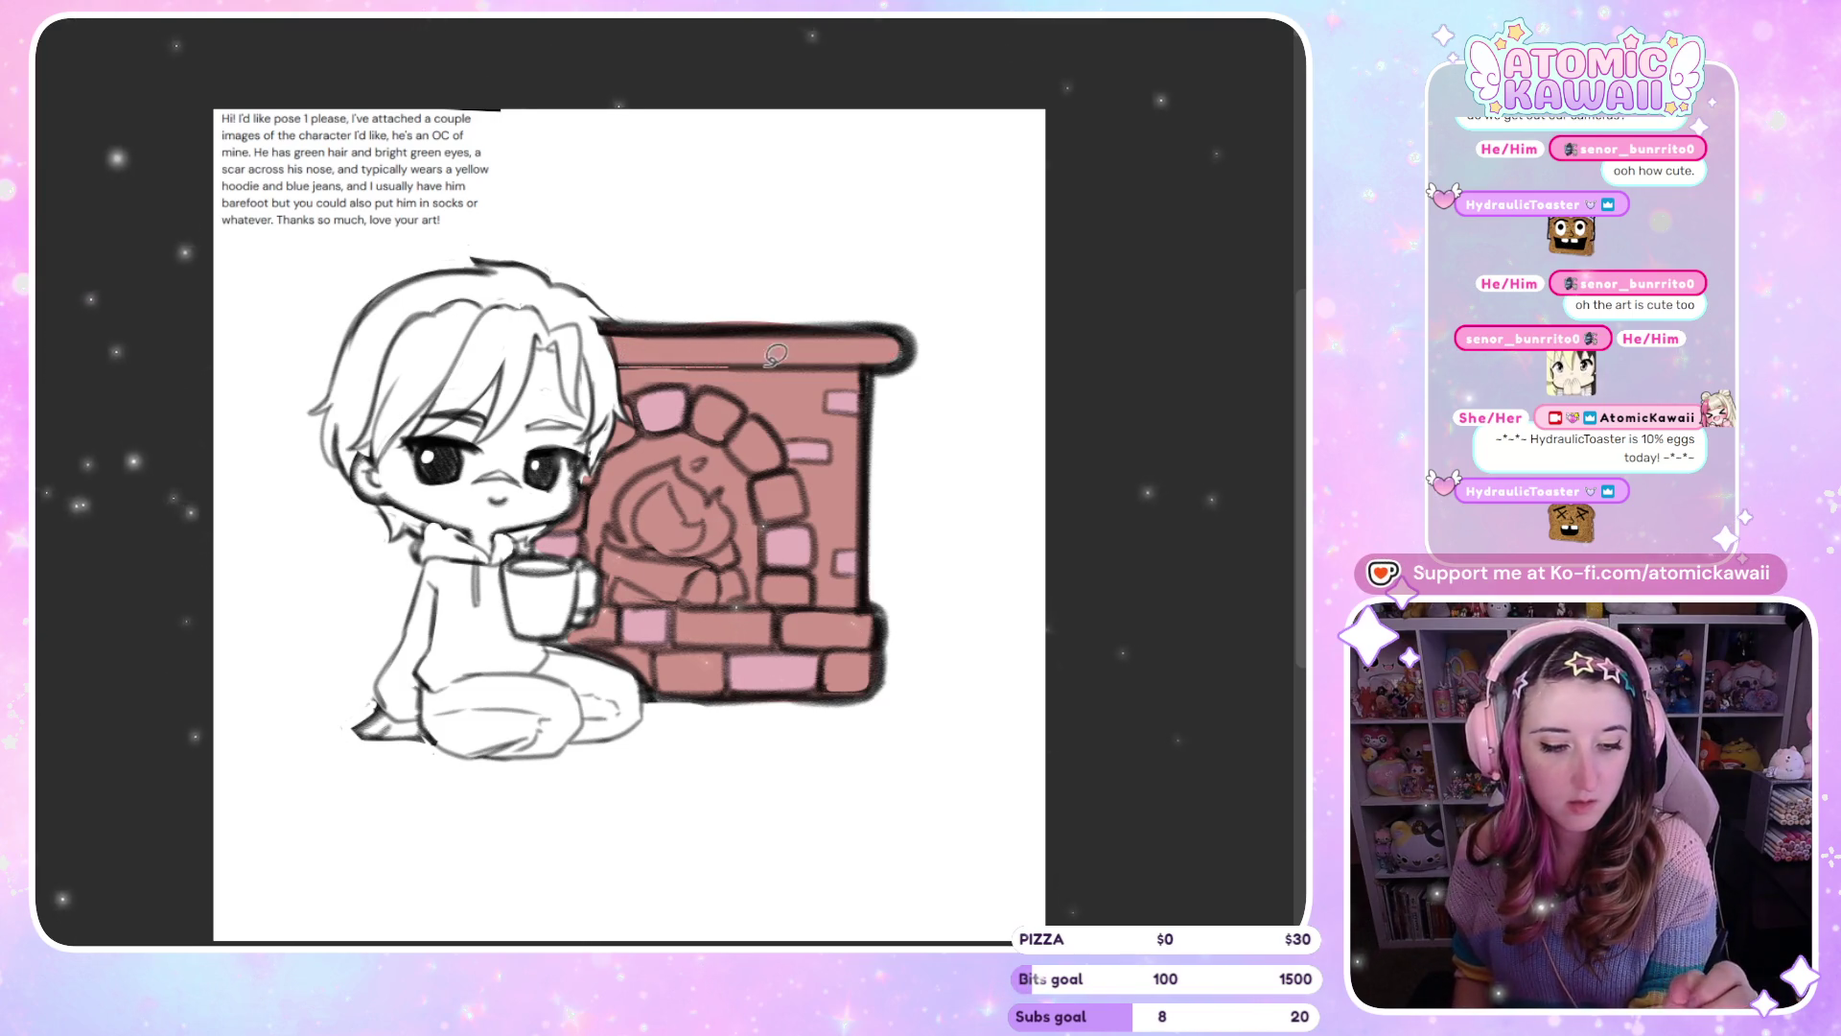
mouse_move(872, 321)
left_mouse_down()
mouse_move(671, 315)
mouse_move(628, 335)
left_mouse_up()
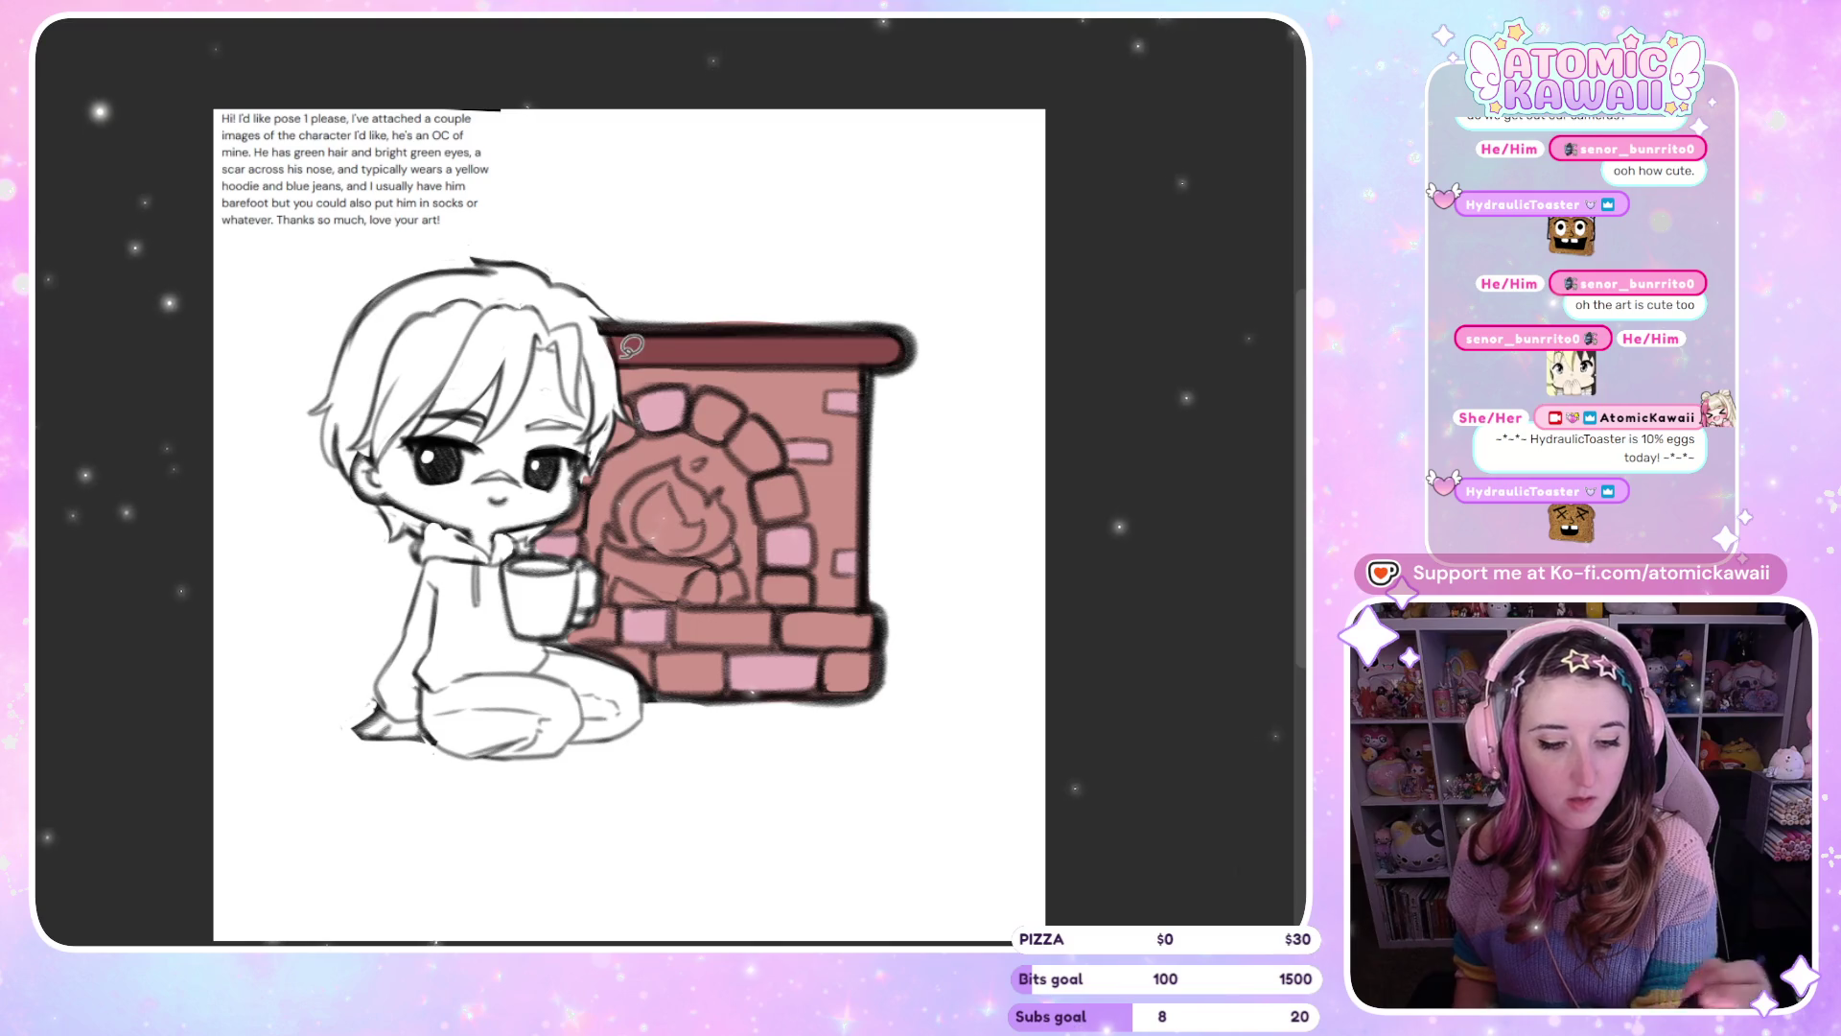
Shade lower, arch, left and bottom-right bricks darker, then fill the arch opening dark maroon
mouse_move(778, 638)
left_mouse_down()
mouse_move(695, 607)
mouse_move(692, 641)
left_mouse_up()
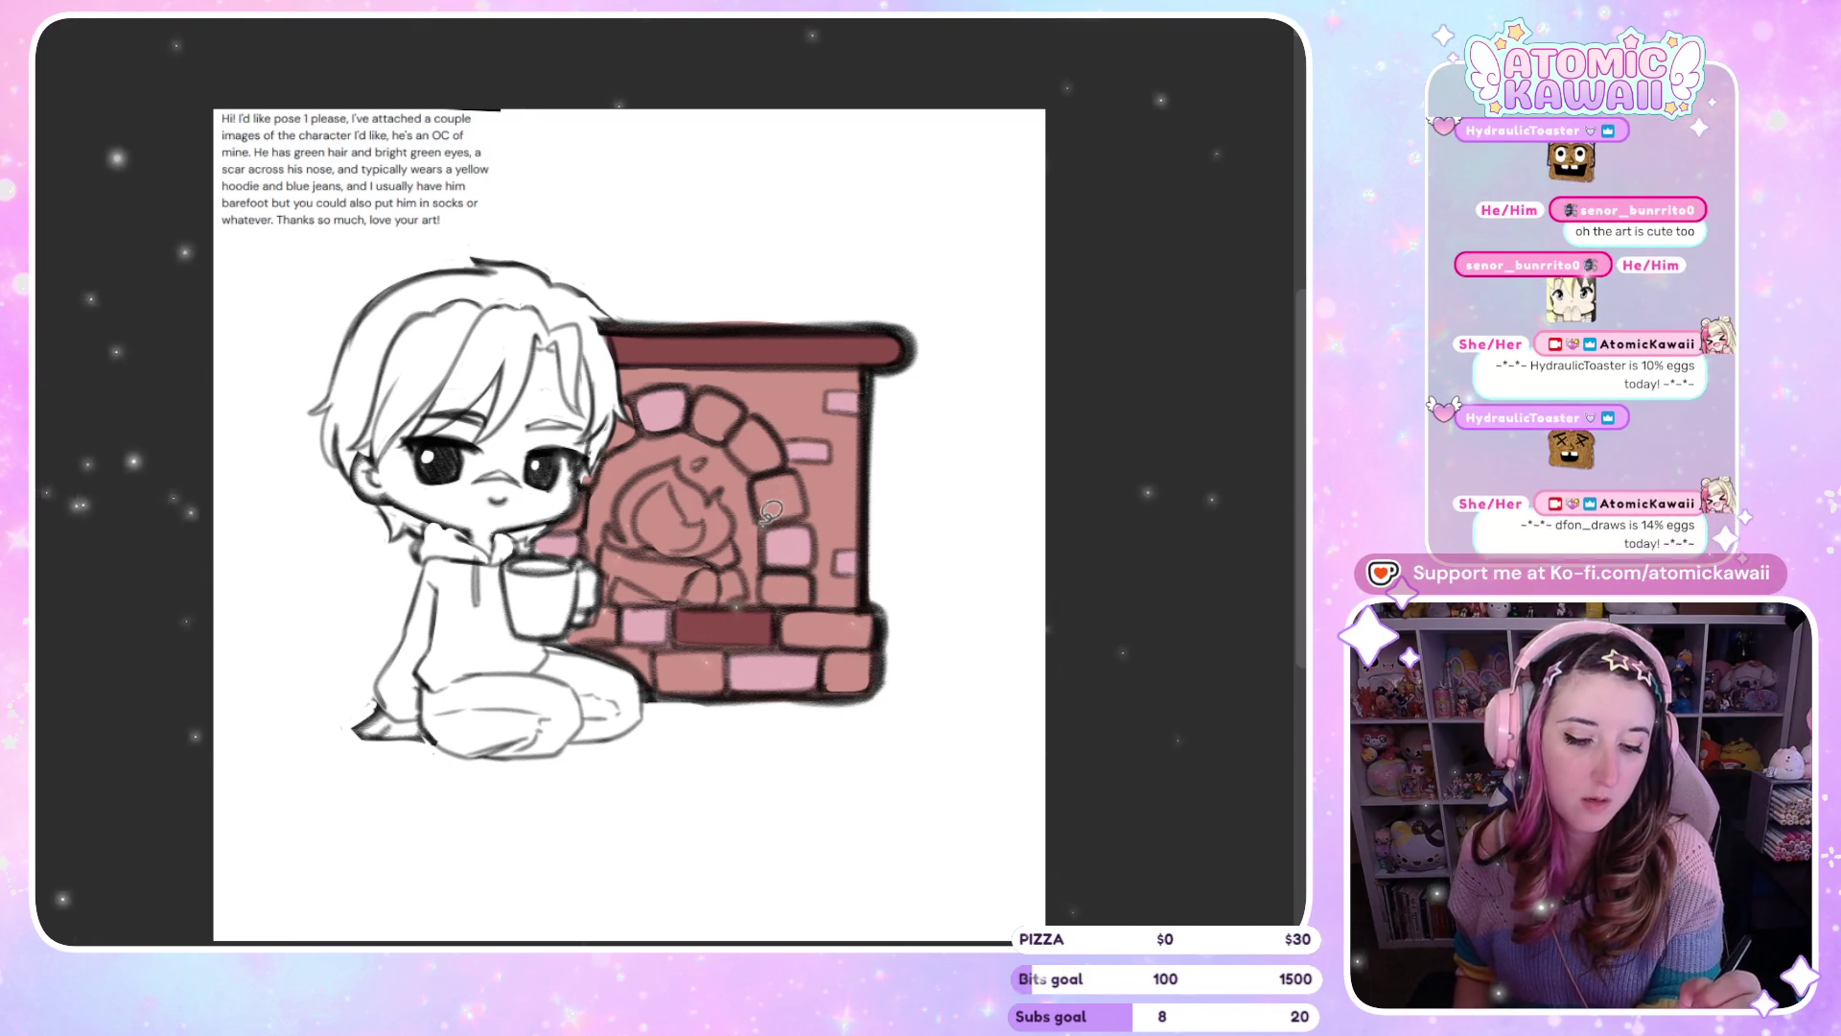
left_click_drag(758, 484, 788, 500)
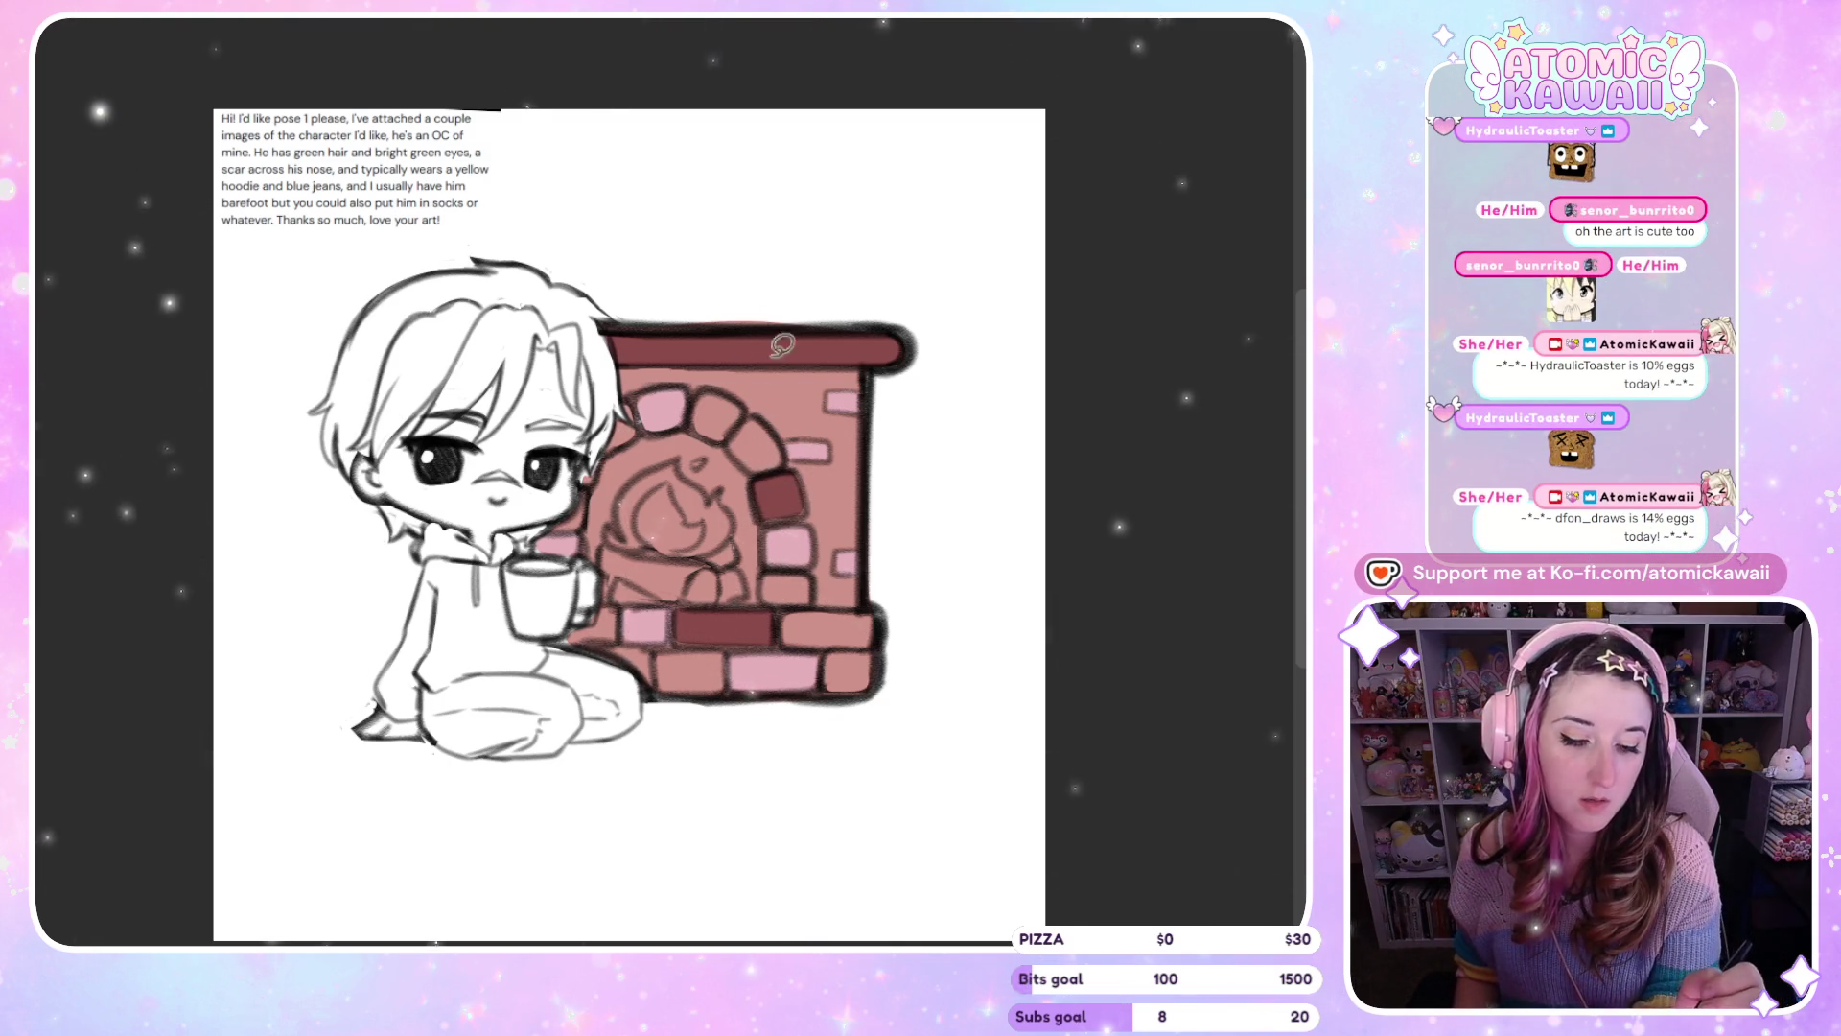
mouse_move(637, 437)
left_mouse_down()
mouse_move(624, 401)
mouse_move(581, 497)
left_mouse_up()
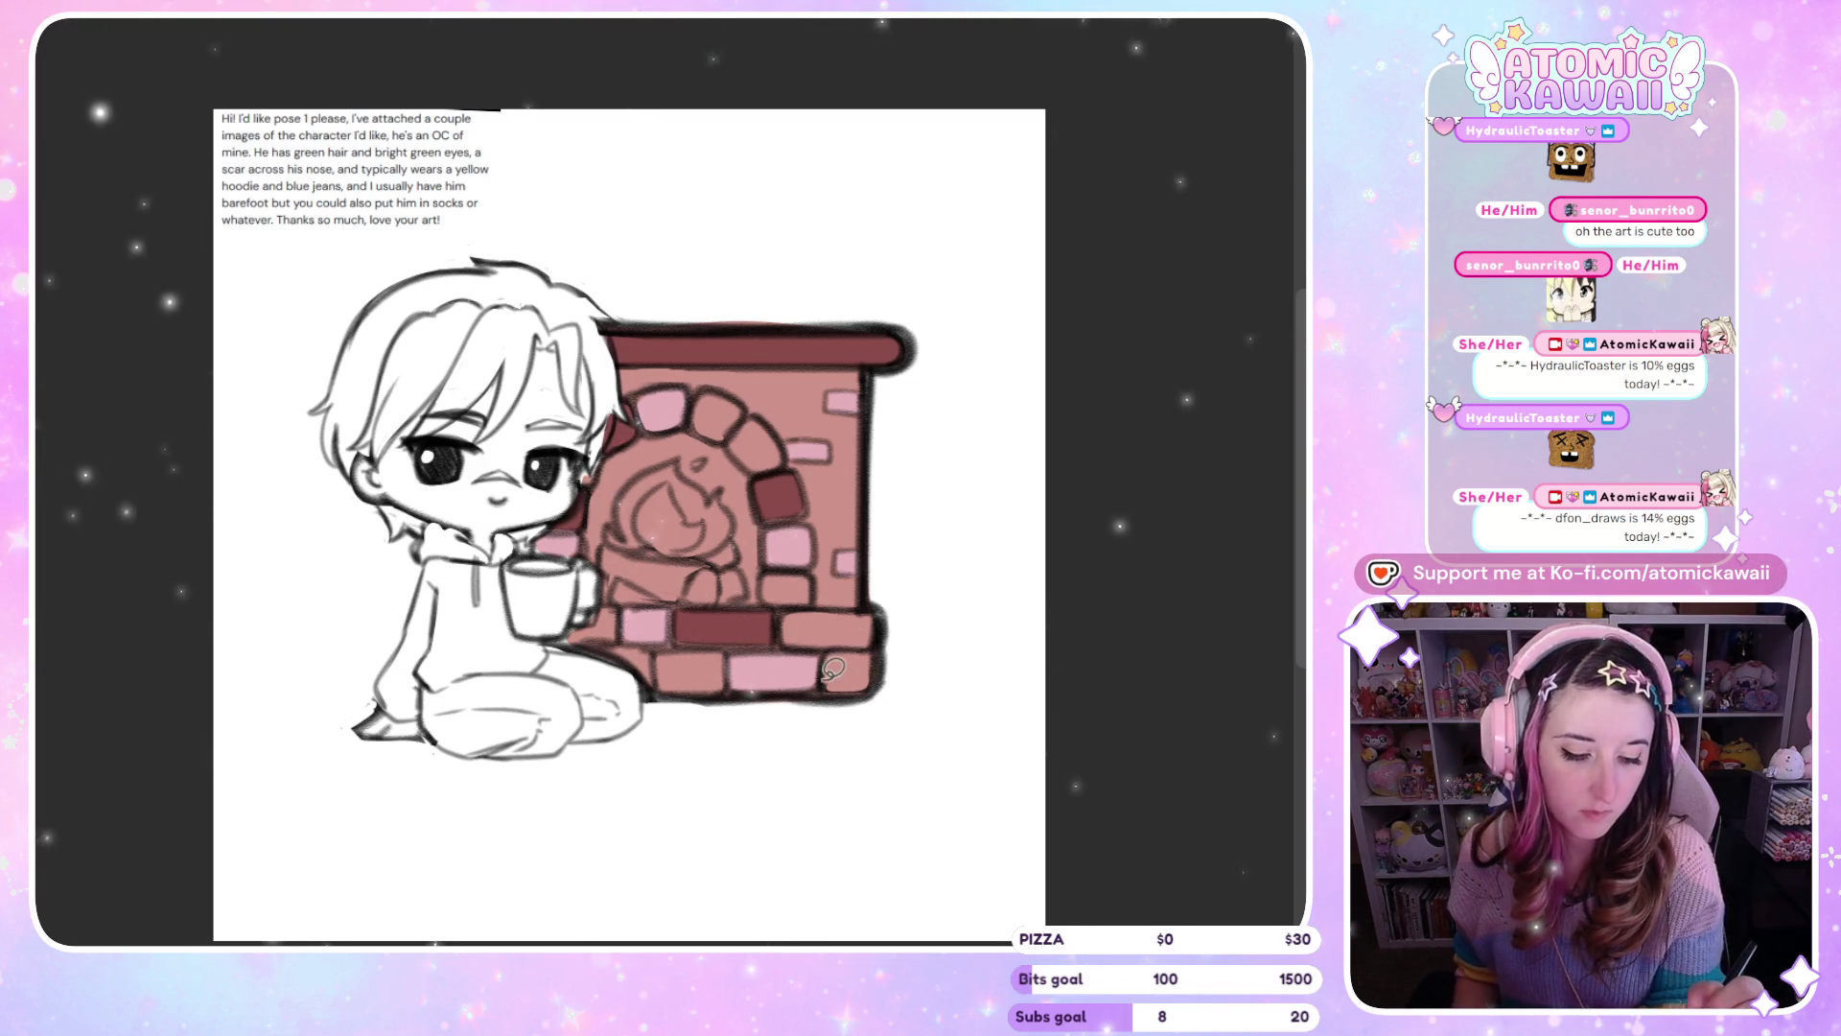
mouse_move(835, 689)
left_mouse_down()
mouse_move(856, 685)
mouse_move(835, 671)
left_mouse_up()
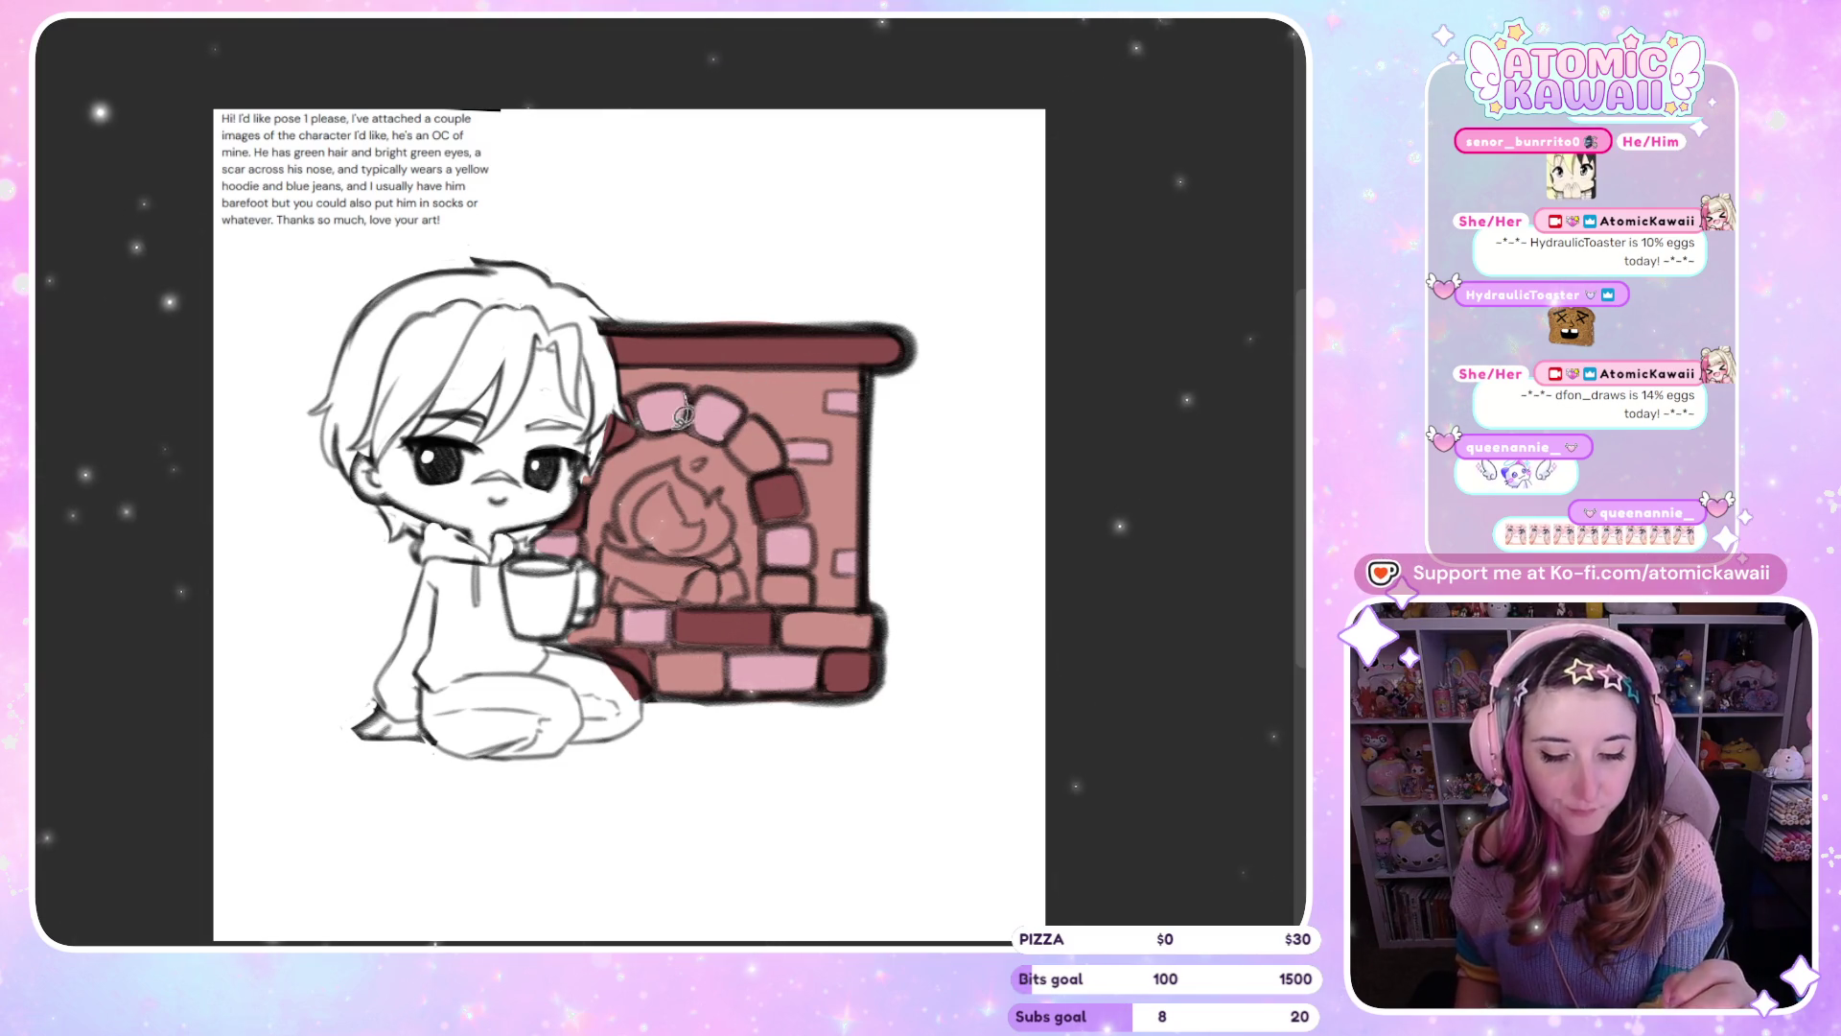
mouse_move(647, 403)
left_mouse_down()
mouse_move(676, 414)
mouse_move(628, 395)
left_mouse_up()
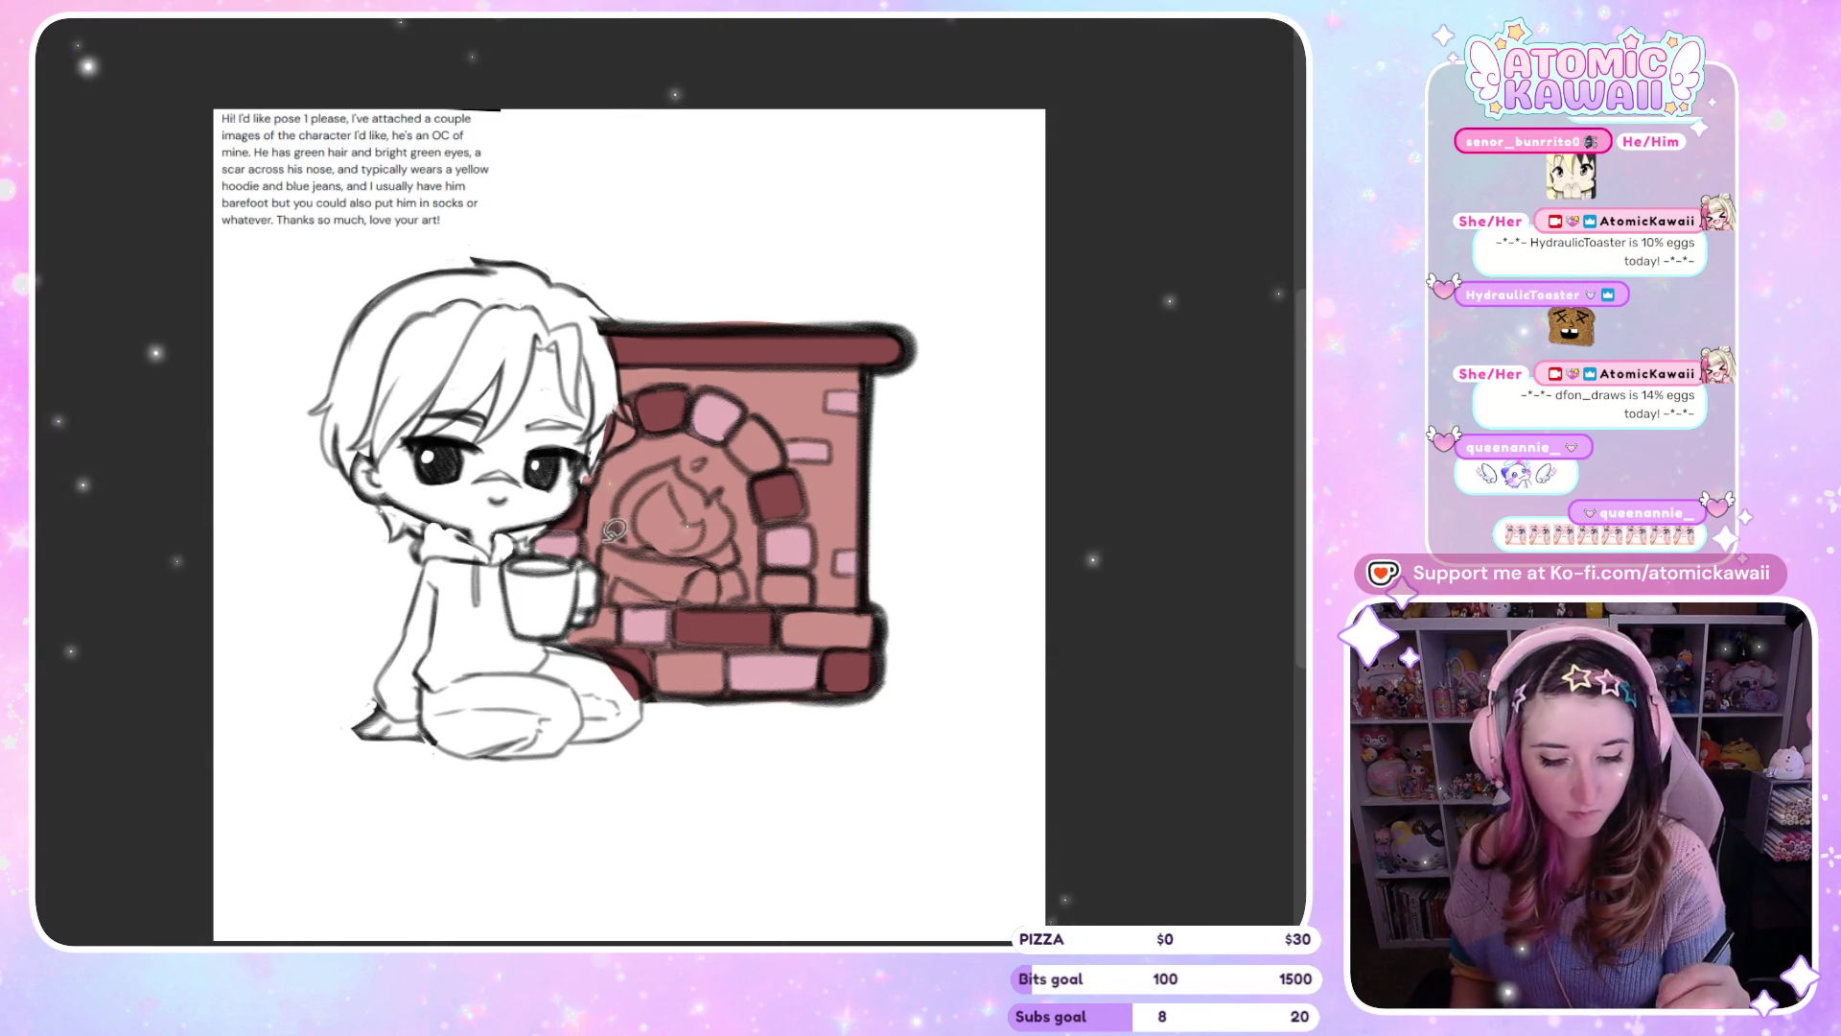
left_click_drag(614, 452, 679, 420)
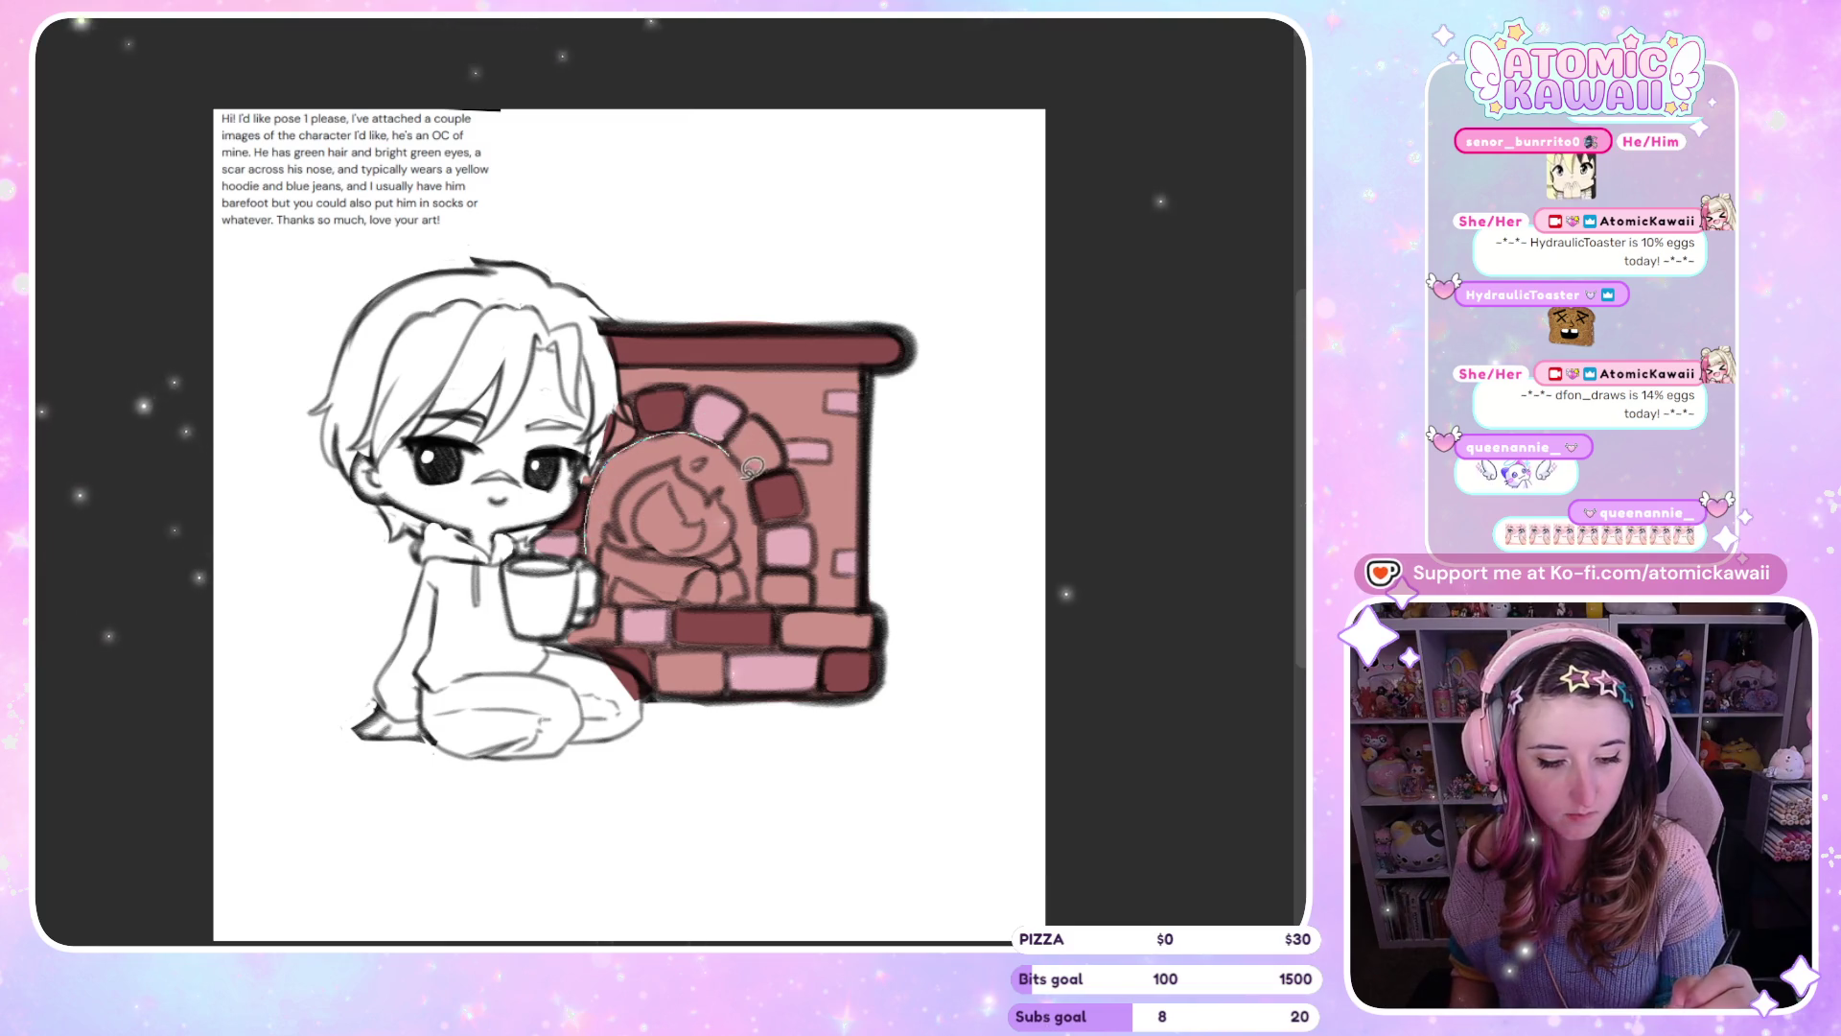
left_click_drag(660, 589, 614, 597)
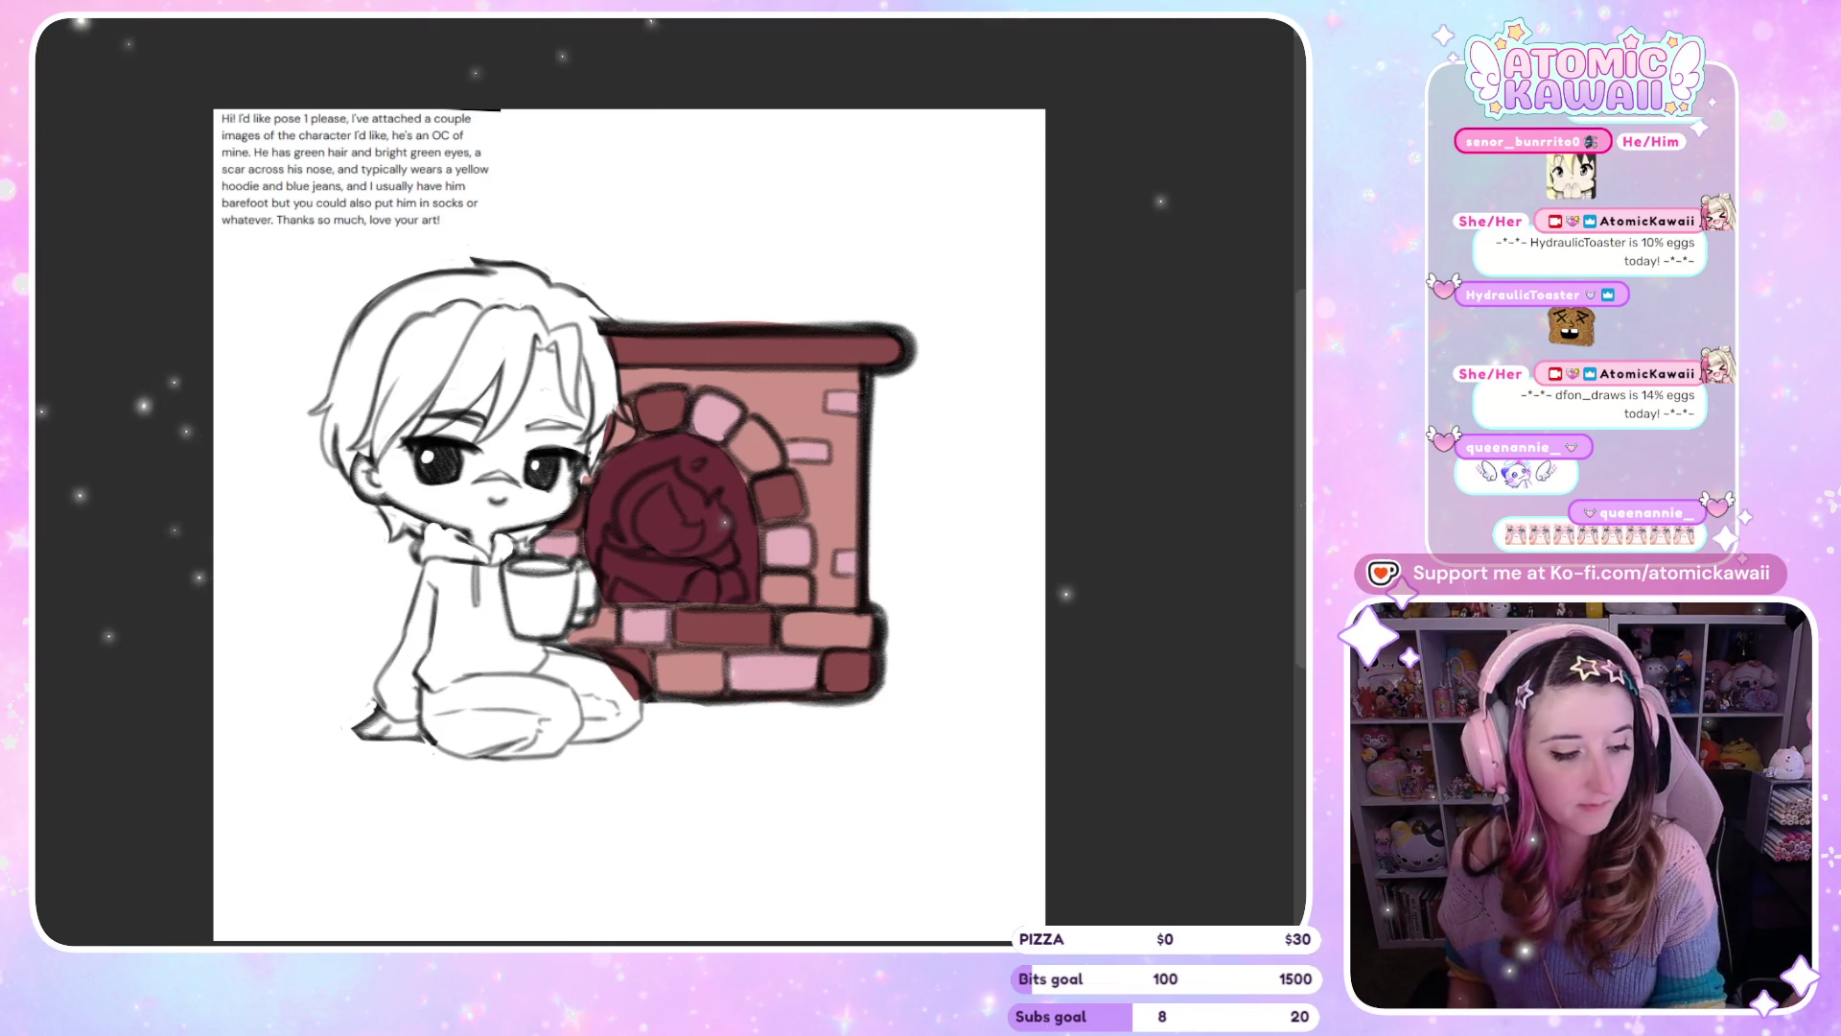
Trace inside the fireplace opening and fill a bright red flame shape there
mouse_move(602, 475)
left_mouse_down()
mouse_move(686, 432)
mouse_move(777, 559)
mouse_move(739, 604)
mouse_move(638, 602)
mouse_move(611, 468)
left_mouse_up()
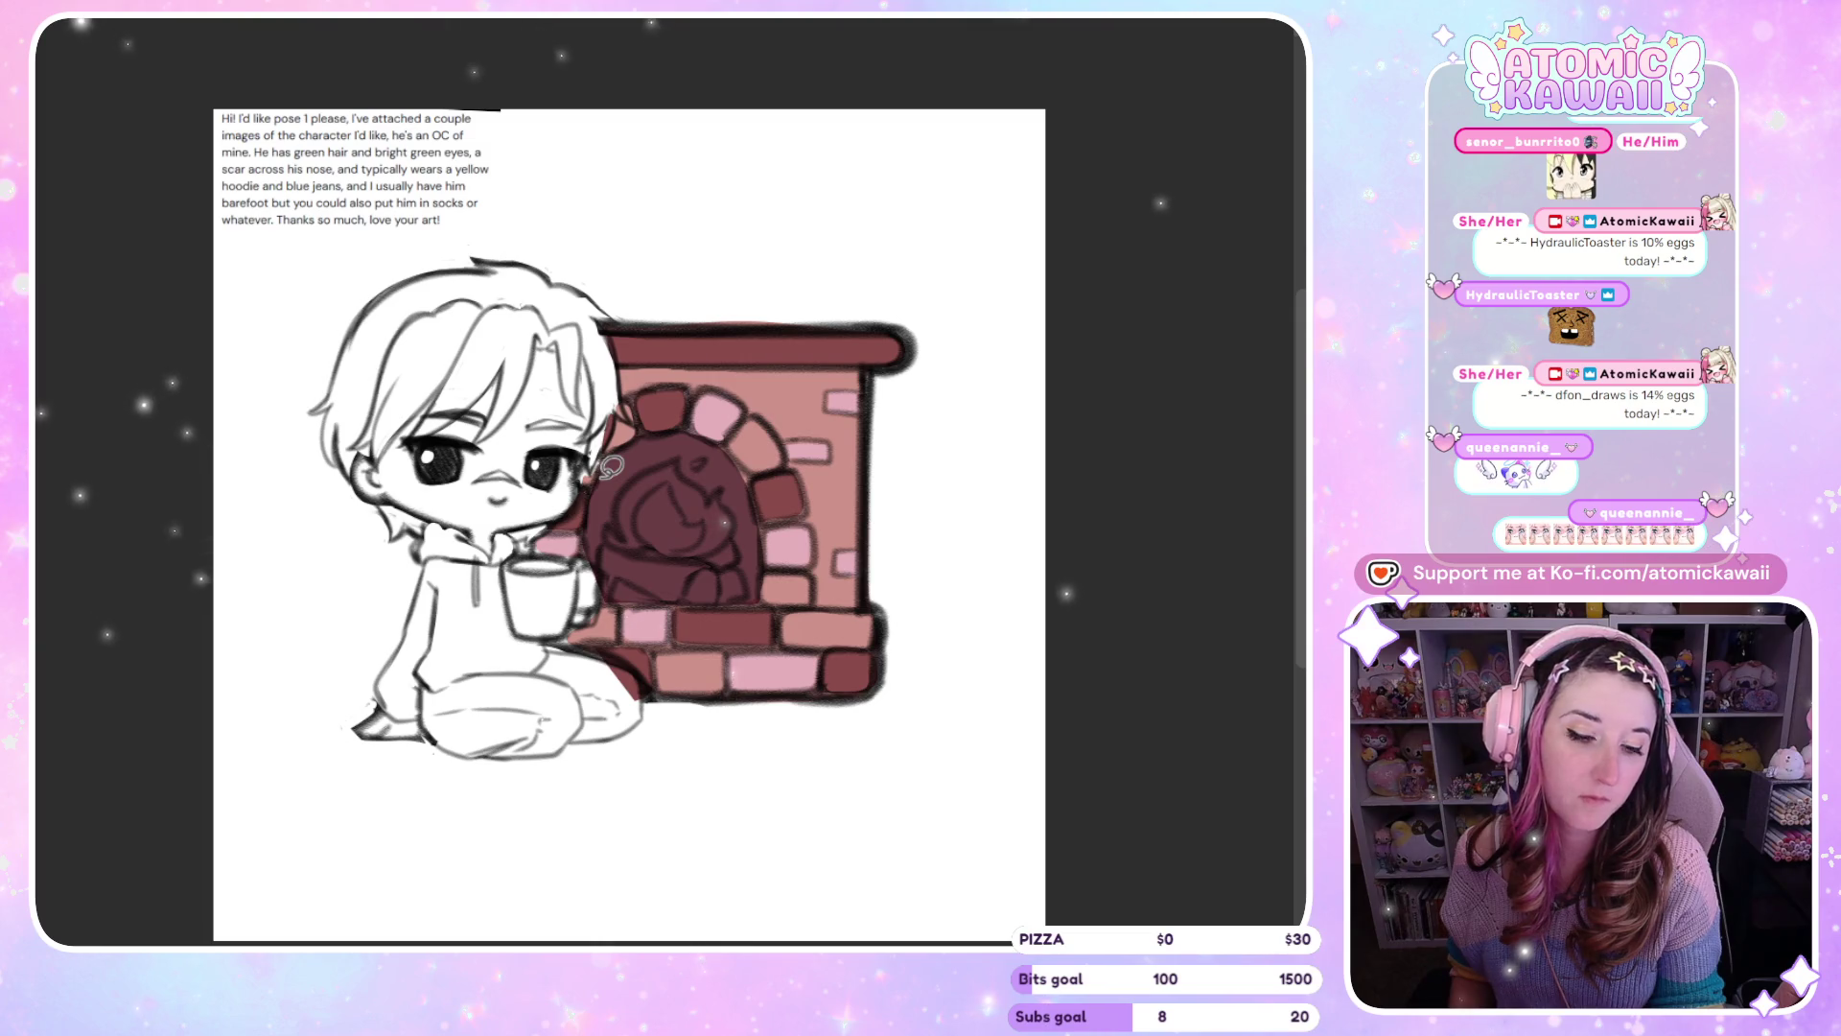
mouse_move(595, 547)
left_mouse_down()
mouse_move(586, 508)
mouse_move(614, 450)
mouse_move(777, 527)
mouse_move(748, 599)
mouse_move(633, 602)
mouse_move(610, 549)
left_mouse_up()
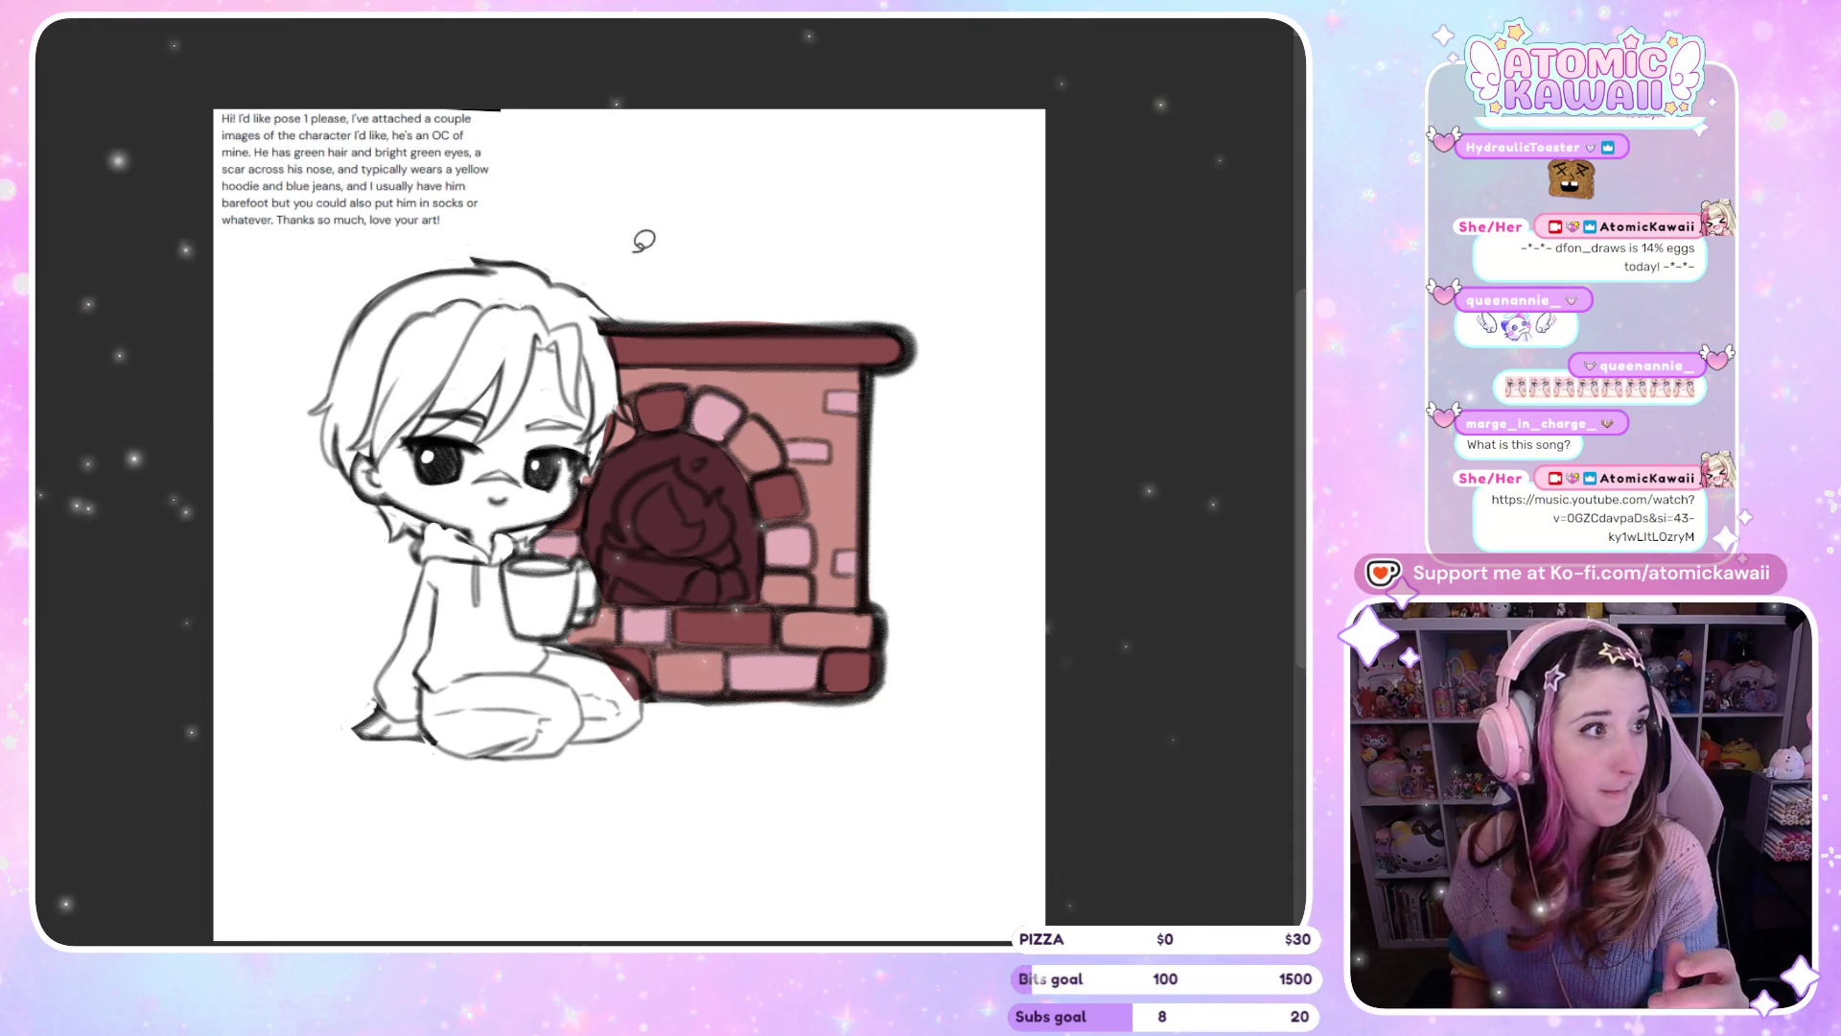
mouse_move(619, 516)
left_mouse_down()
mouse_move(612, 540)
mouse_move(677, 459)
left_mouse_up()
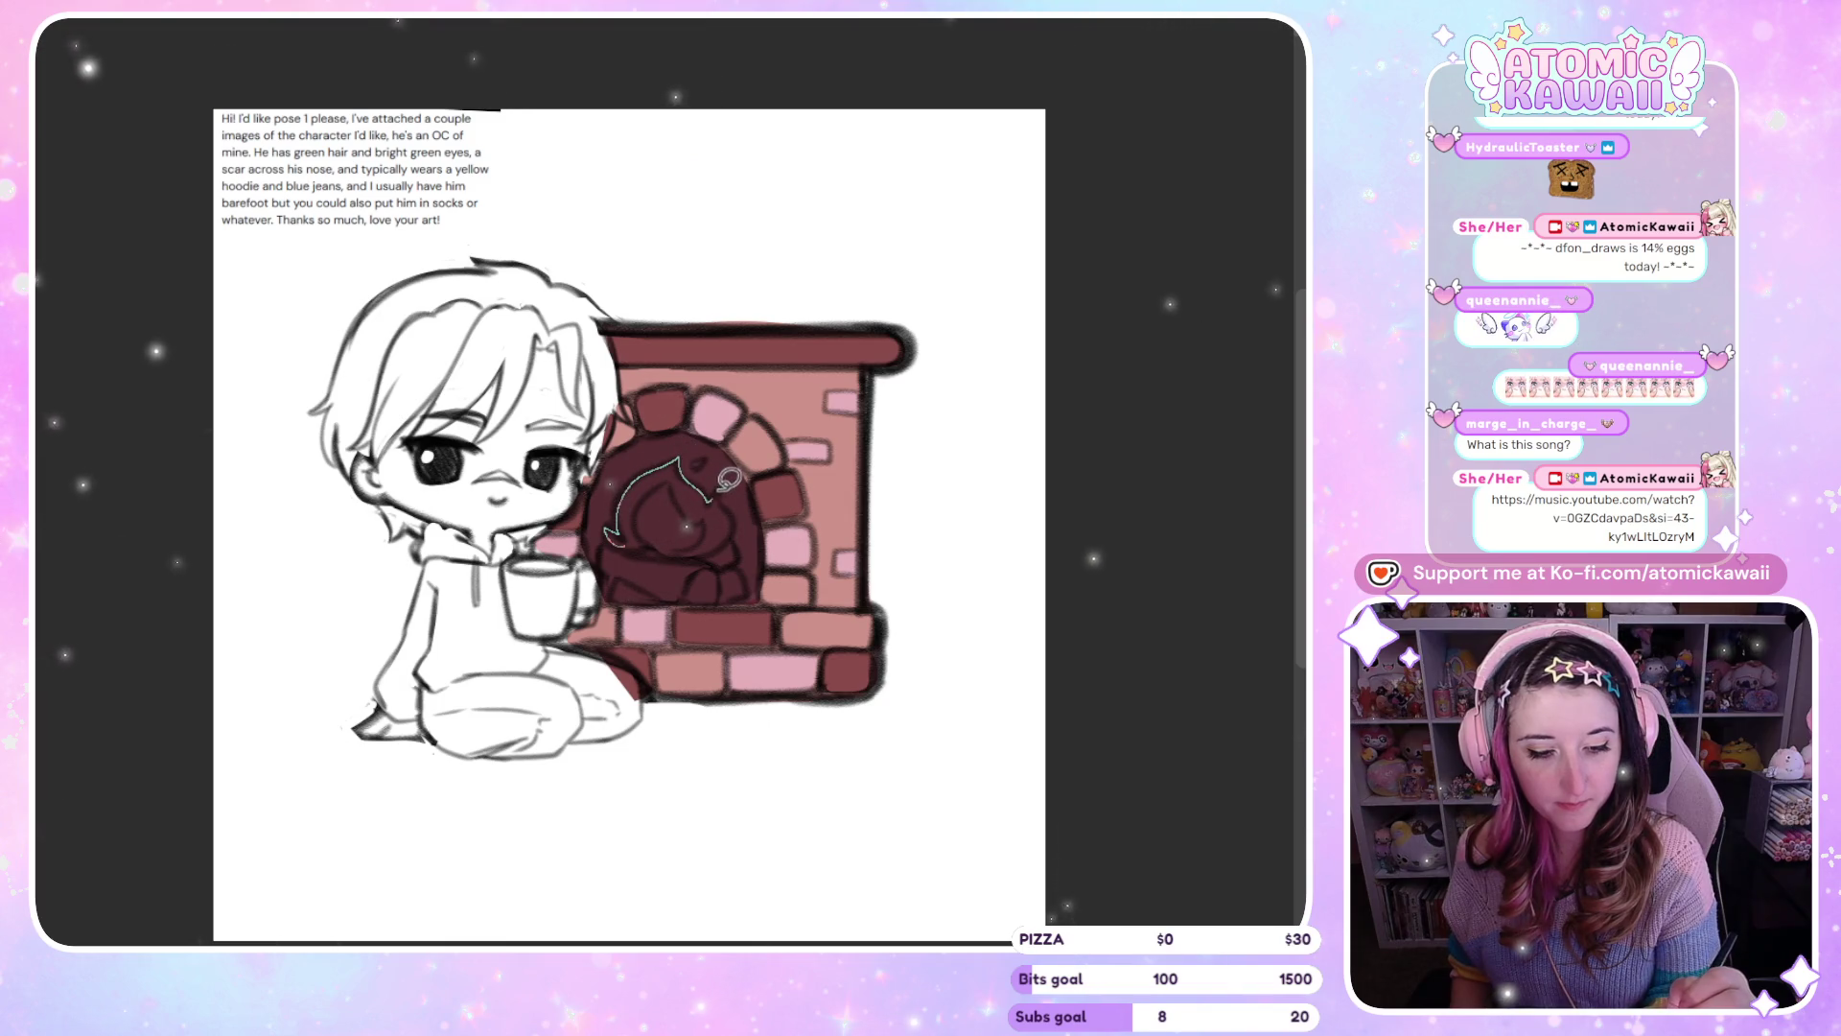
left_click_drag(661, 549, 658, 544)
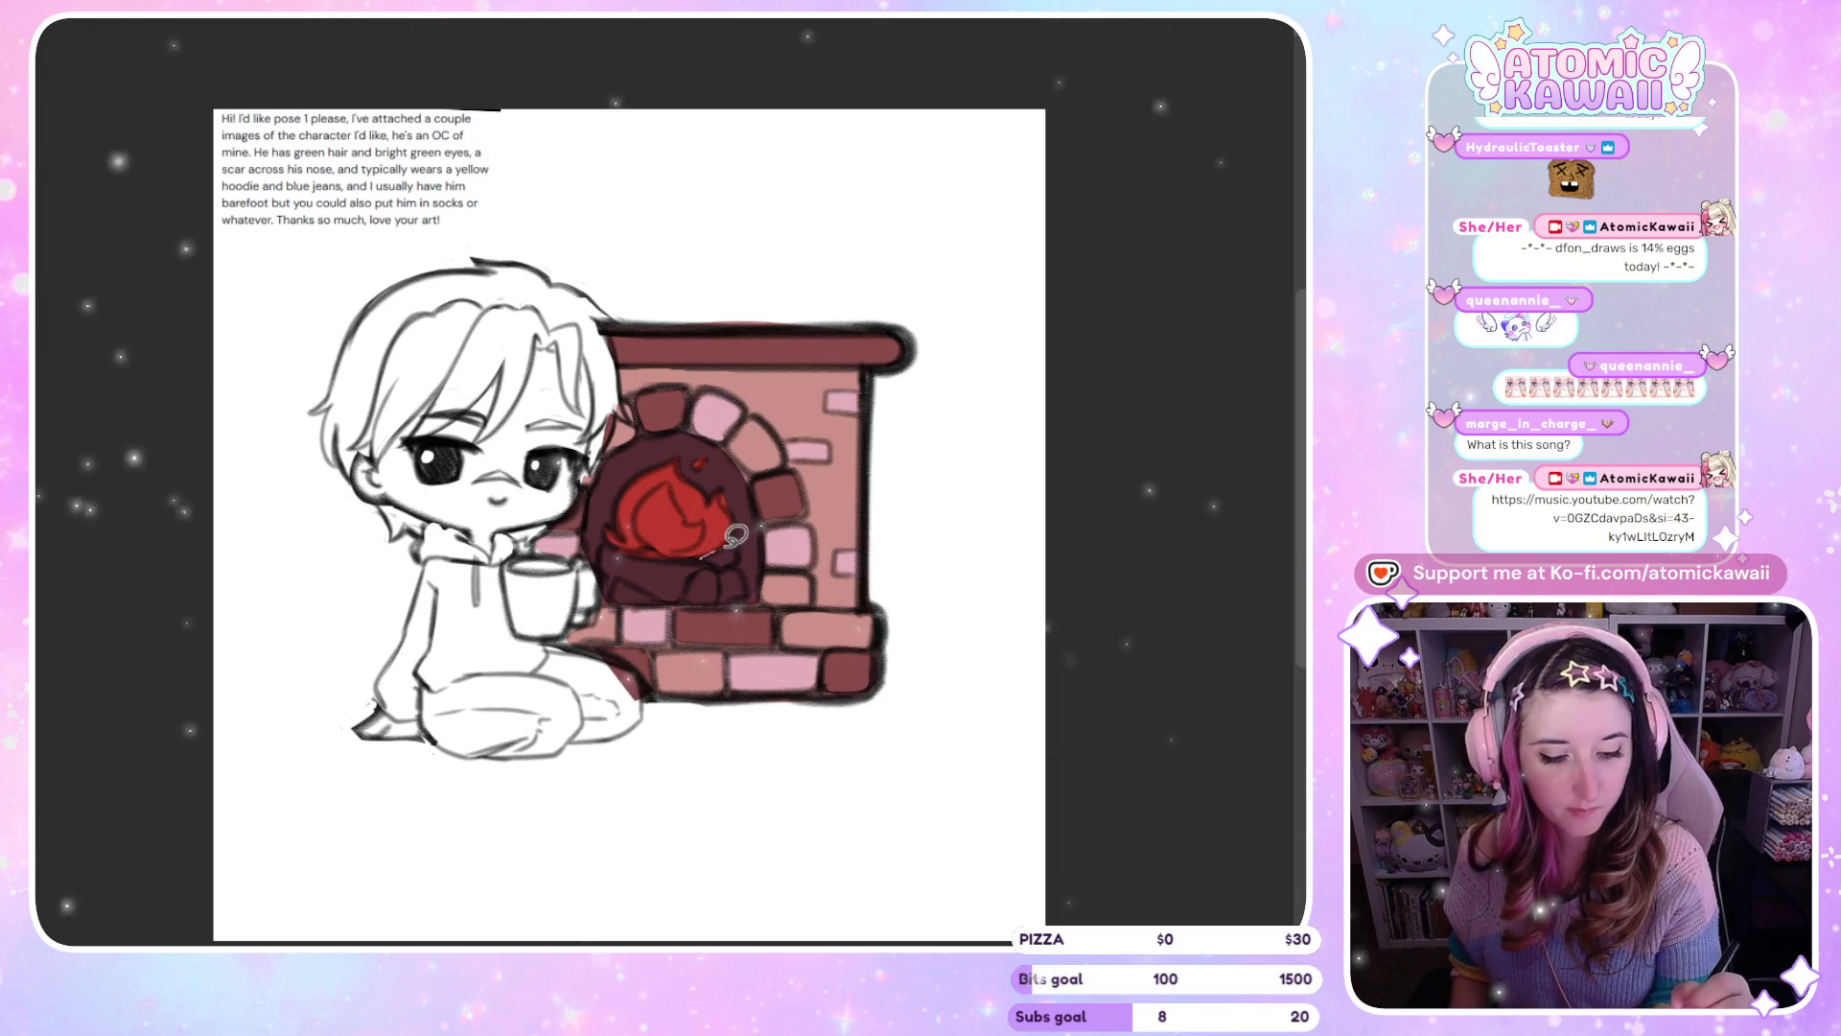
Fill the logs brown and add a yellow flame core, undoing a stray green fill
mouse_move(729, 571)
left_mouse_down()
mouse_move(690, 597)
mouse_move(609, 552)
mouse_move(709, 553)
mouse_move(734, 580)
mouse_move(695, 600)
left_mouse_up()
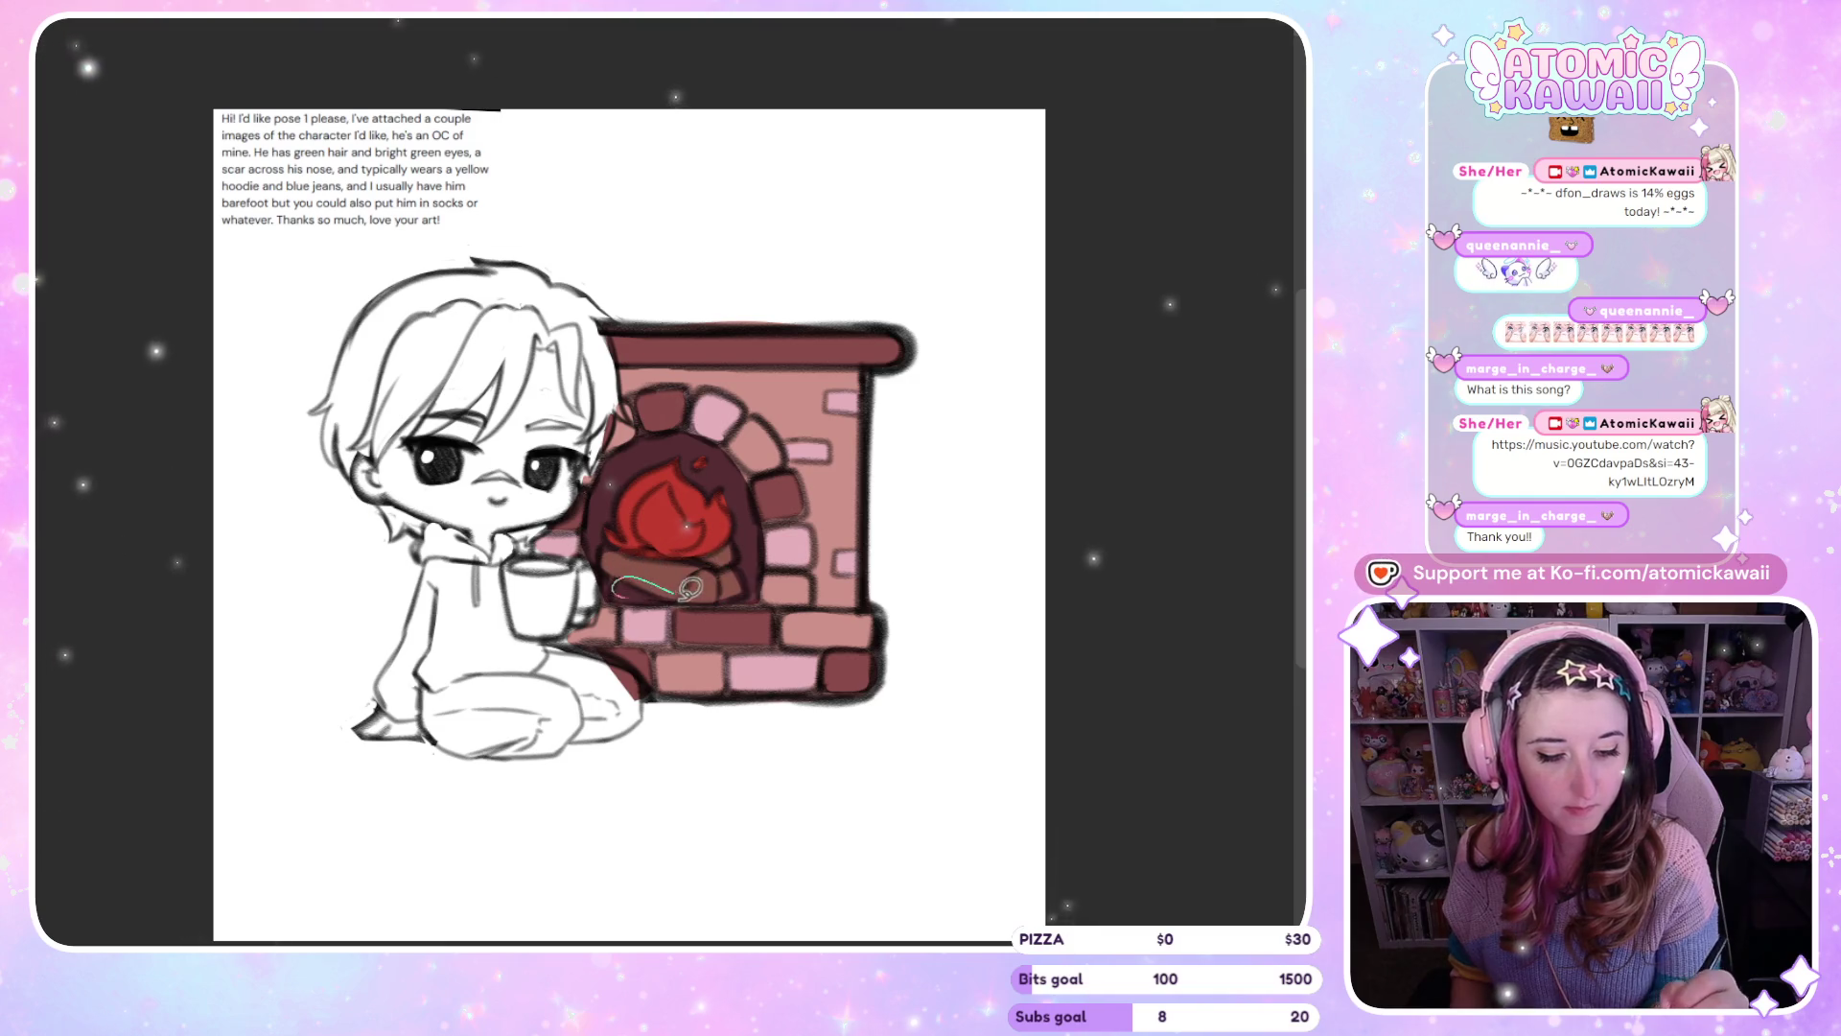
left_click_drag(614, 556, 671, 599)
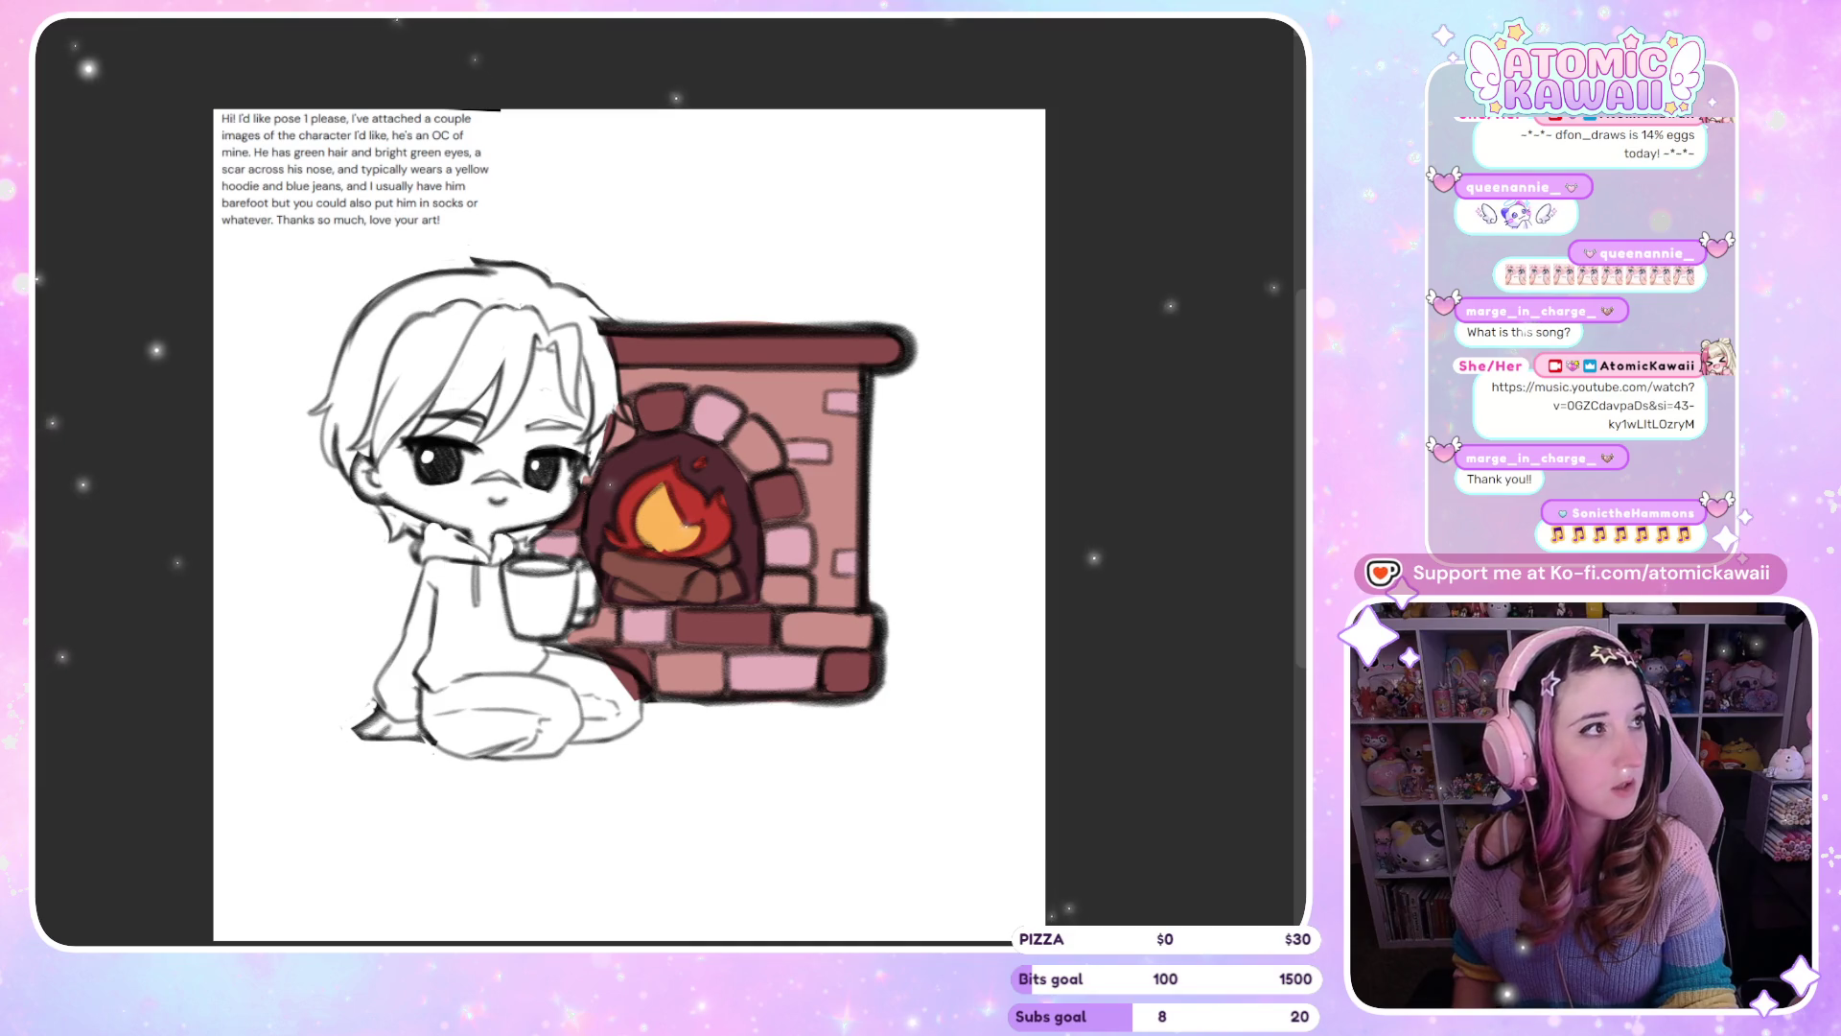
left_click_drag(679, 532, 662, 494)
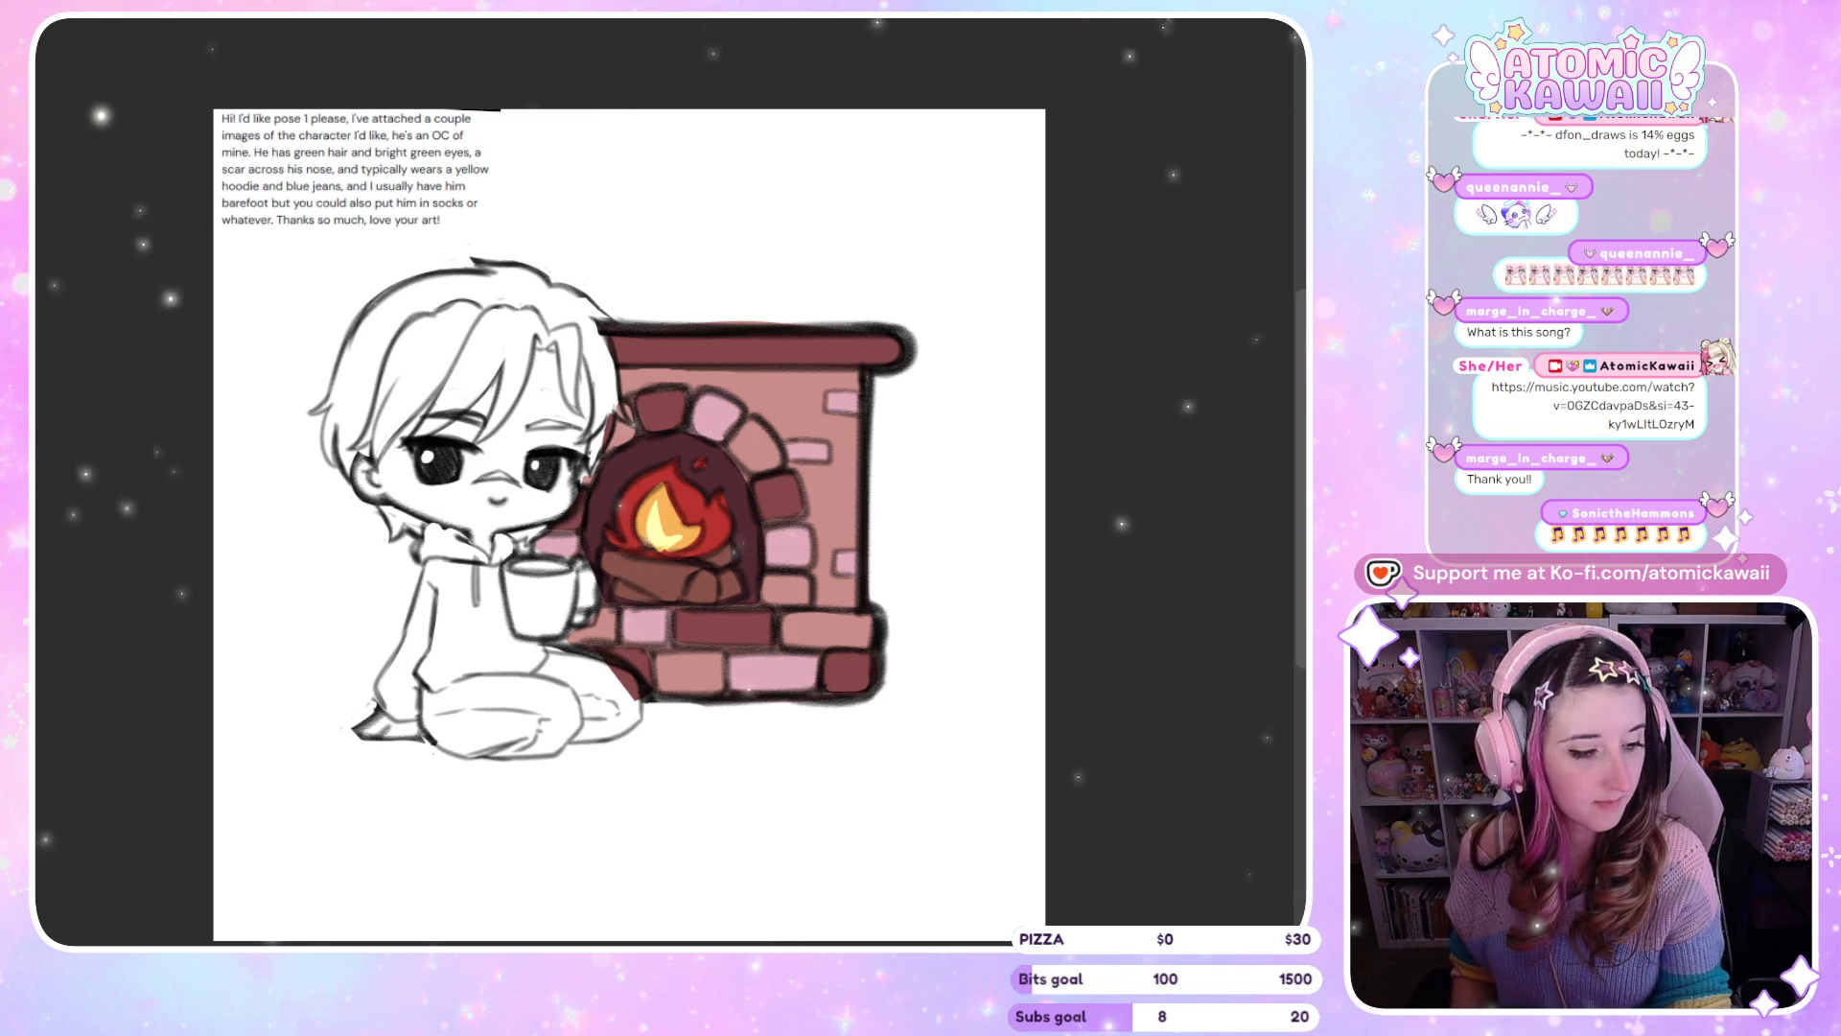
left_click_drag(739, 197, 758, 187)
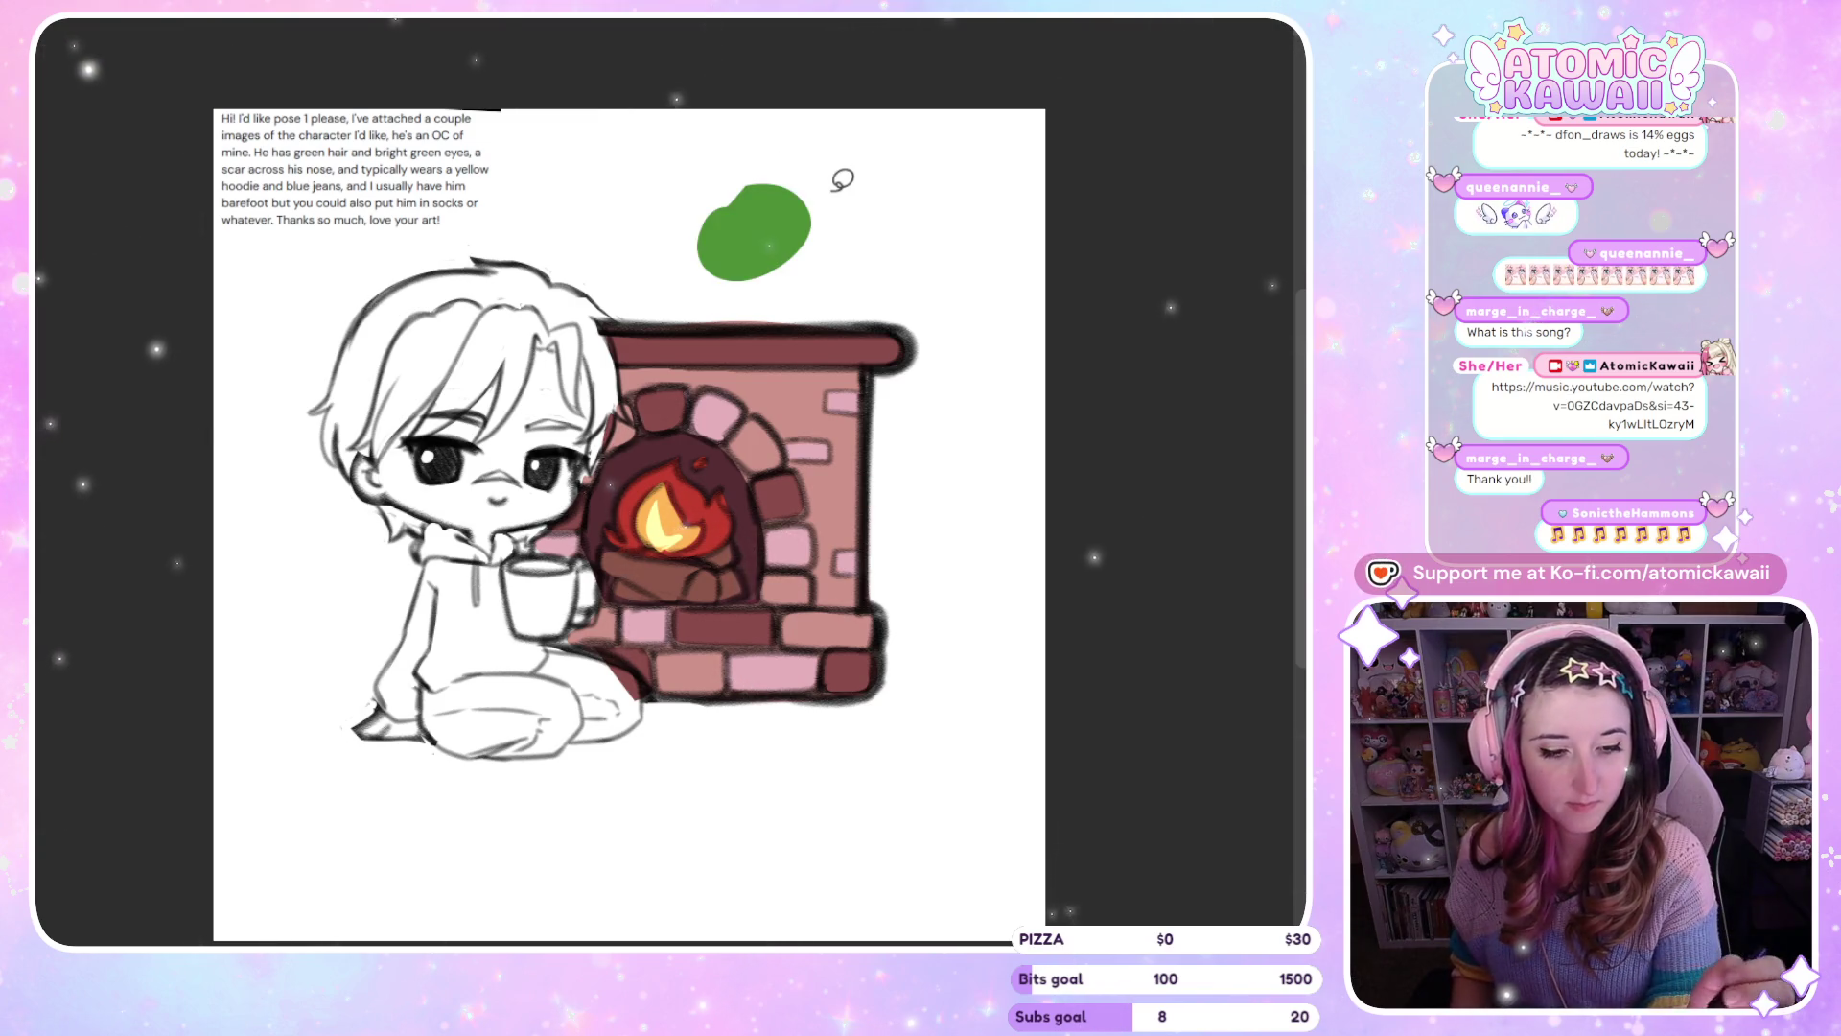
key("ctrl+z")
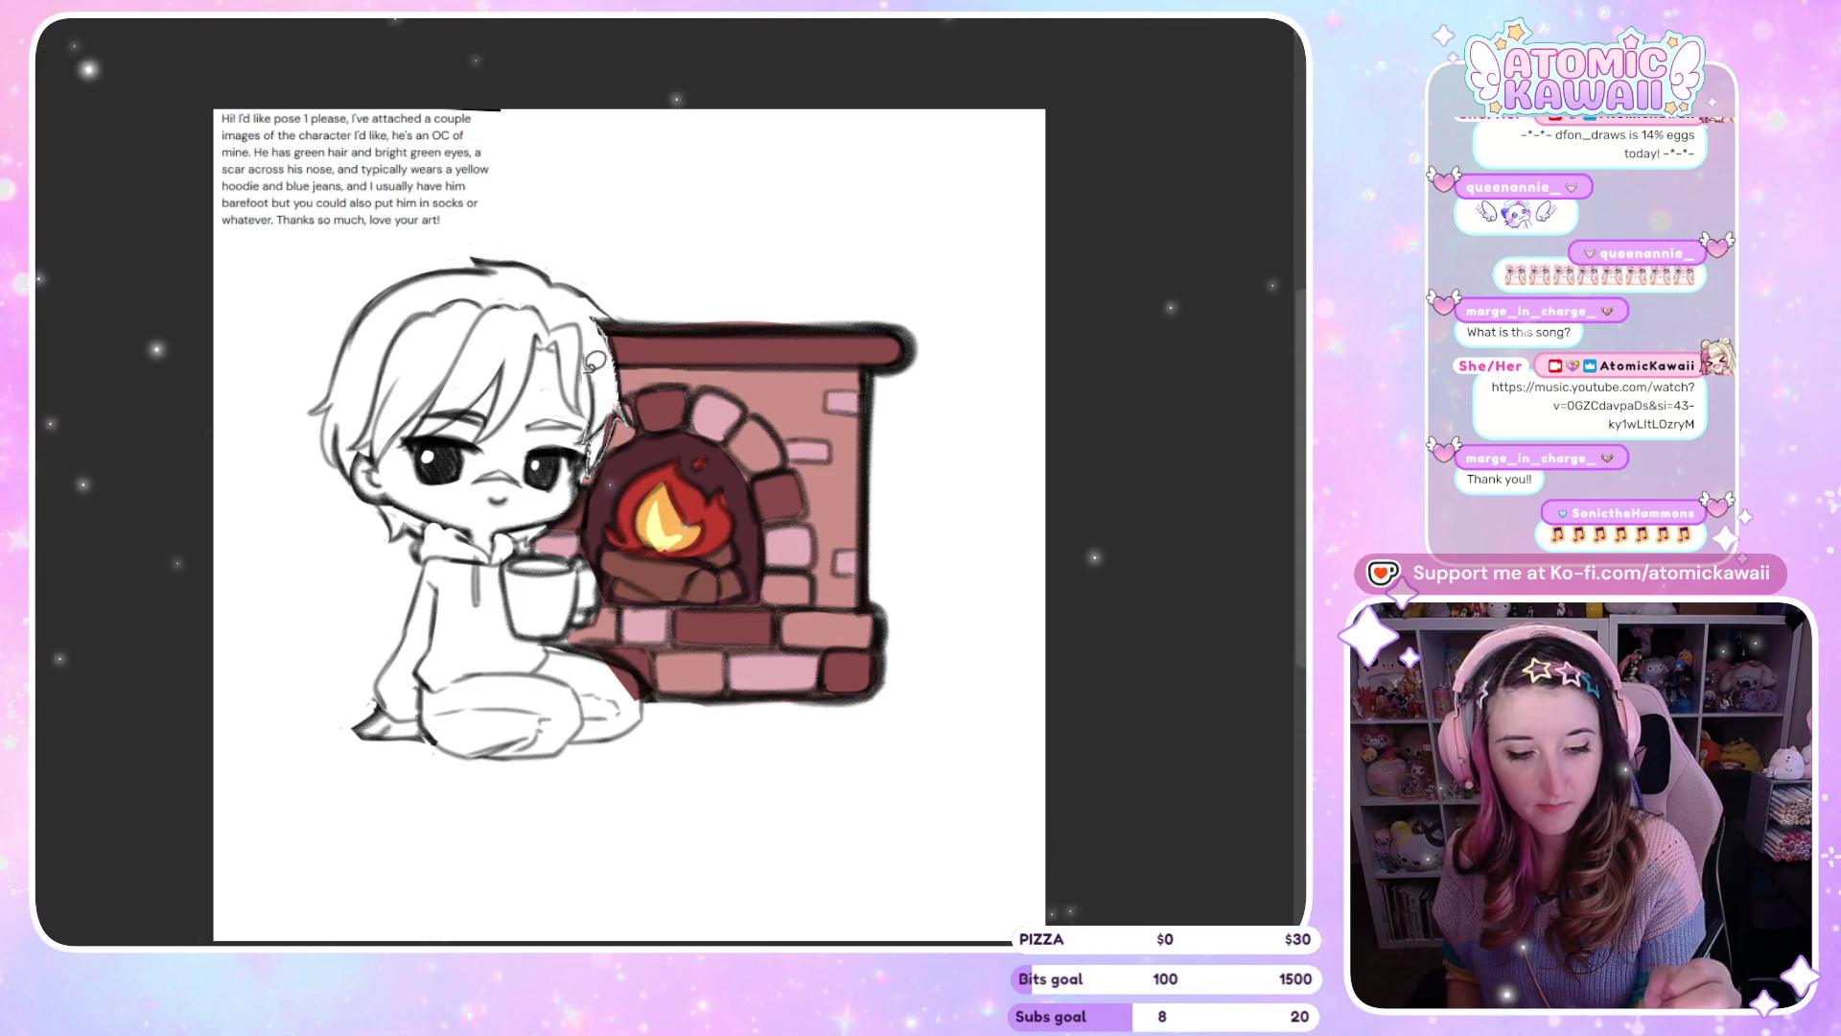
Undo a stray green hair fill, then fill the forehead and bare foot with beige skin
left_click_drag(599, 367, 607, 345)
key("ctrl+z")
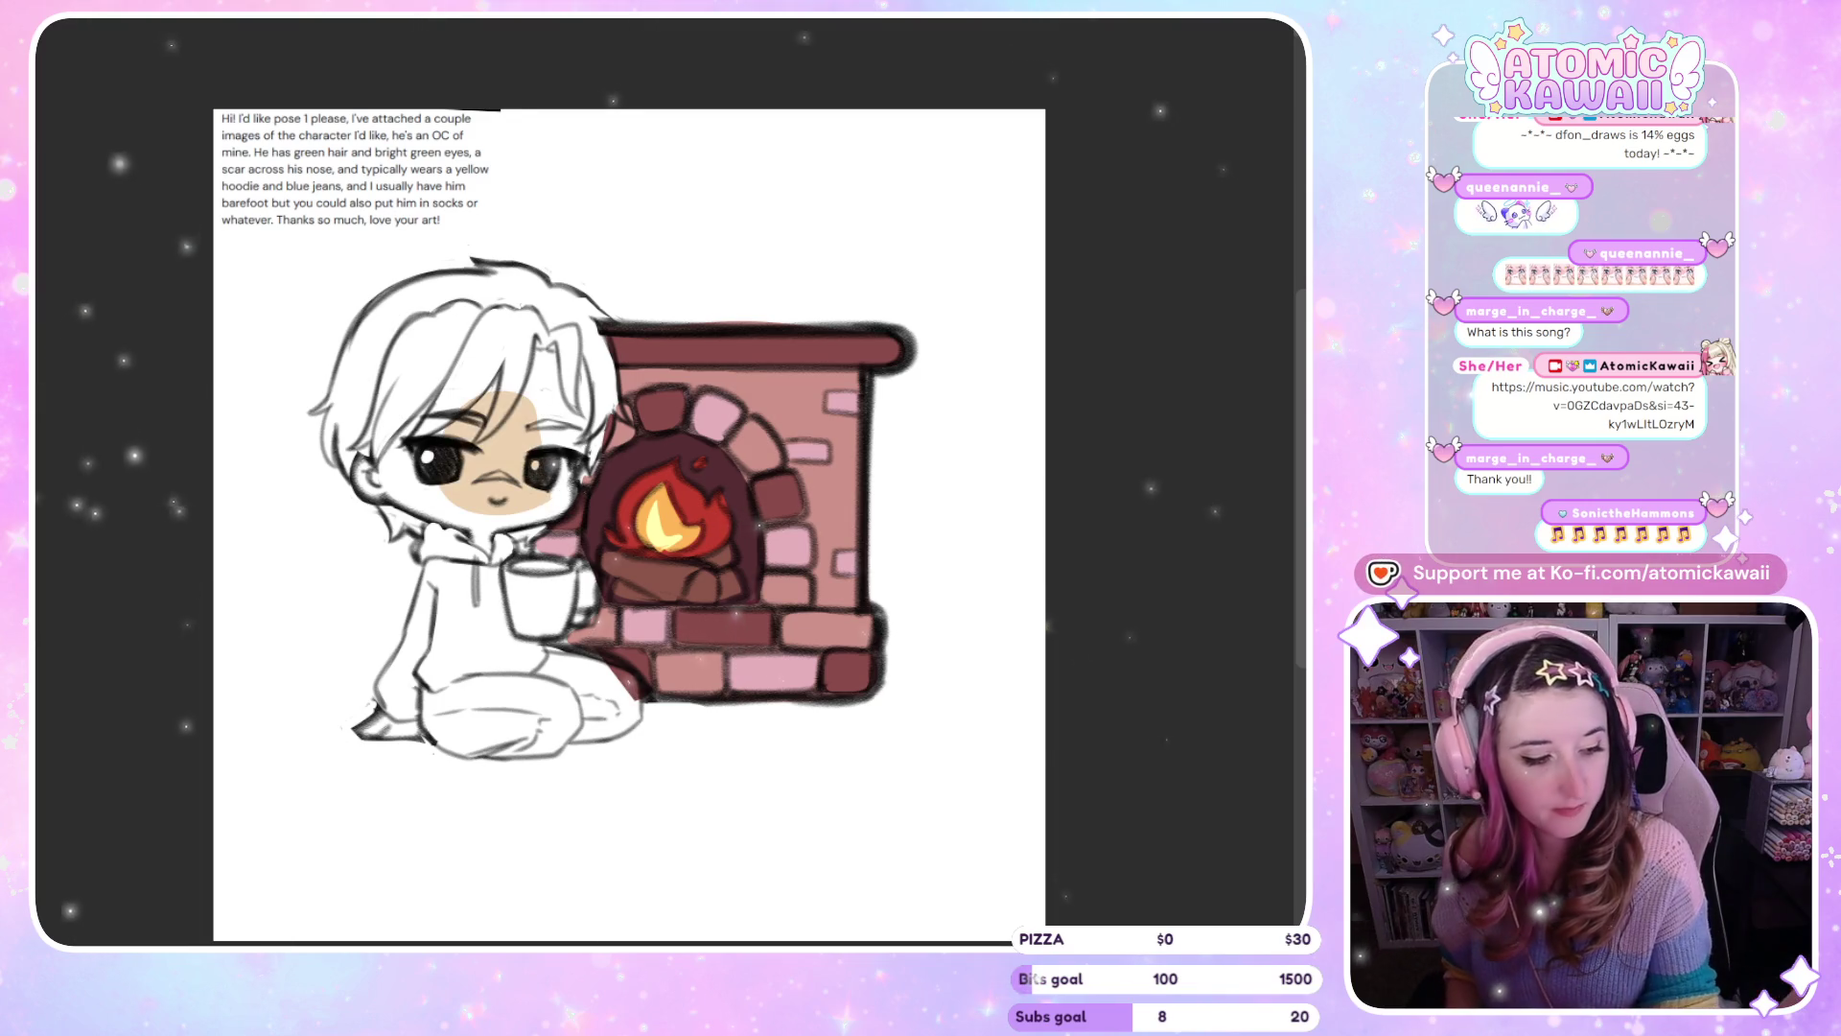
mouse_move(599, 407)
left_mouse_down()
mouse_move(537, 336)
mouse_move(358, 436)
mouse_move(413, 504)
mouse_move(542, 518)
mouse_move(600, 407)
left_mouse_up()
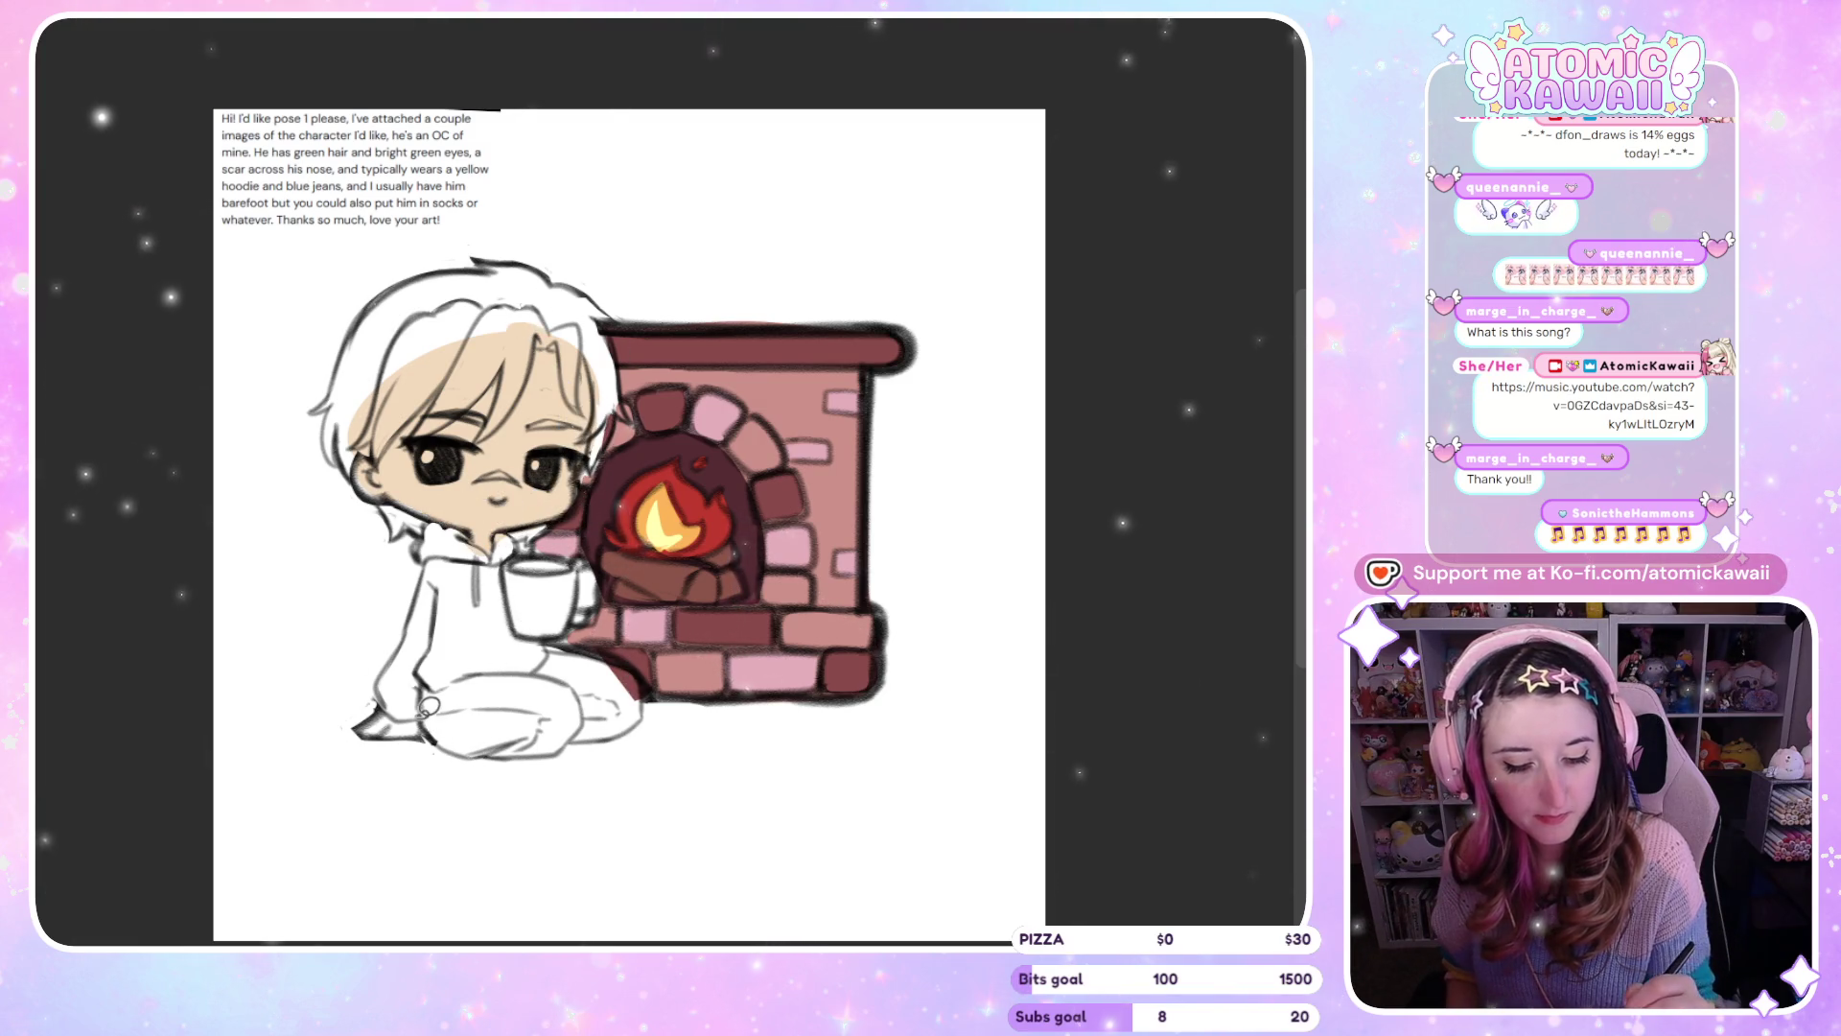
left_click_drag(400, 729, 359, 726)
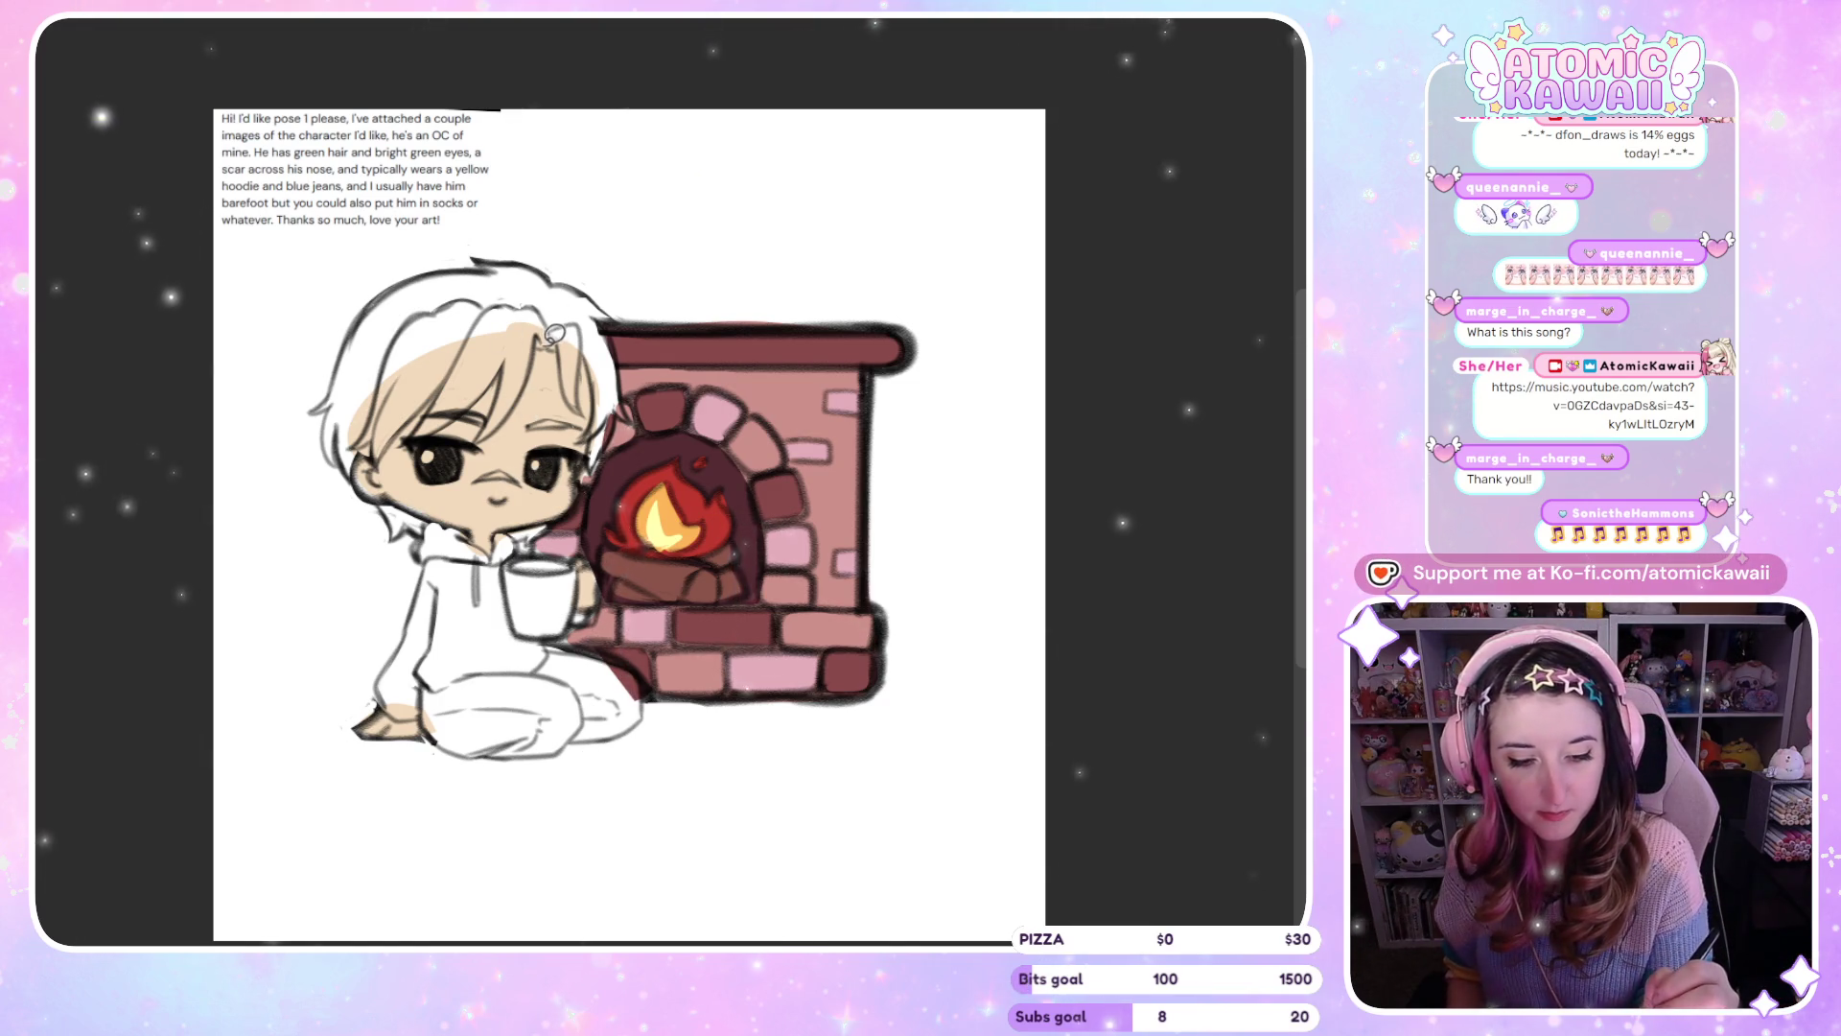
mouse_move(539, 337)
left_mouse_down()
mouse_move(492, 431)
mouse_move(441, 427)
mouse_move(522, 270)
mouse_move(580, 330)
mouse_move(579, 412)
mouse_move(502, 414)
left_mouse_up()
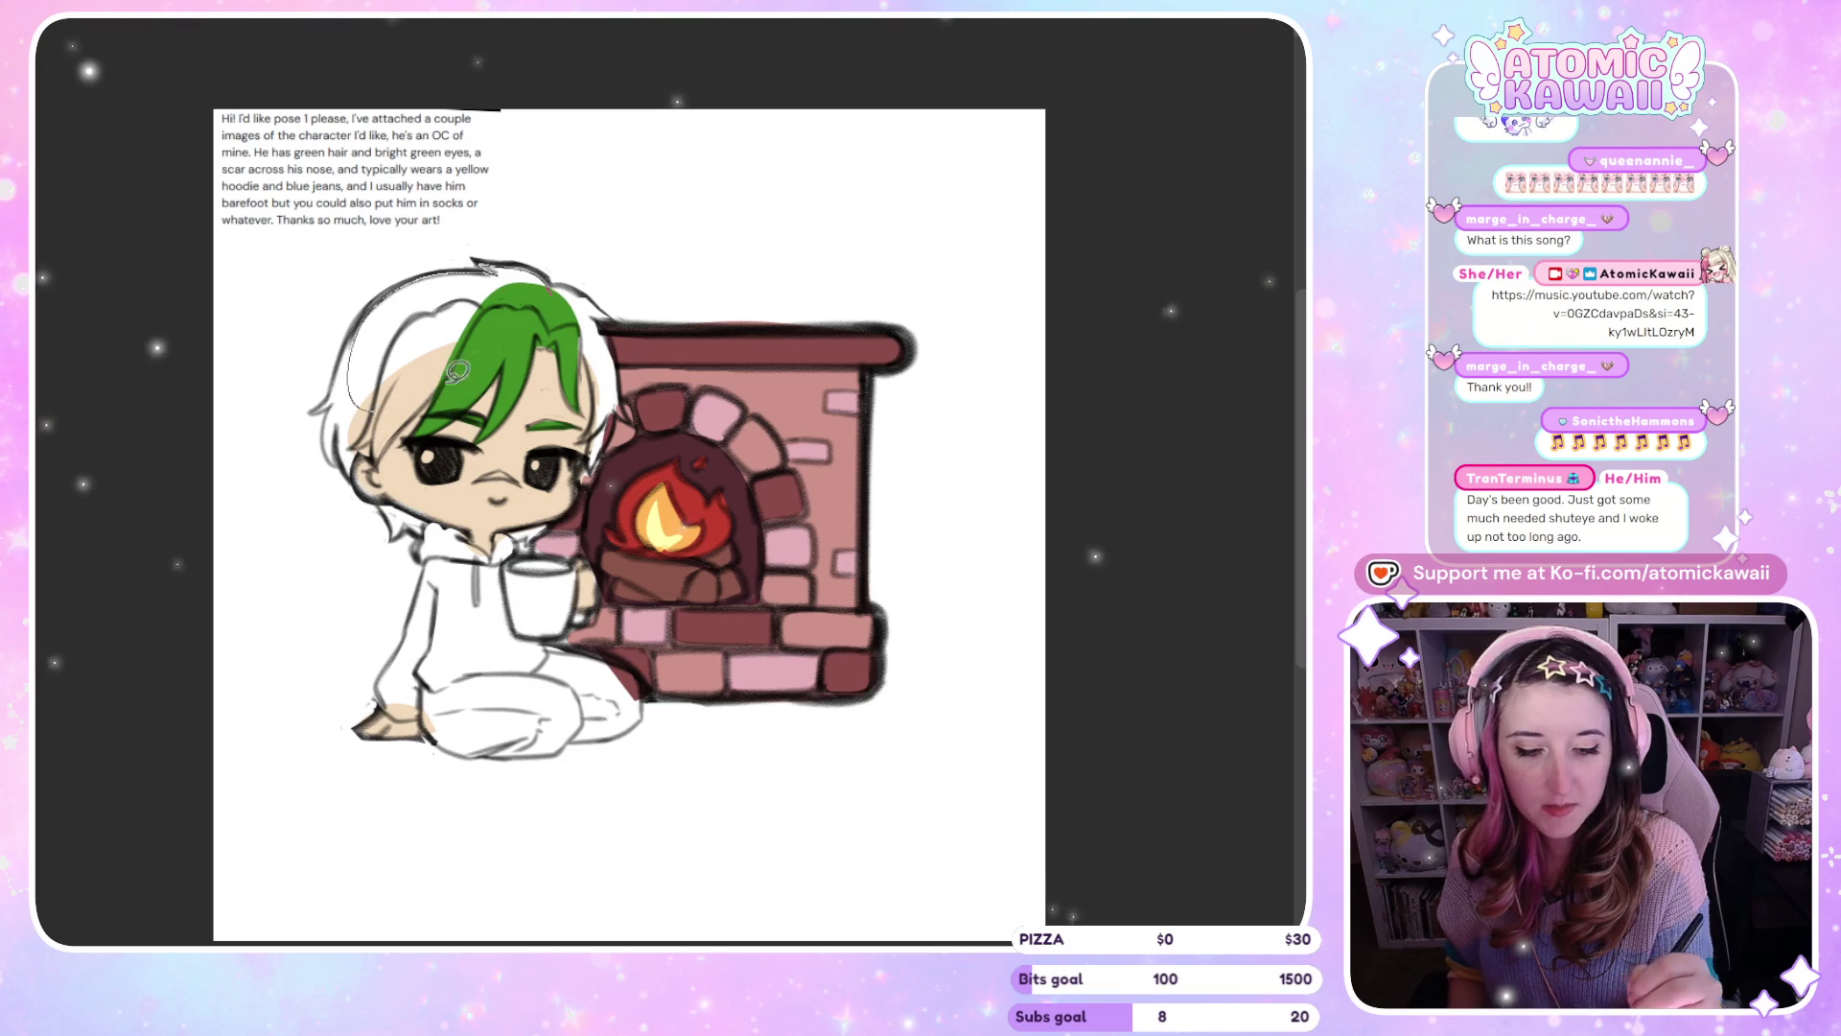
Fill the hair bright green out to the head's left outline, mirroring the canvas to check edges
left_click_drag(379, 384, 546, 358)
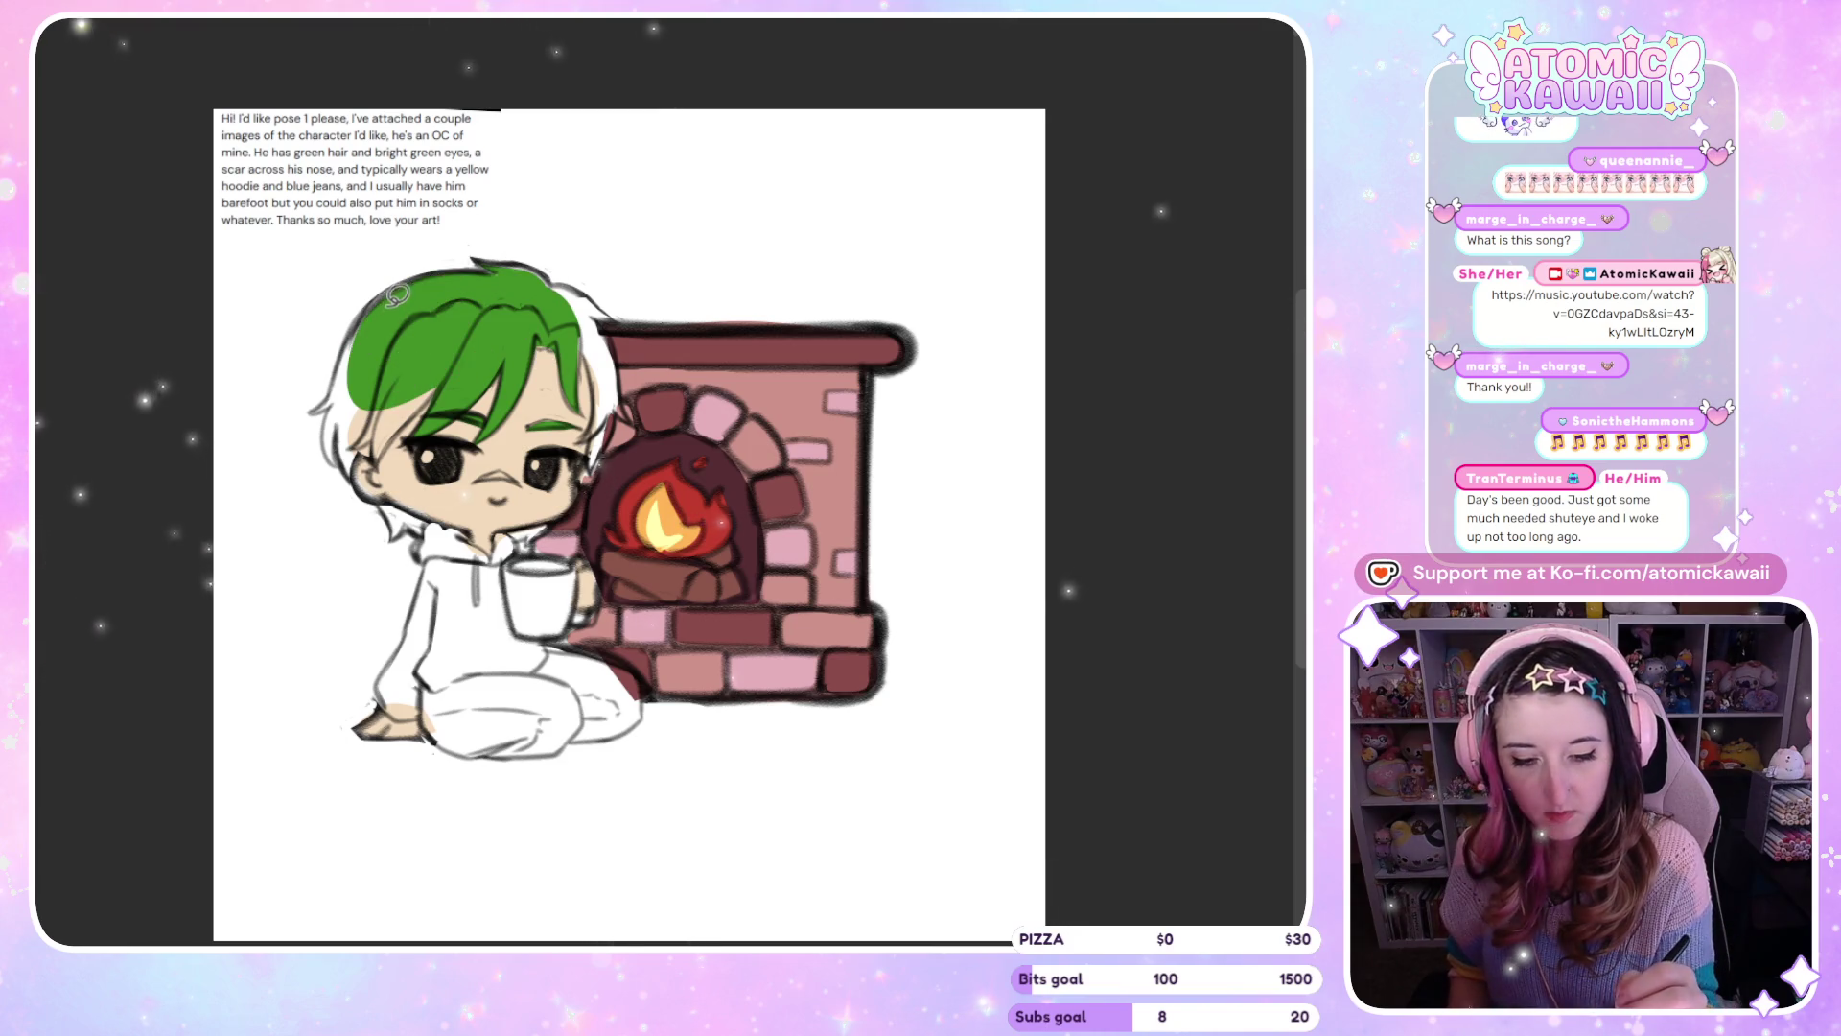
mouse_move(316, 404)
left_mouse_down()
mouse_move(374, 312)
mouse_move(331, 414)
mouse_move(385, 410)
mouse_move(365, 455)
left_mouse_up()
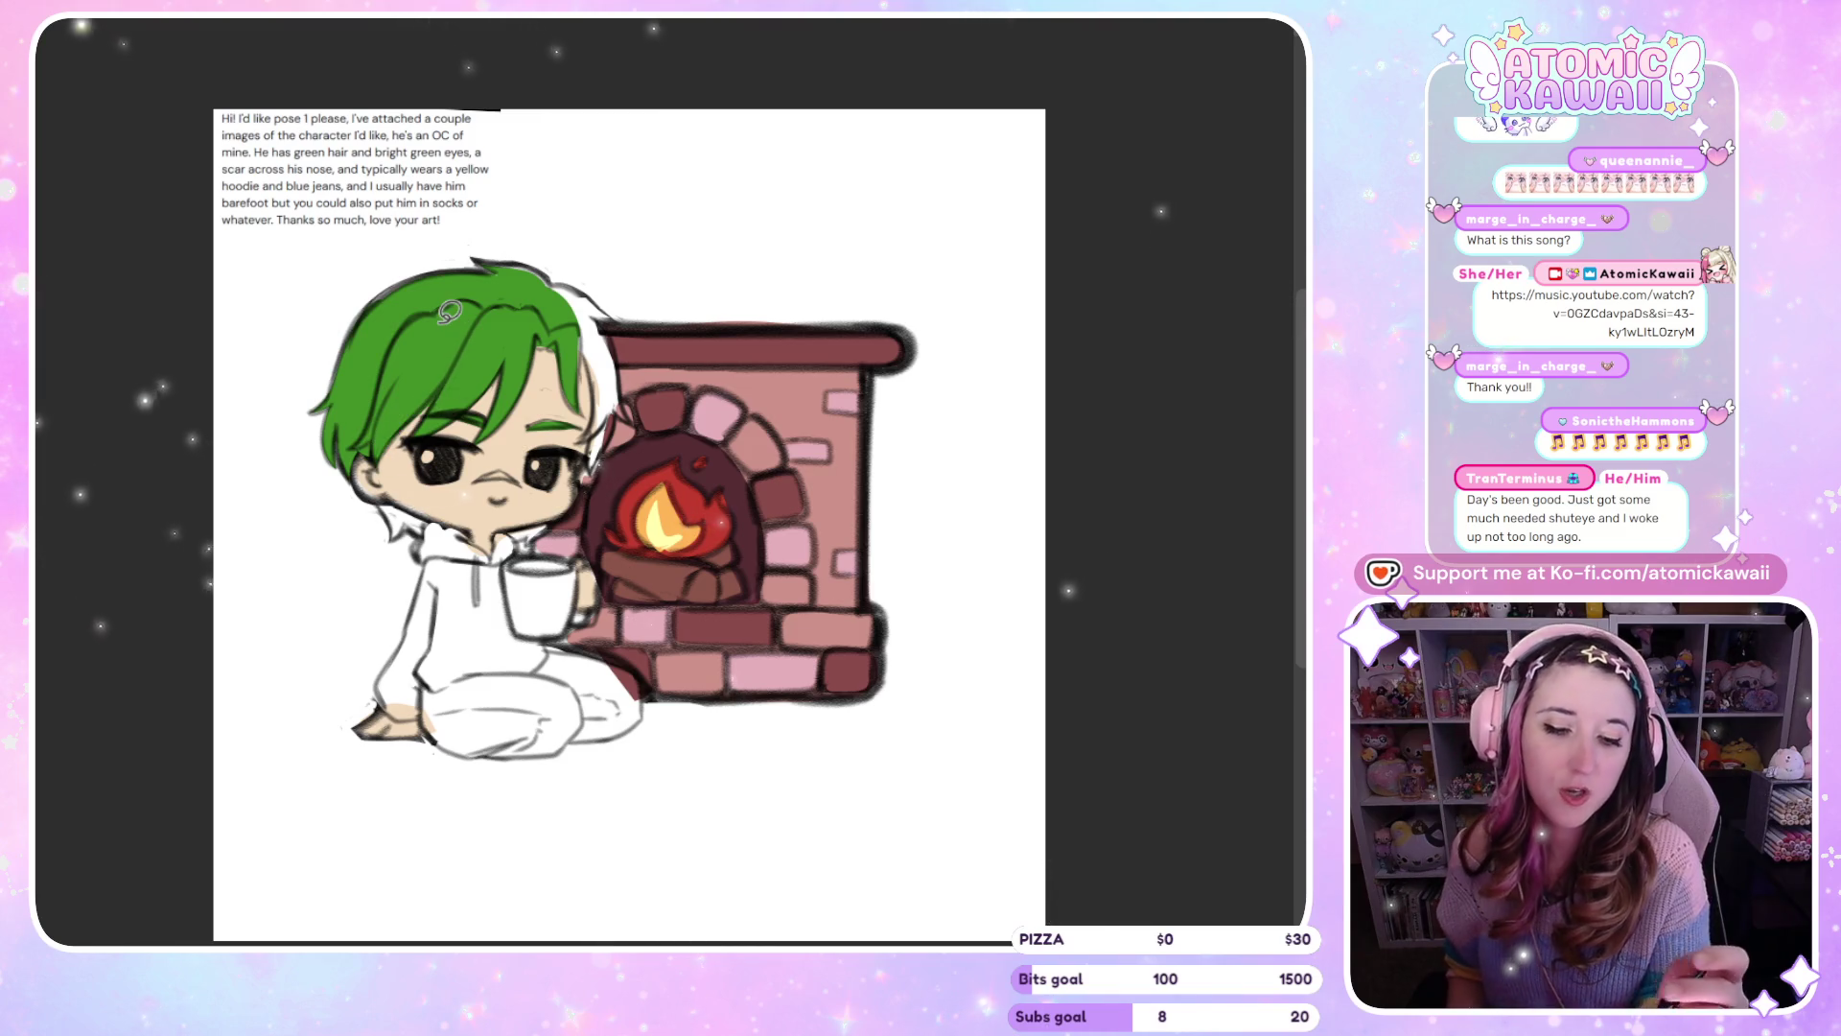
key("m")
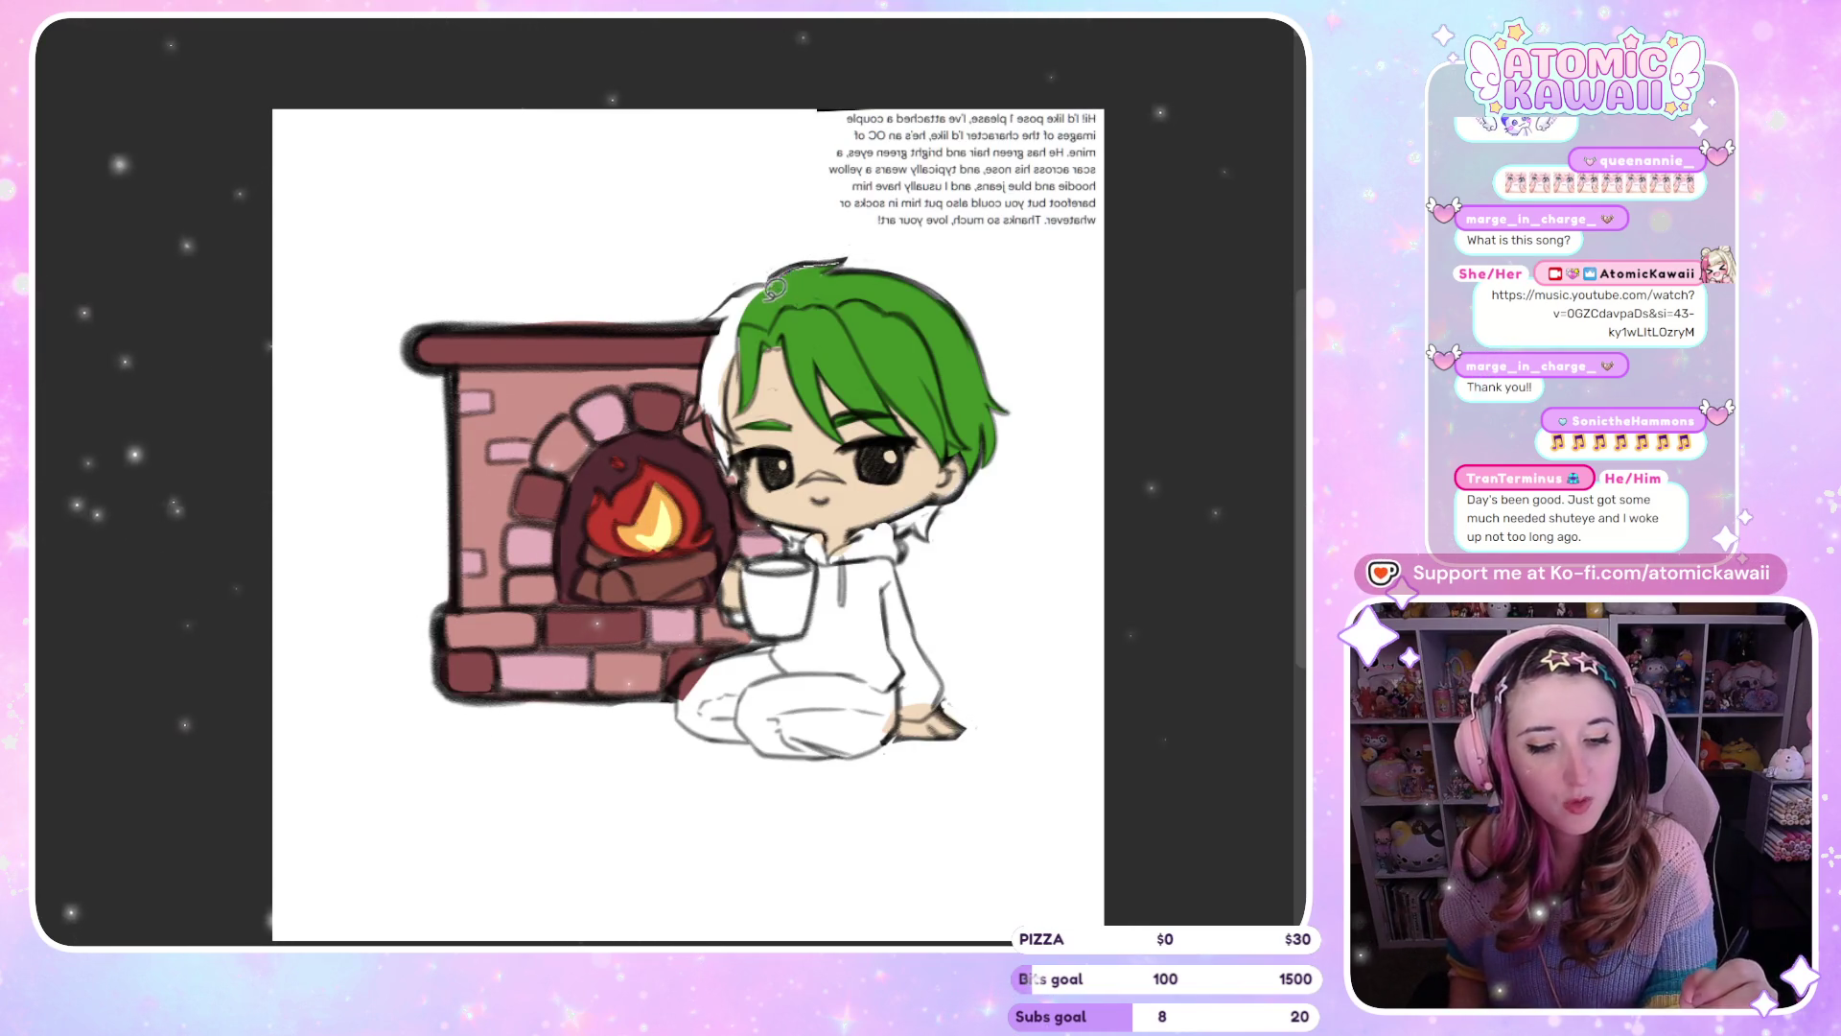
left_click_drag(731, 295, 709, 350)
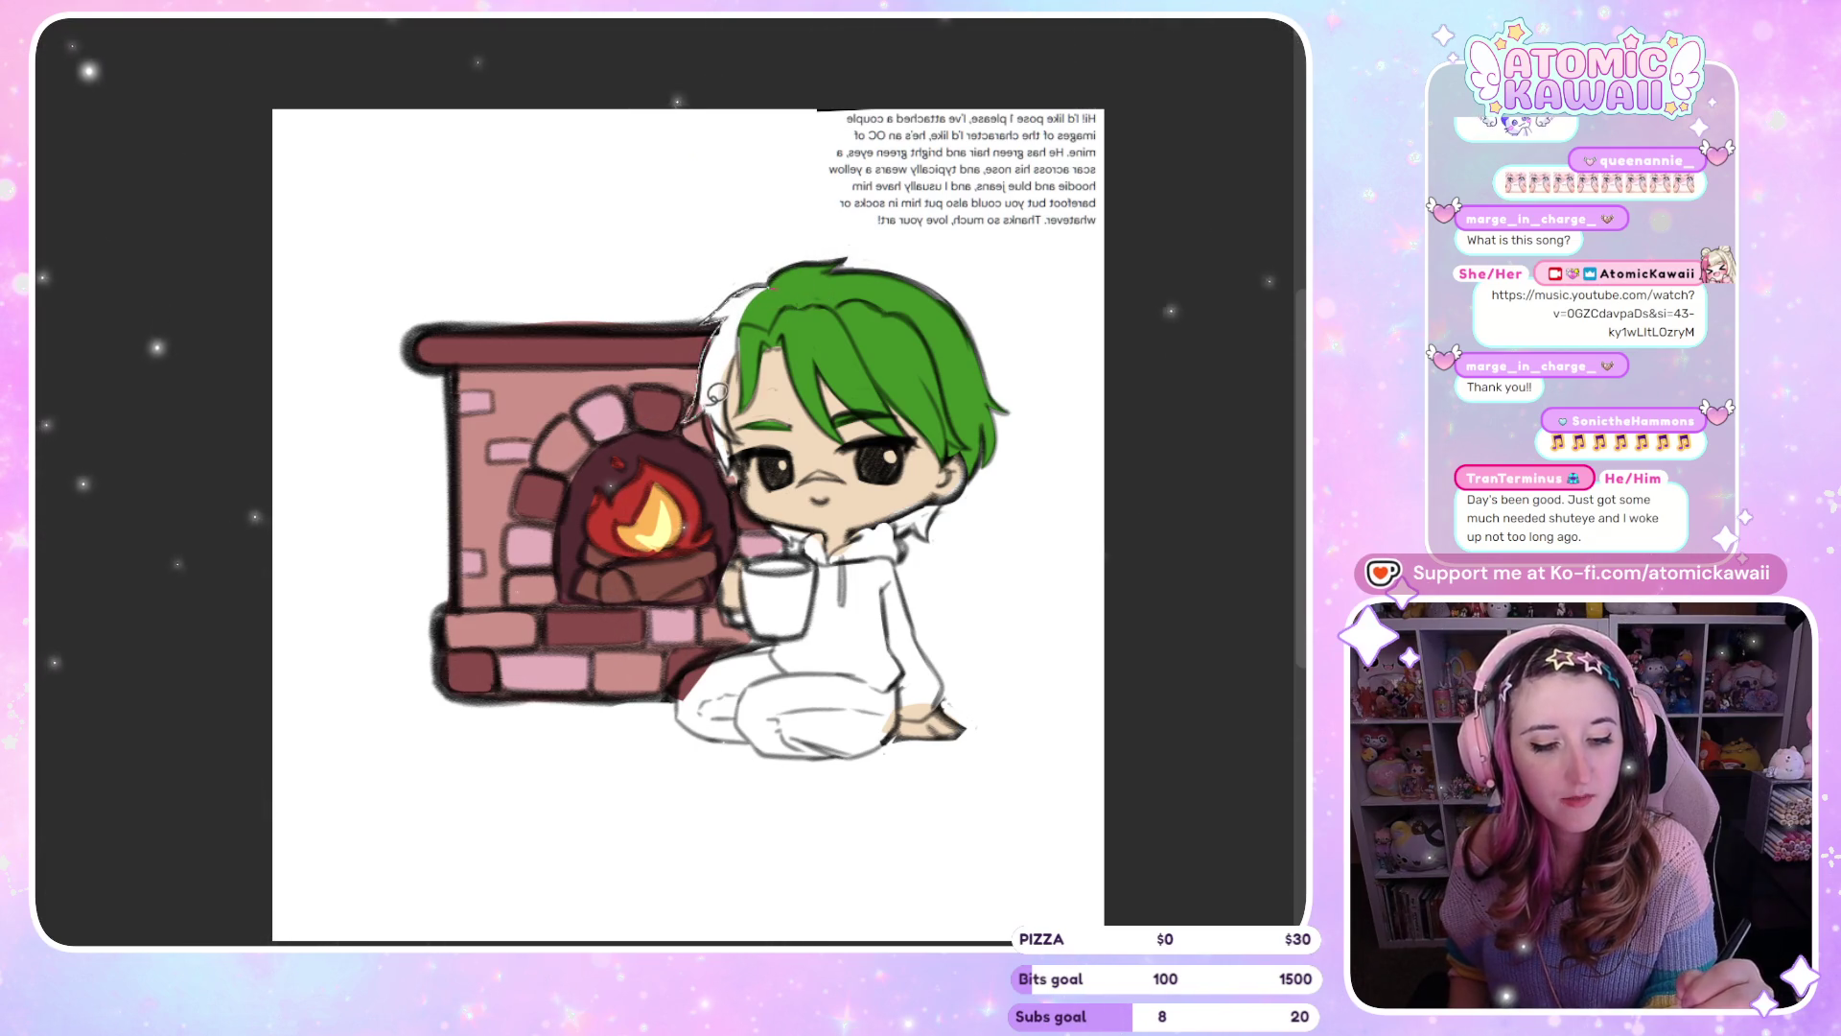
key("m")
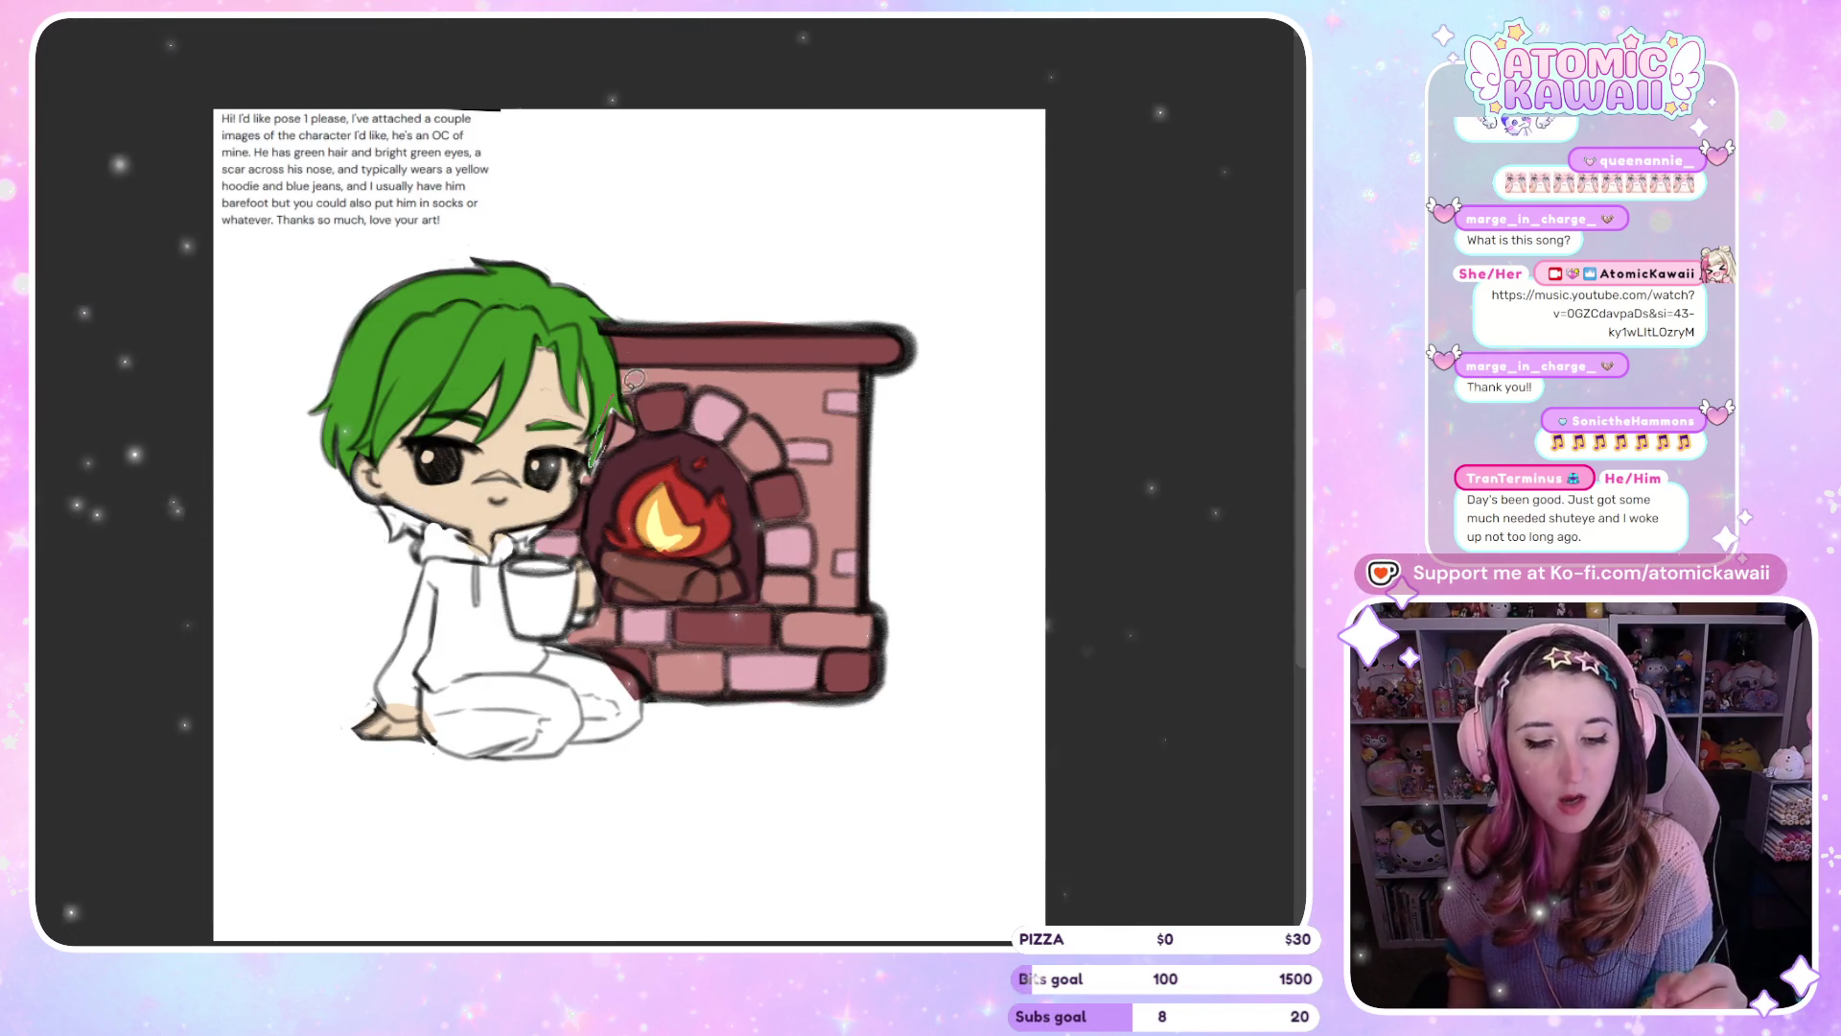
key("m")
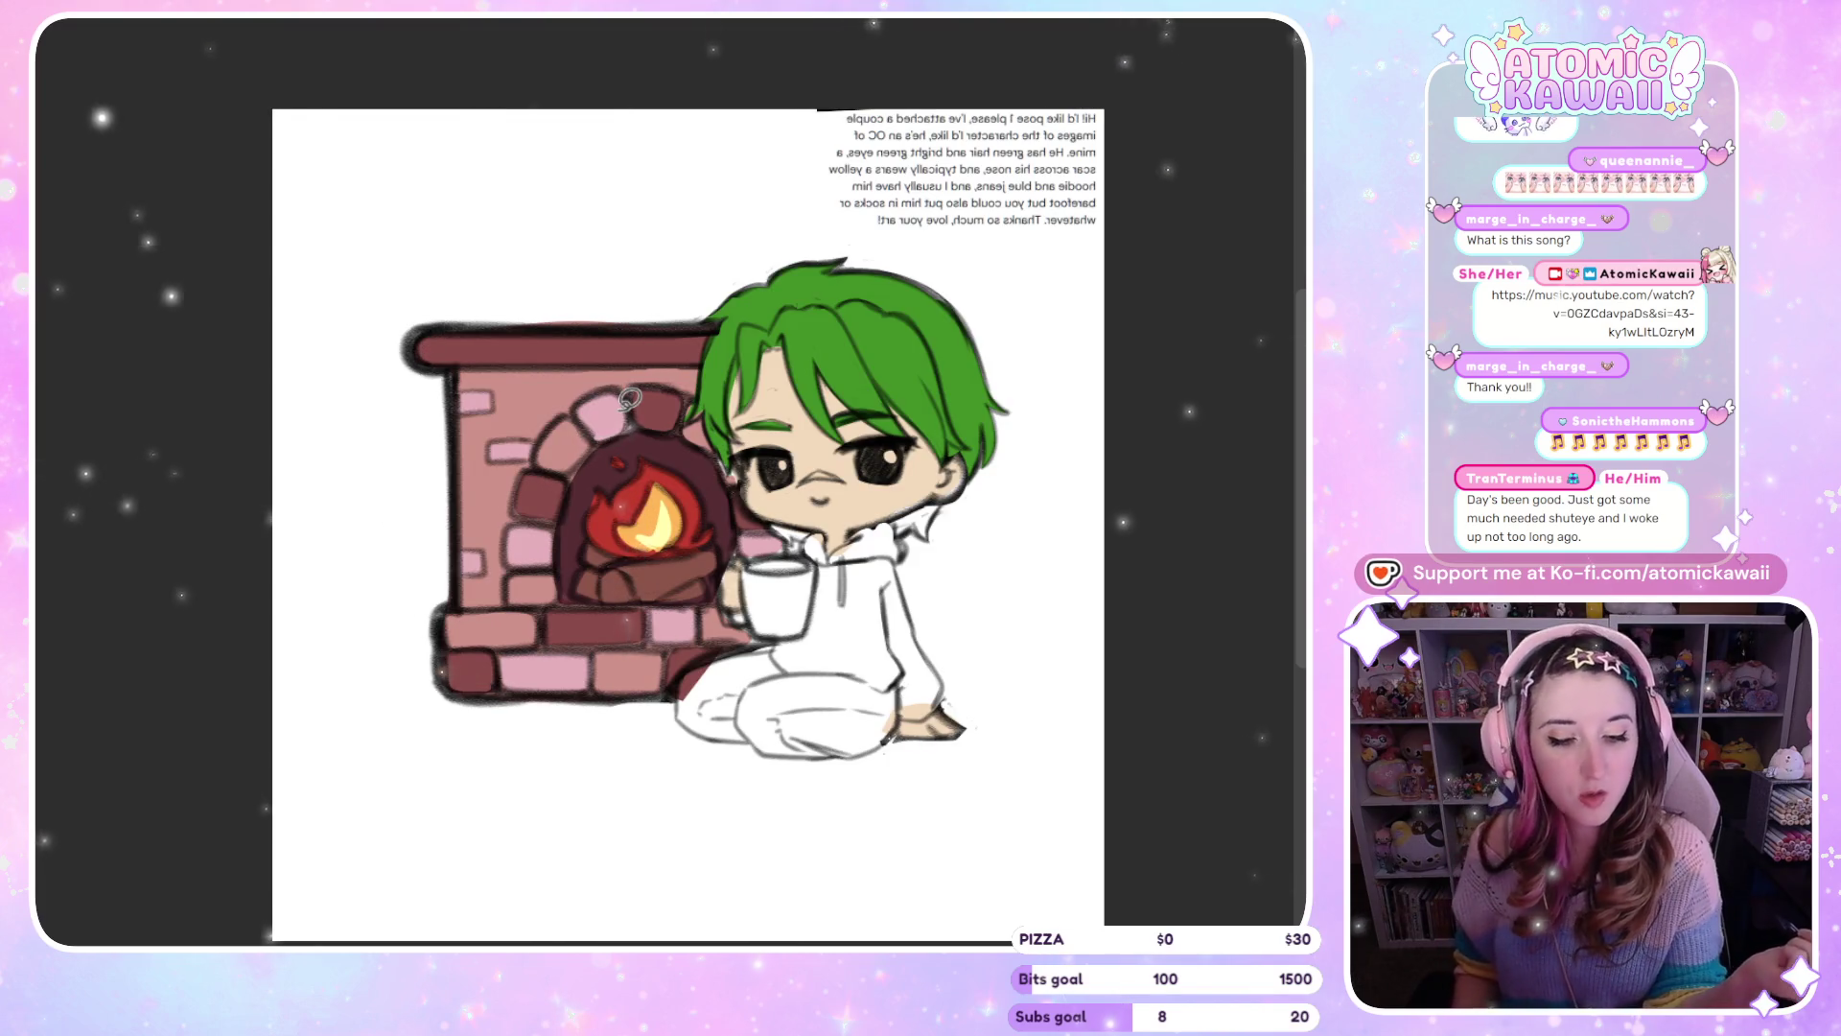
key("m")
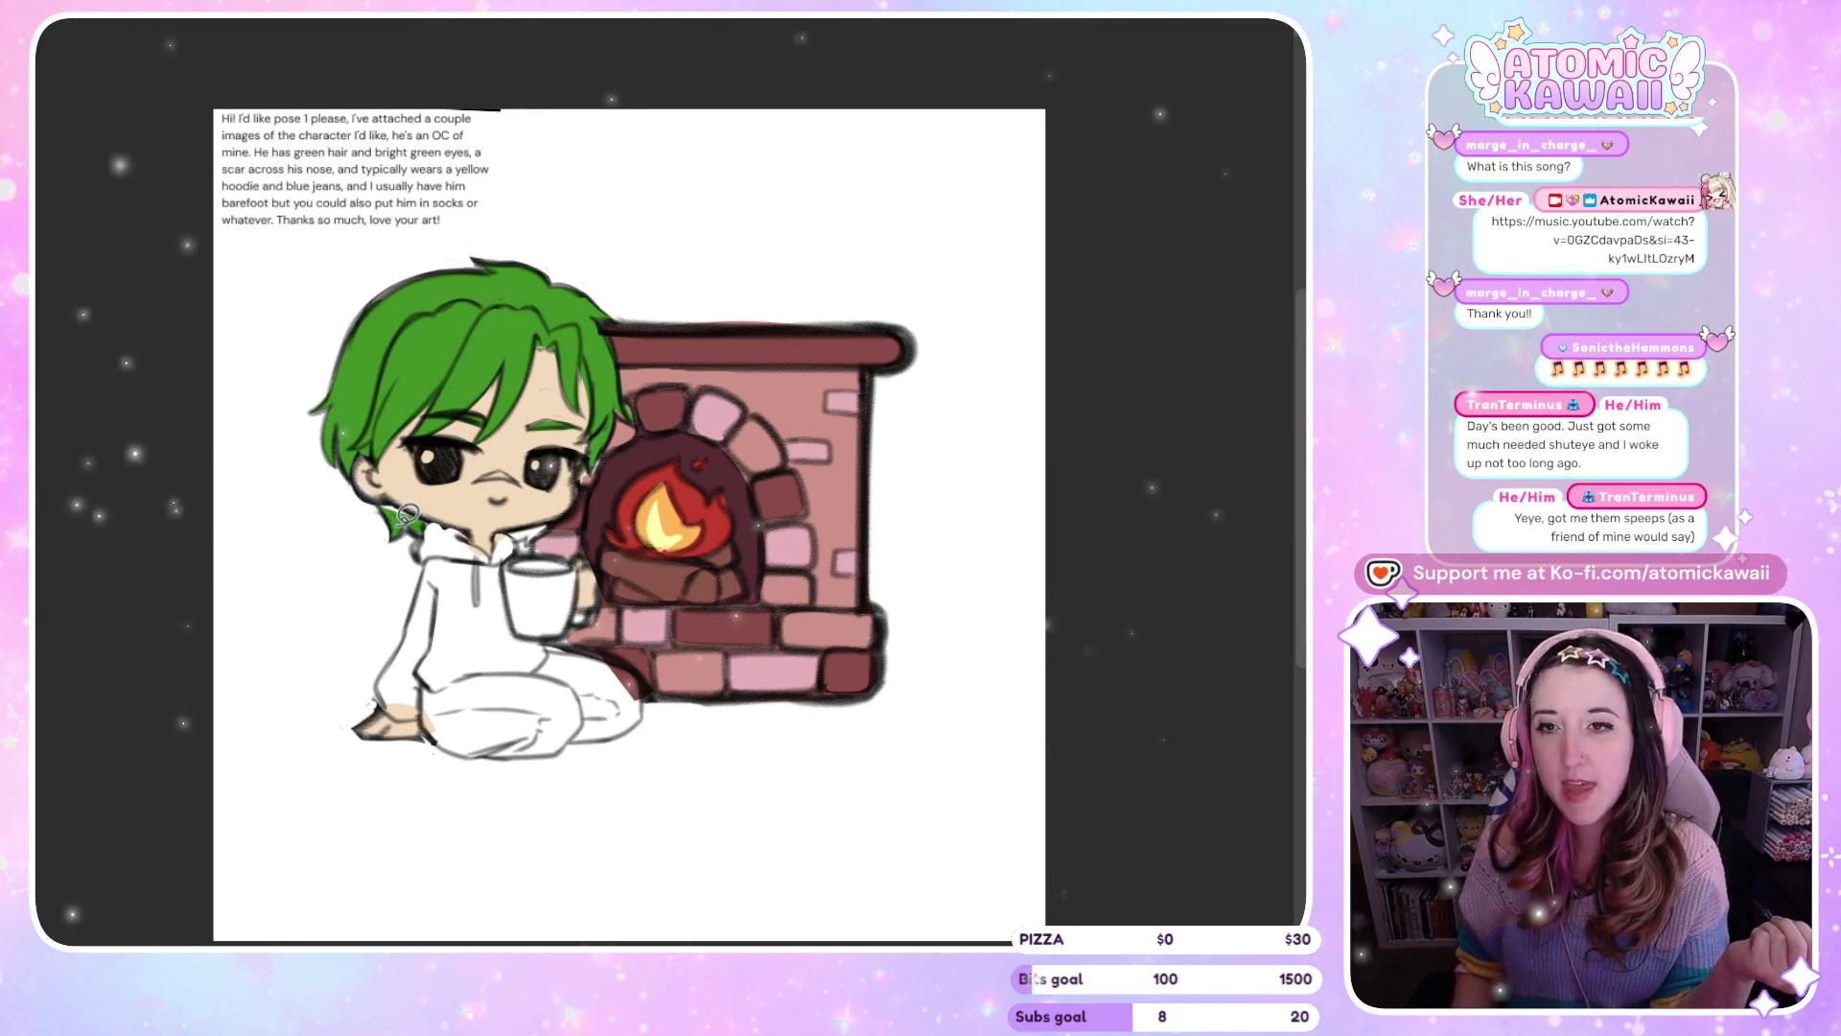
key("m")
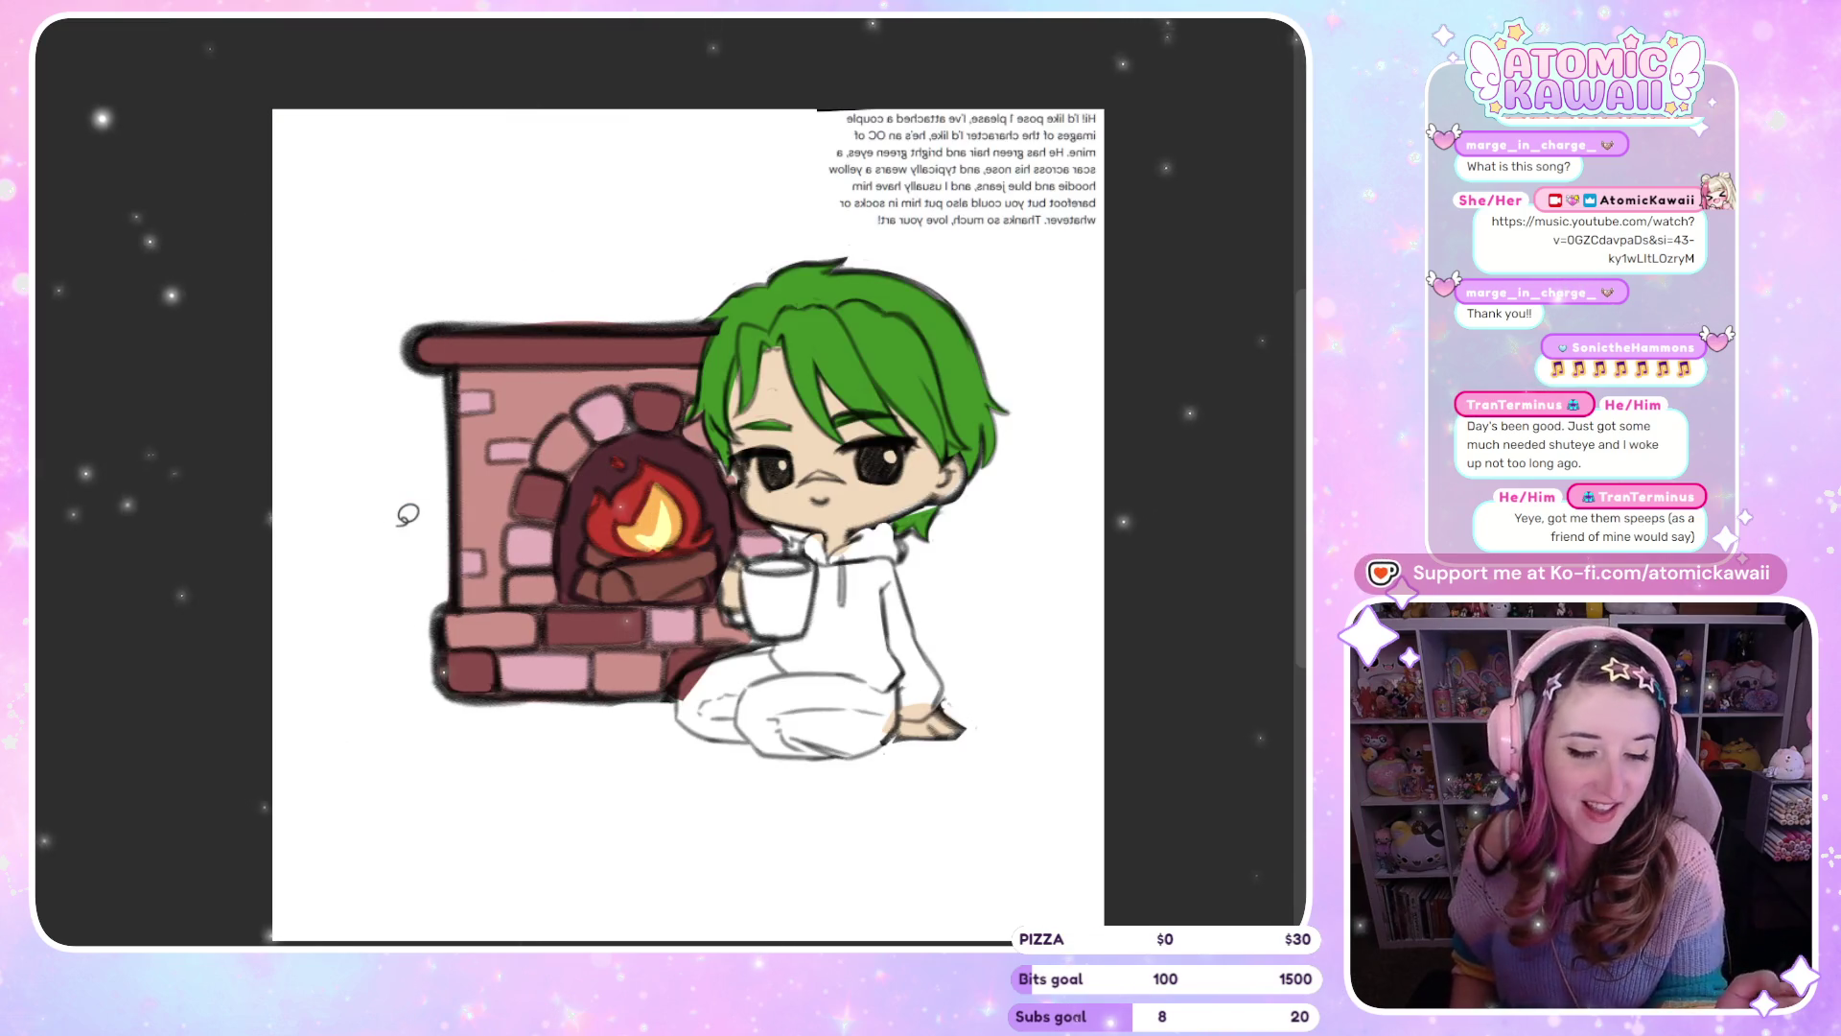
key("m")
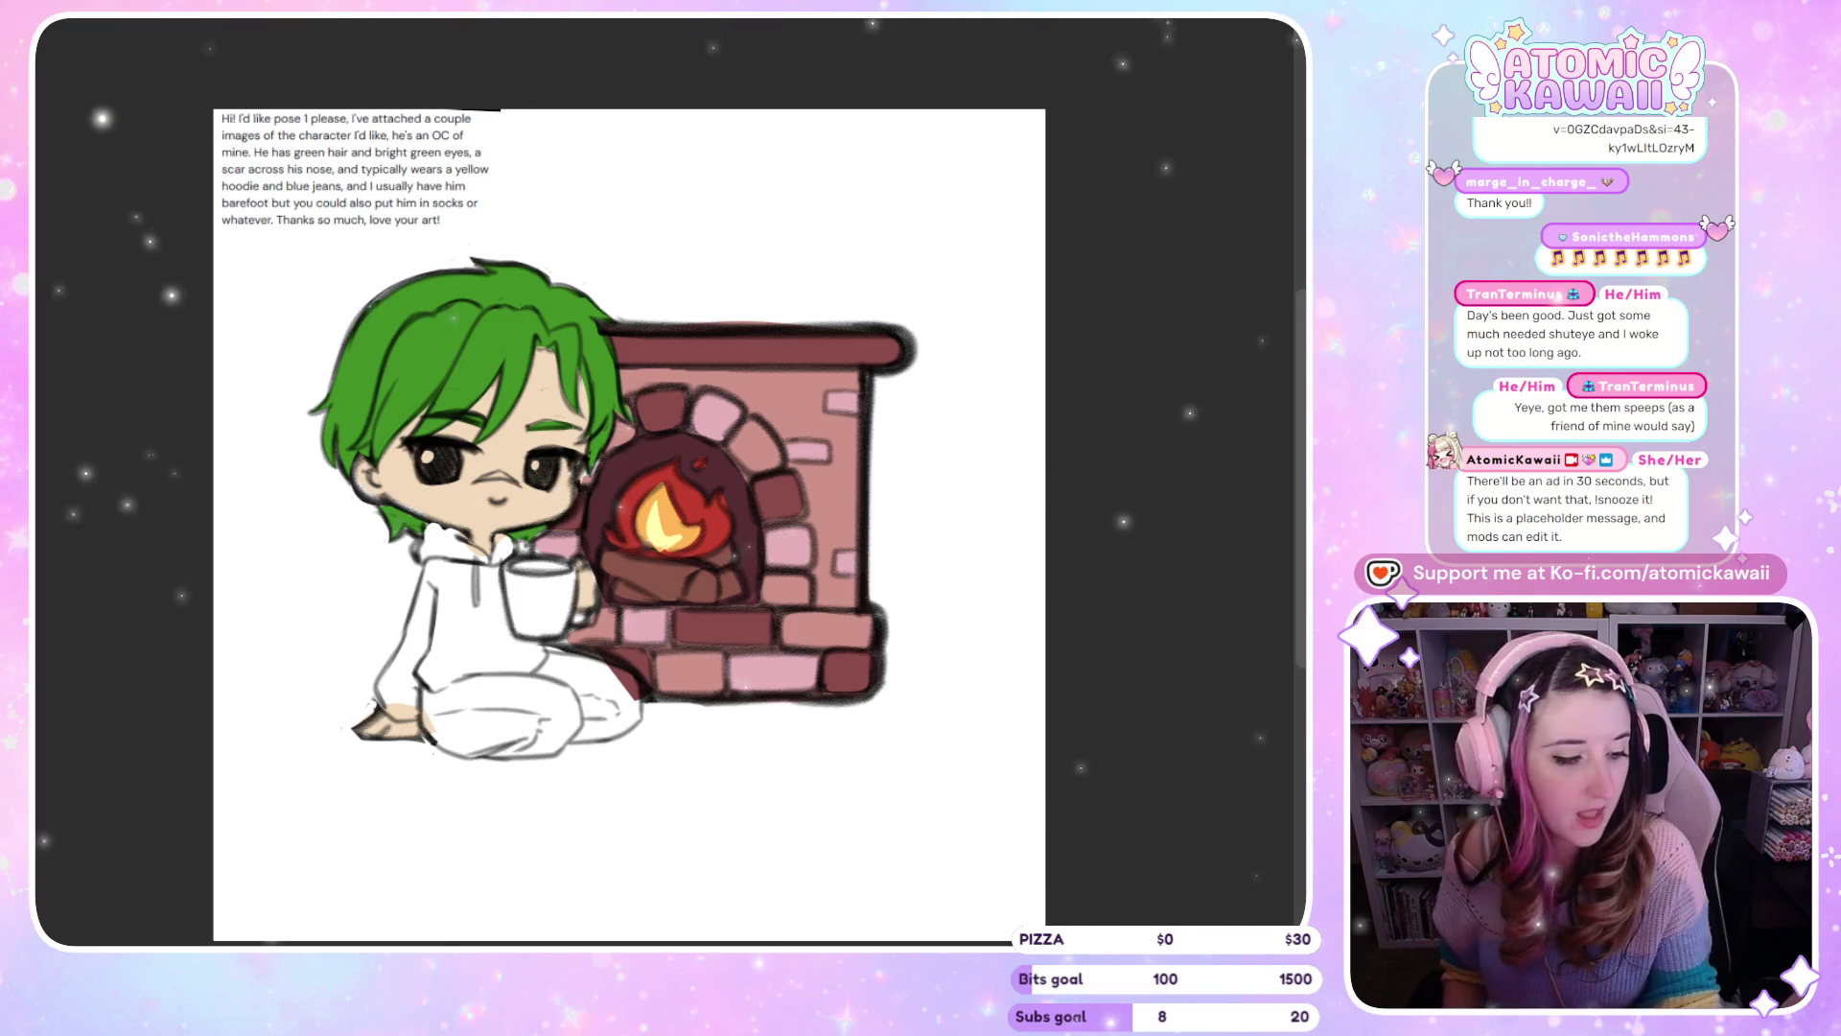
Draw a small pinkish nose line between the eyes on the mirrored canvas
key("h")
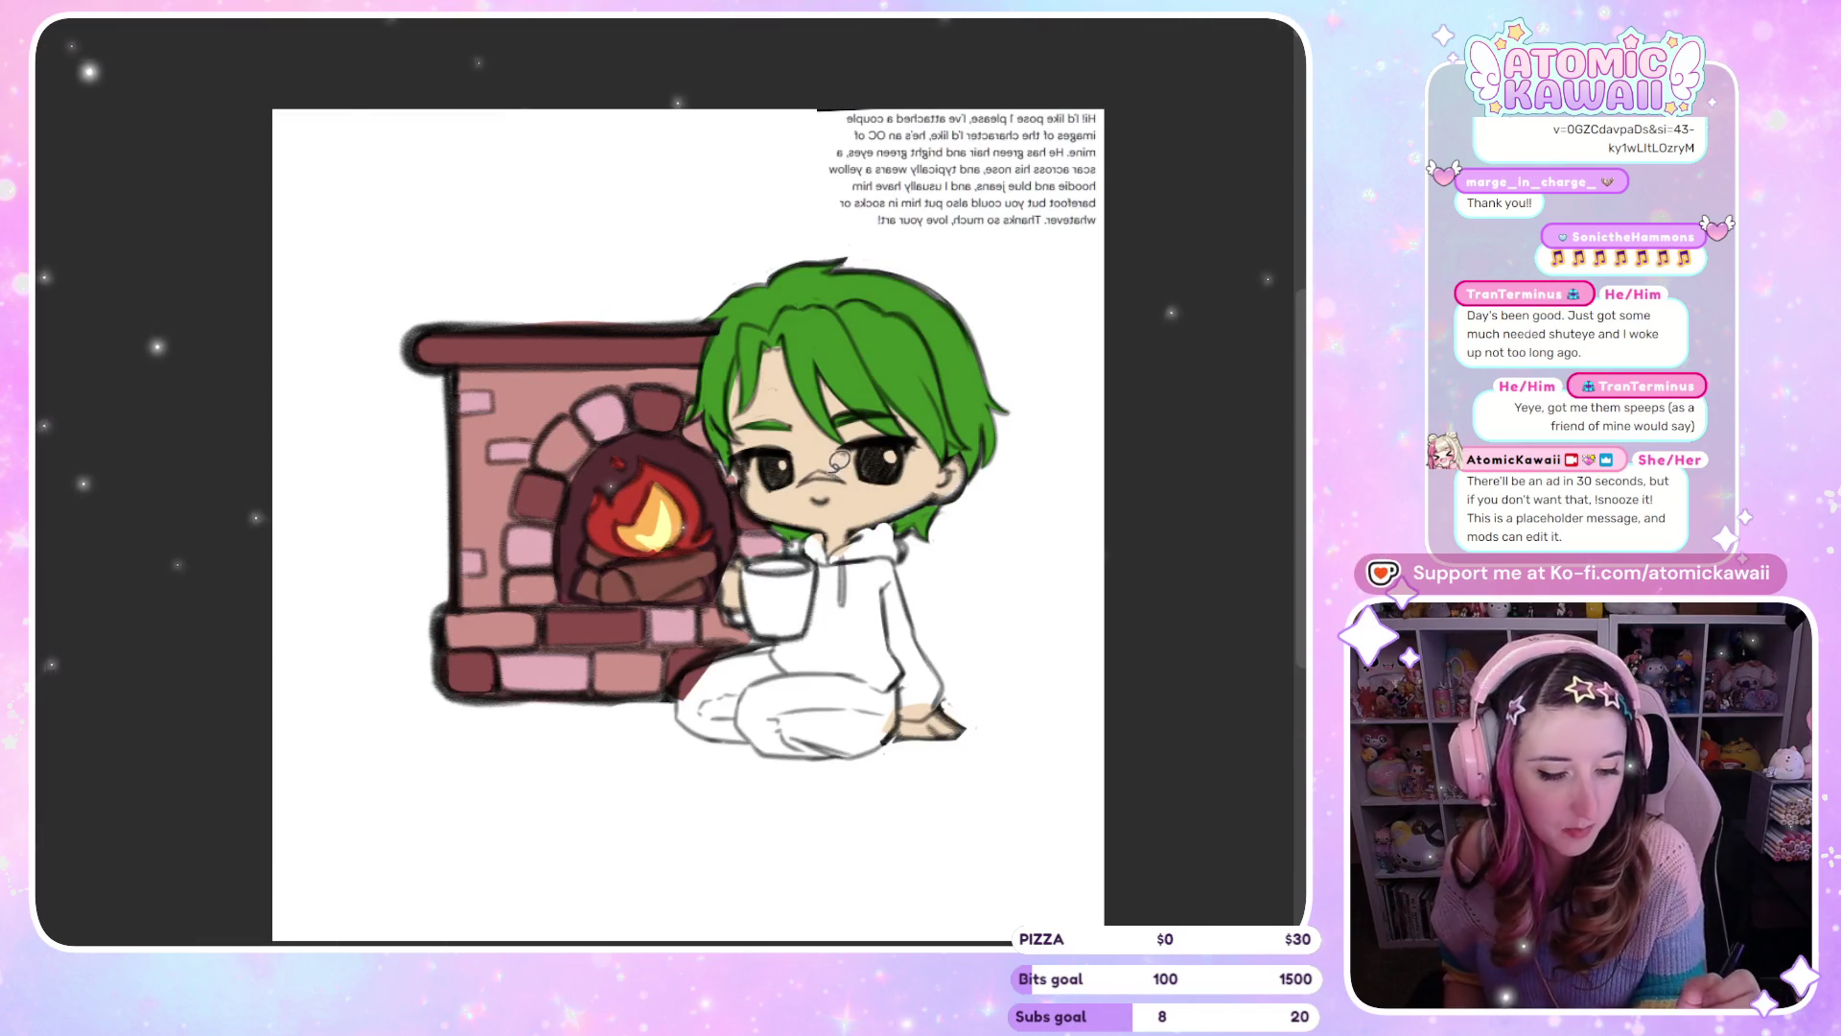
left_click_drag(854, 470, 850, 469)
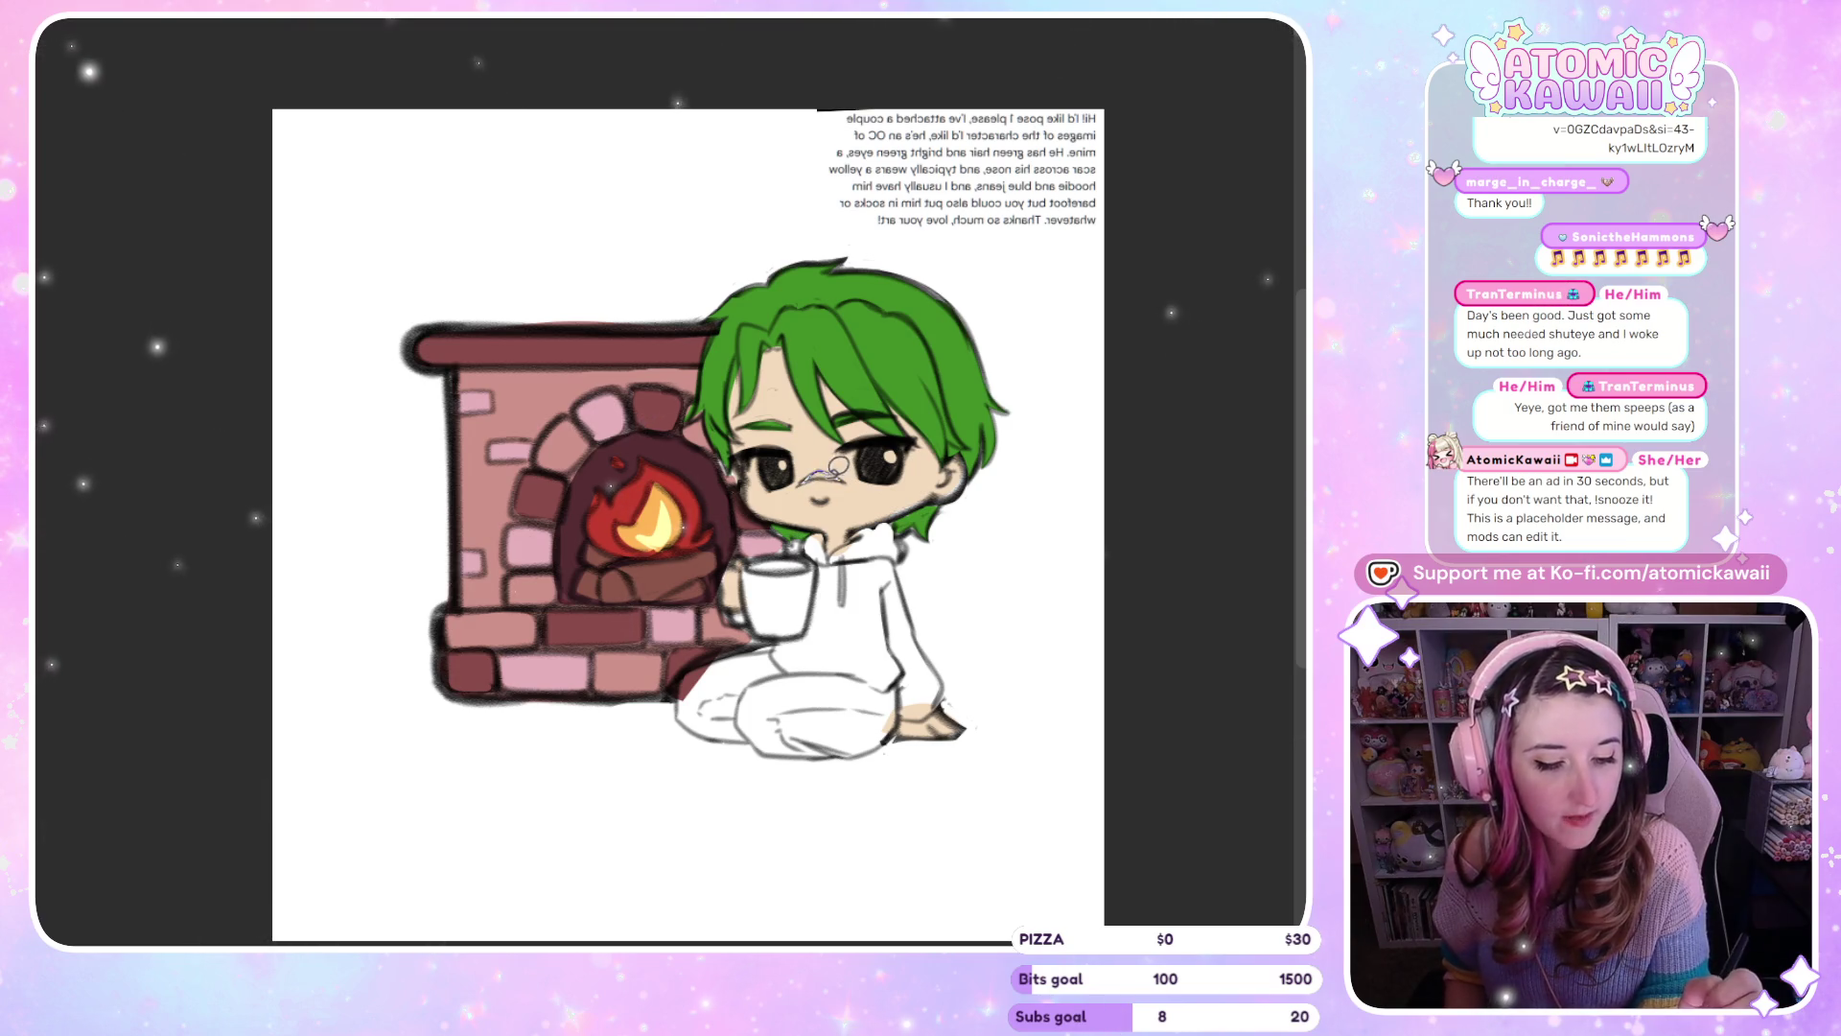
key("m")
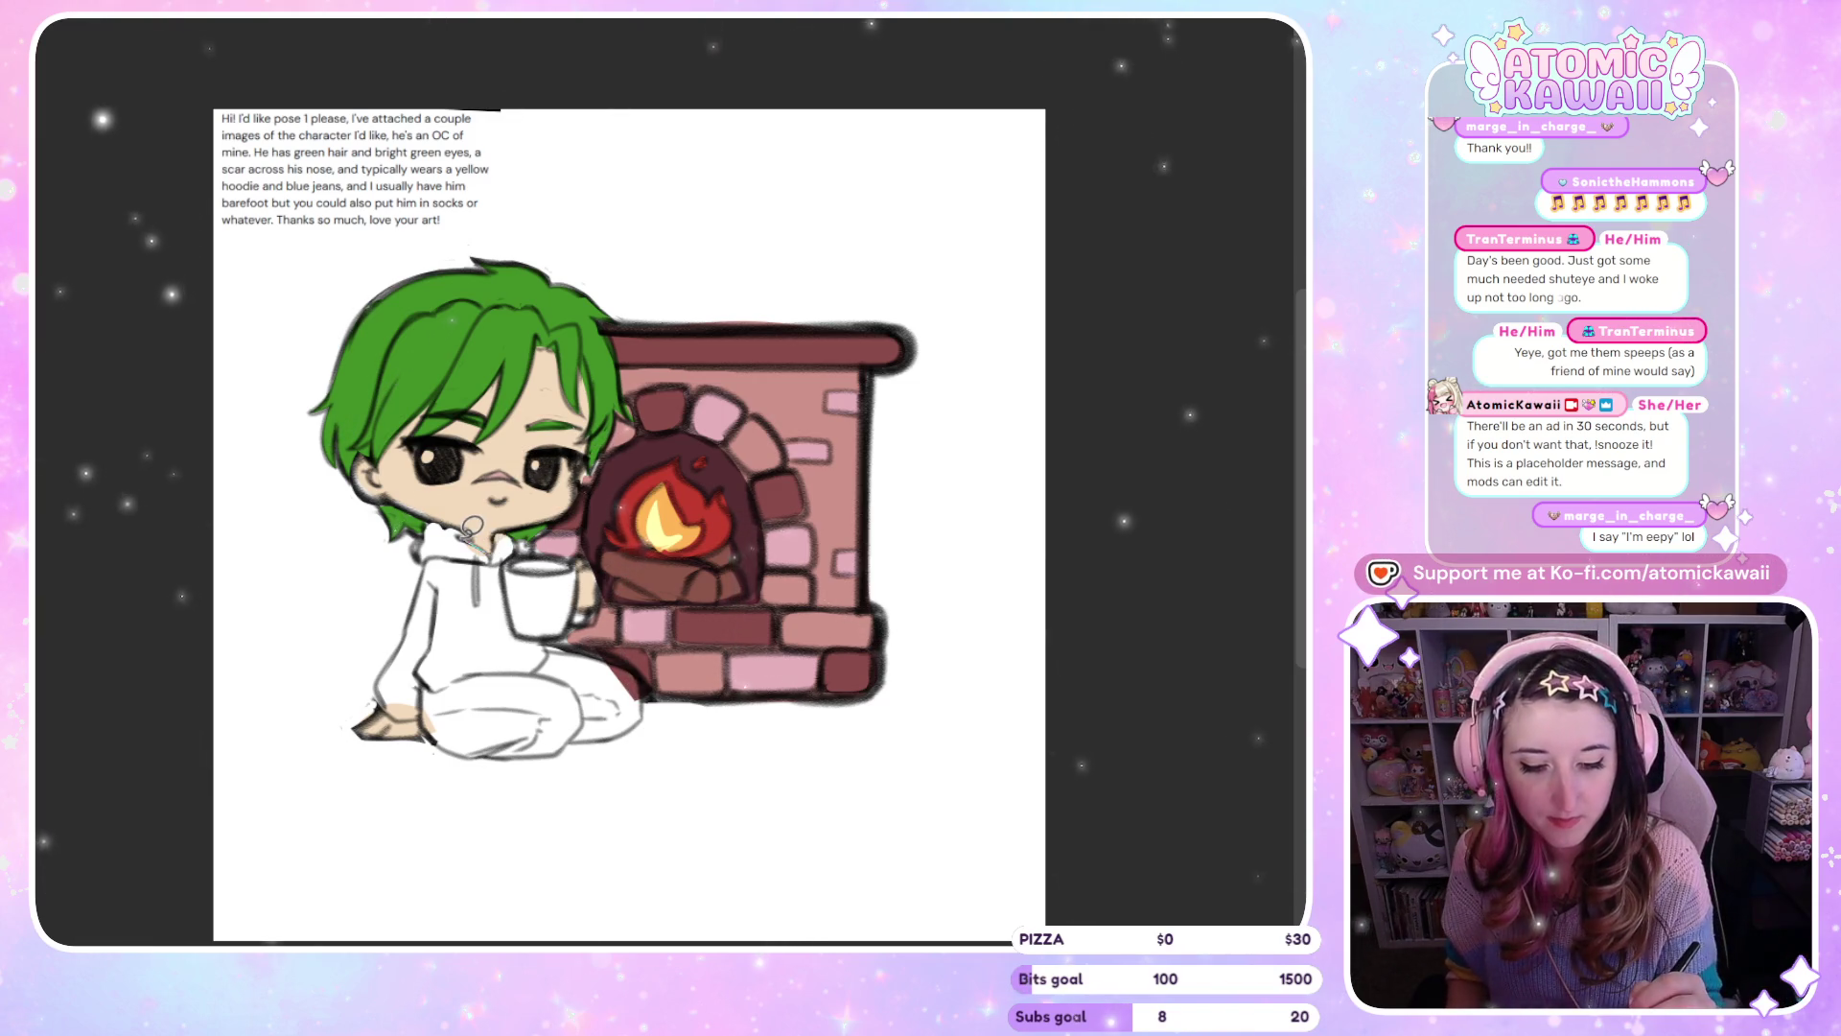
Outline the hoodie collar and left side, then fill the sleeve and body bright yellow
mouse_move(487, 537)
left_mouse_down()
mouse_move(431, 524)
mouse_move(505, 519)
left_mouse_up()
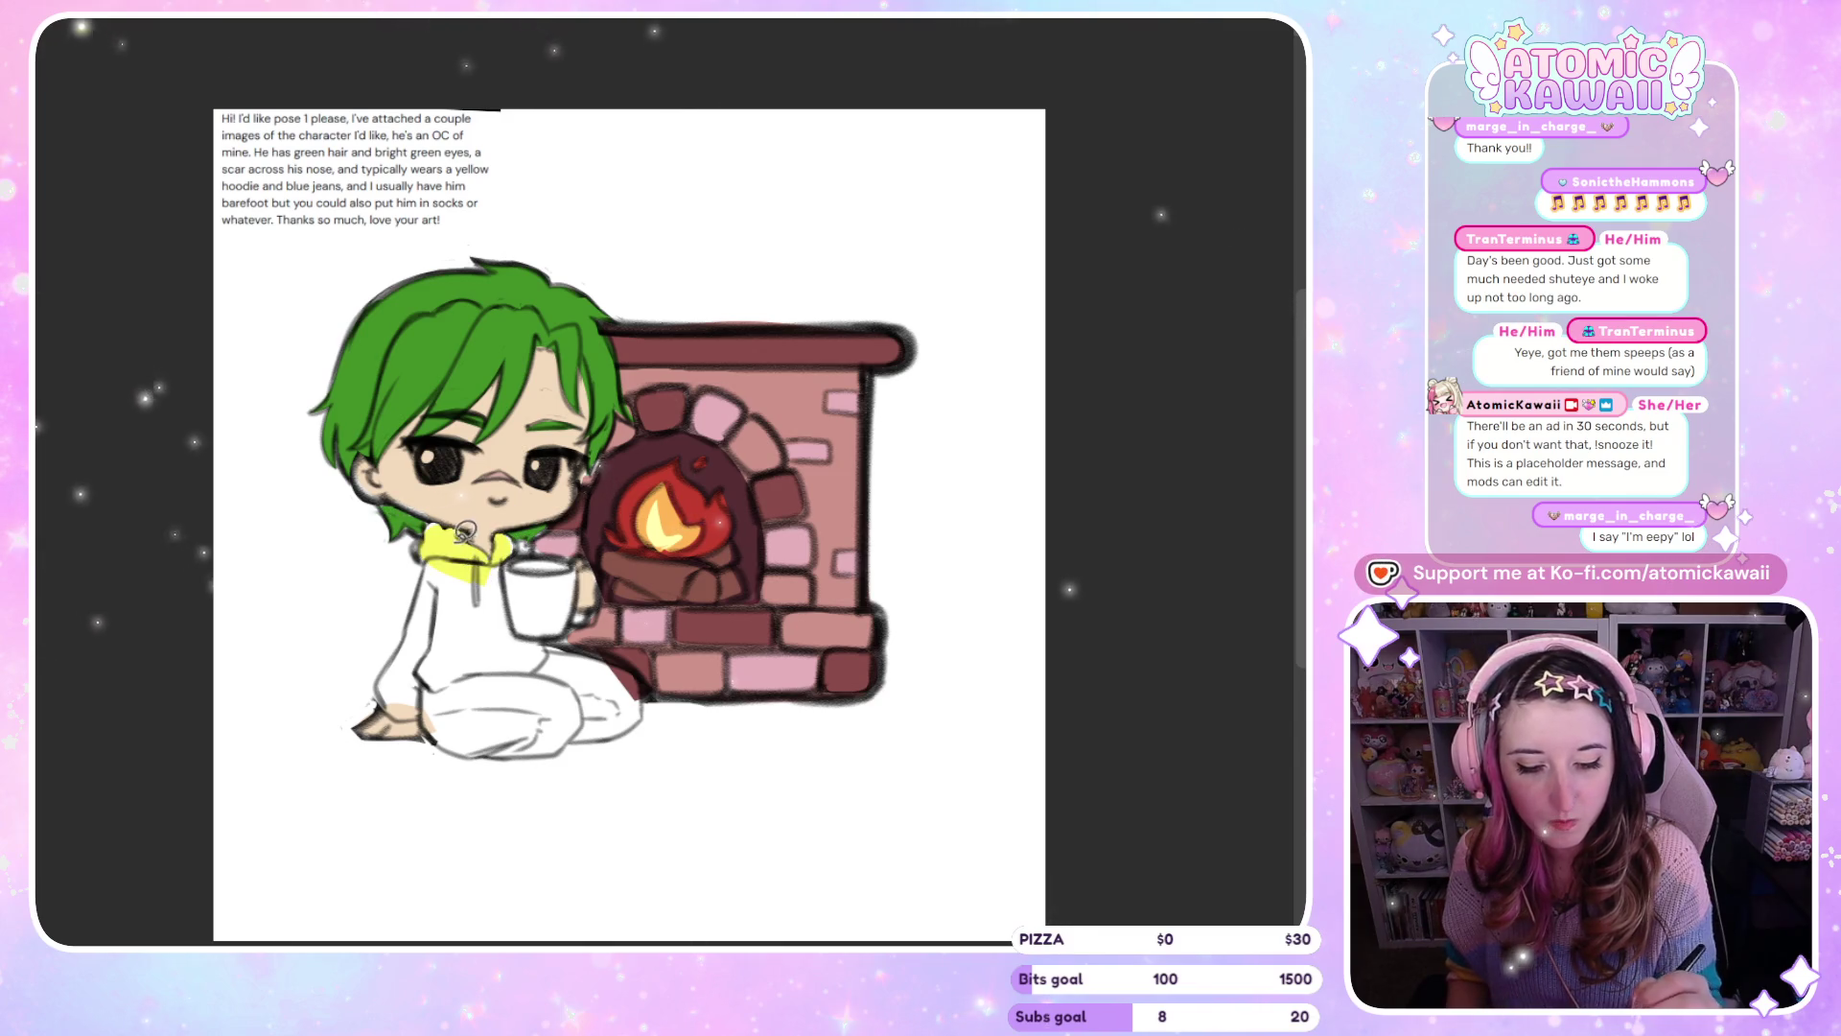
mouse_move(430, 573)
left_mouse_down()
mouse_move(380, 687)
mouse_move(423, 704)
left_mouse_up()
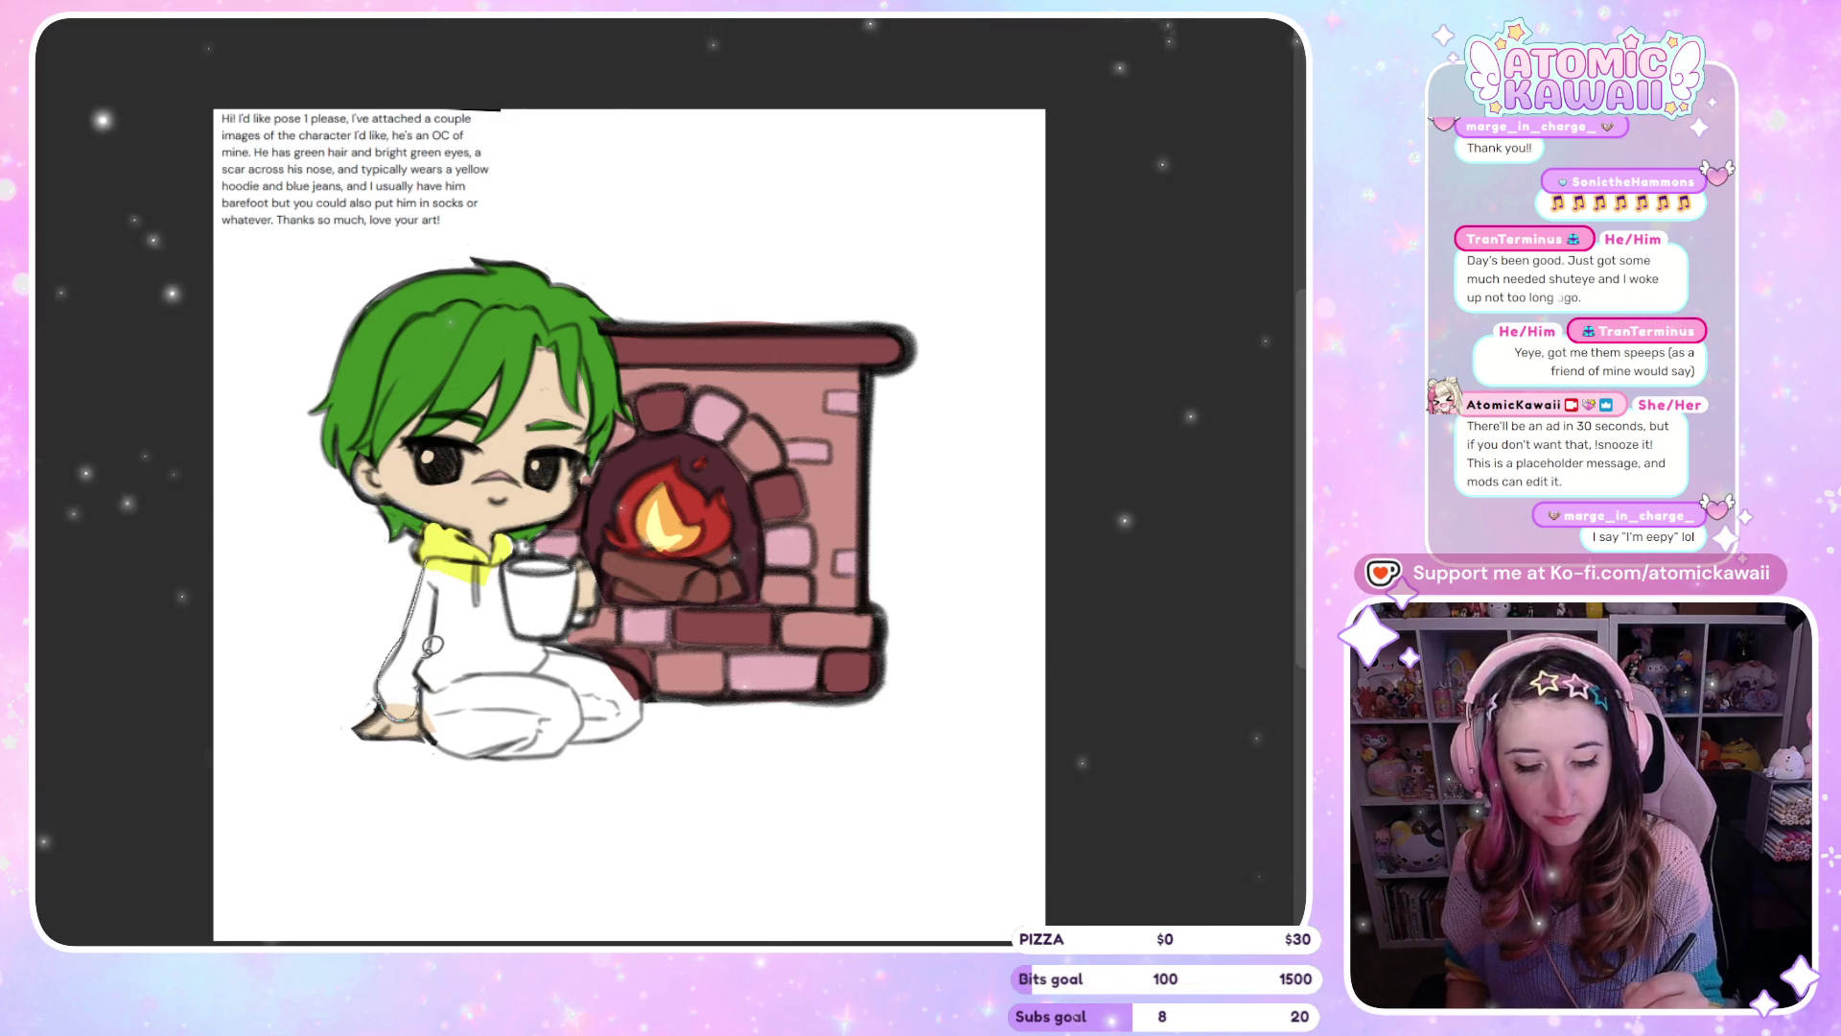
left_click(403, 653)
left_click(465, 633)
key("h")
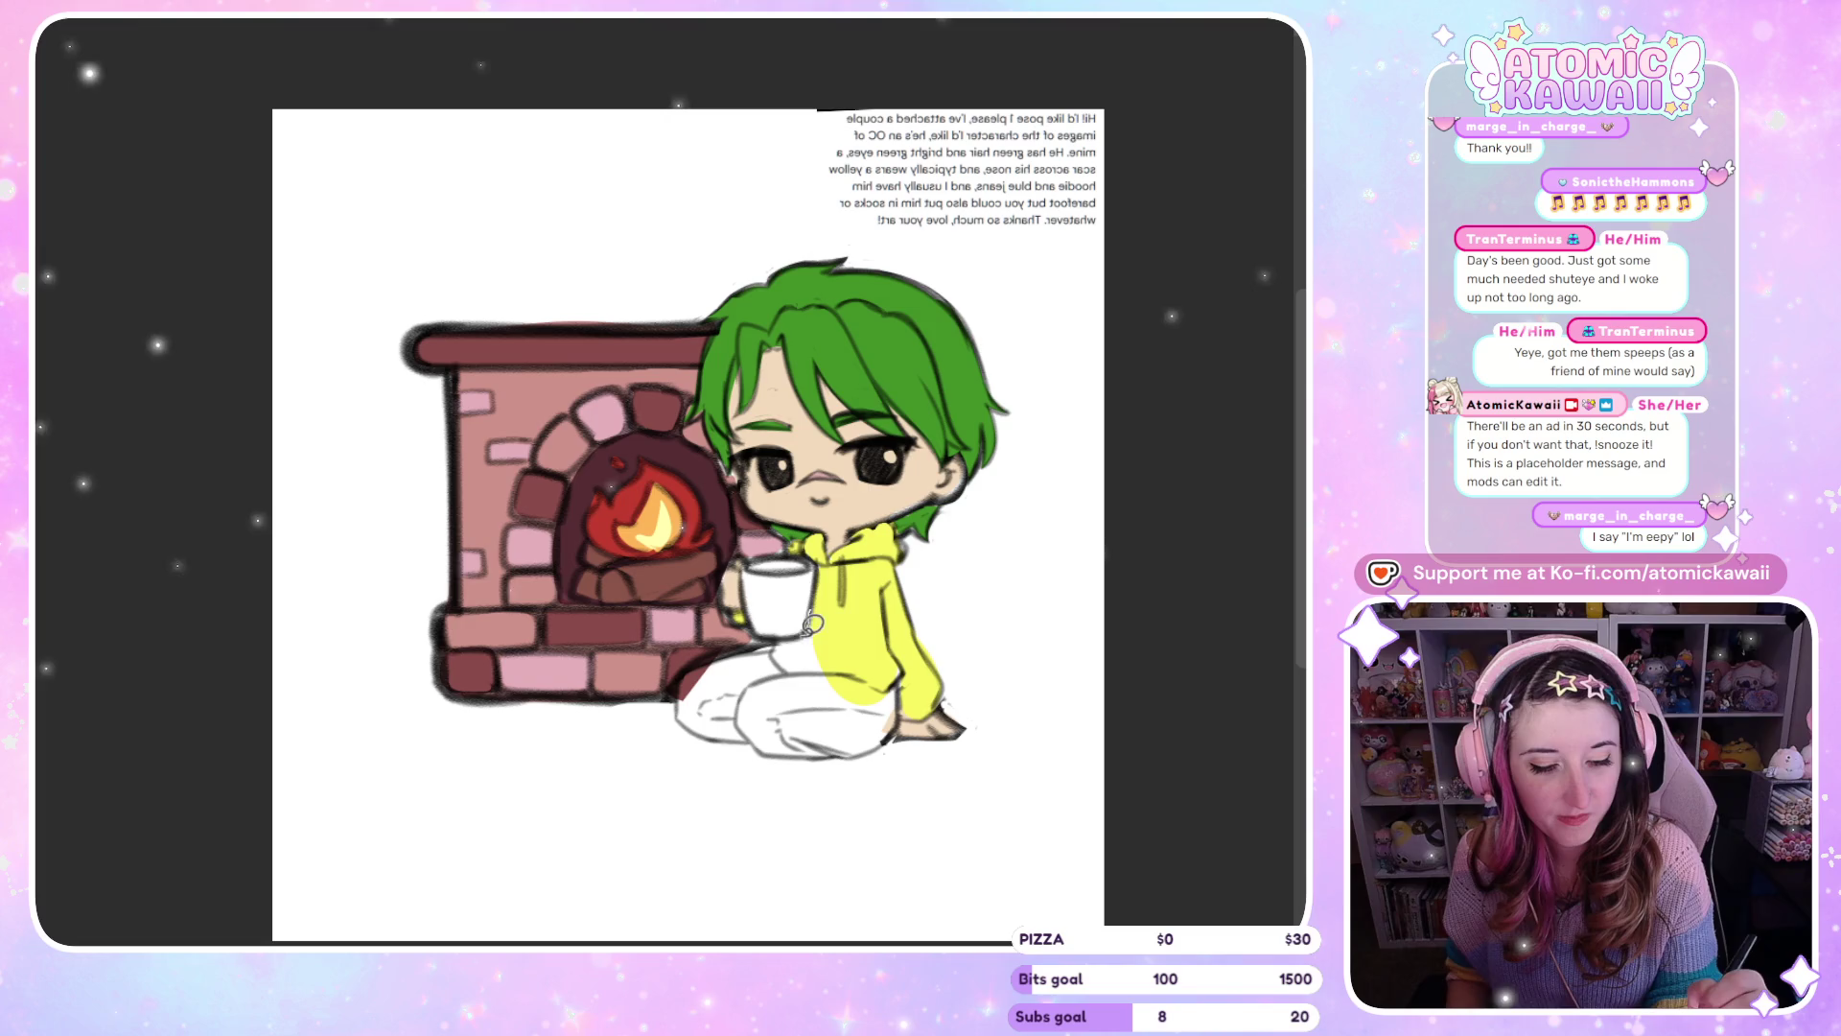
key("h")
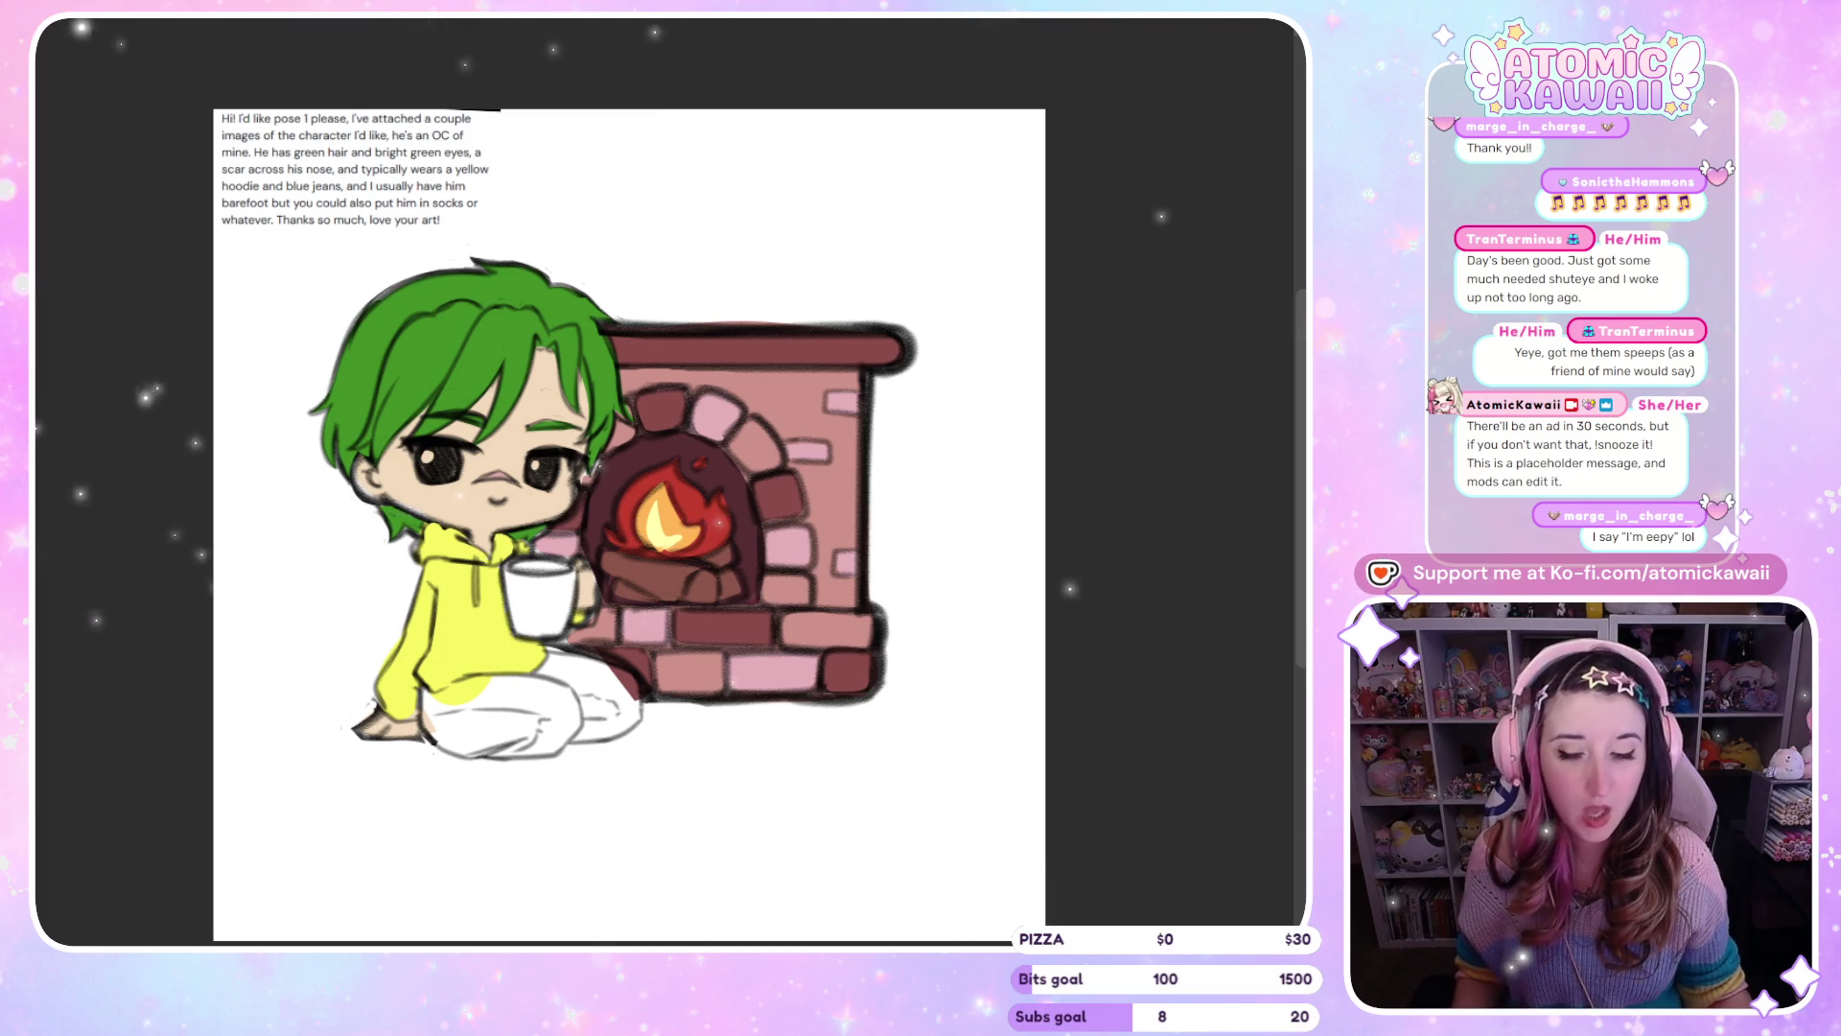
key("m")
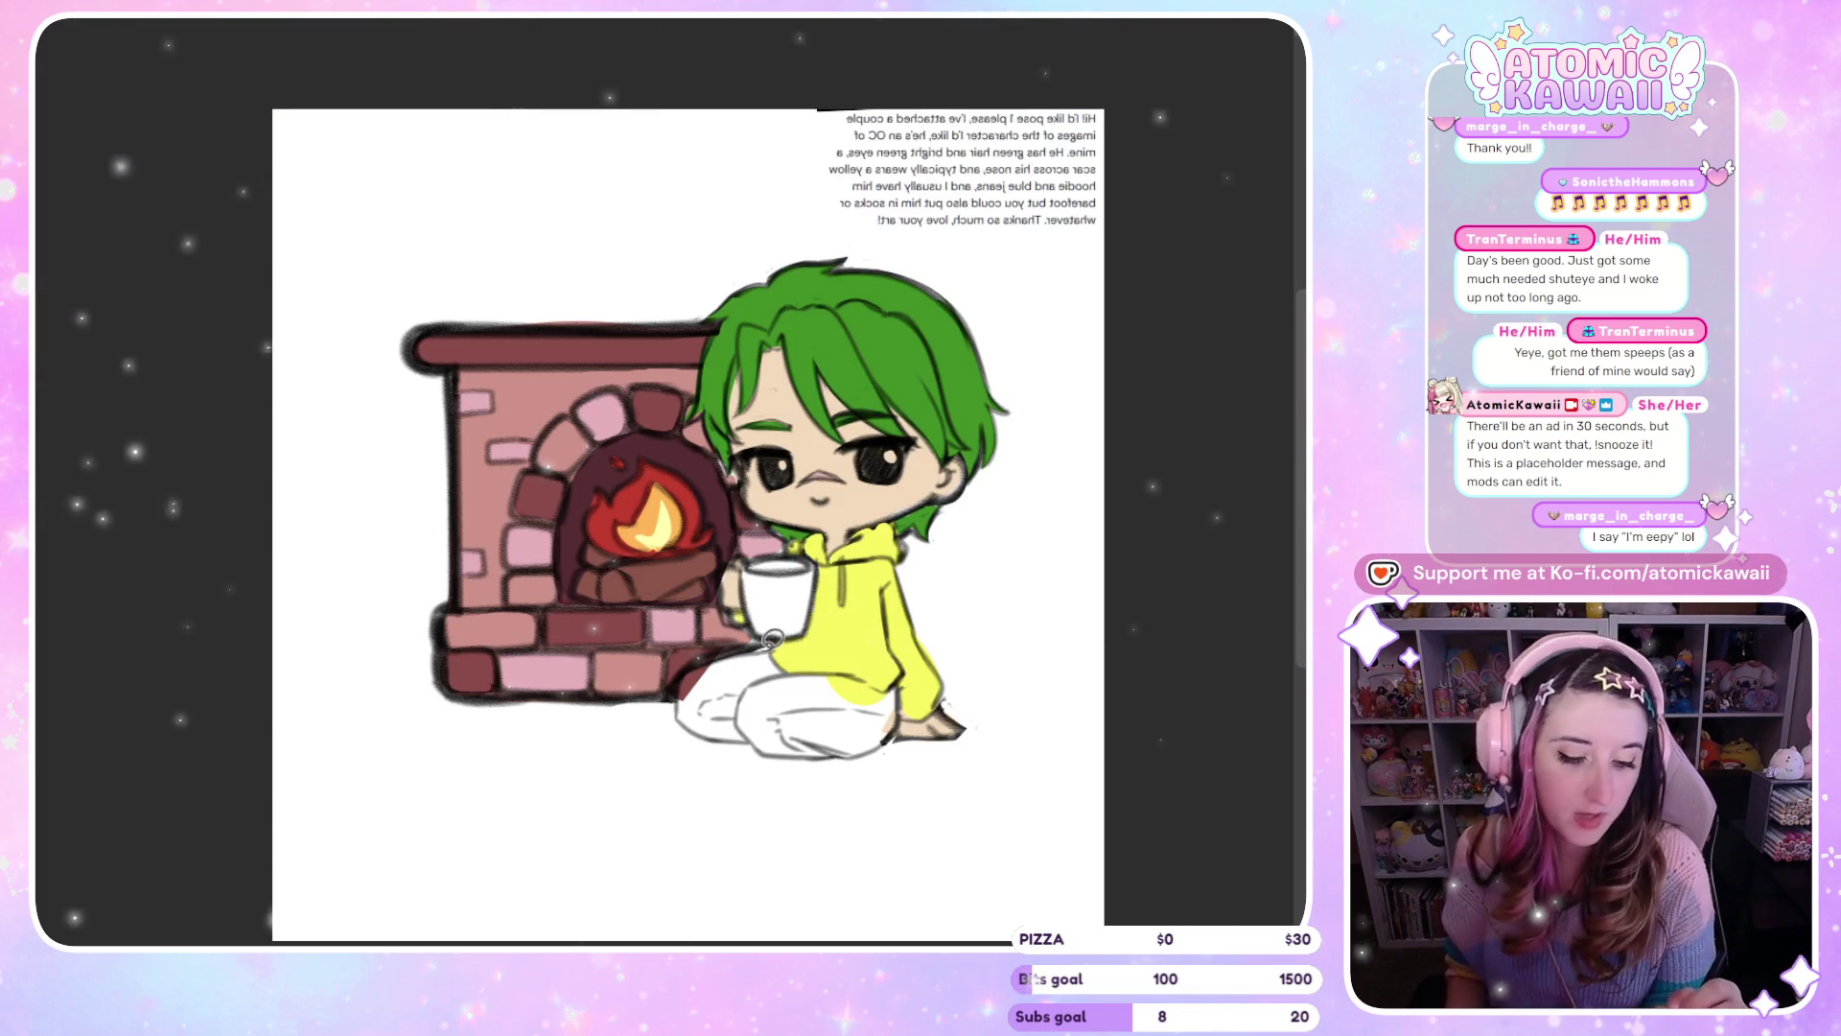
Fill the legs dark blue for jeans, checking the mirrored view, then begin transforming the fireplace
left_click_drag(796, 662, 700, 724)
key("m")
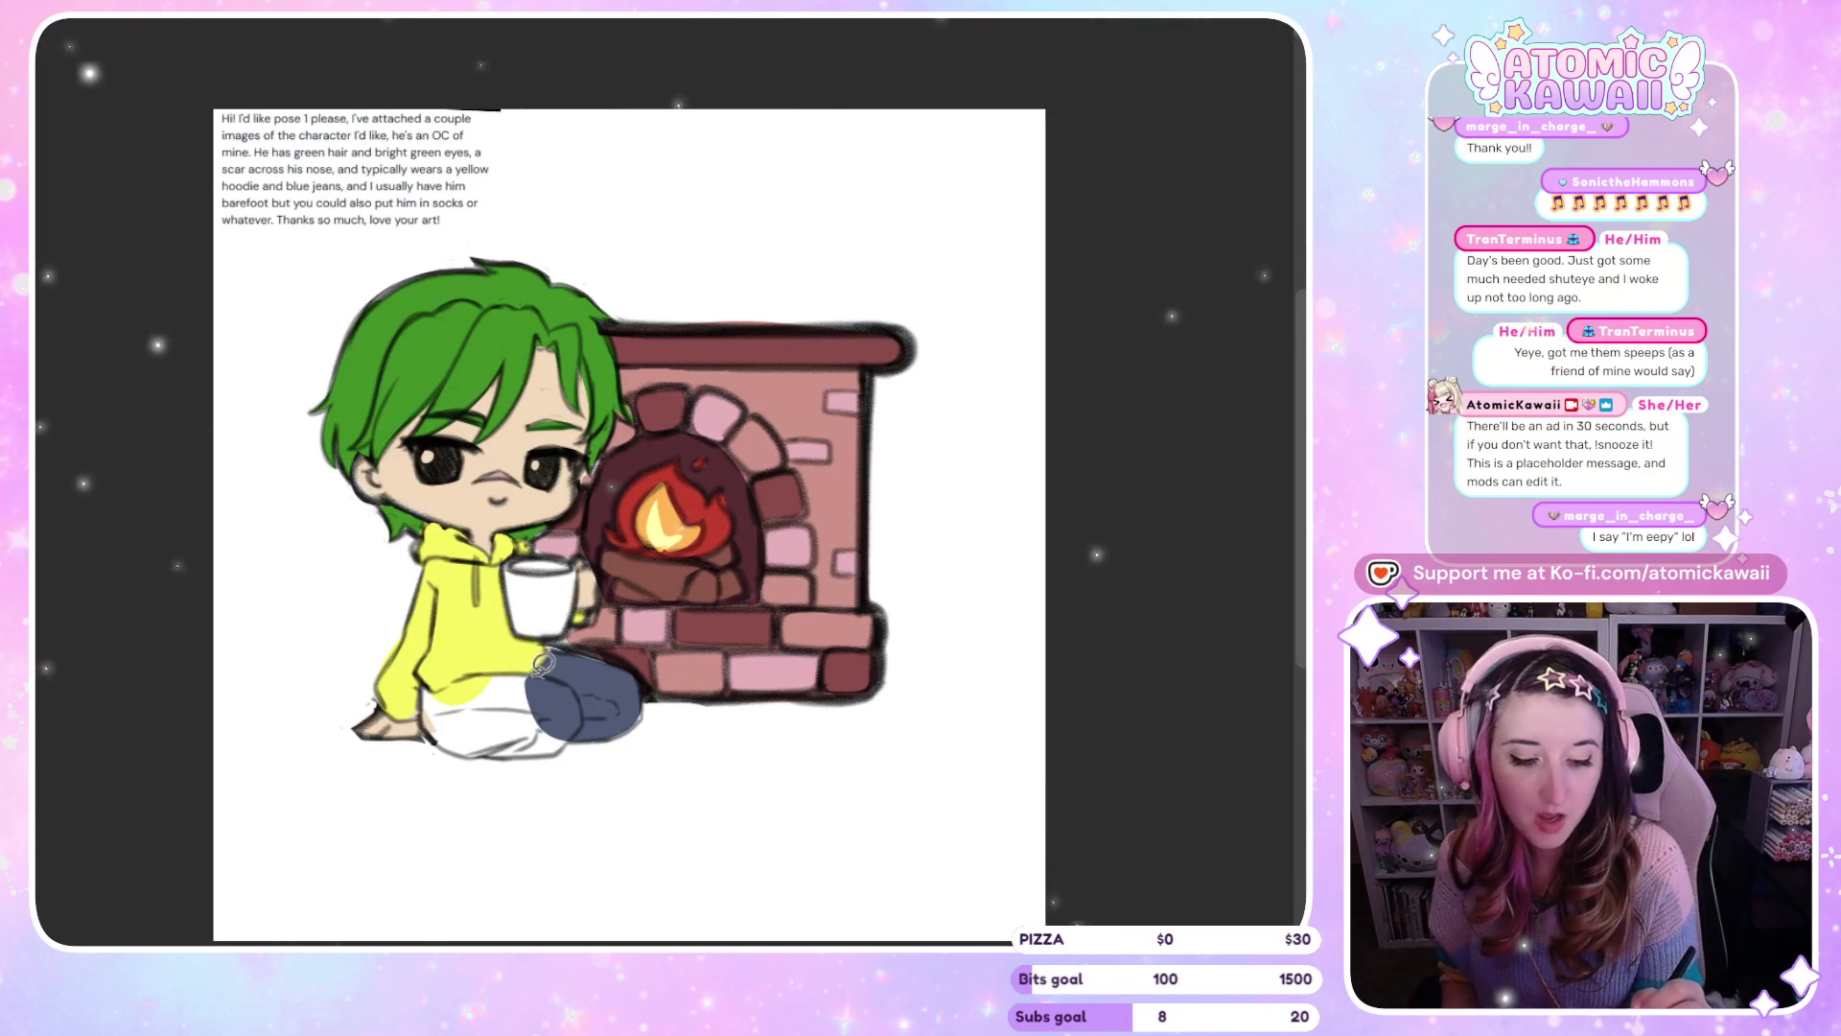
left_click_drag(496, 742, 579, 681)
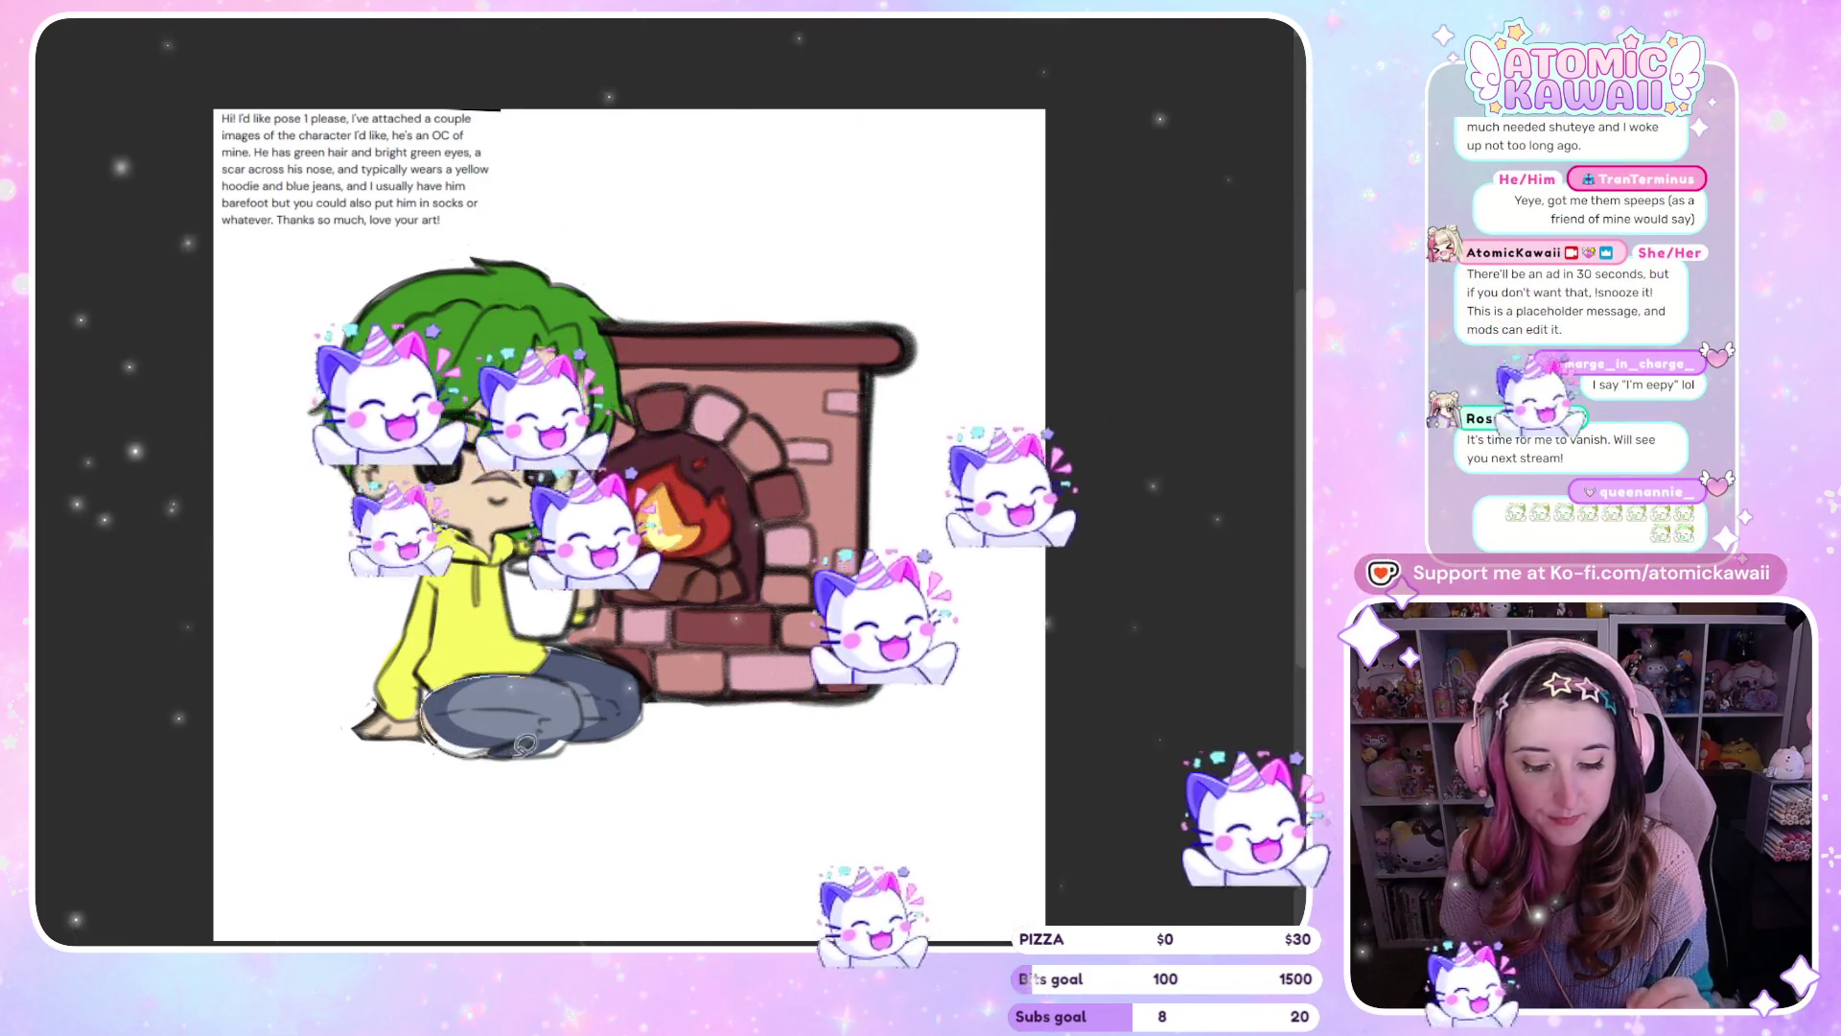
key("m")
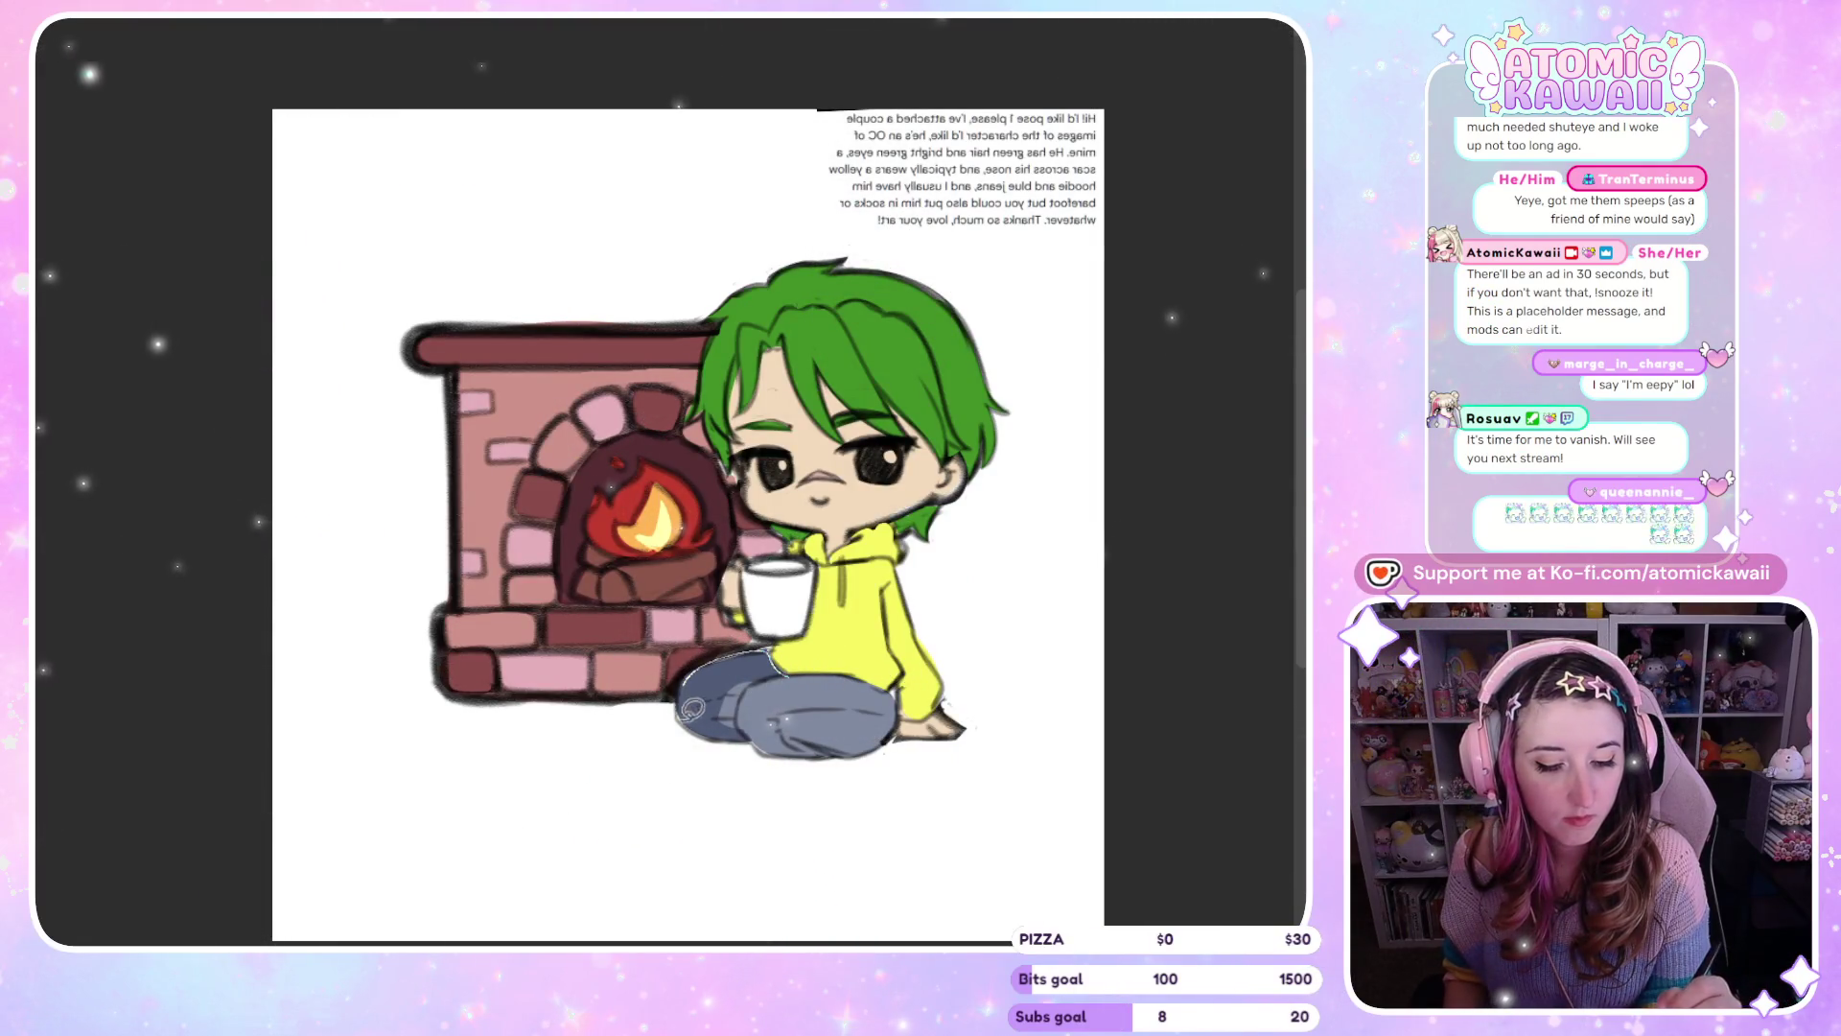
key("m")
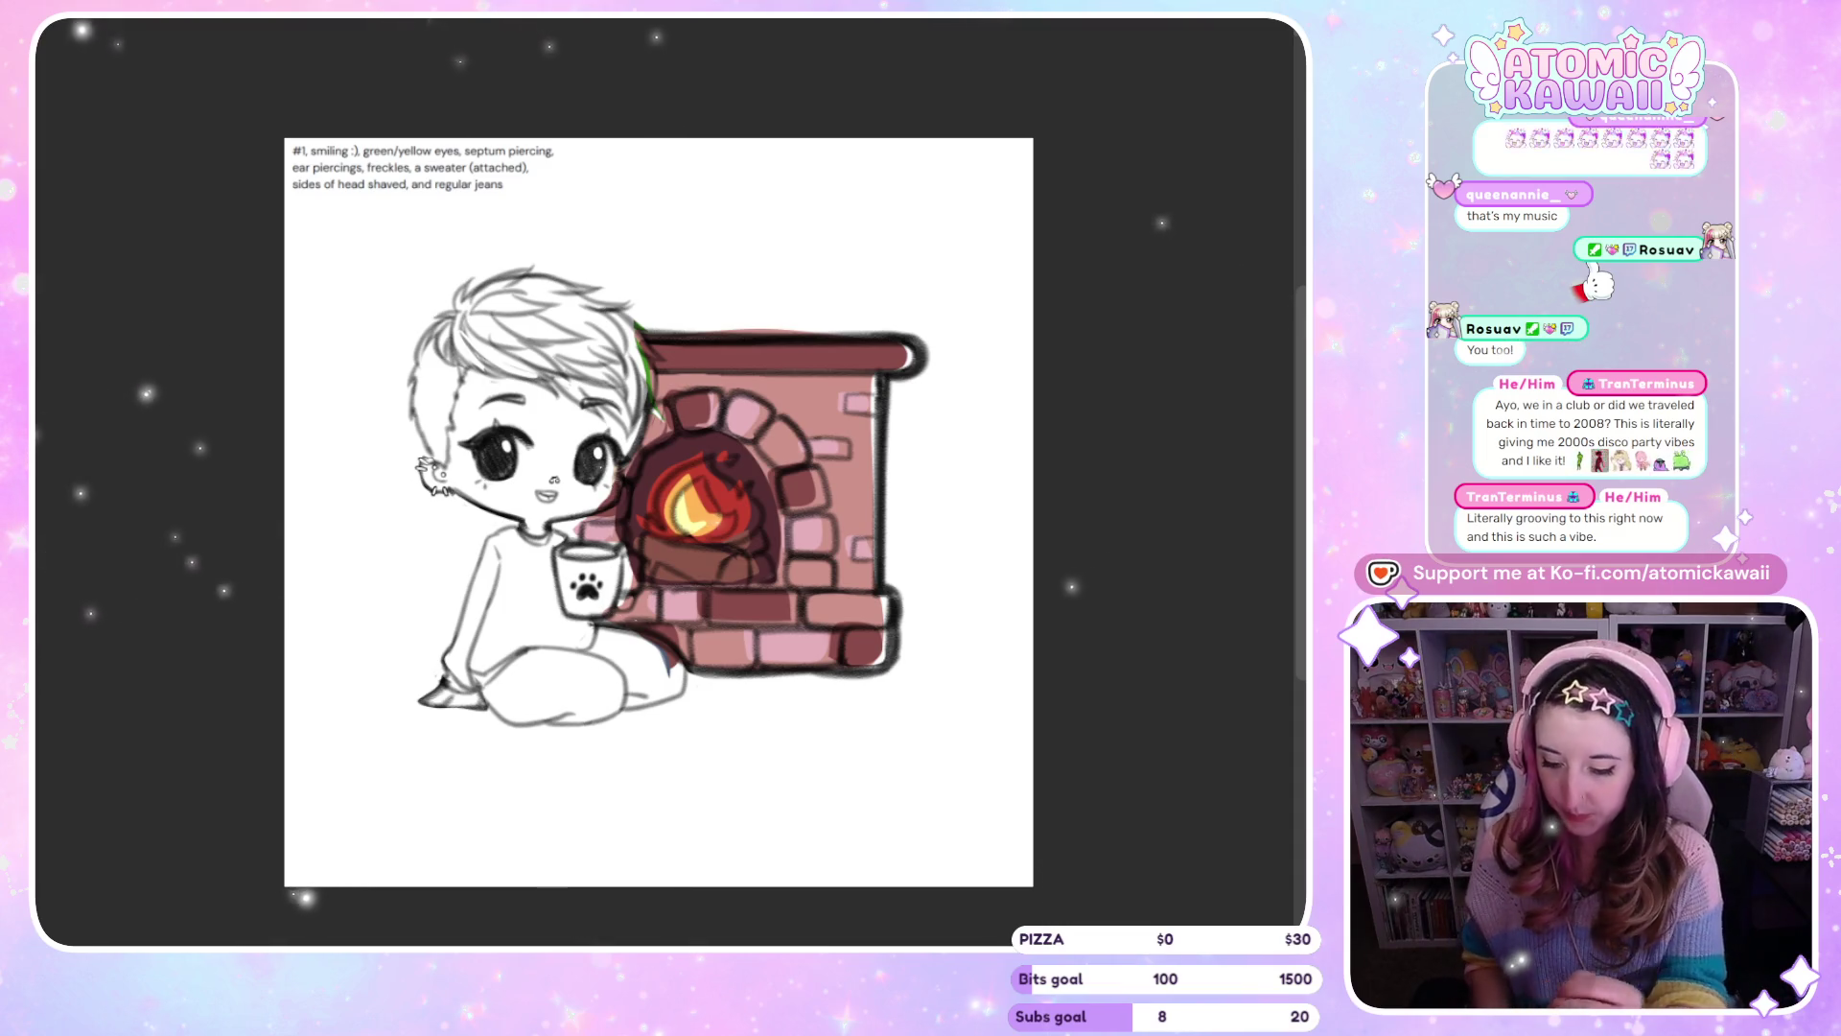
key("ctrl+t")
Nudge the brick fireplace slightly right and stretch it a little taller downward, confirming the transform
left_click_drag(740, 498, 750, 500)
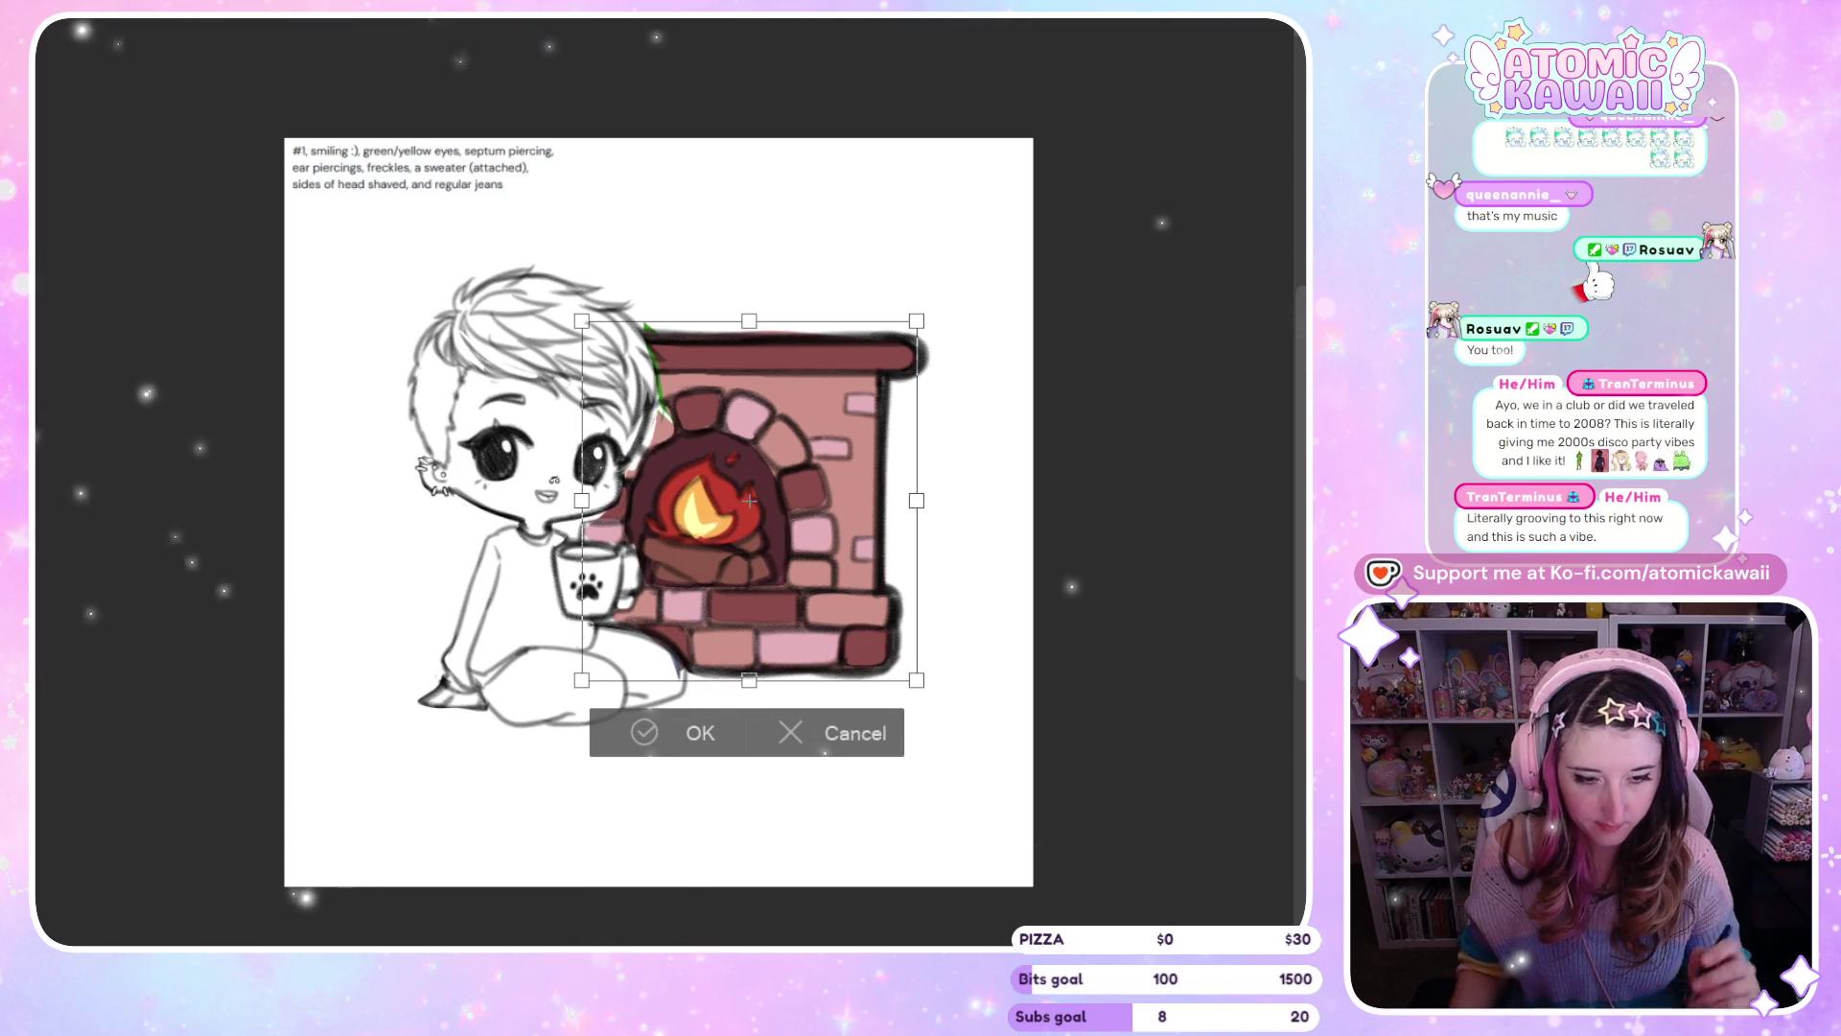
left_click_drag(749, 680, 750, 681)
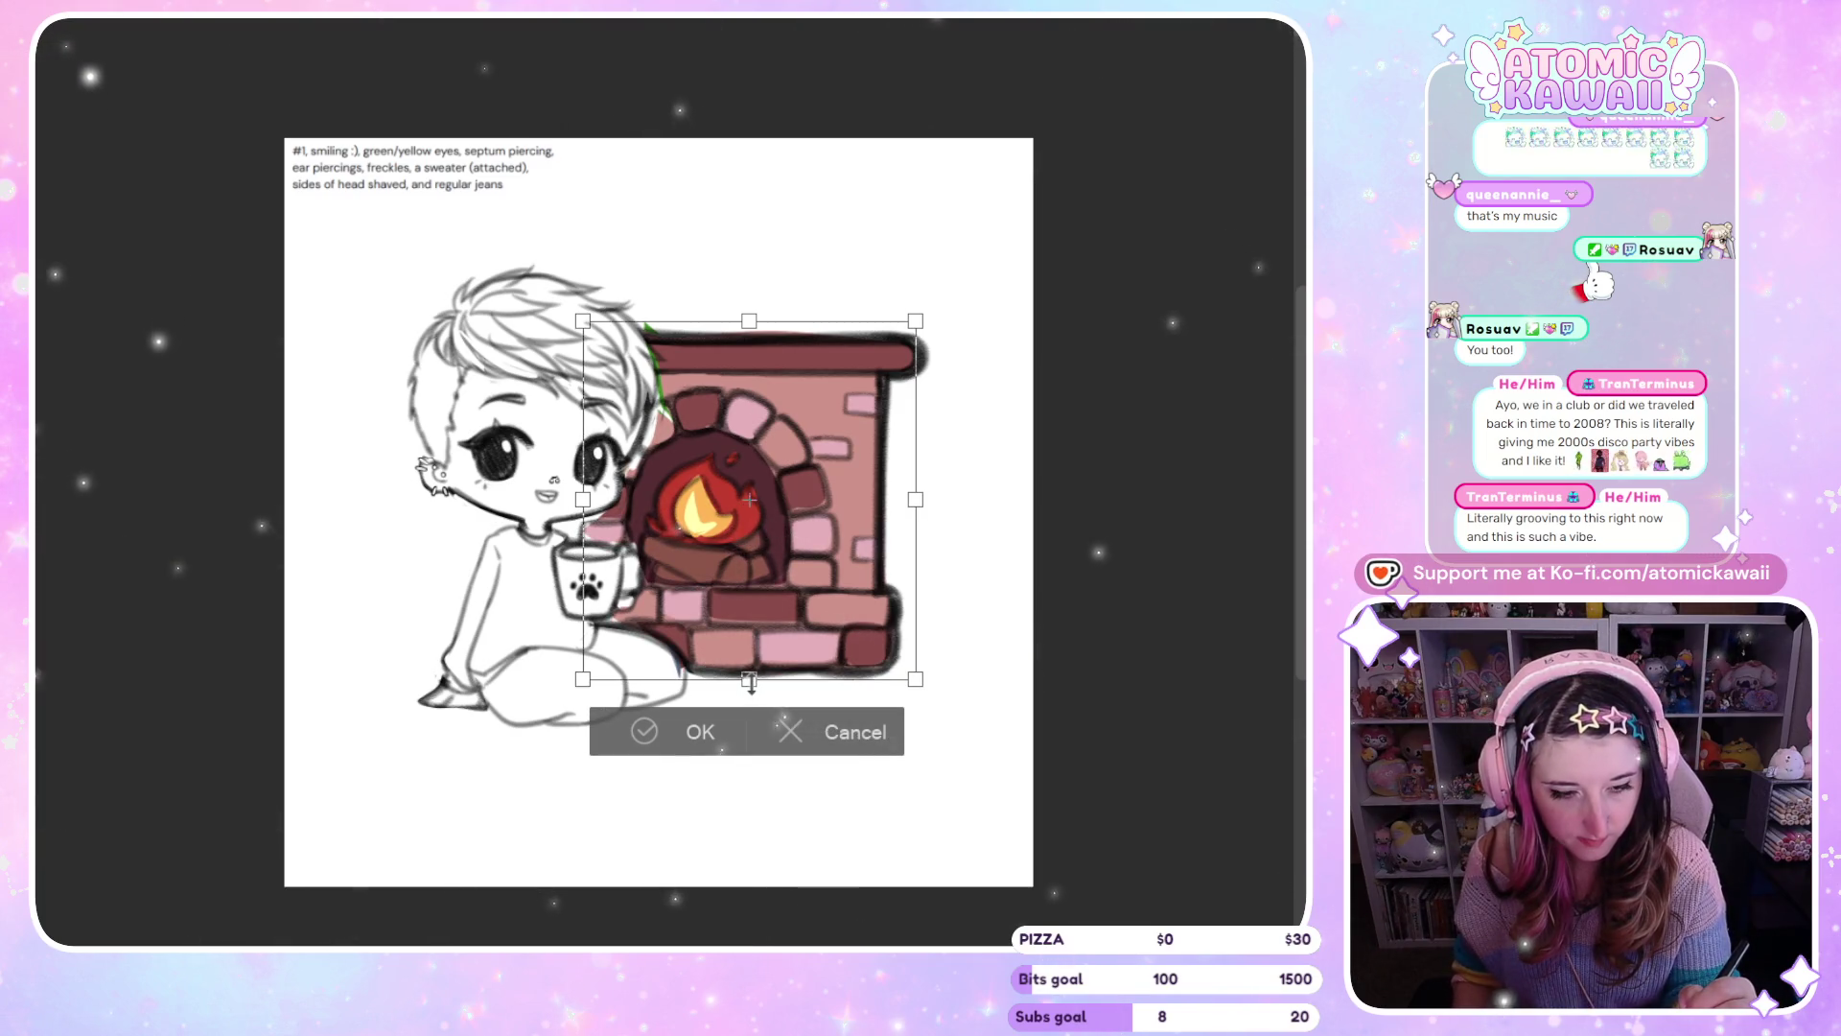
left_click(712, 734)
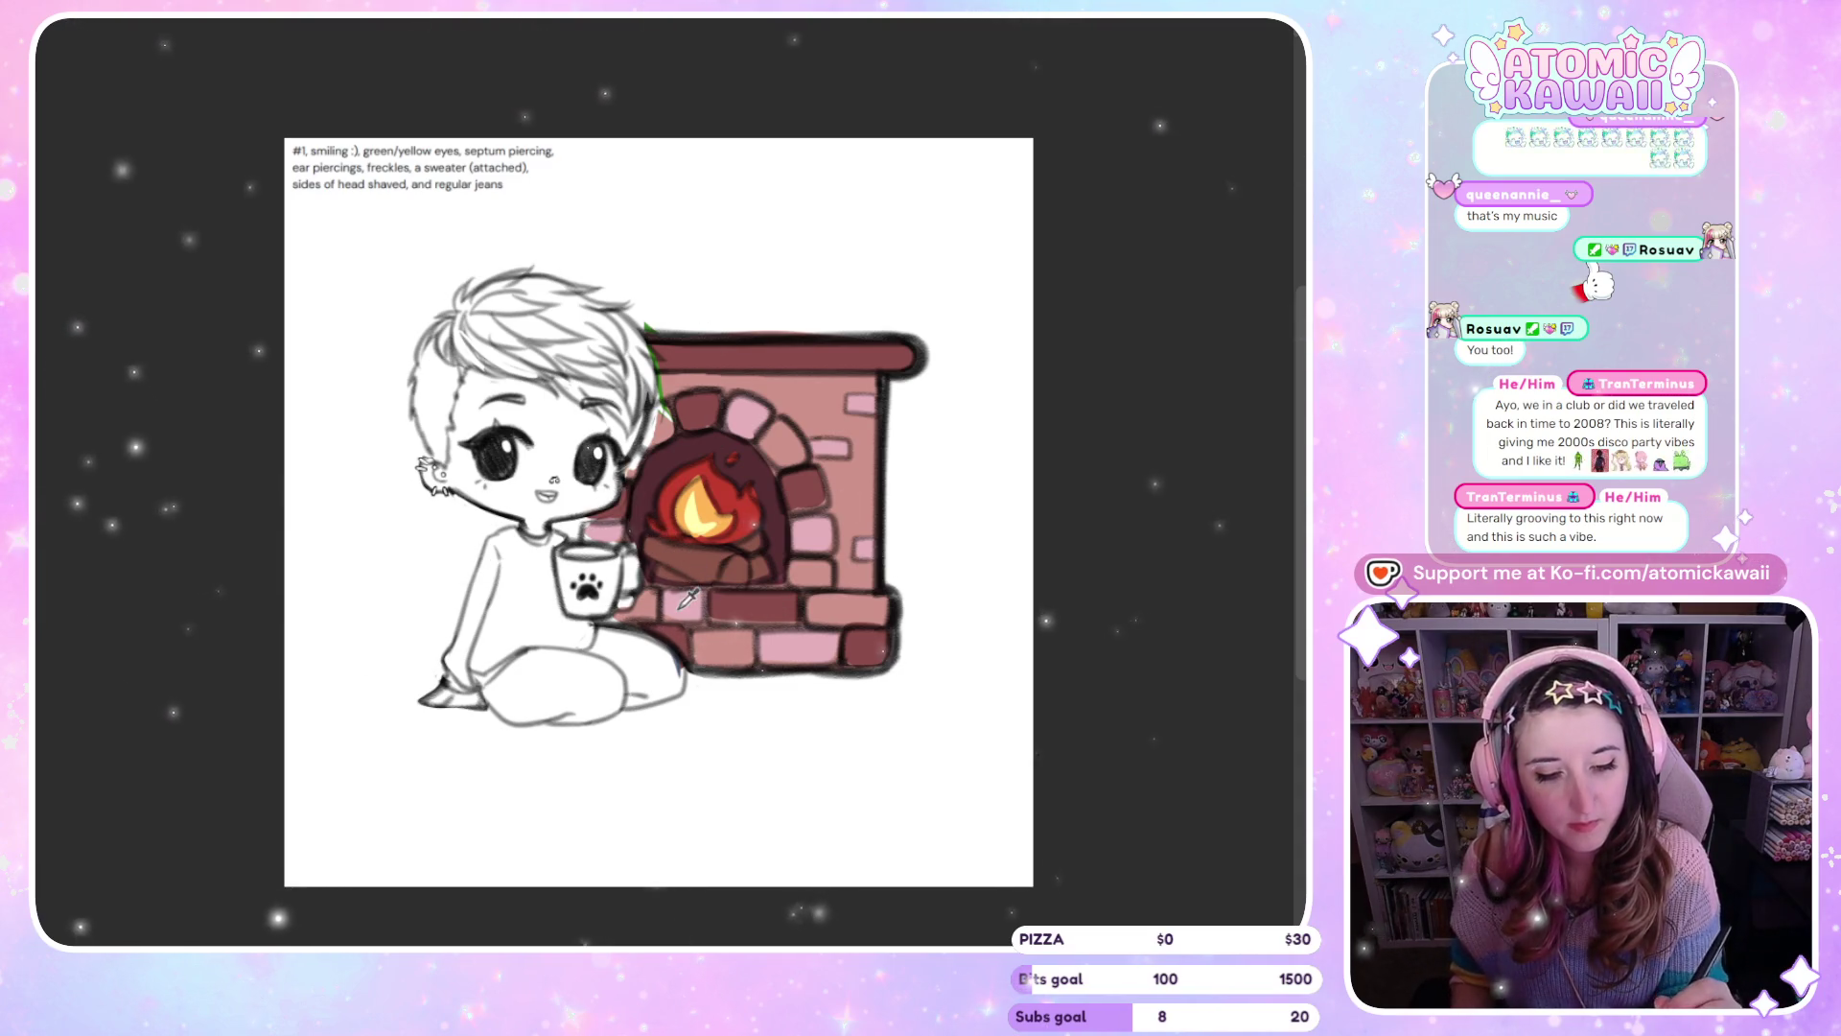
Lasso the steam lines above the paw mug and delete them
left_click_drag(585, 525, 626, 539)
key("Delete")
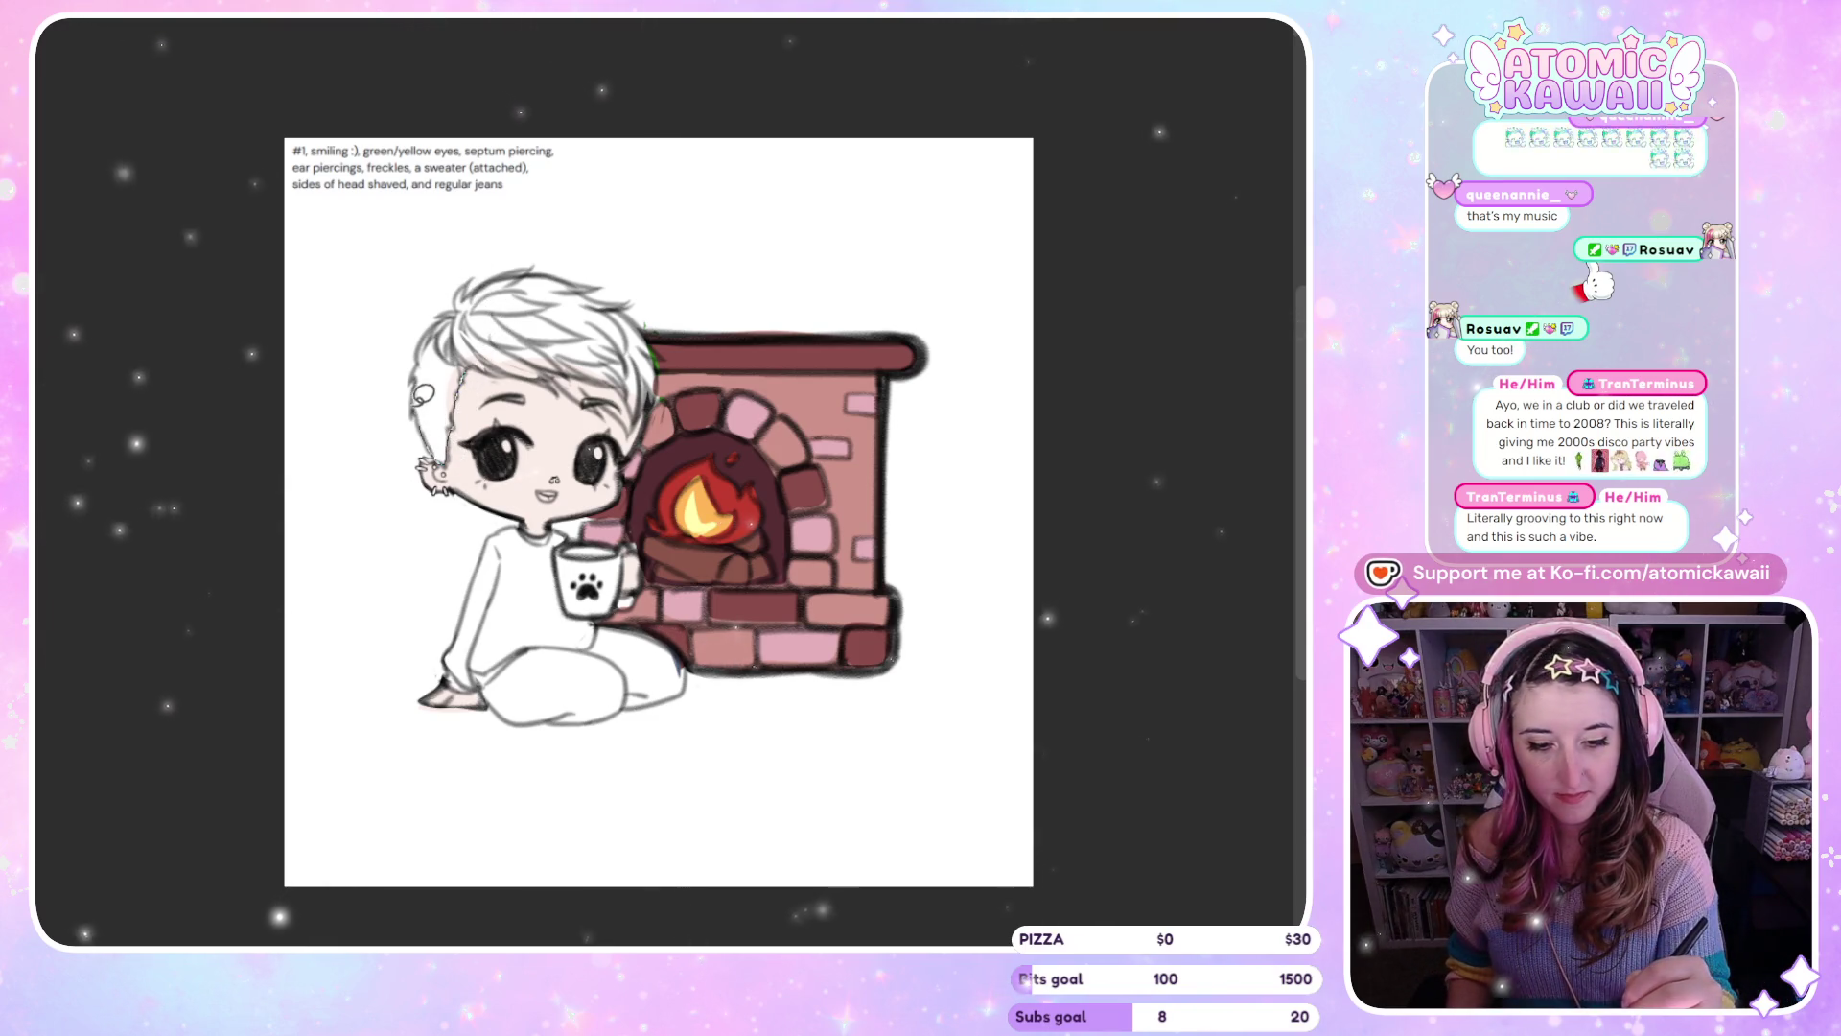
Fill the lassoed hair area with pale blonde, undo the stray white patch, and flip the view back
left_click_drag(443, 458, 576, 347)
key("m")
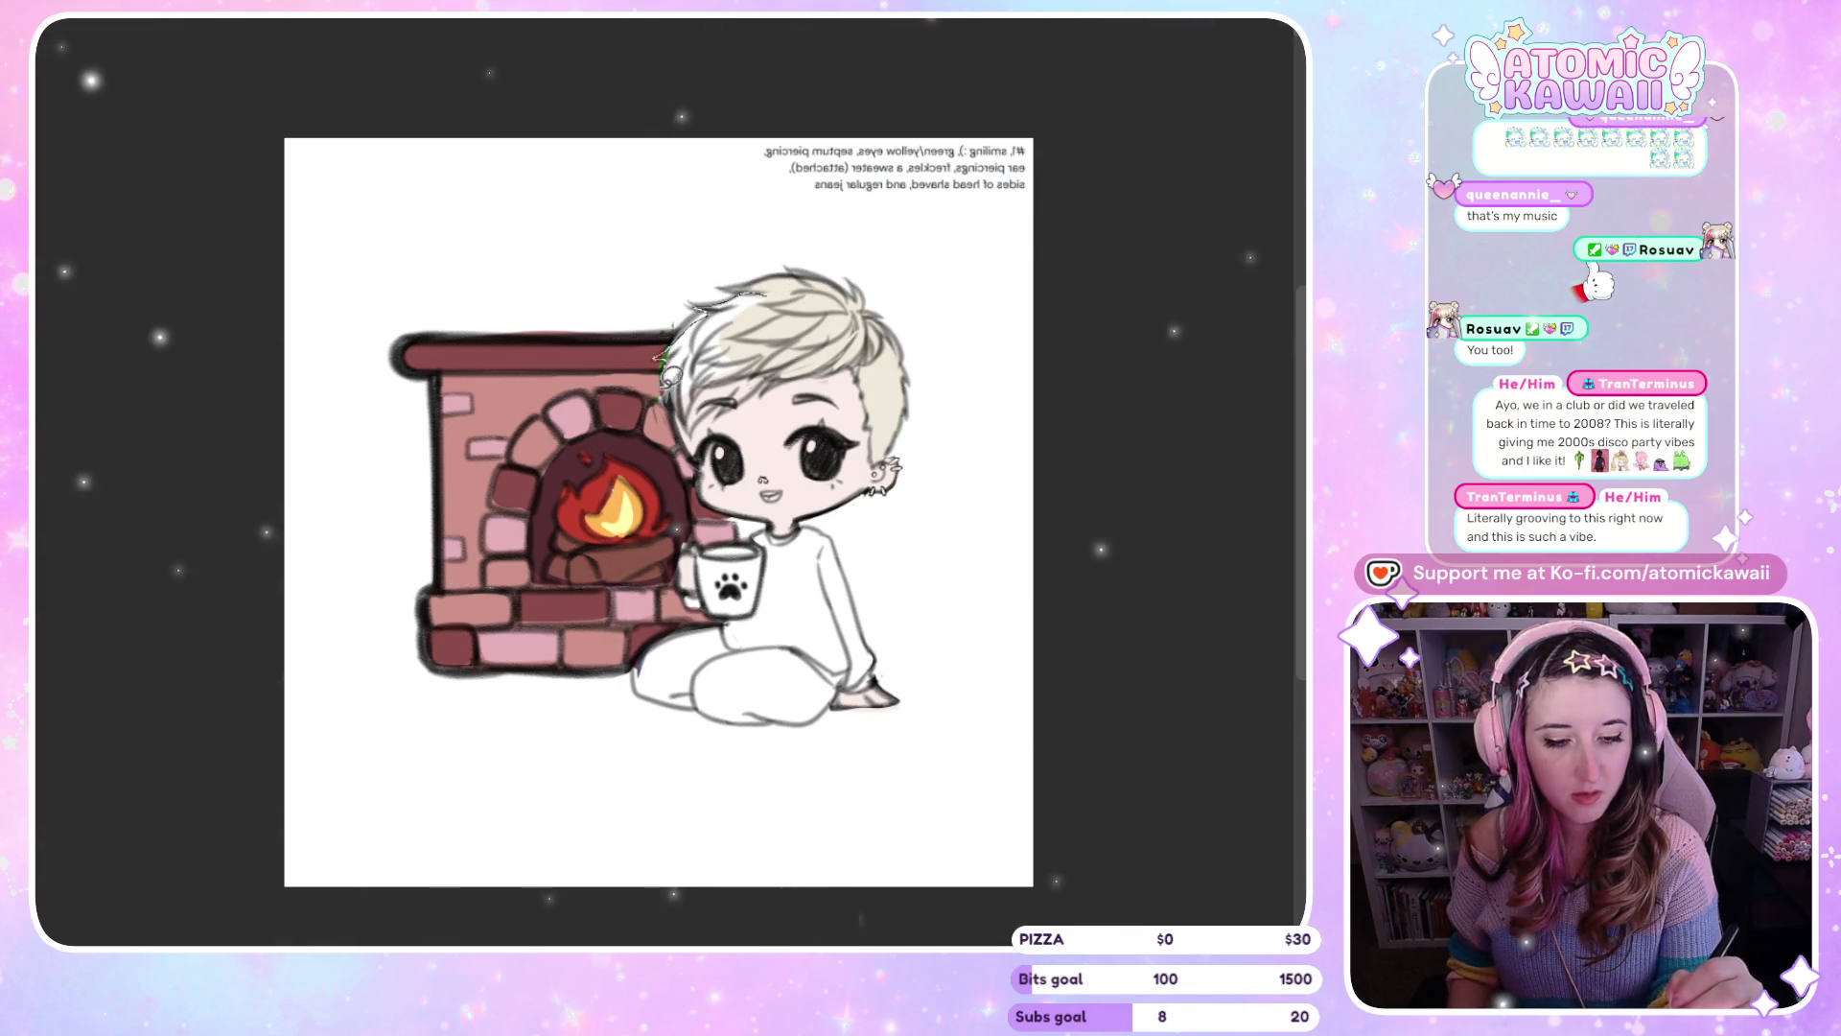
key("ctrl+z")
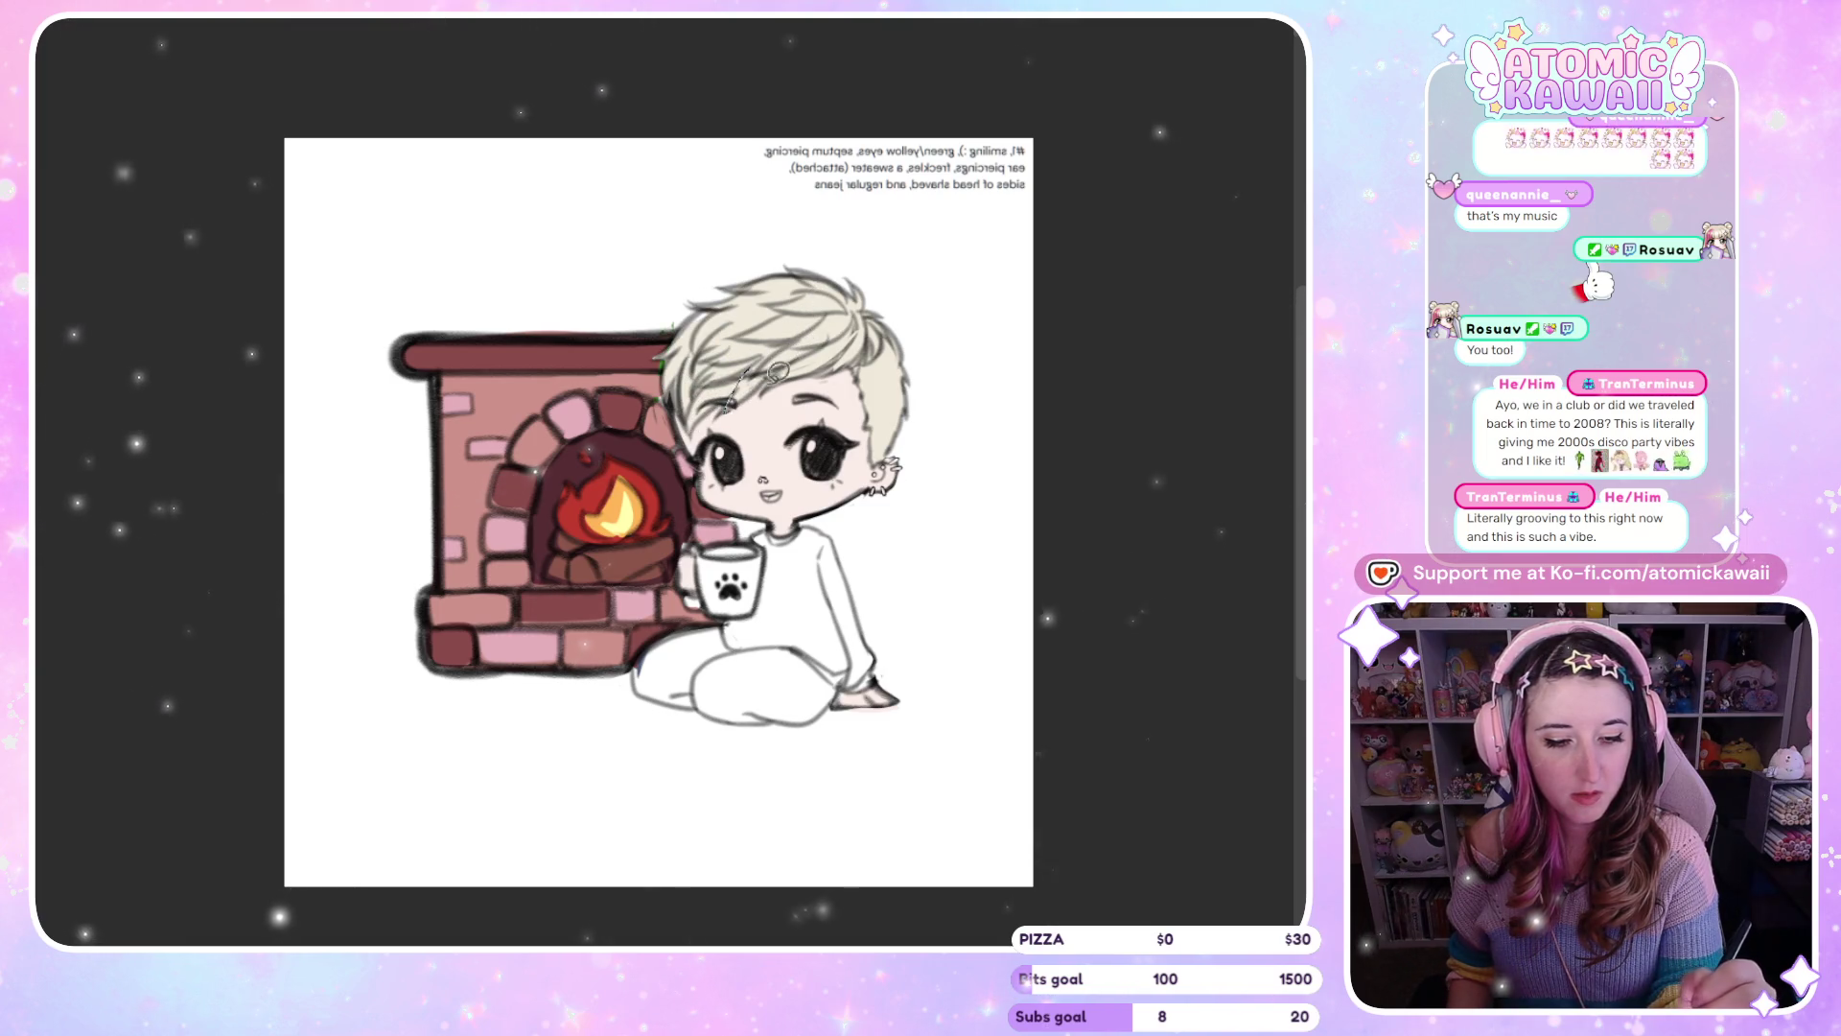
key("m")
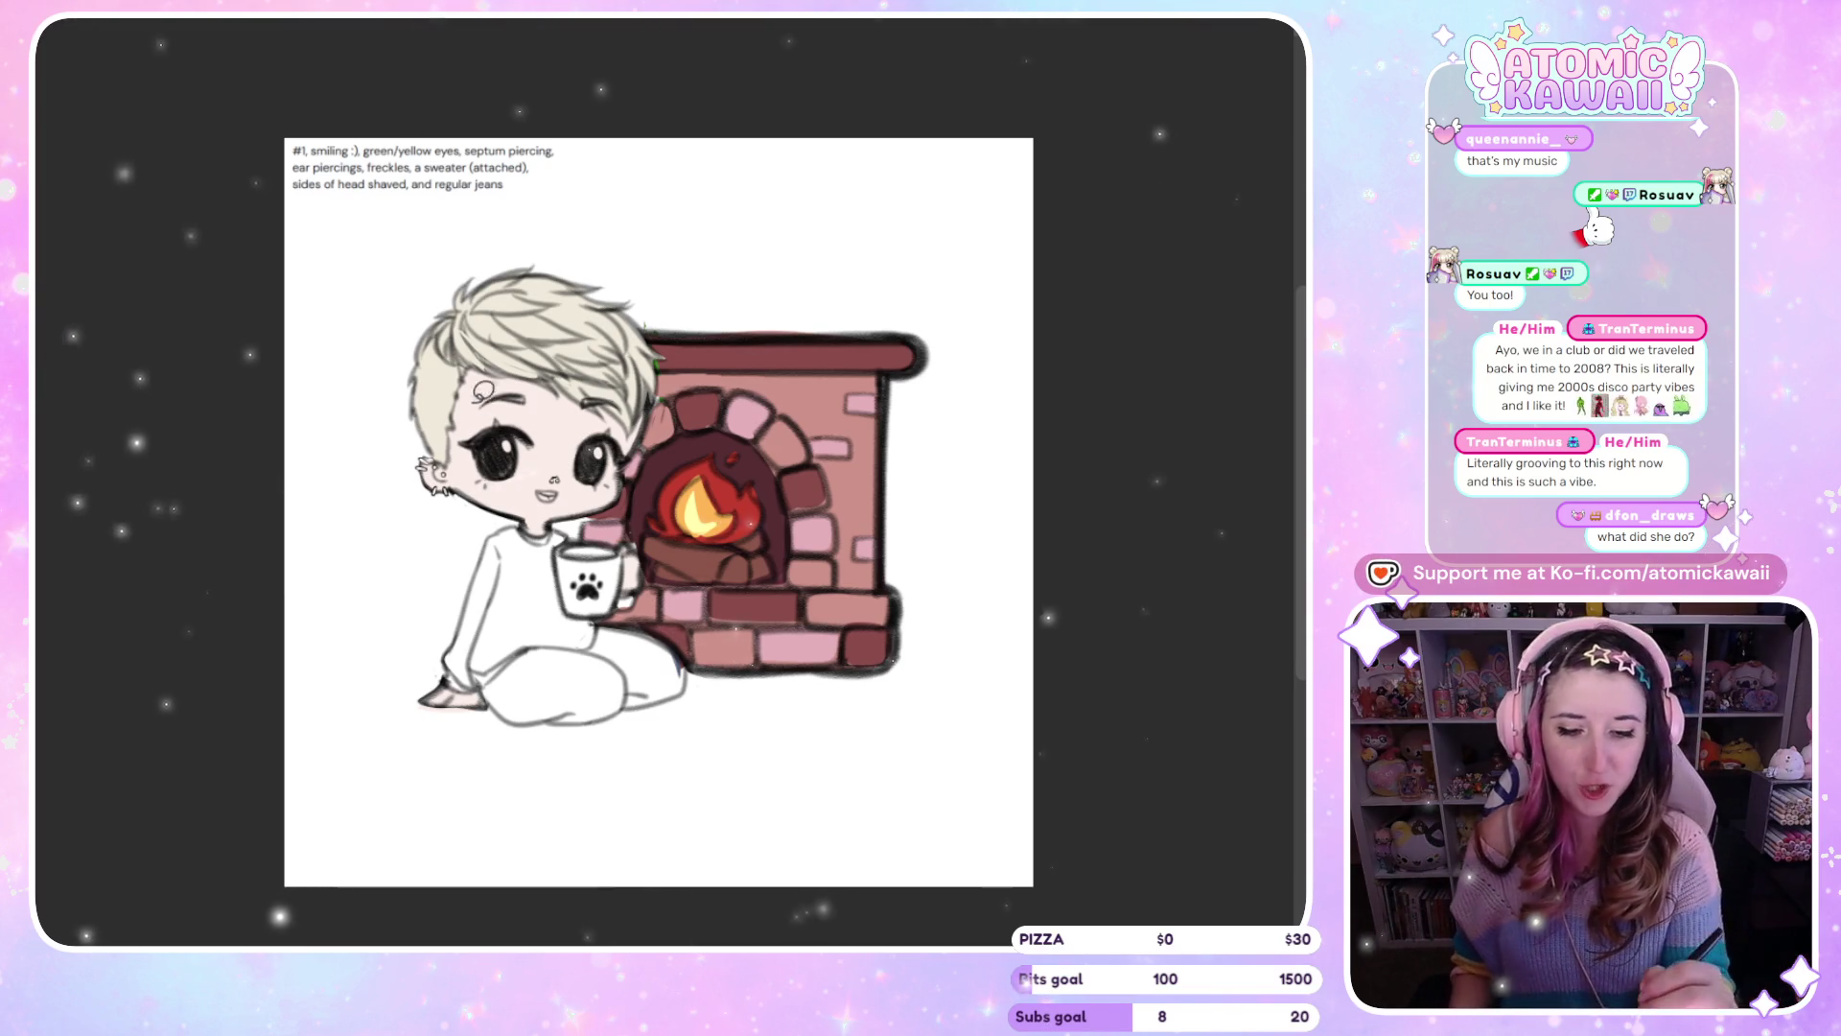
Refine the hair's outer edge, mirroring the canvas before and after to check it
key("m")
left_click_drag(896, 321, 888, 447)
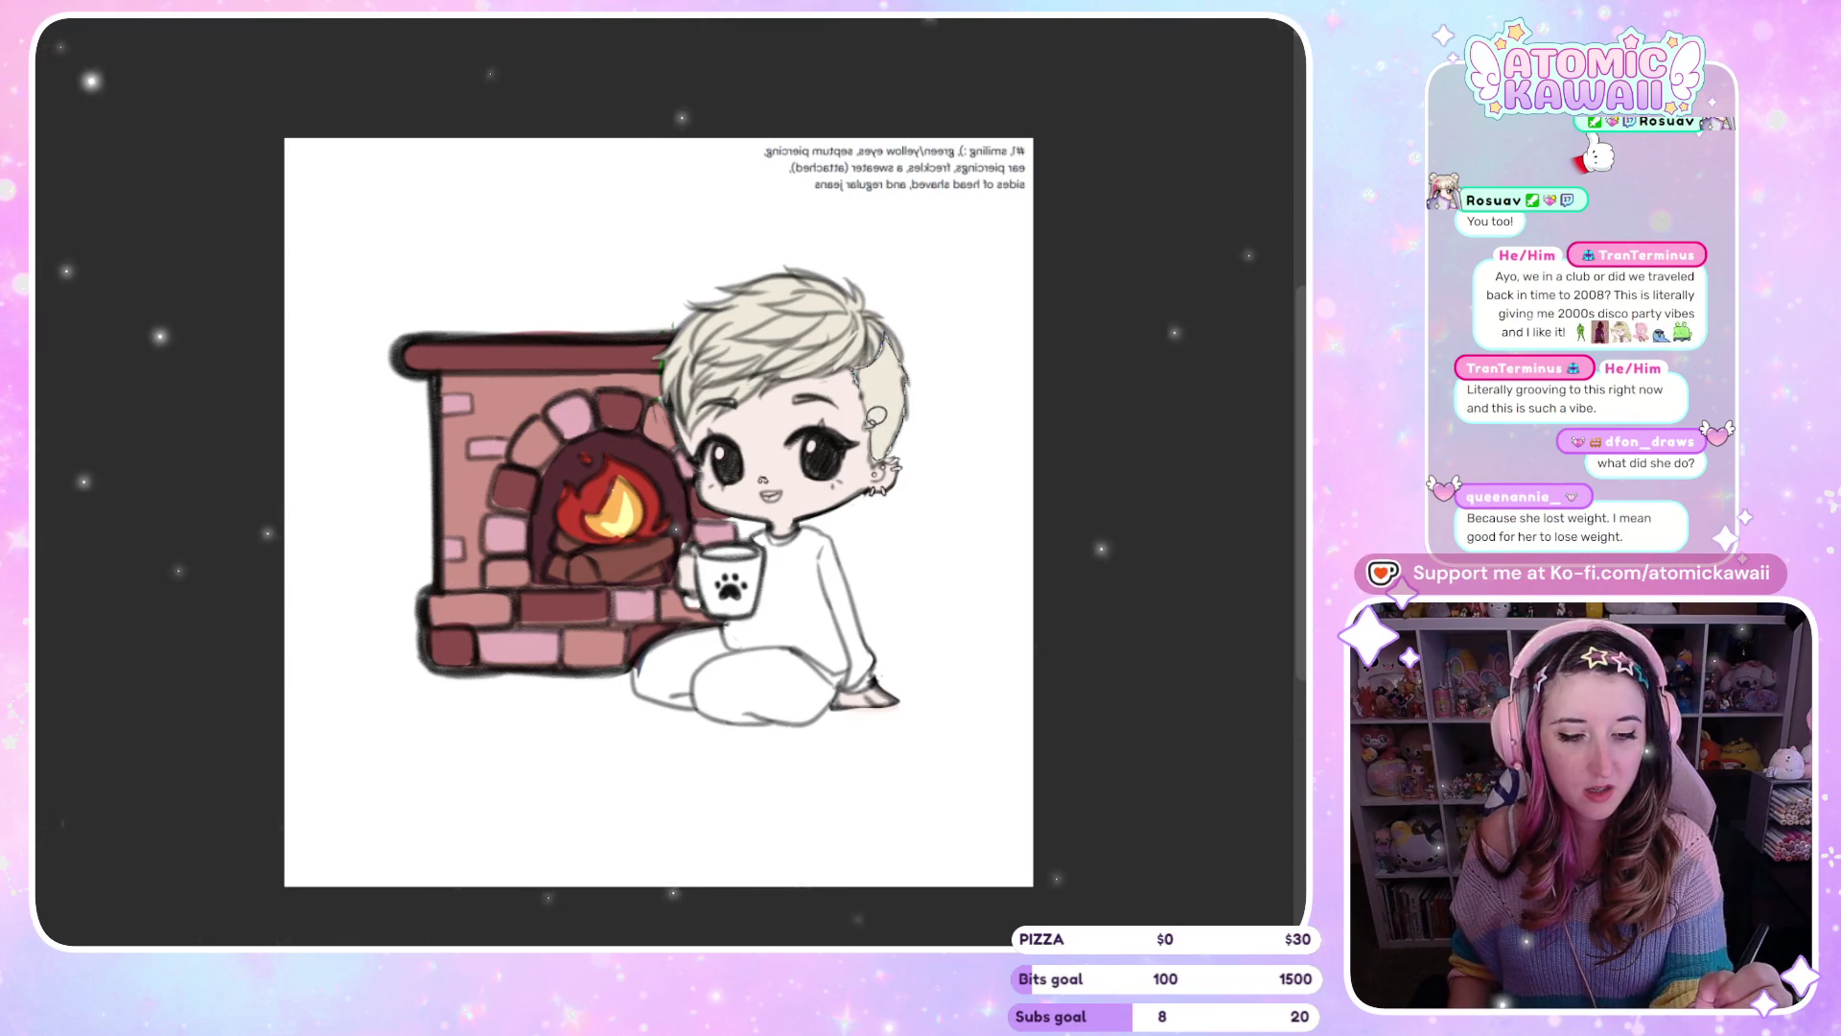
key("m")
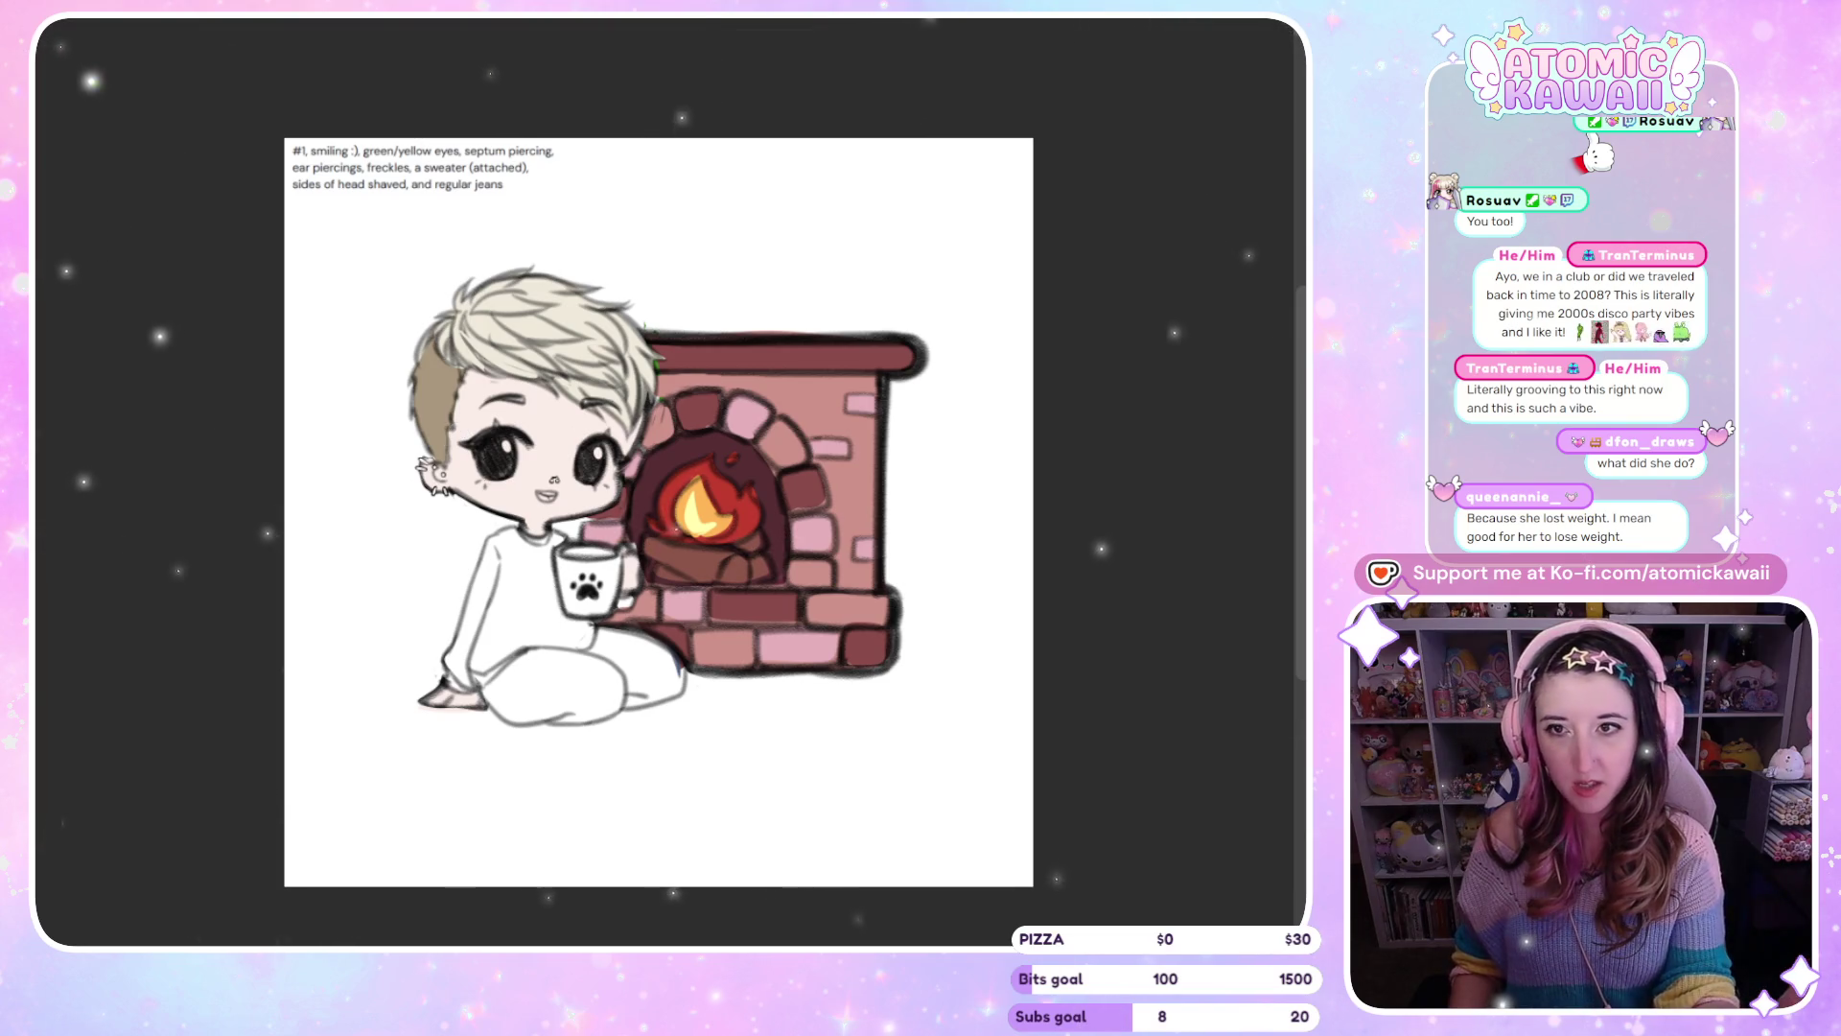
key("h")
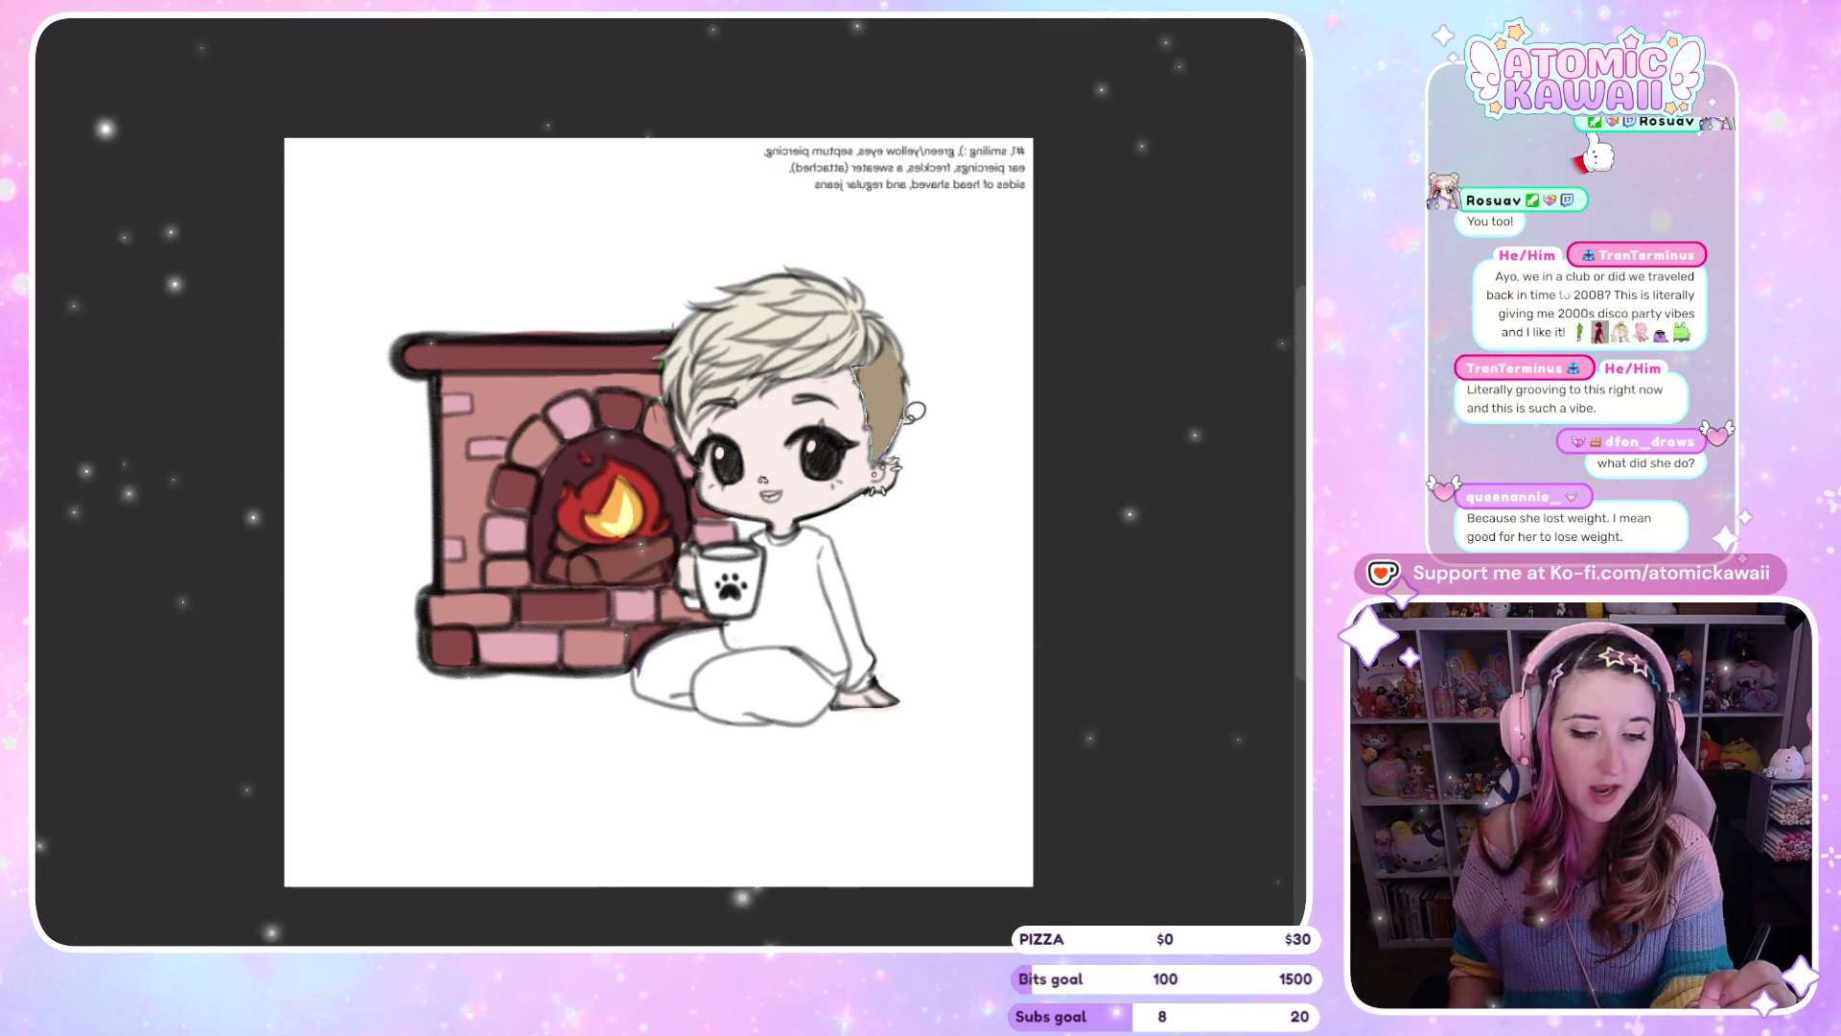
key("h")
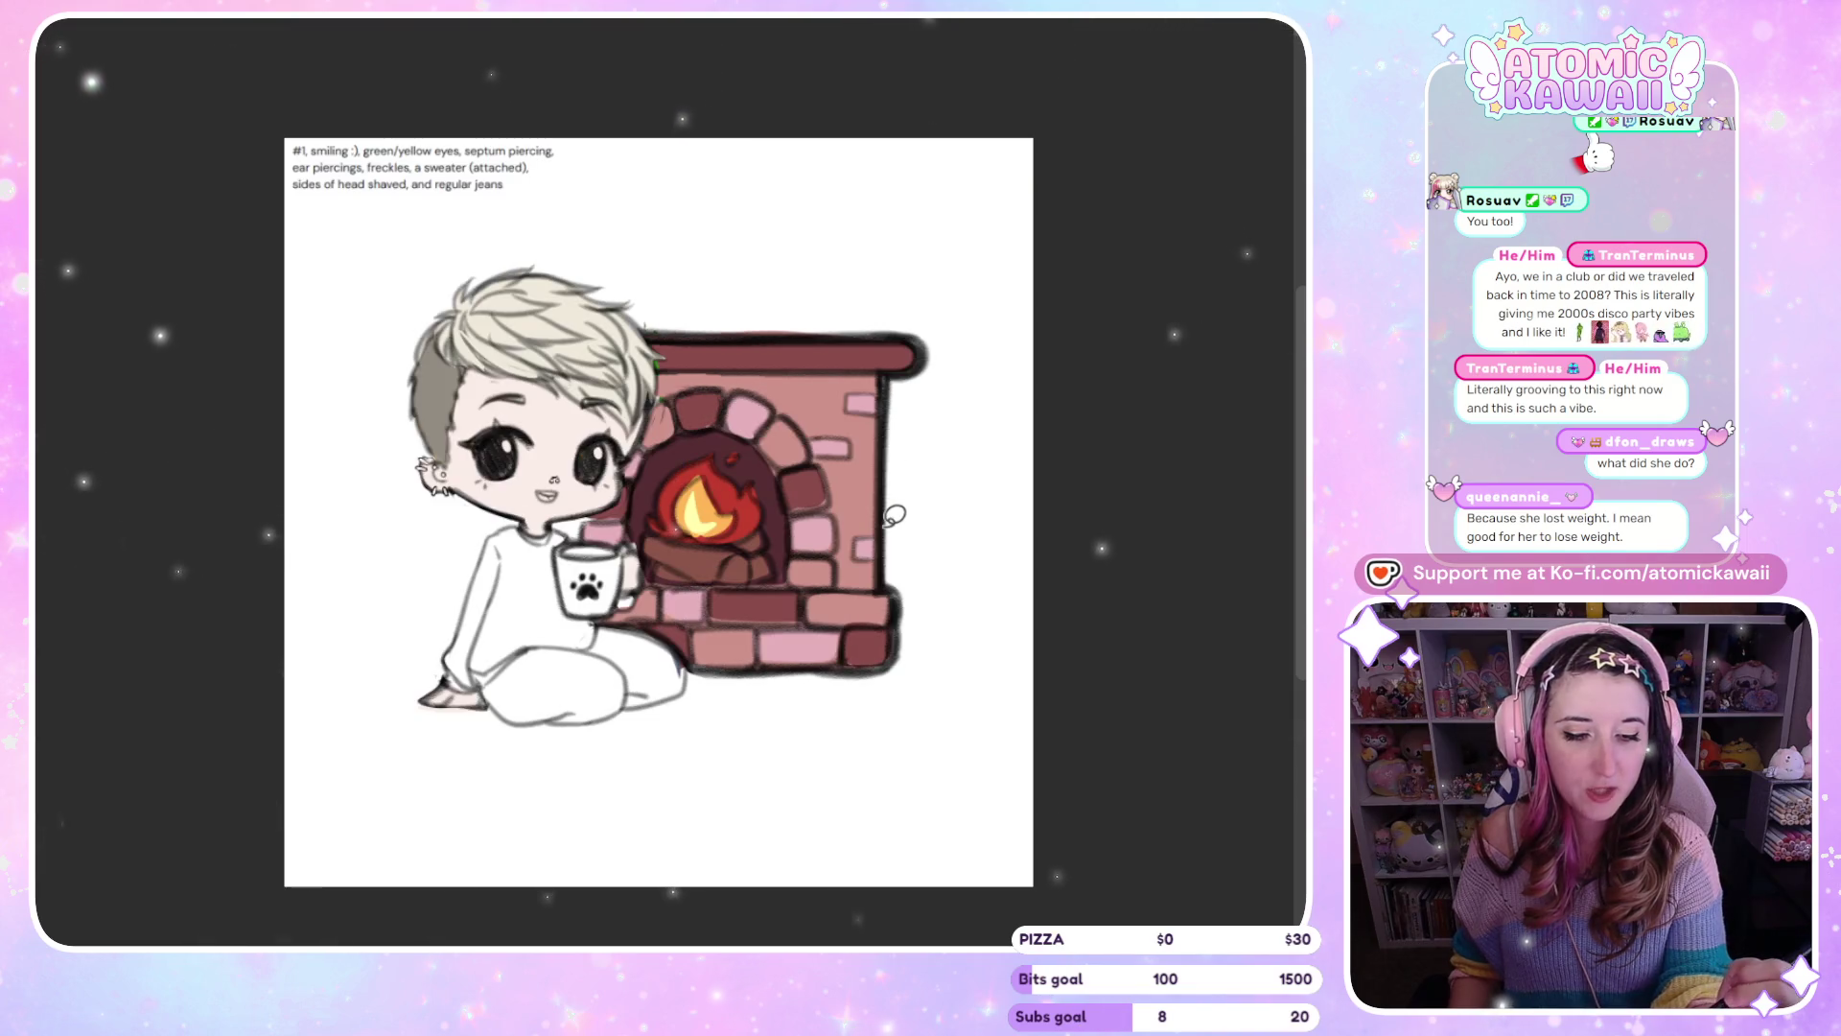
Fill the shaved side of the head beige, then a darker beige, and mirror to check
left_click(429, 413)
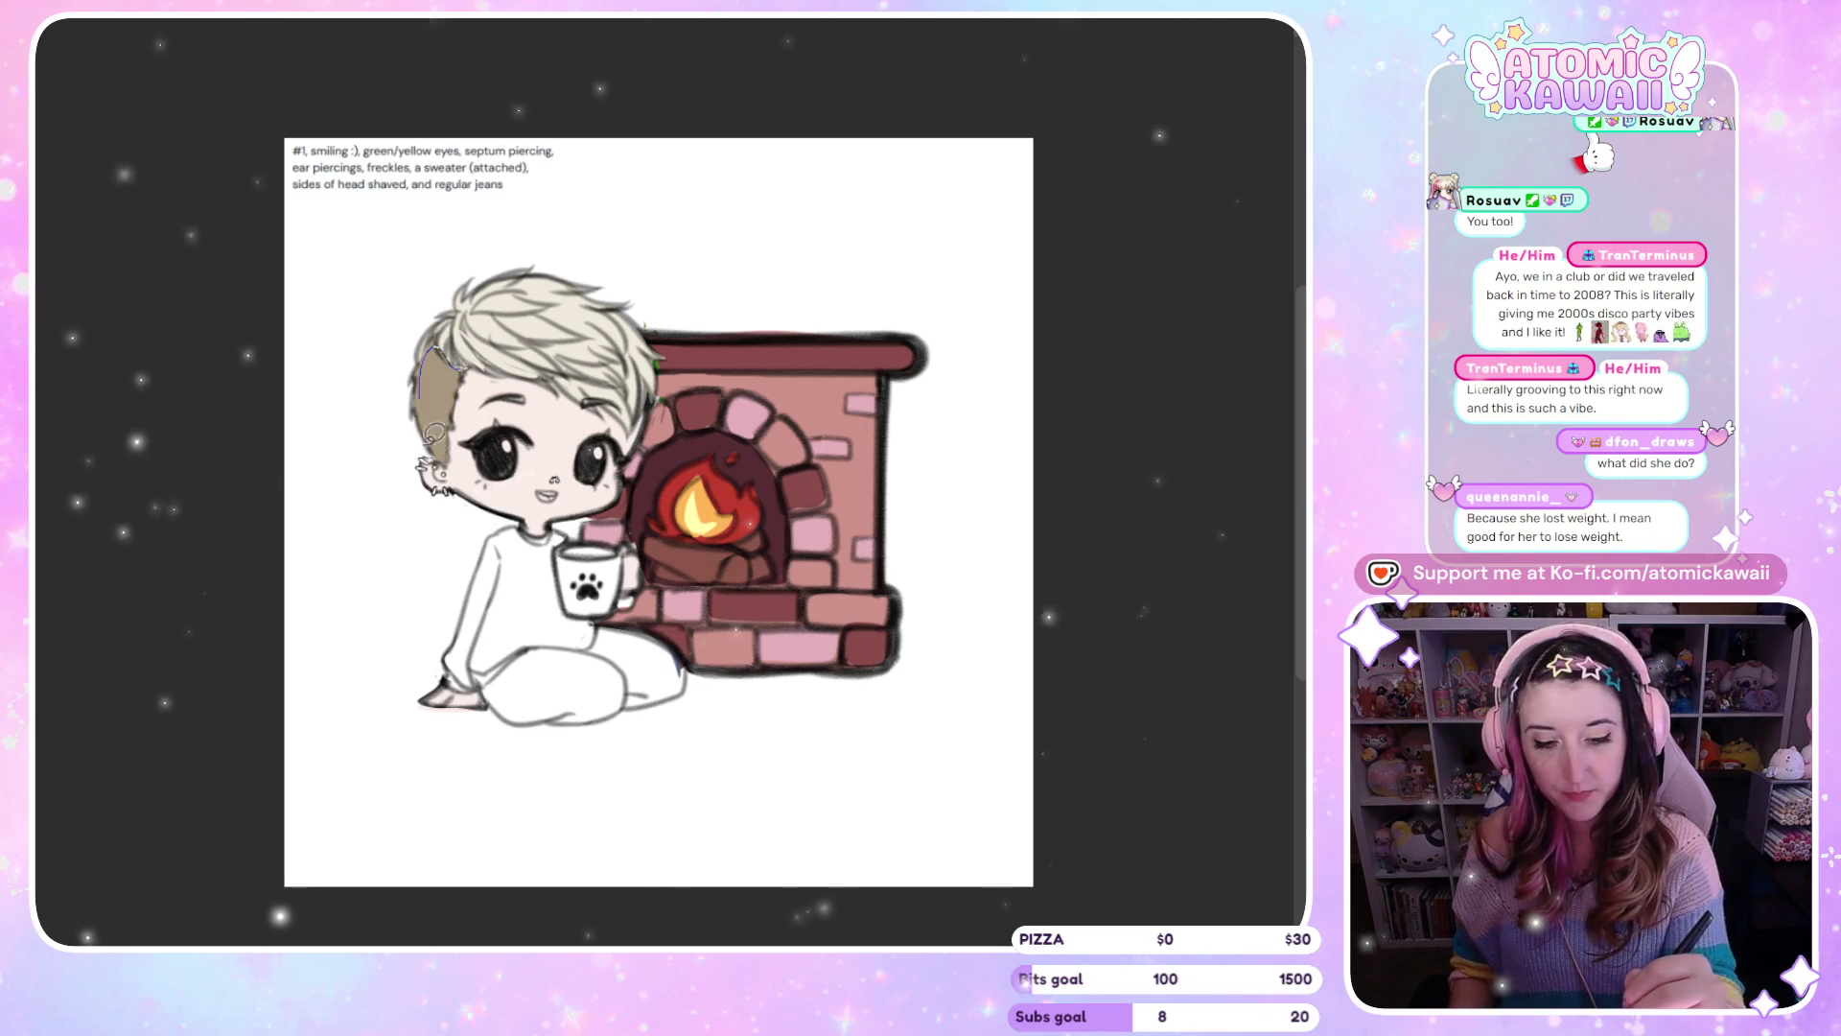
left_click(433, 425)
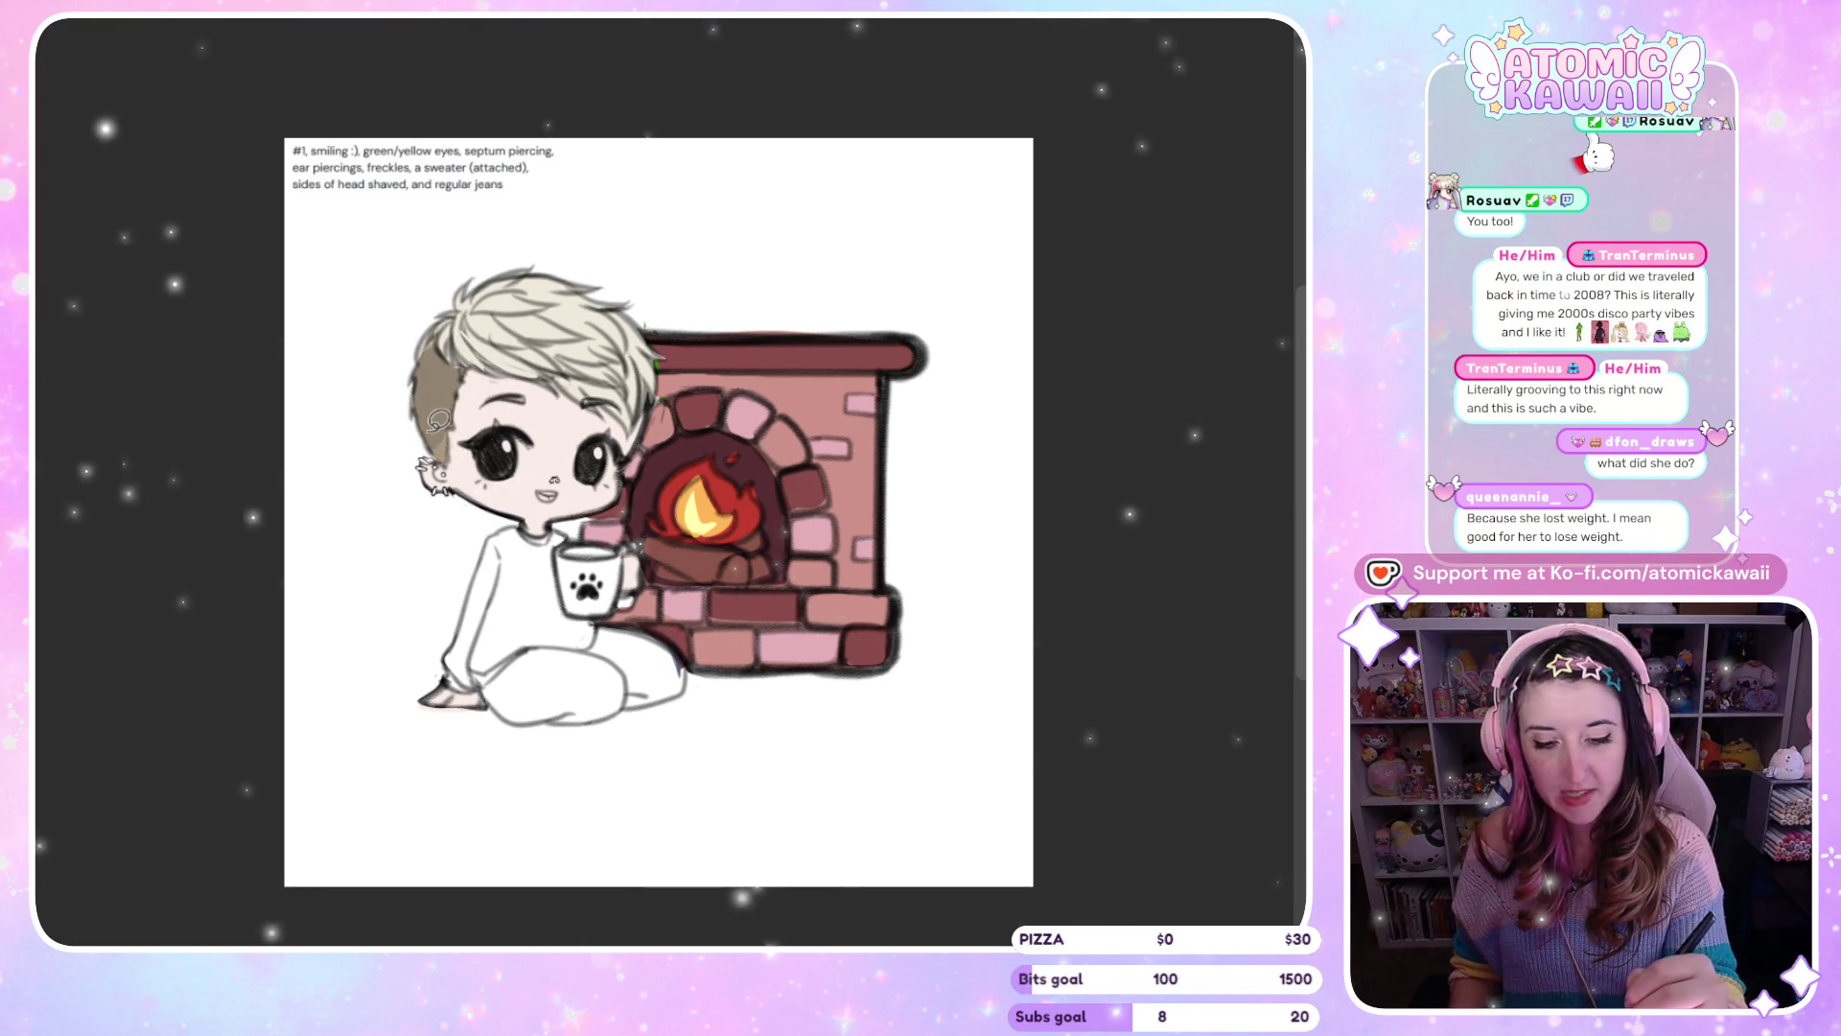
key("h")
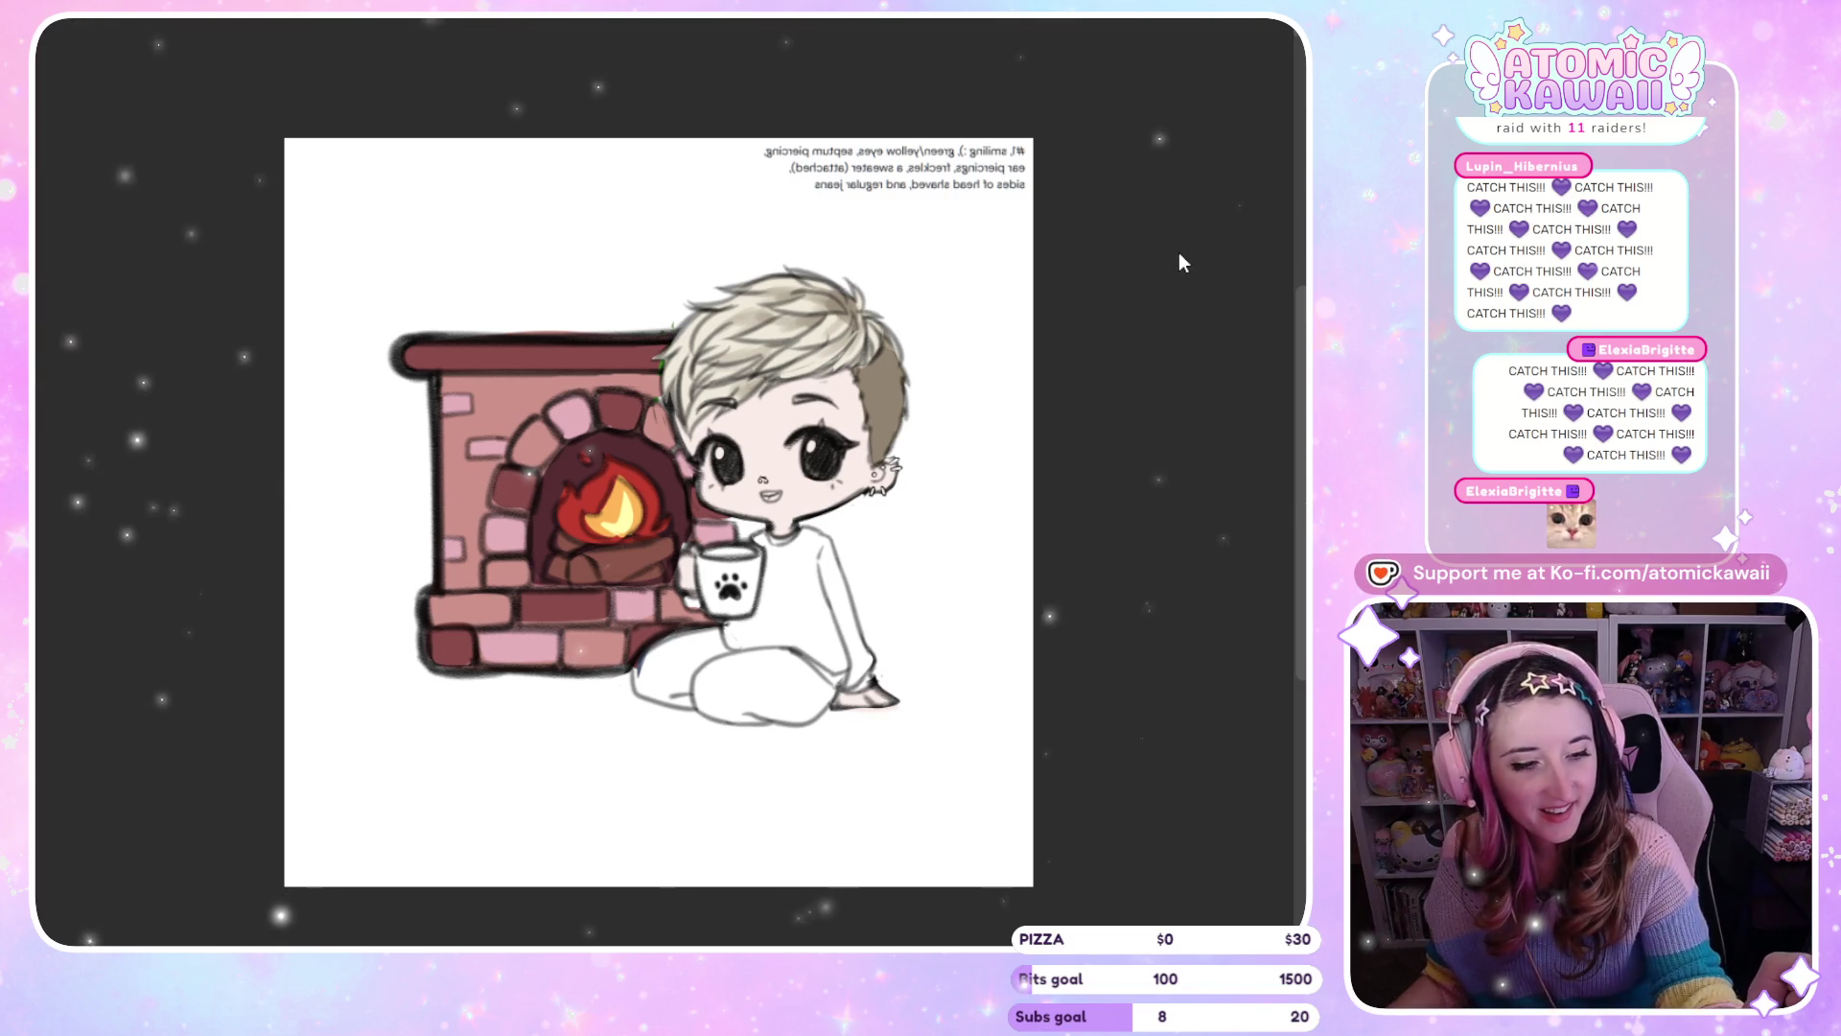
Switch to the Holiday YCH reference sheet showing three numbered blank chibi templates
key("alt+Tab")
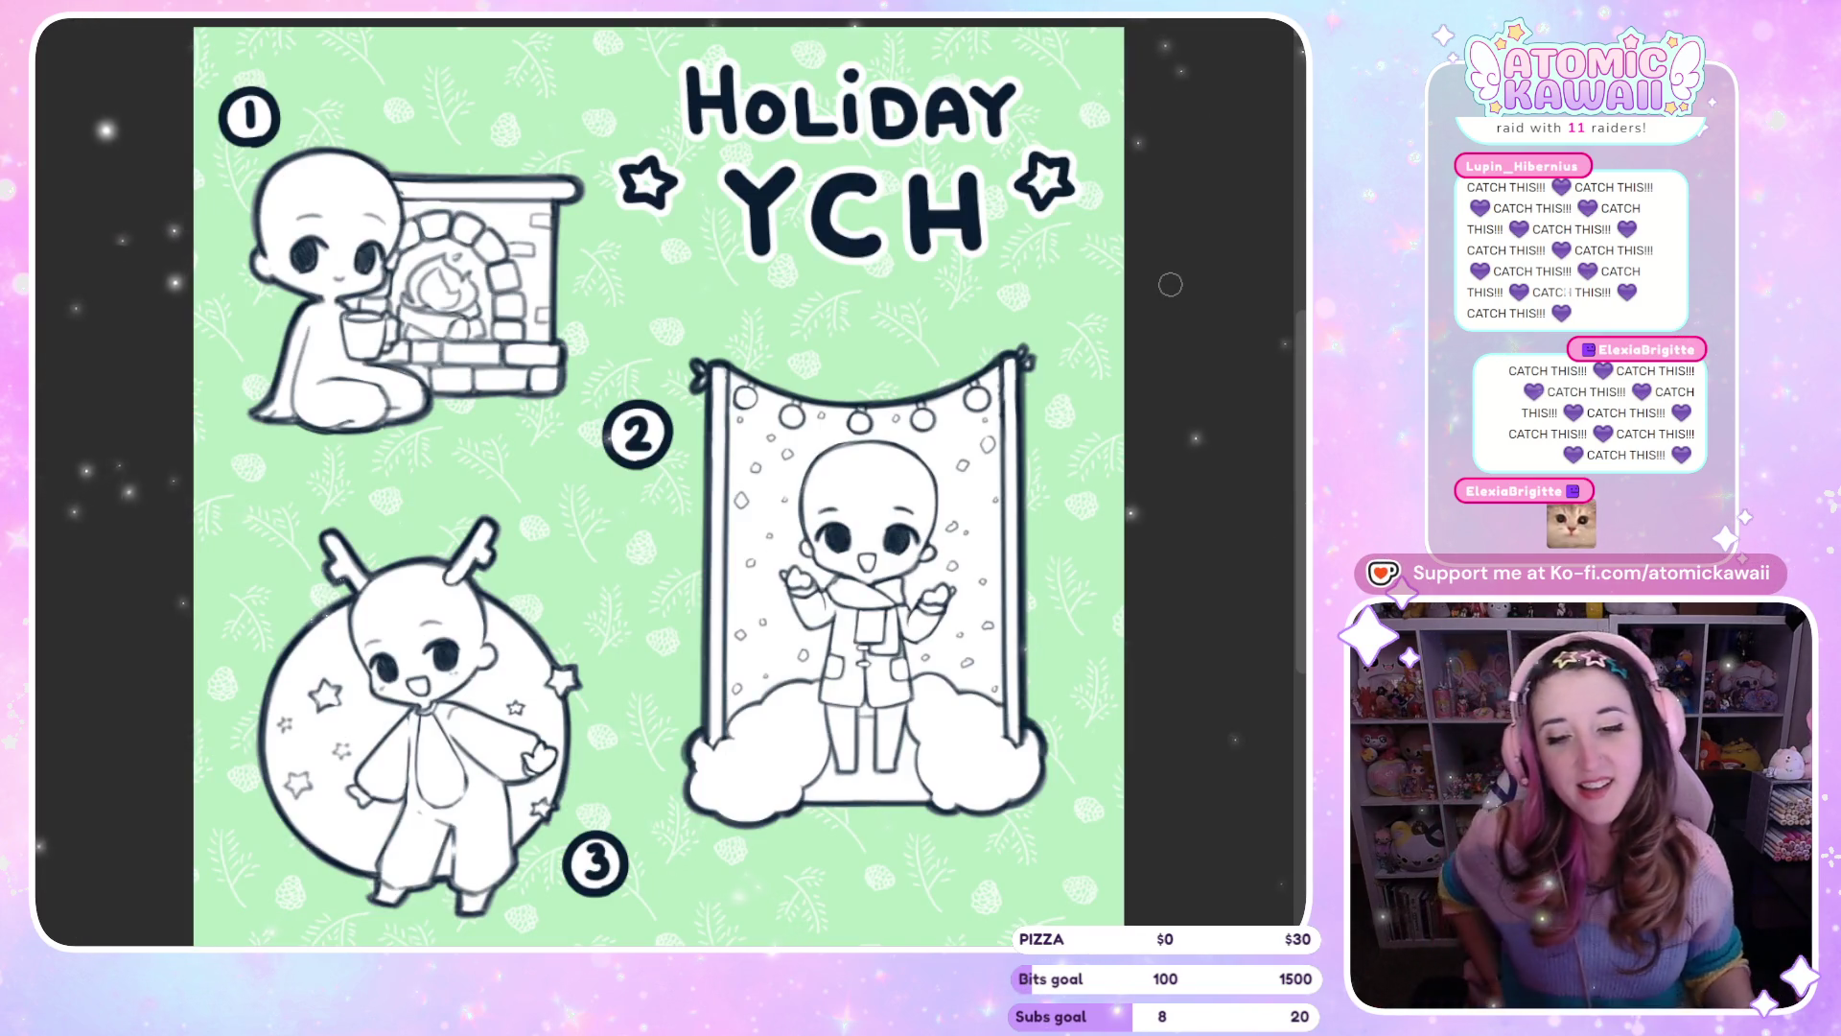
Cycle through the open commission canvases, including the reindeer piece, ending on the green-haired one
key("Right")
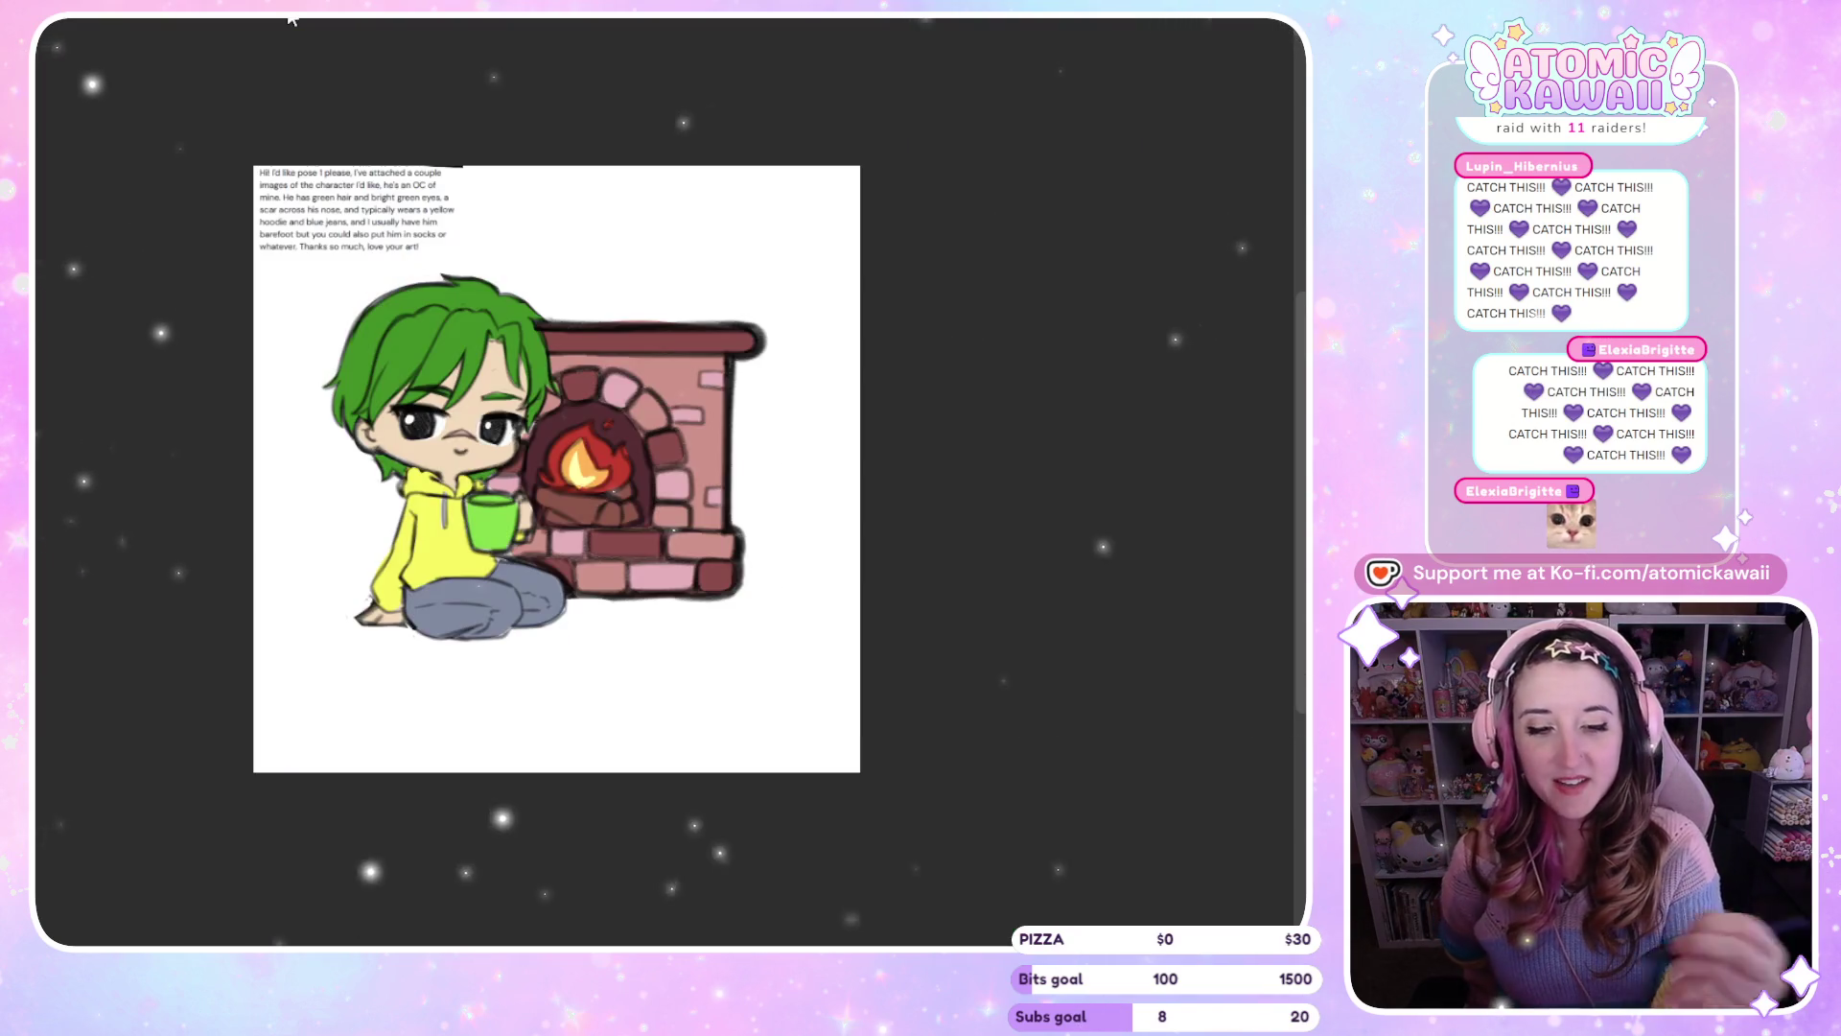
key("Right")
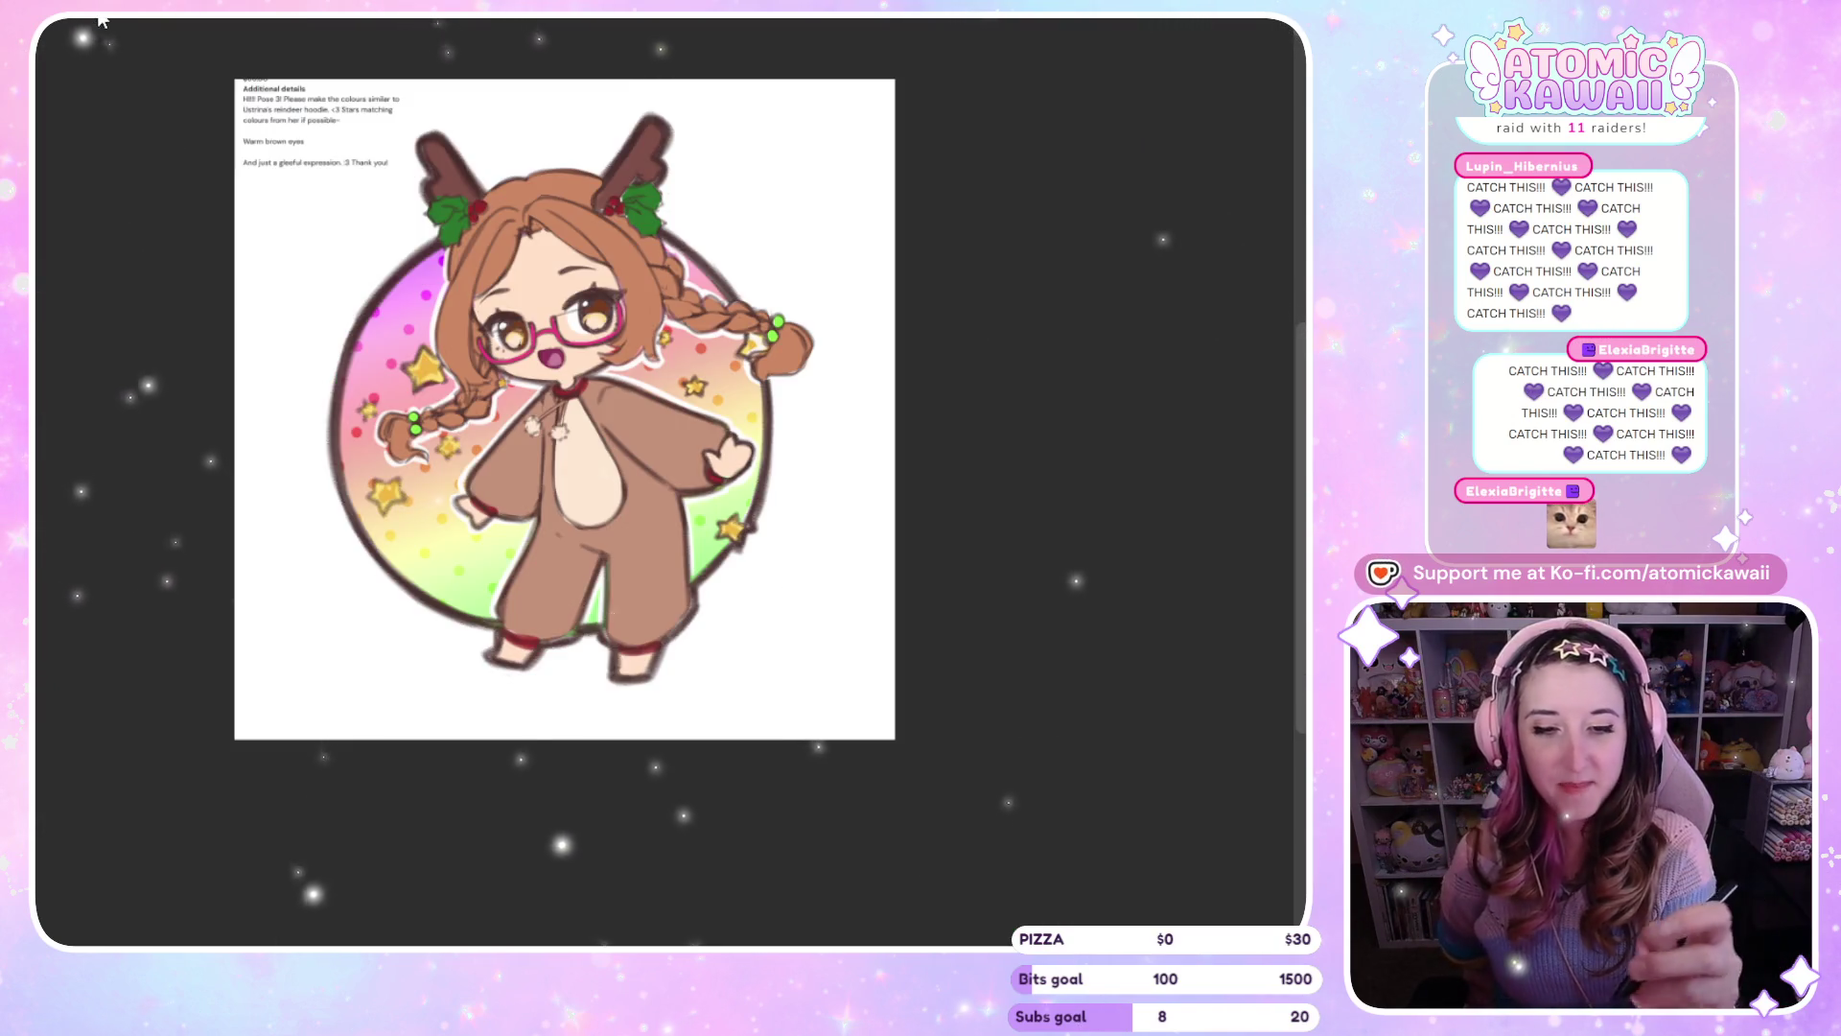
key("Left")
key("alt+Tab")
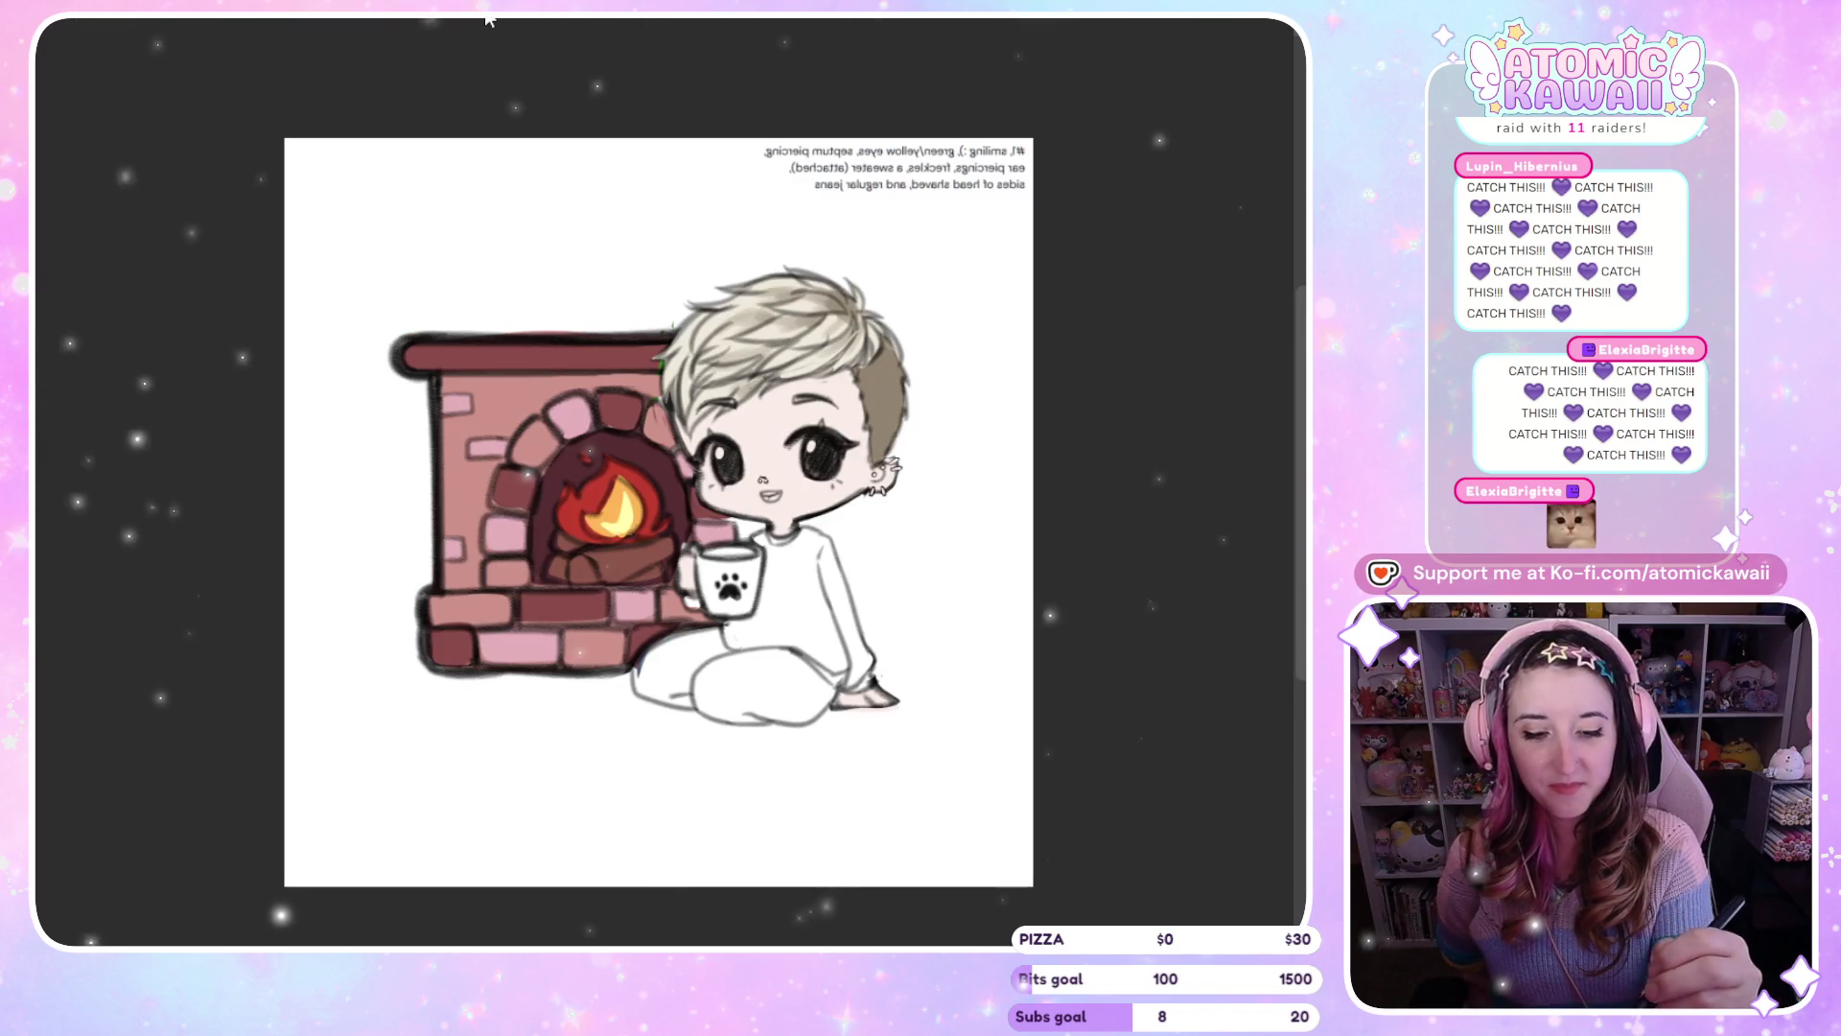
key("alt+Tab")
key("Right")
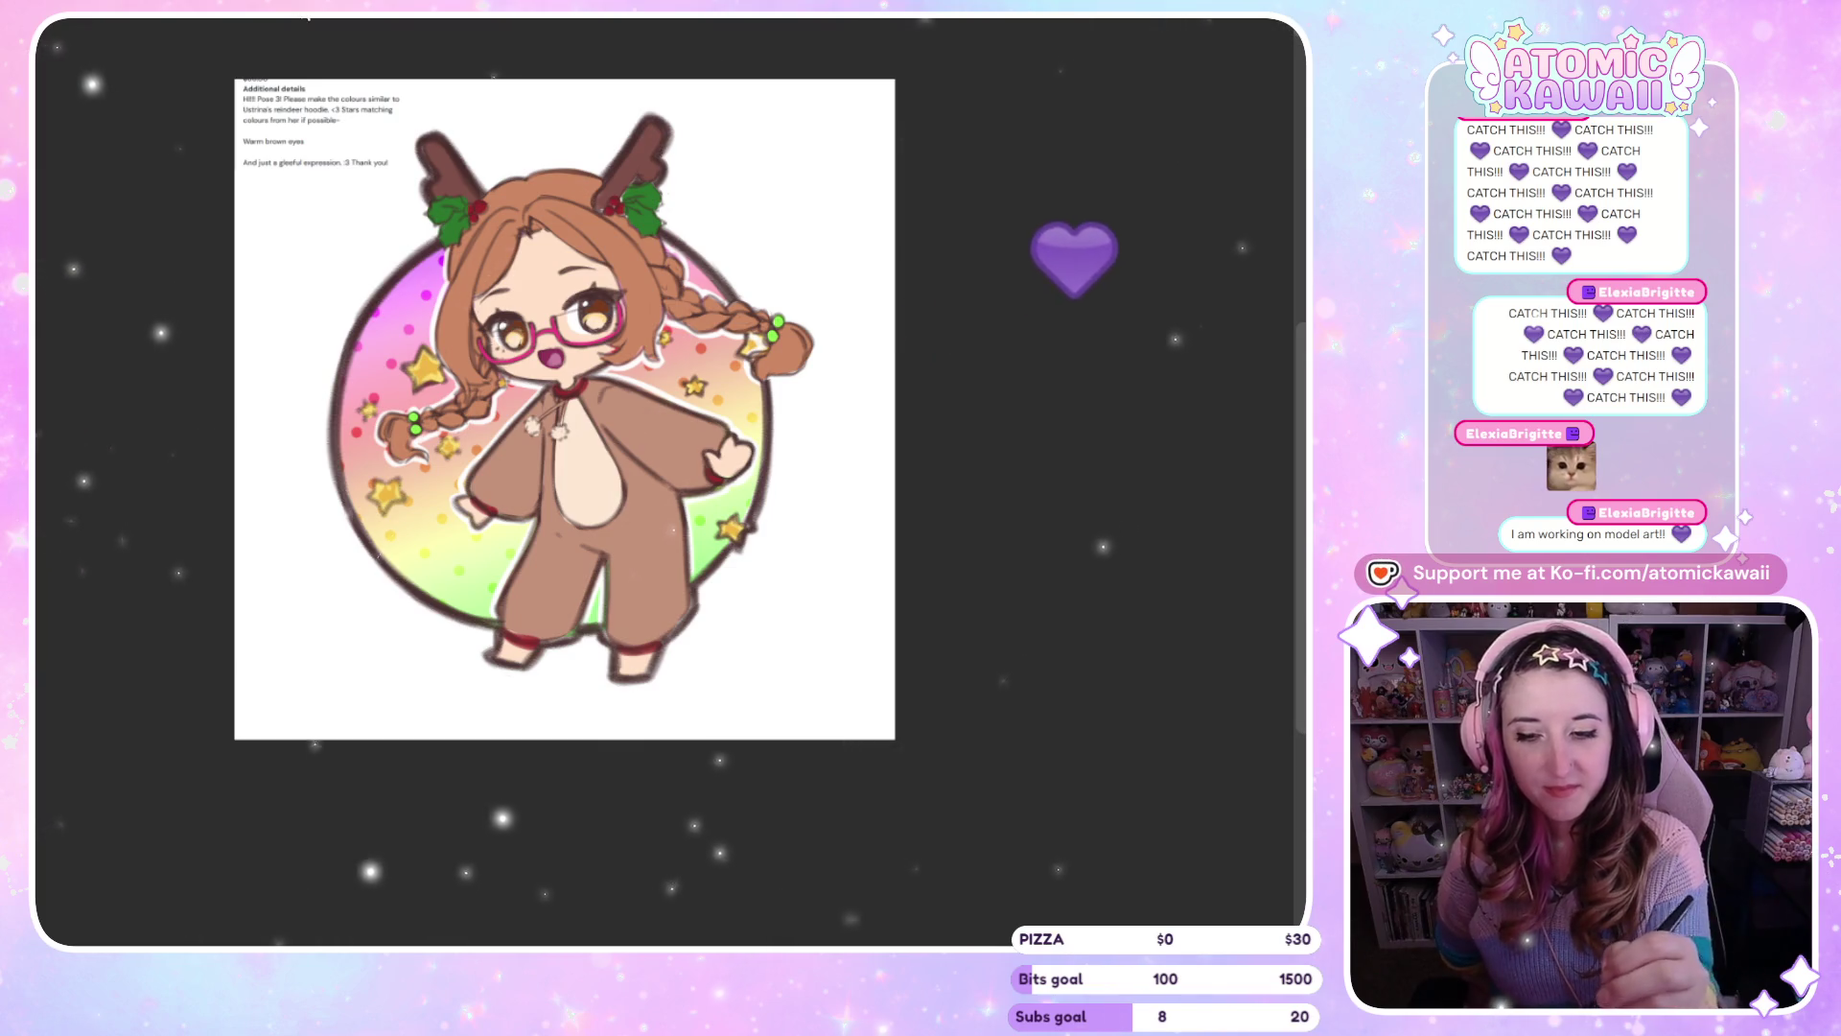
key("Left")
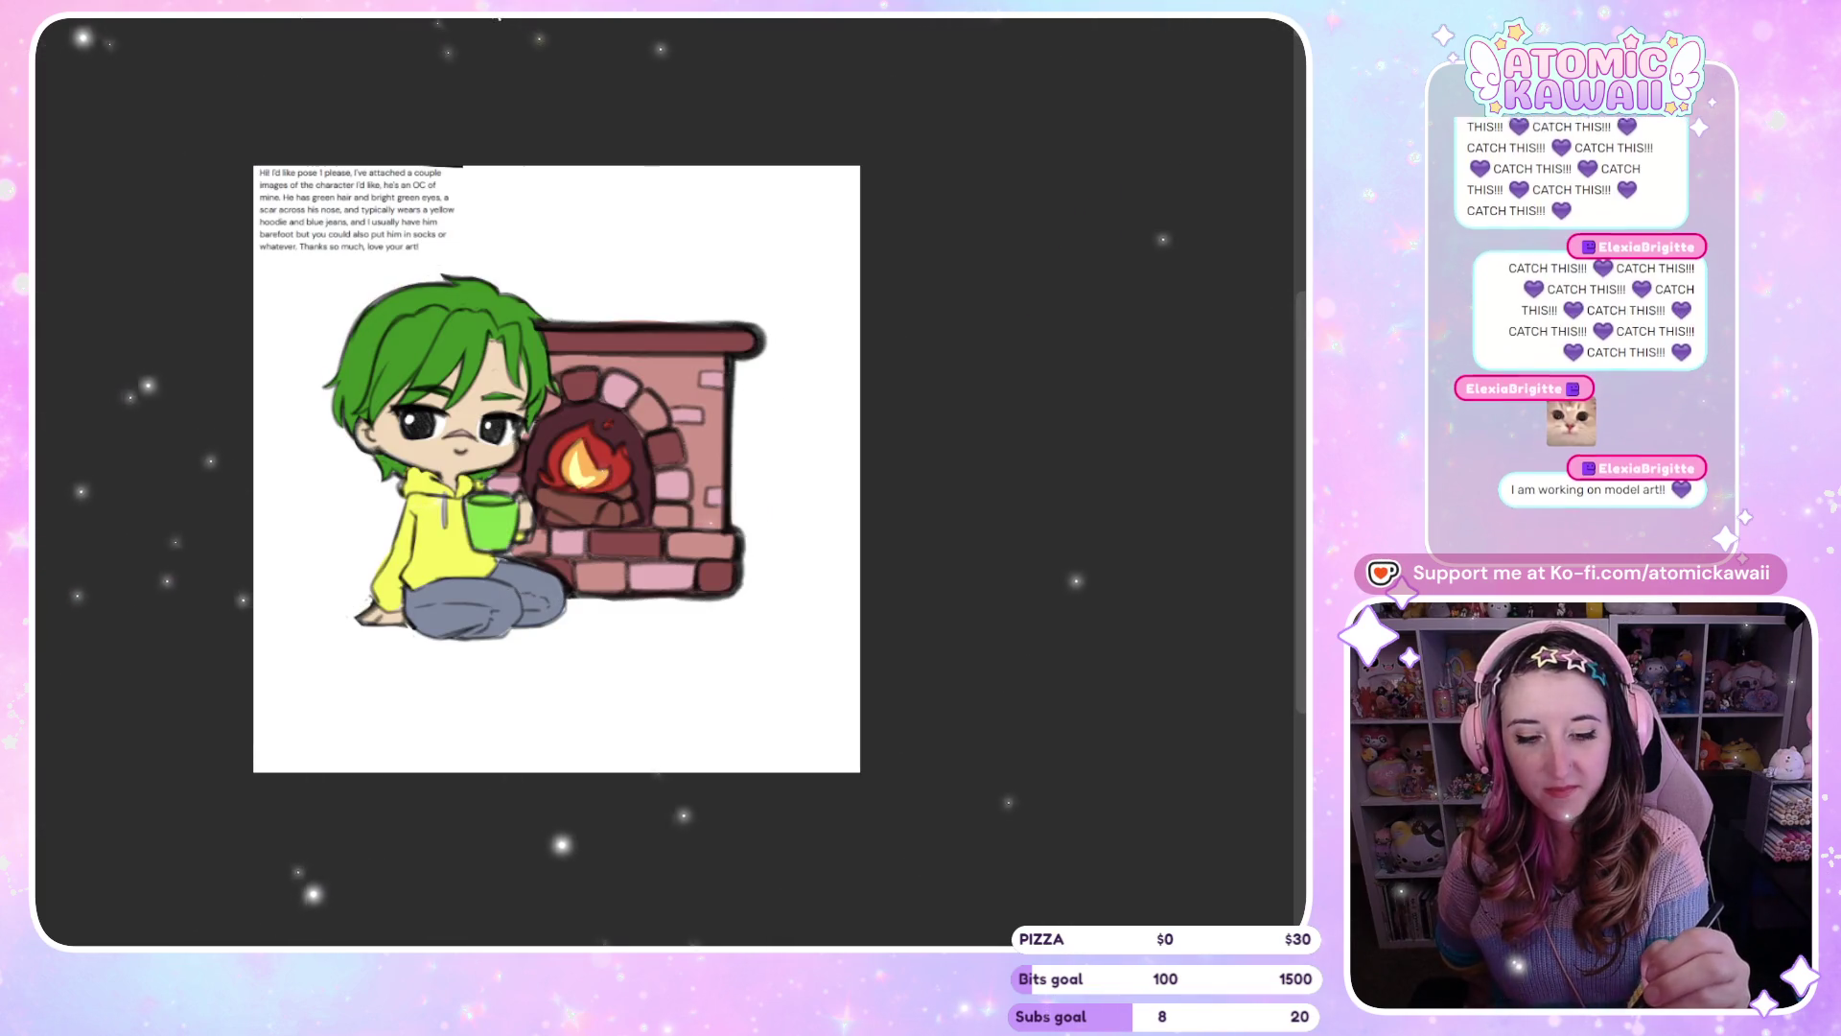
key("Left")
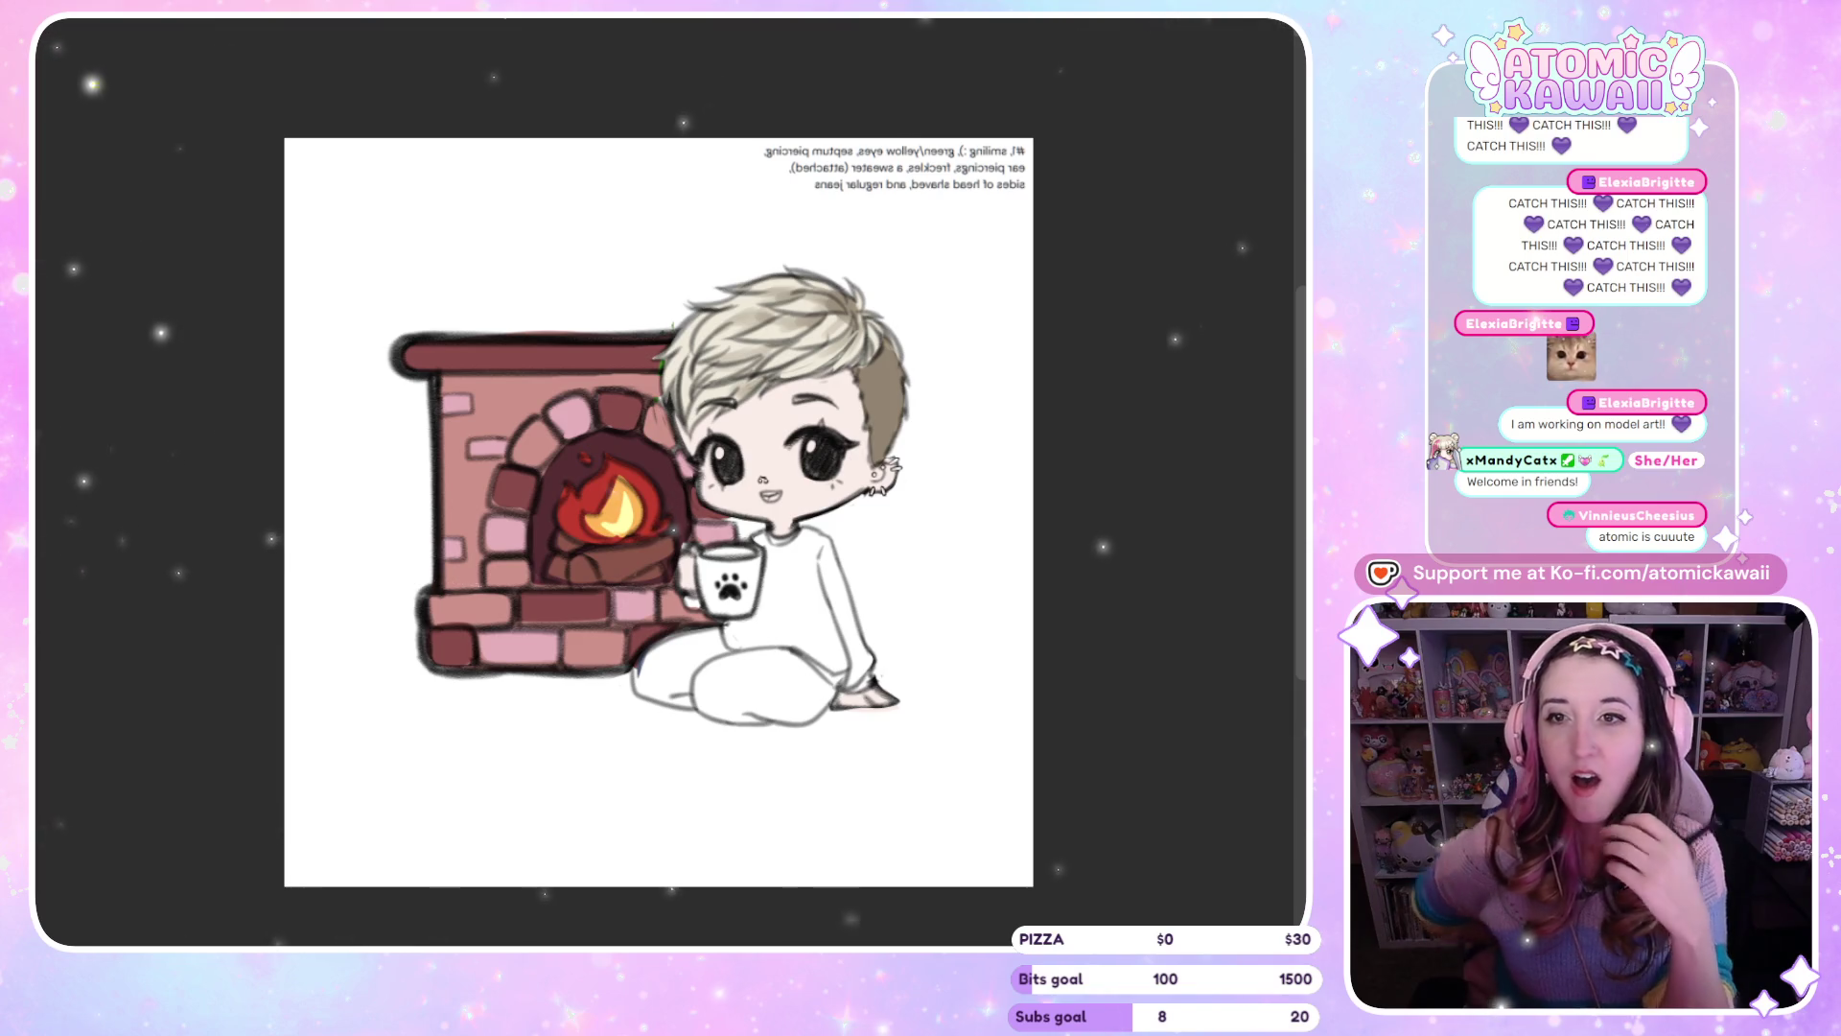
key("Right")
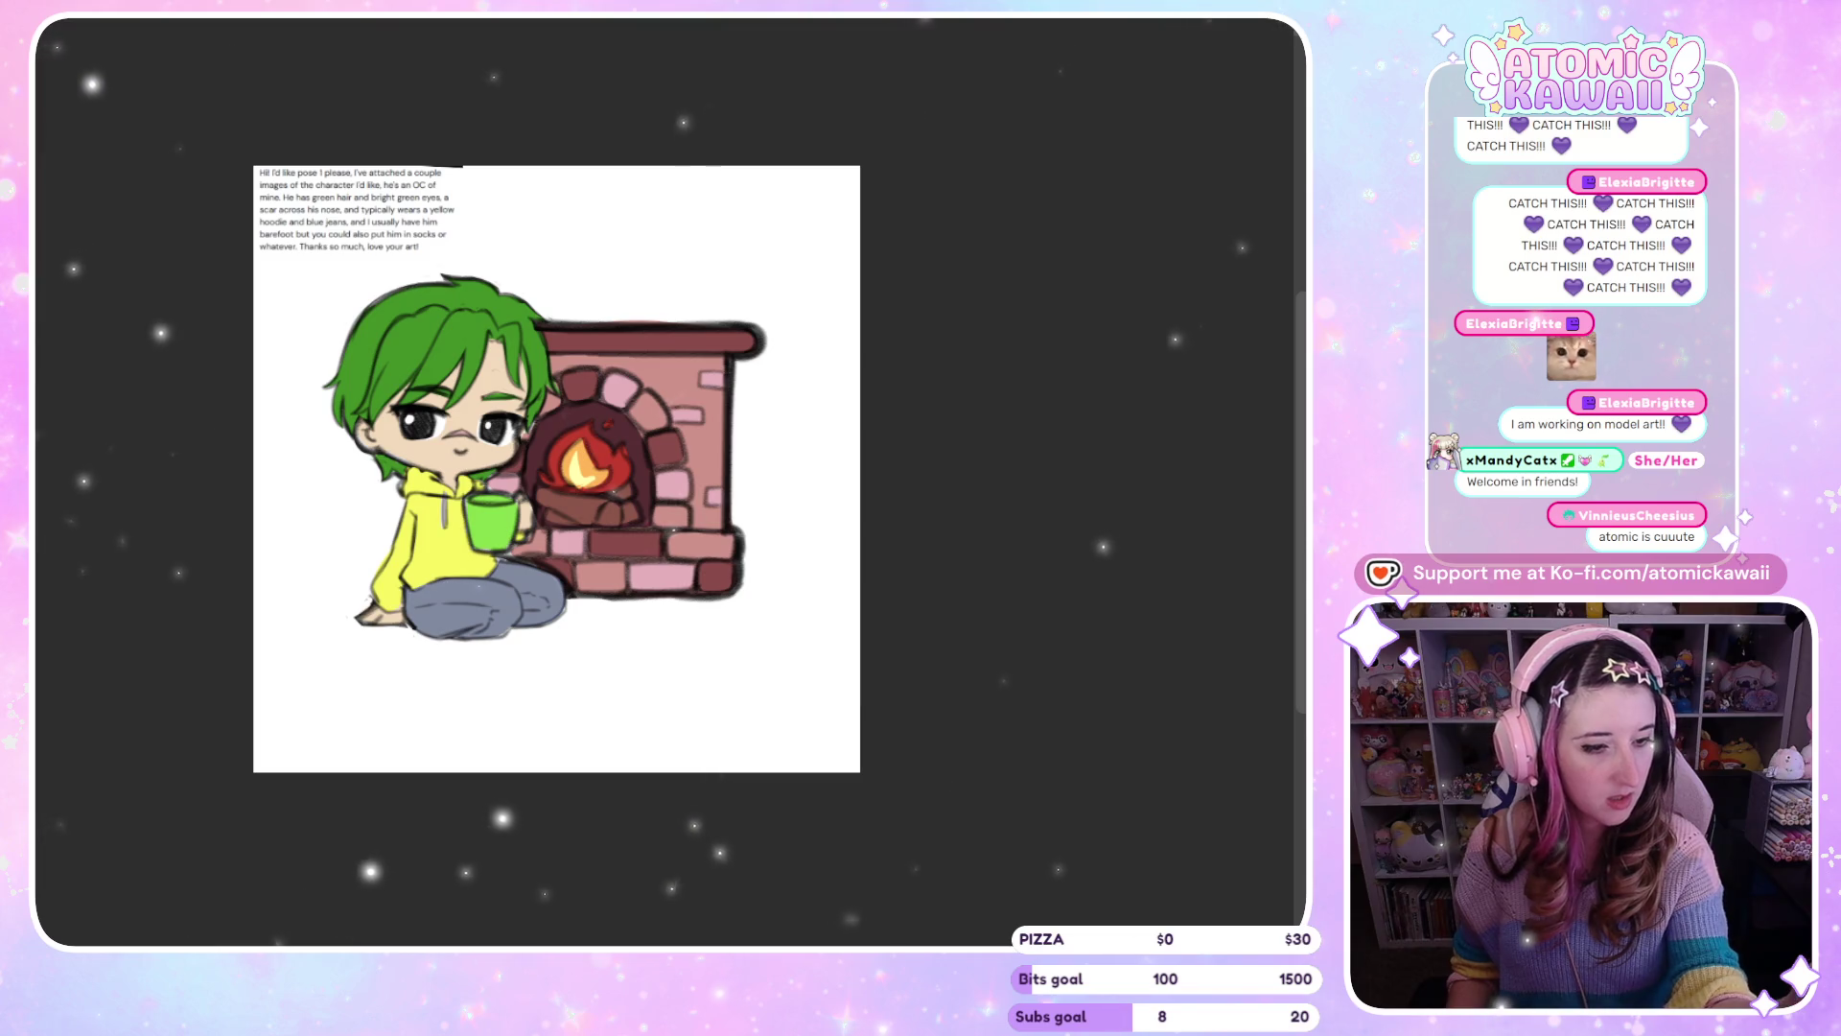
Mirror the green-haired piece and restore it, then briefly view the blond drawing and return
key("h")
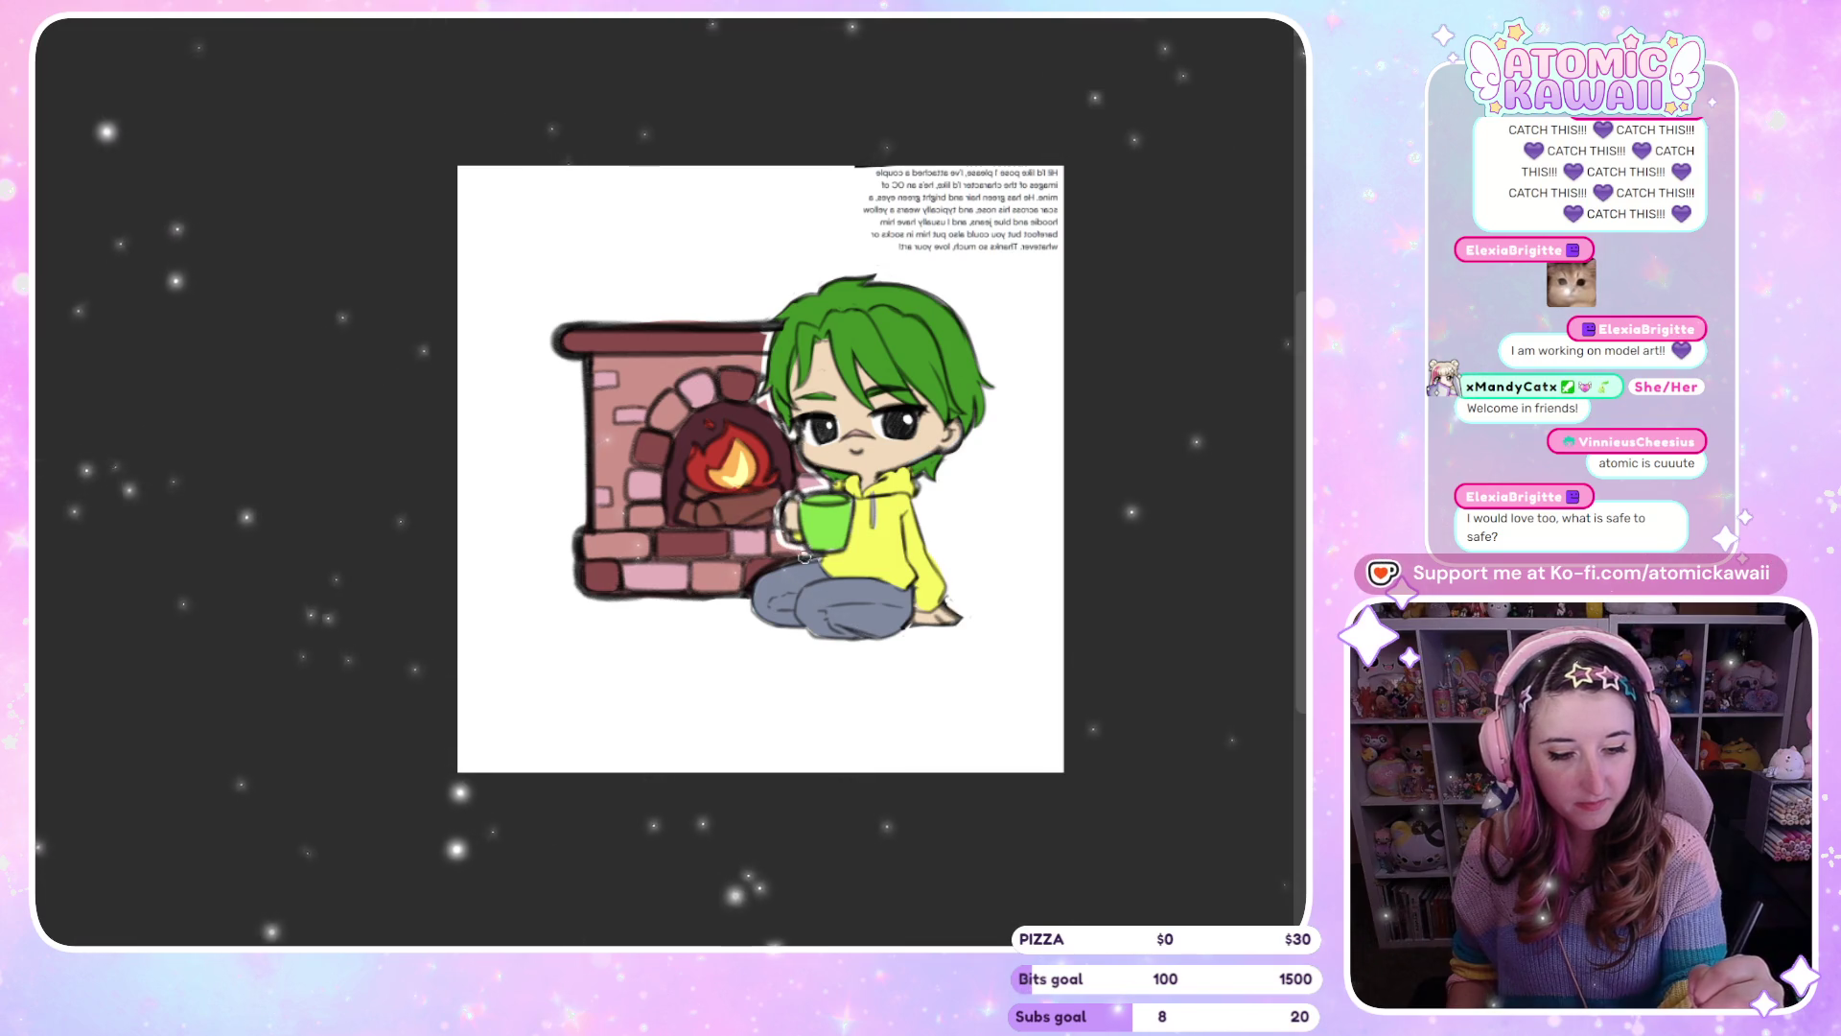
key("h")
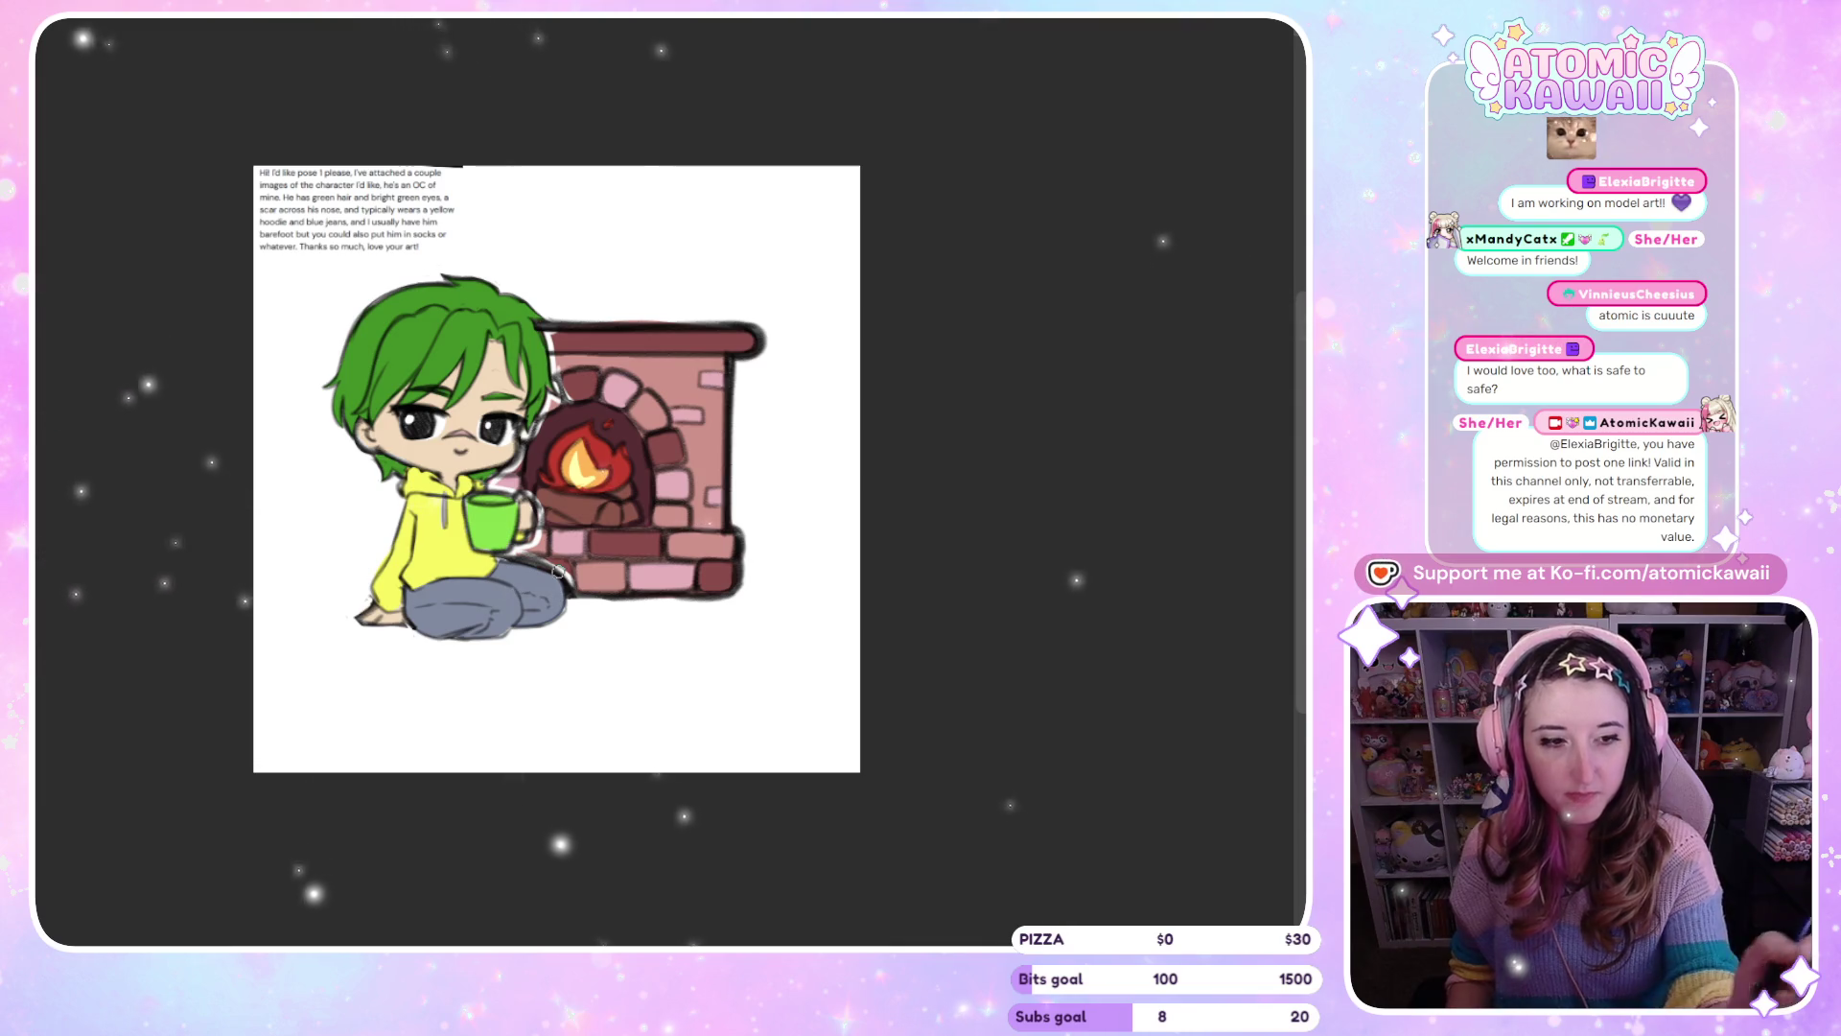
key("ctrl+Tab")
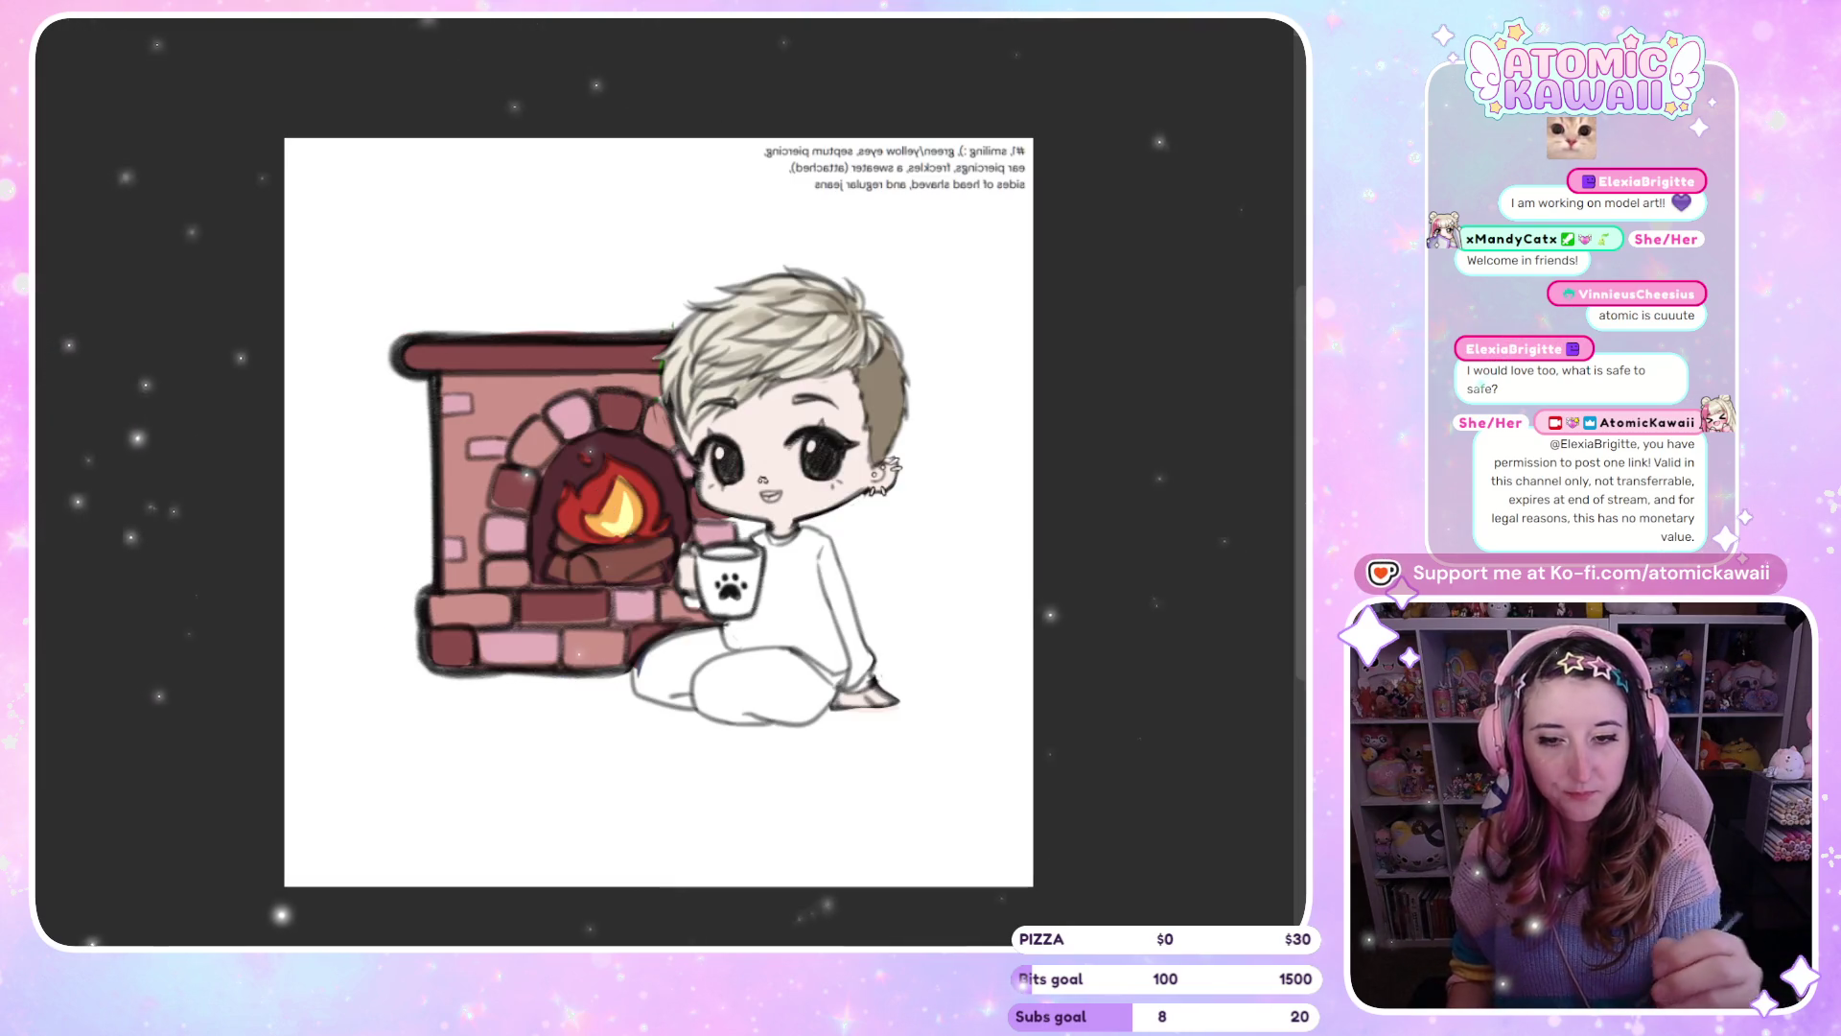
key("ctrl+Tab")
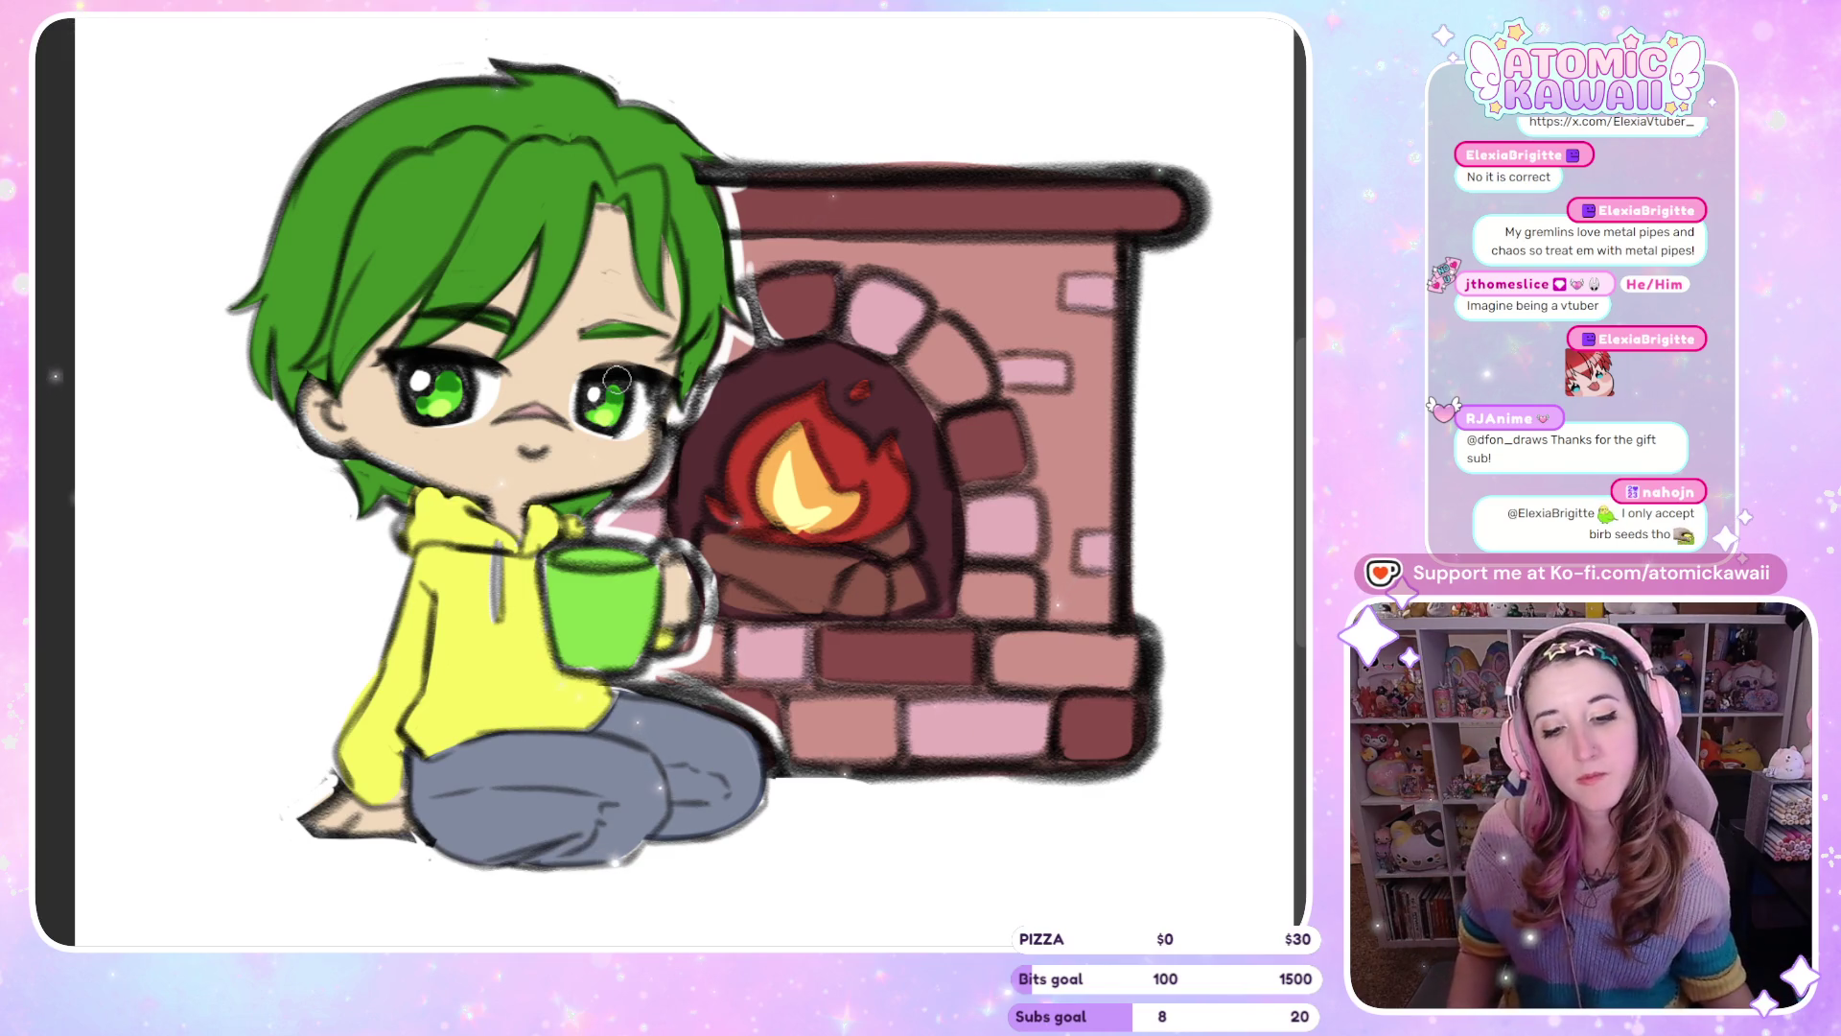
Zoom out from the green-haired chibi's face to view the whole fireplace piece
scroll(616, 378, "down", 3)
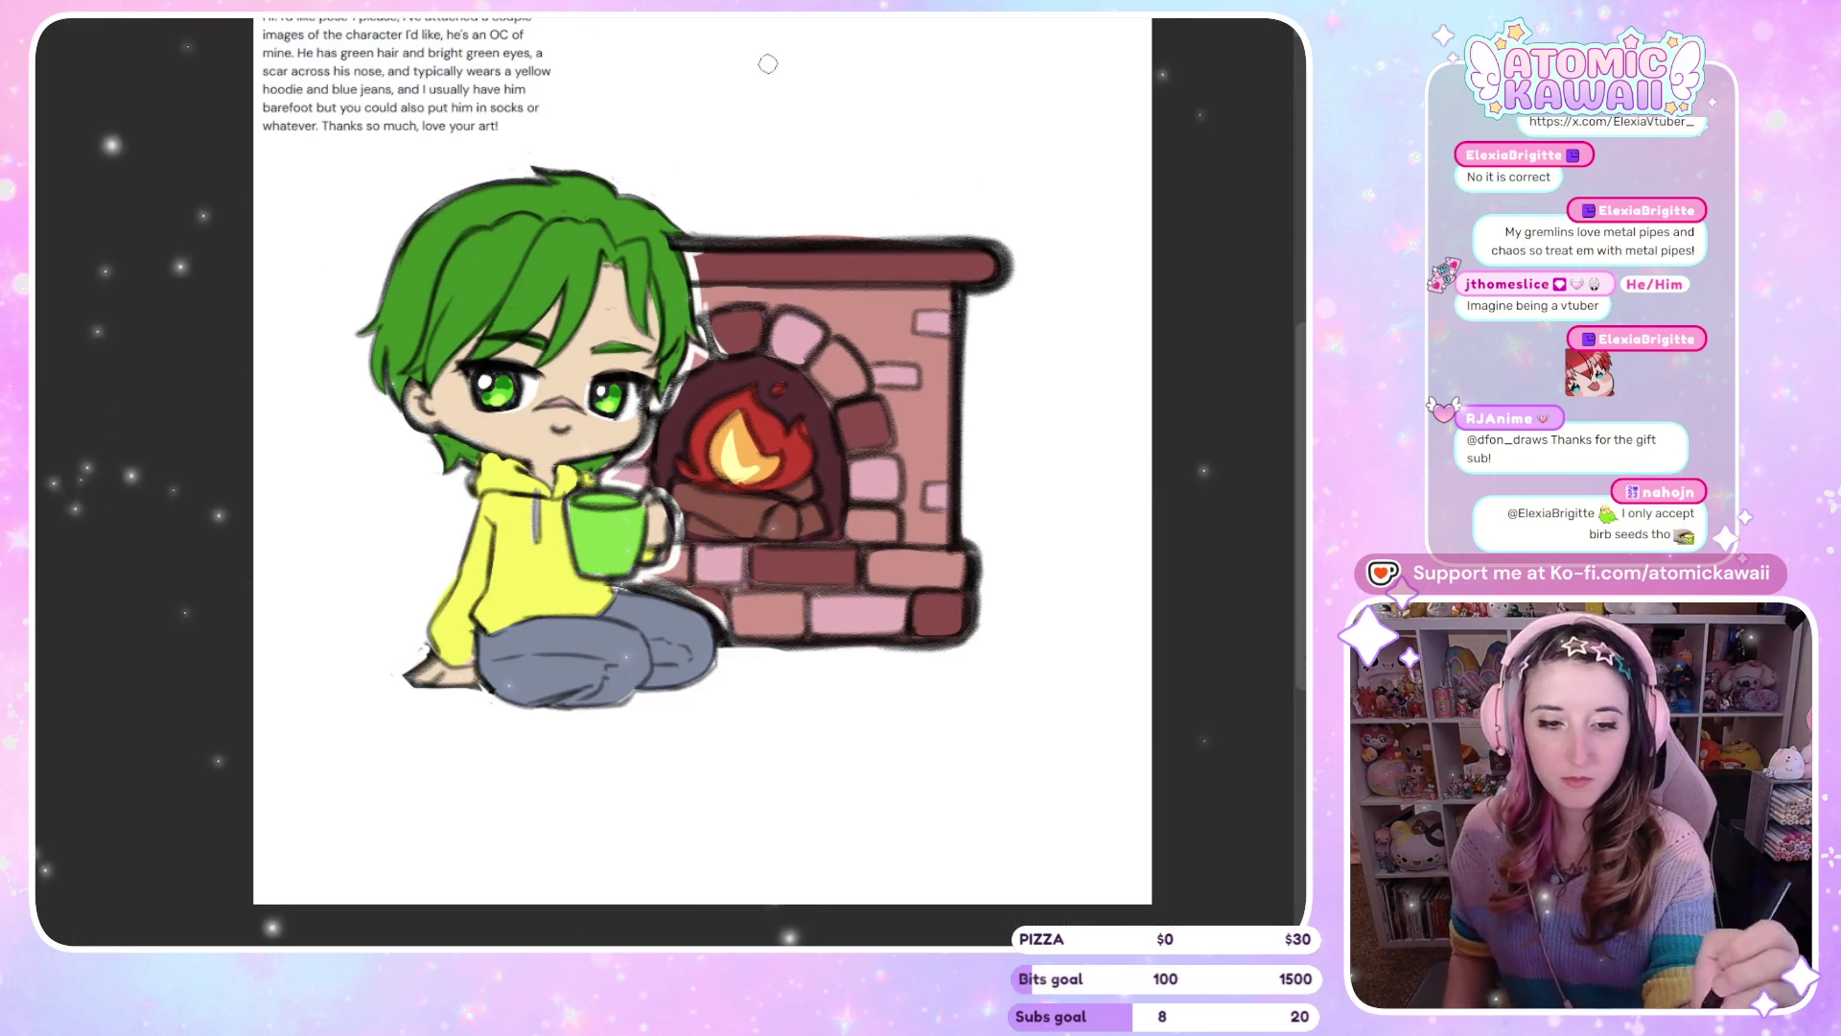
Switch canvases to the blond side-shaved chibi's fireplace piece and flip its view to read normally
key("ctrl+Tab")
key("ctrl+Tab")
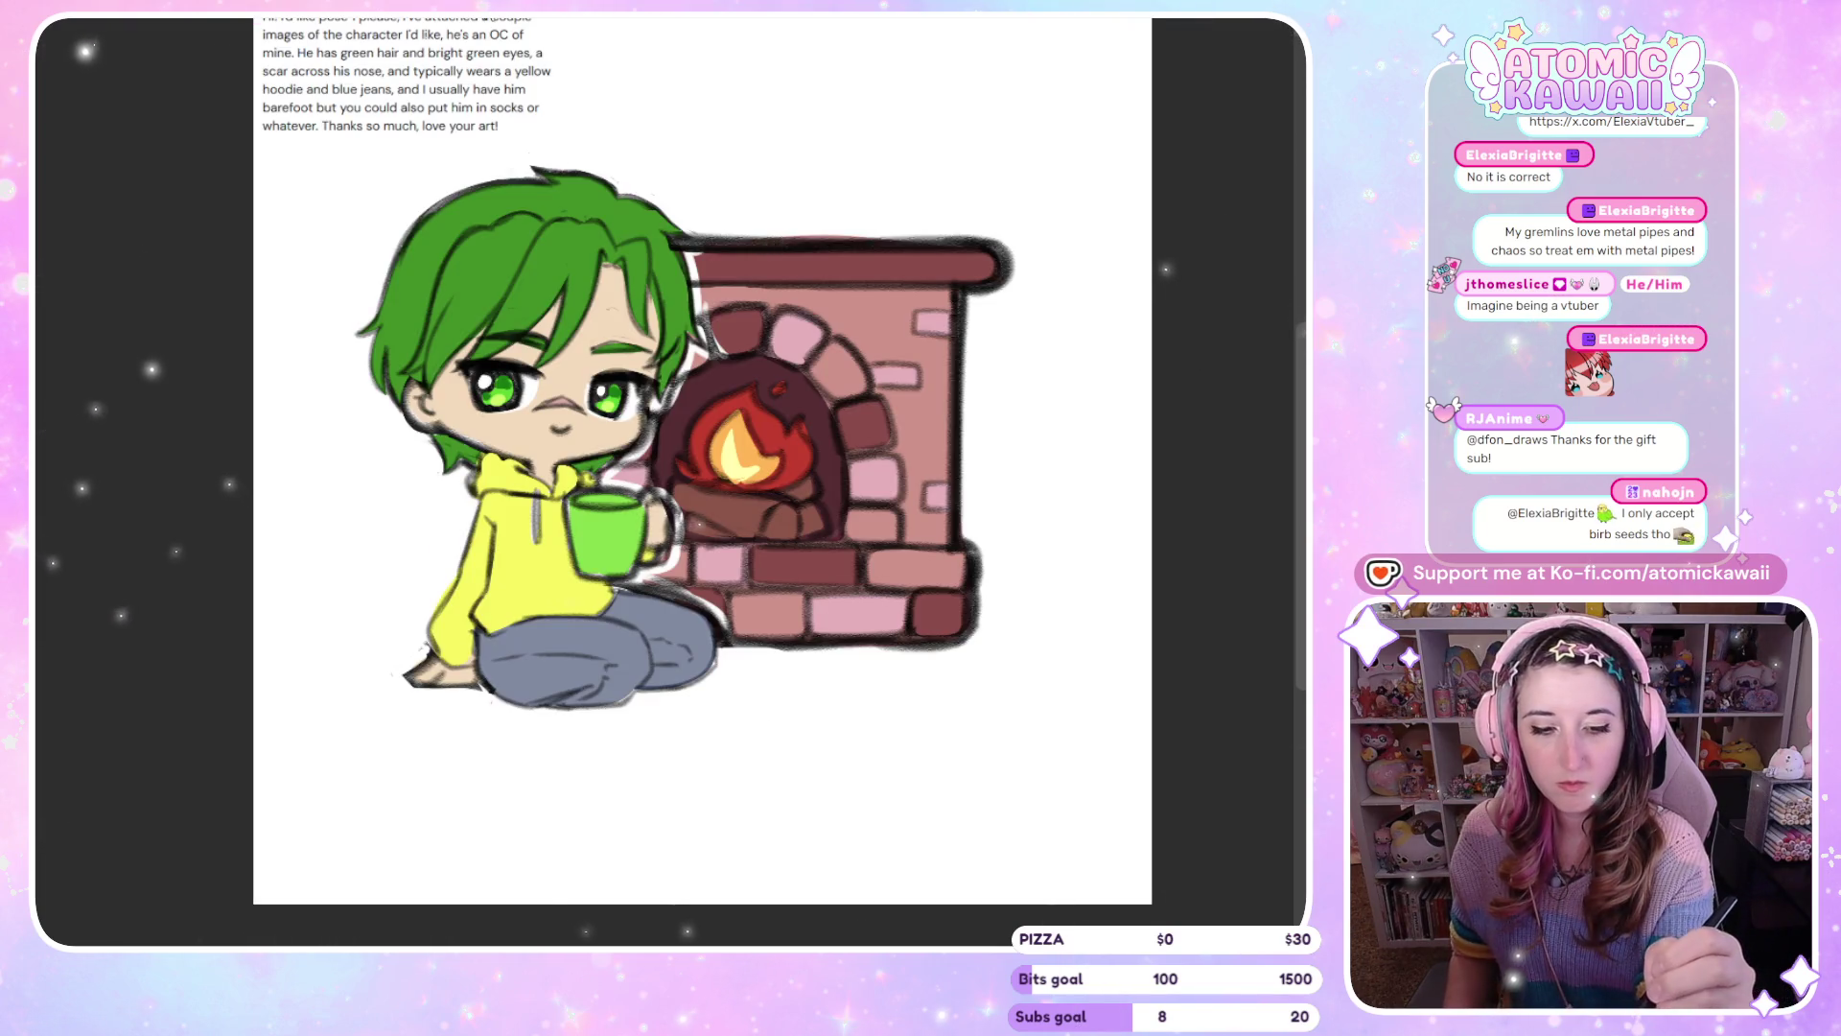
key("ctrl+Tab")
key("ctrl+shift+Tab")
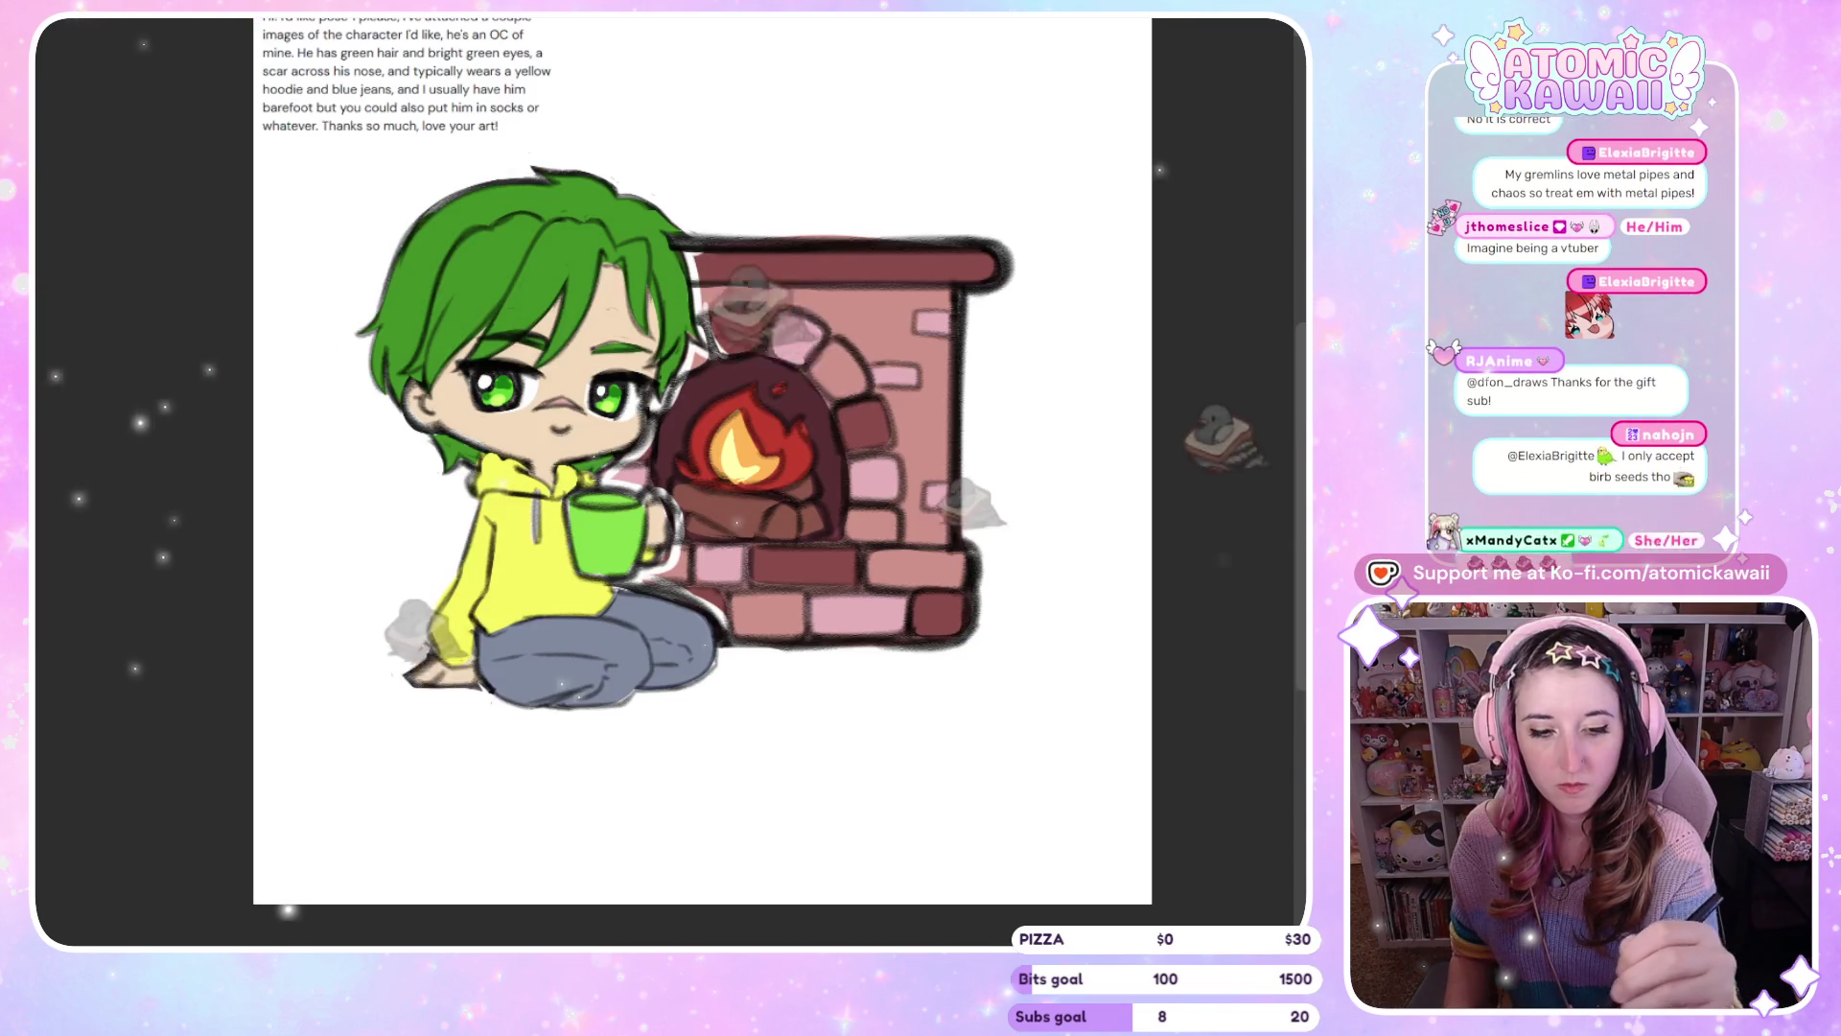
key("ctrl+shift+Tab")
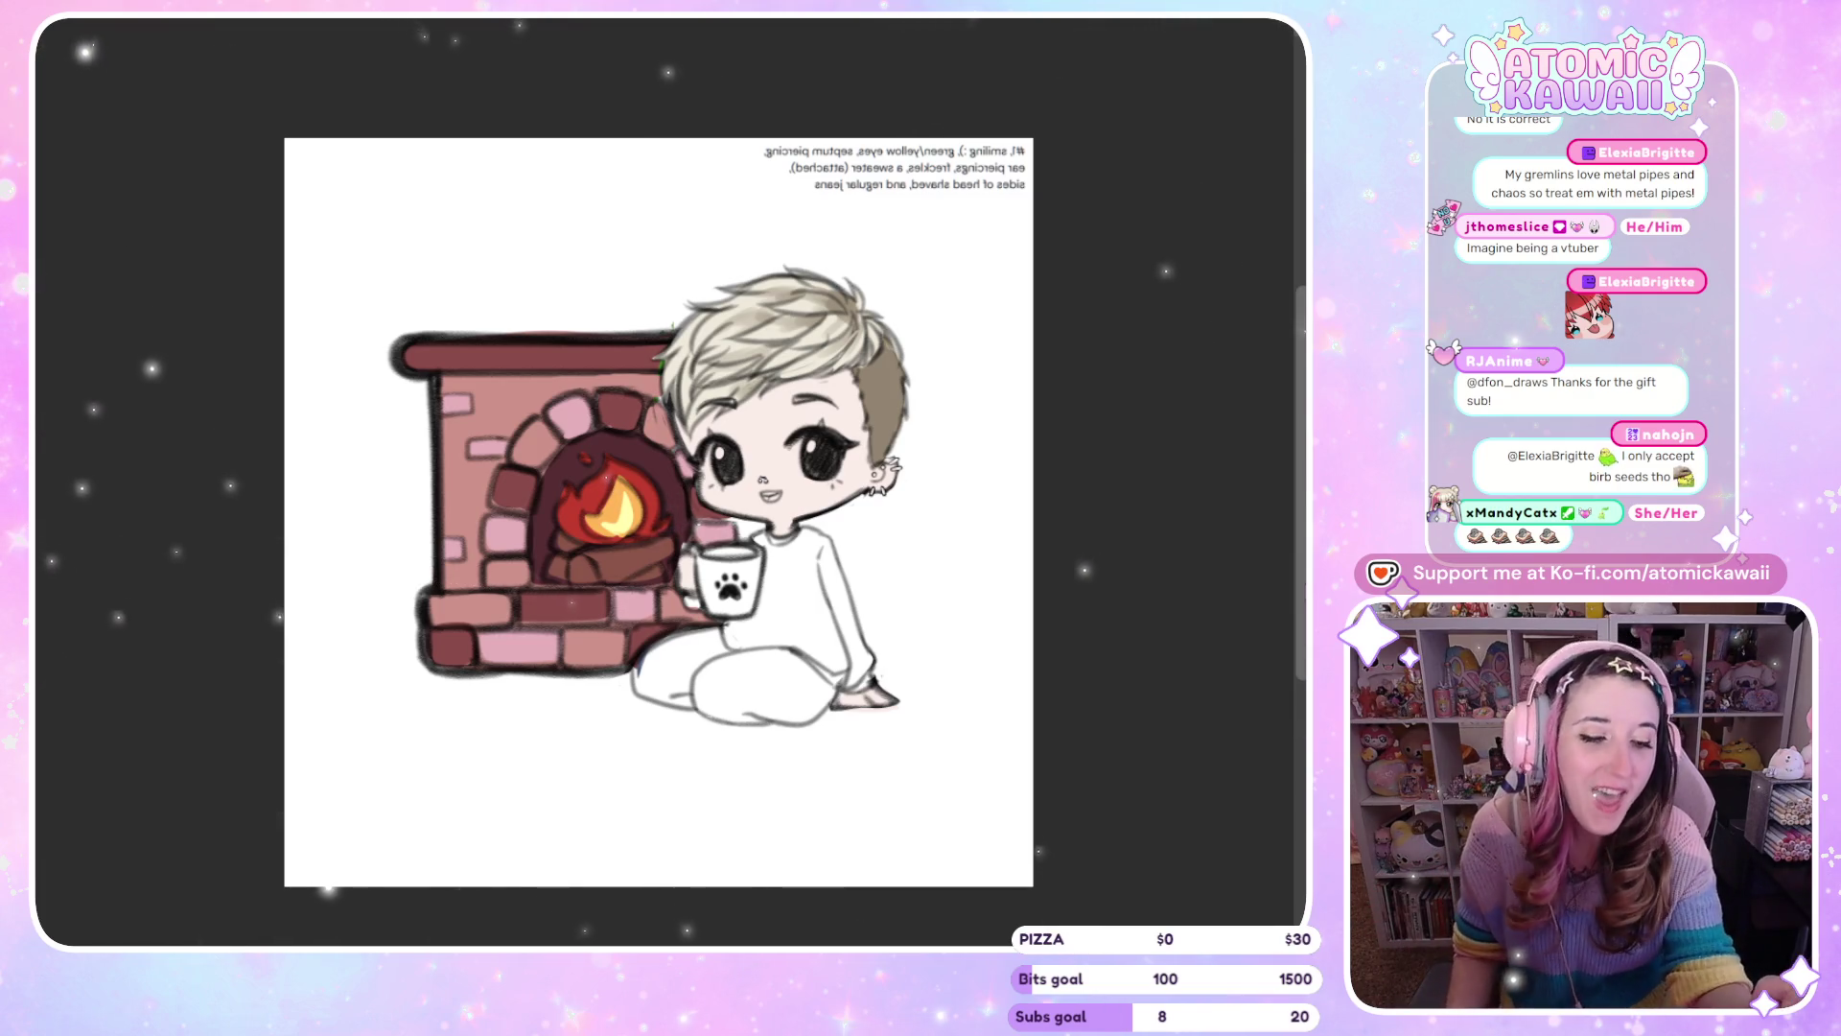
key("h")
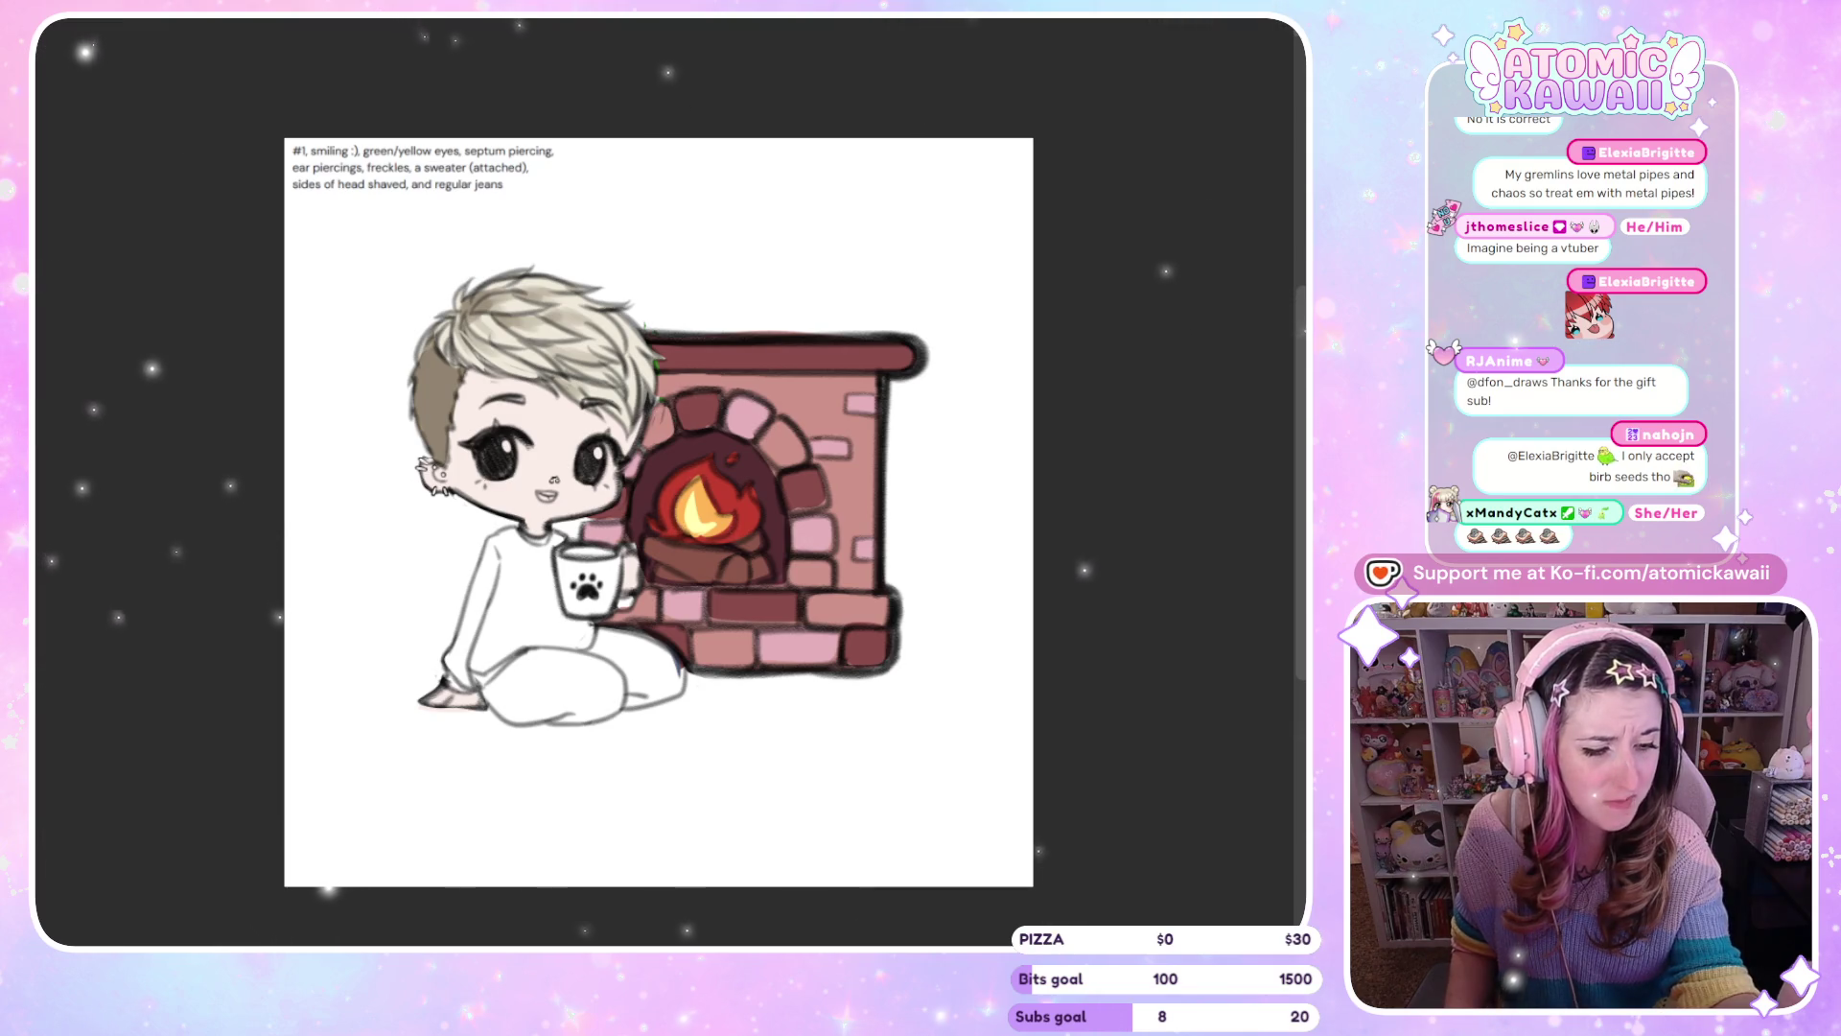
Check the eye touch-ups by repeatedly mirroring the view, then undo a stray white stroke on the eye
key("m")
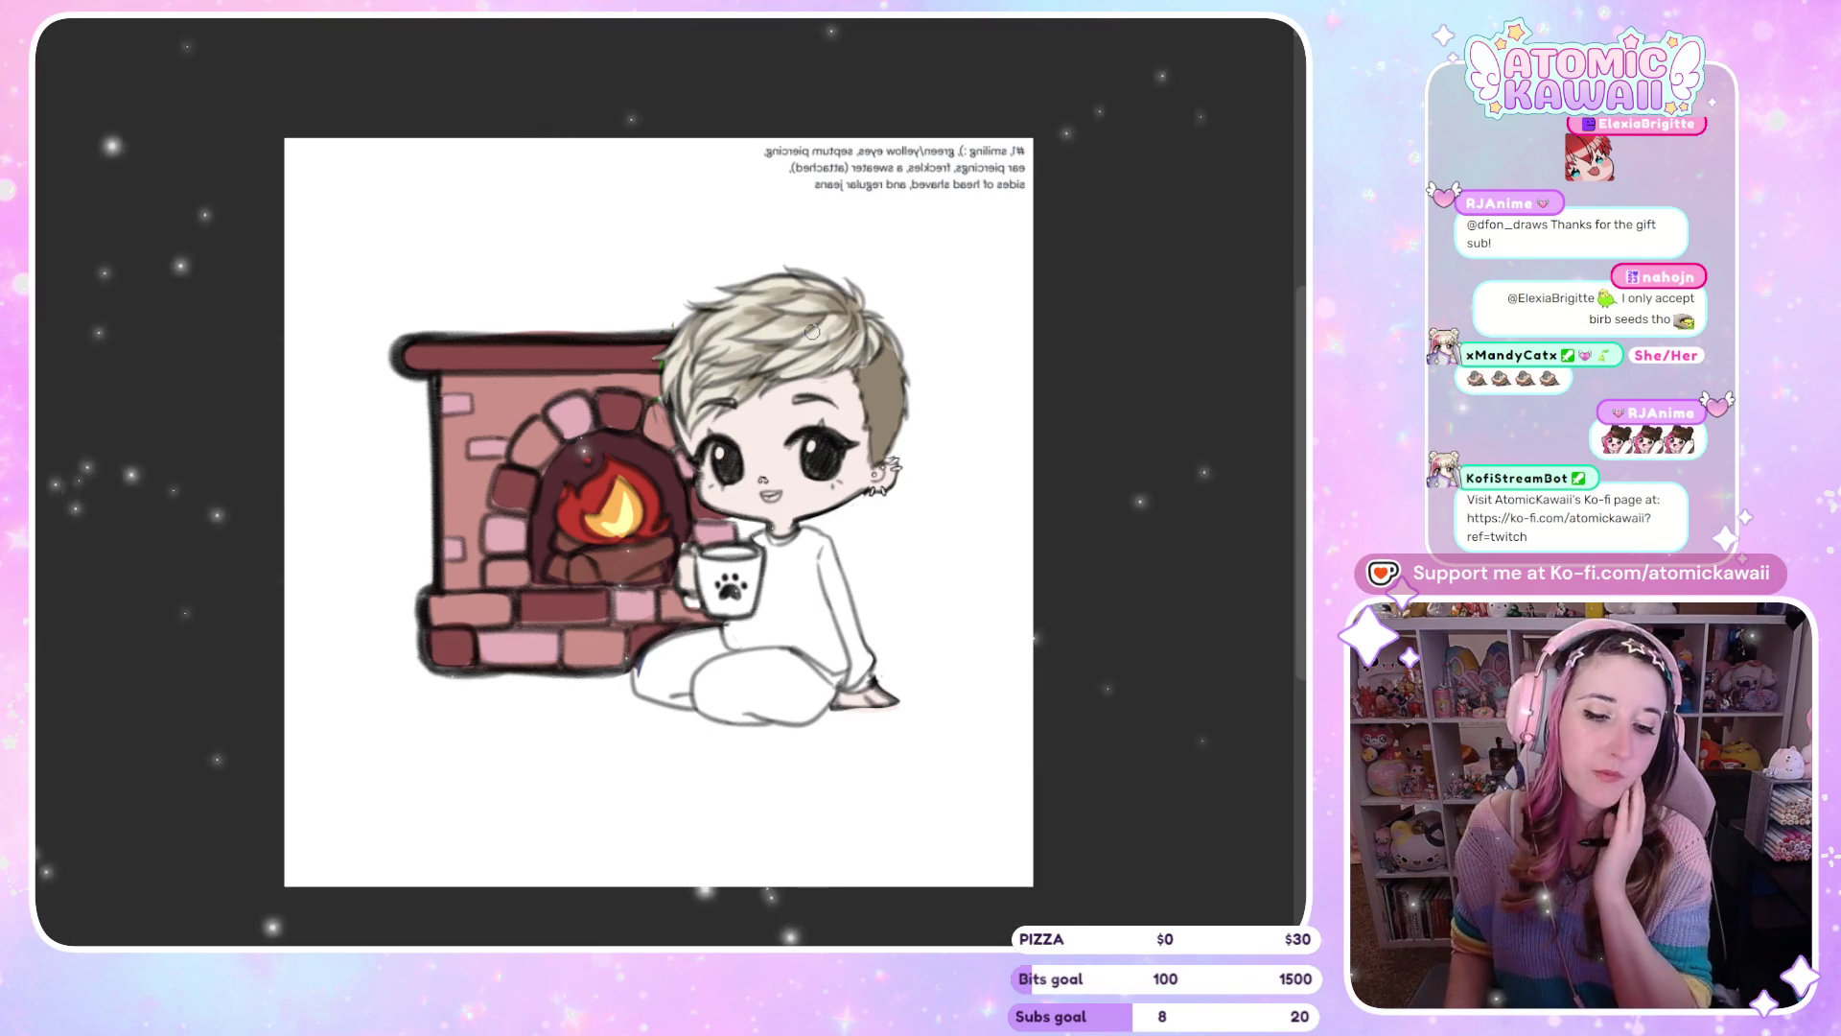
key("m")
key("m")
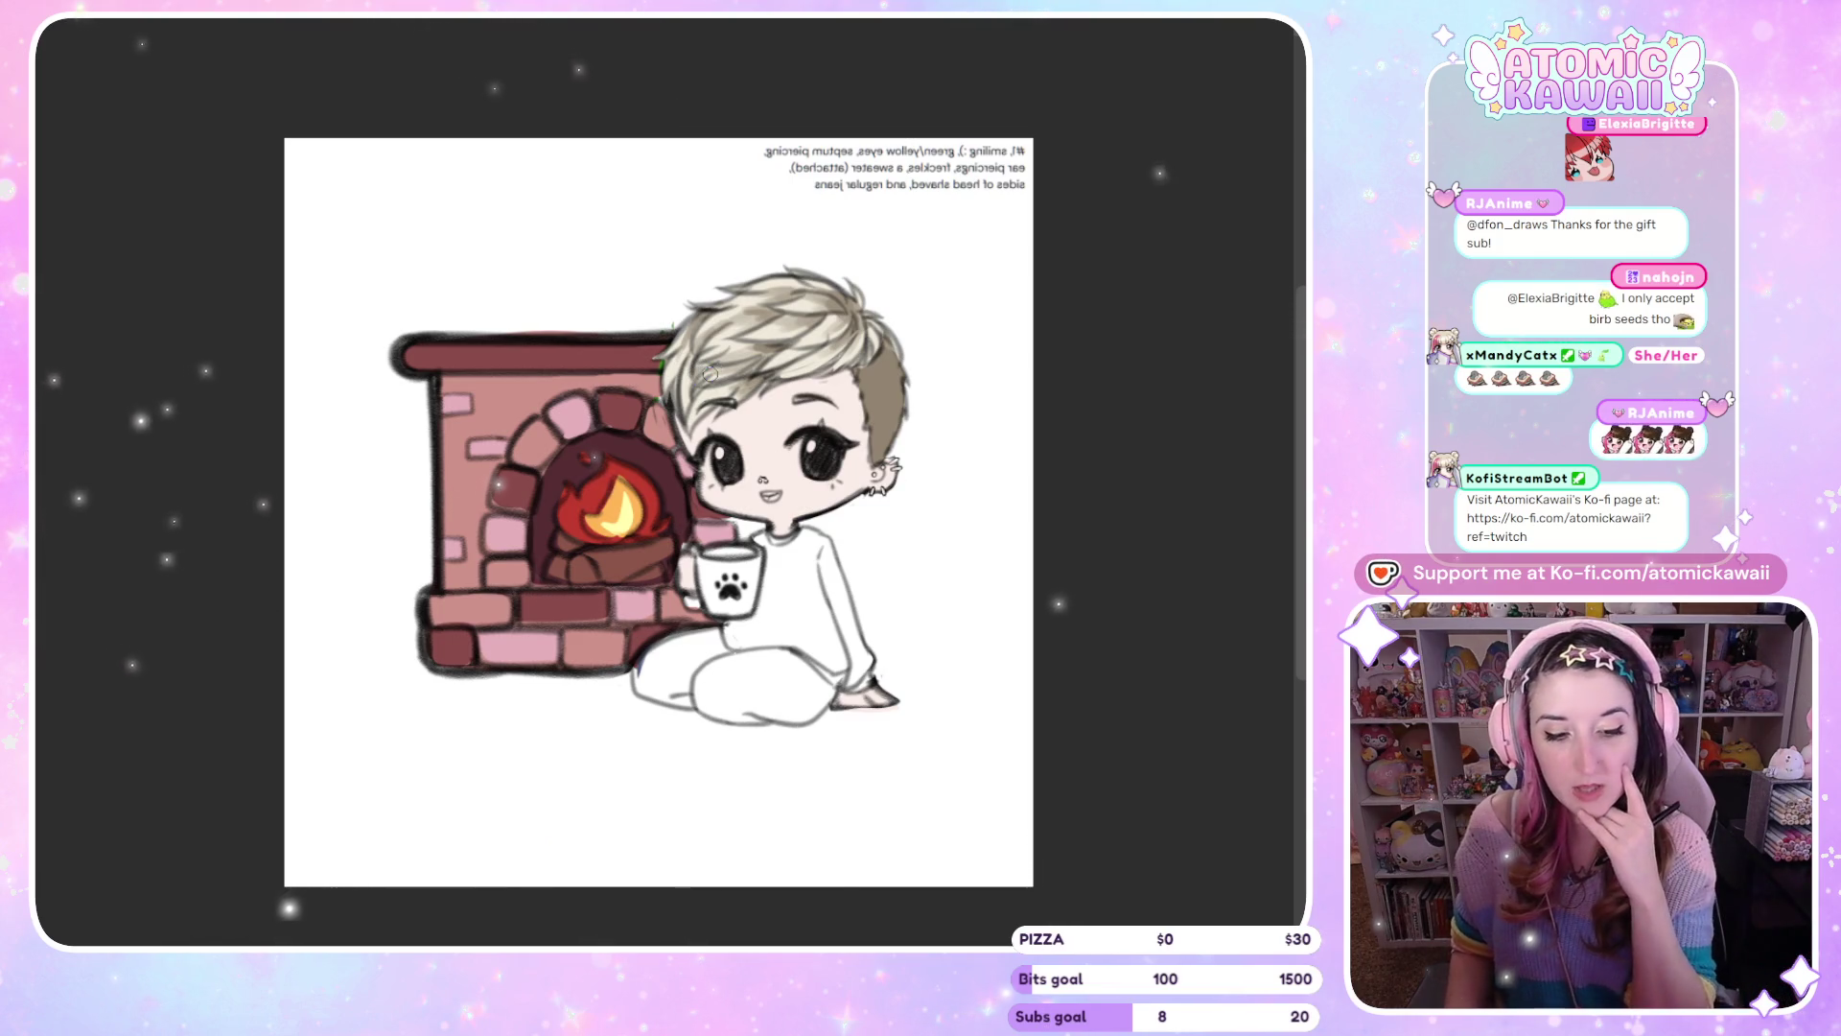
key("m")
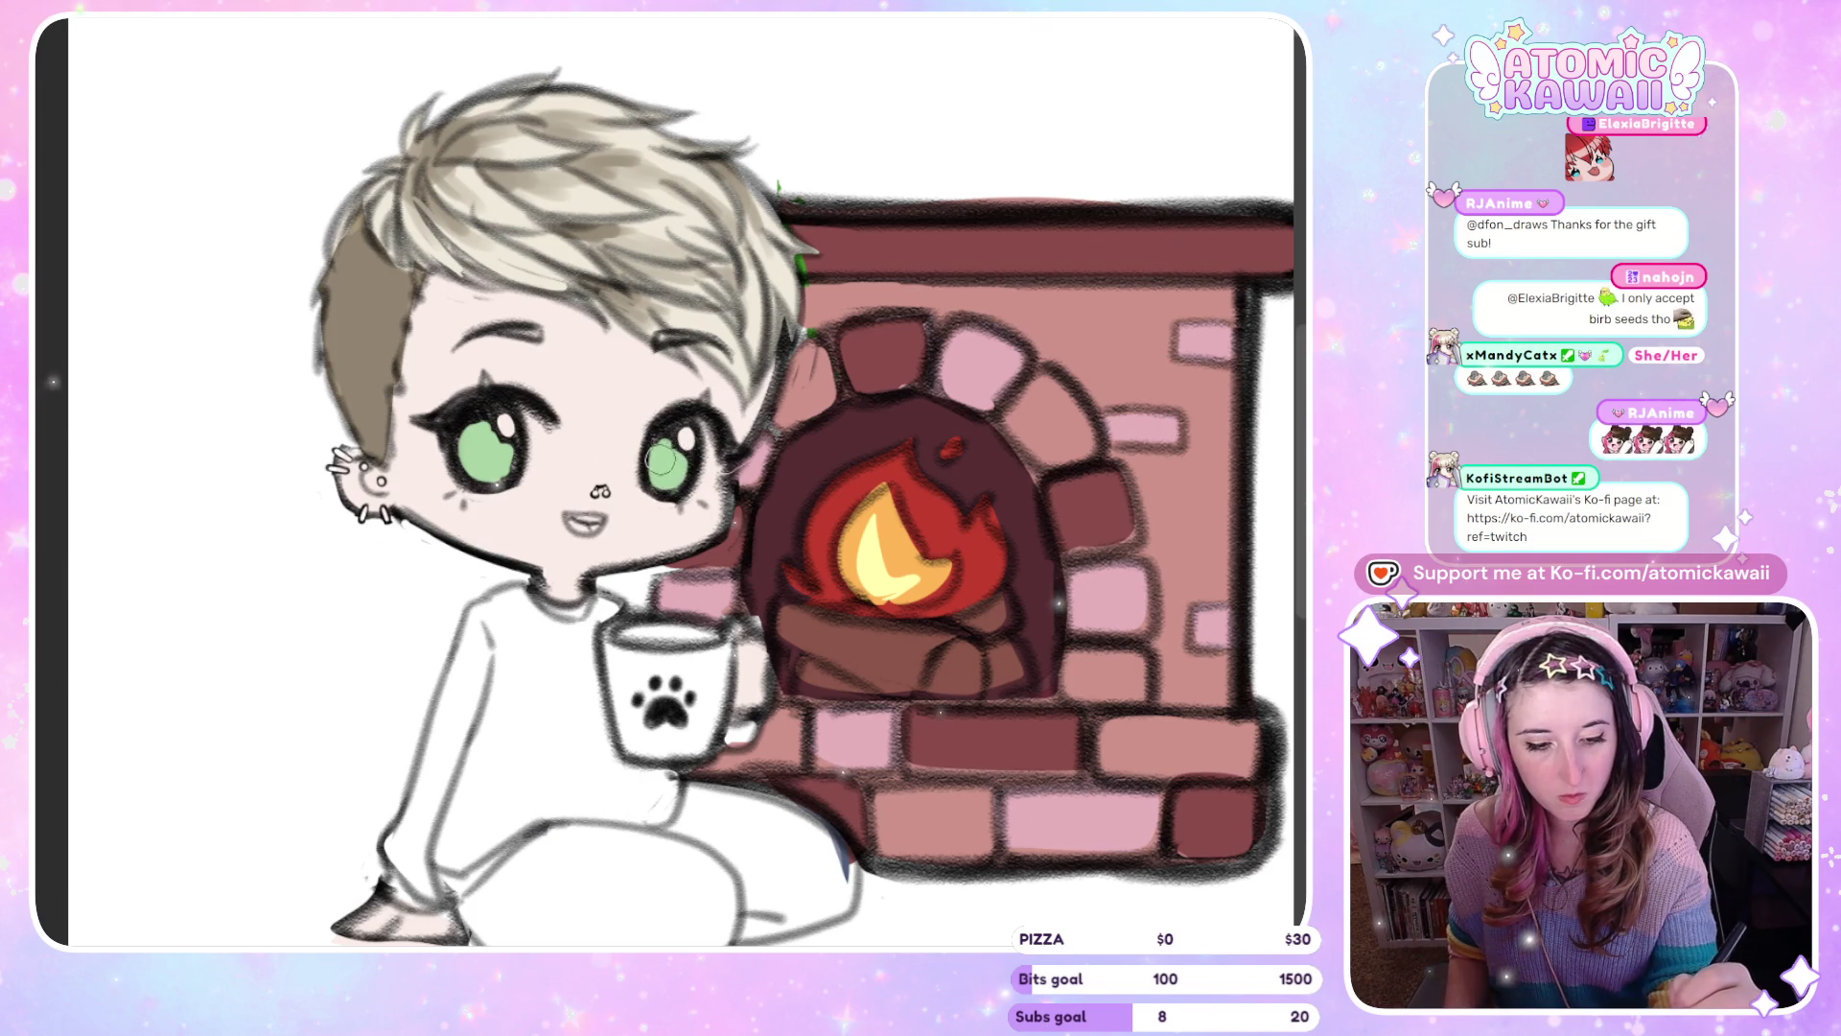
key("h")
key("h")
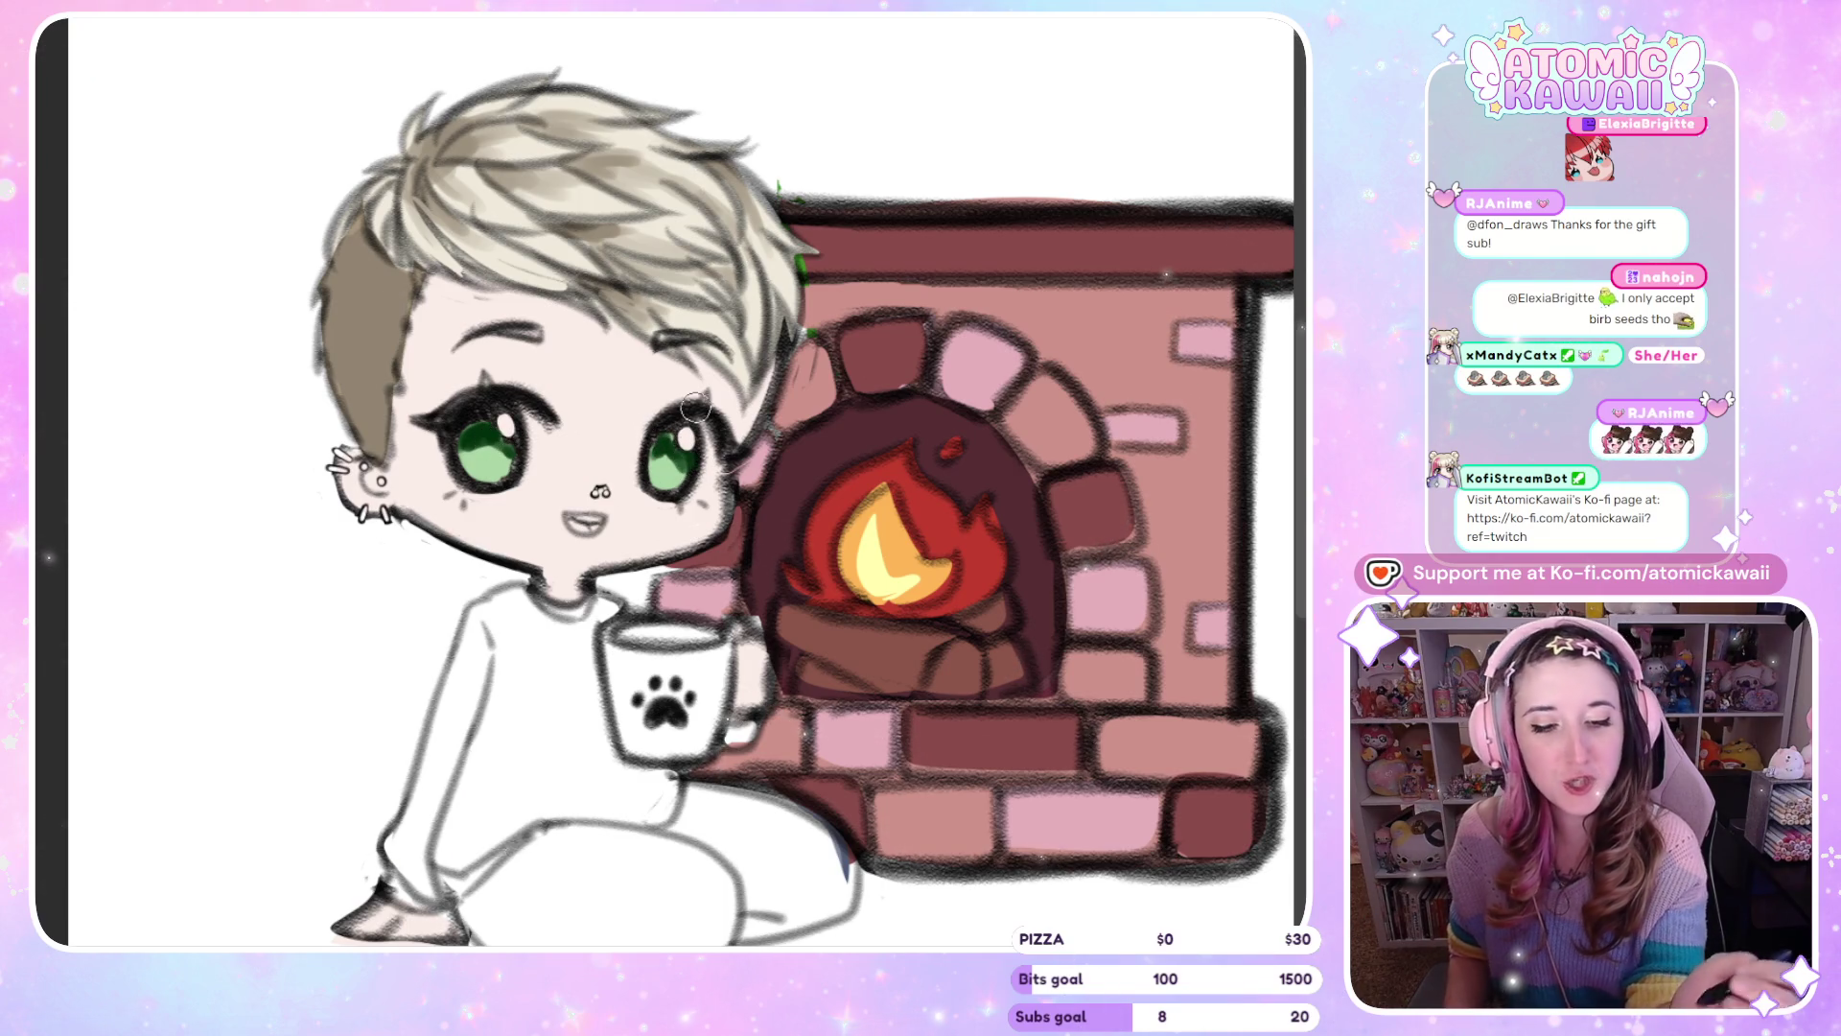
key("h")
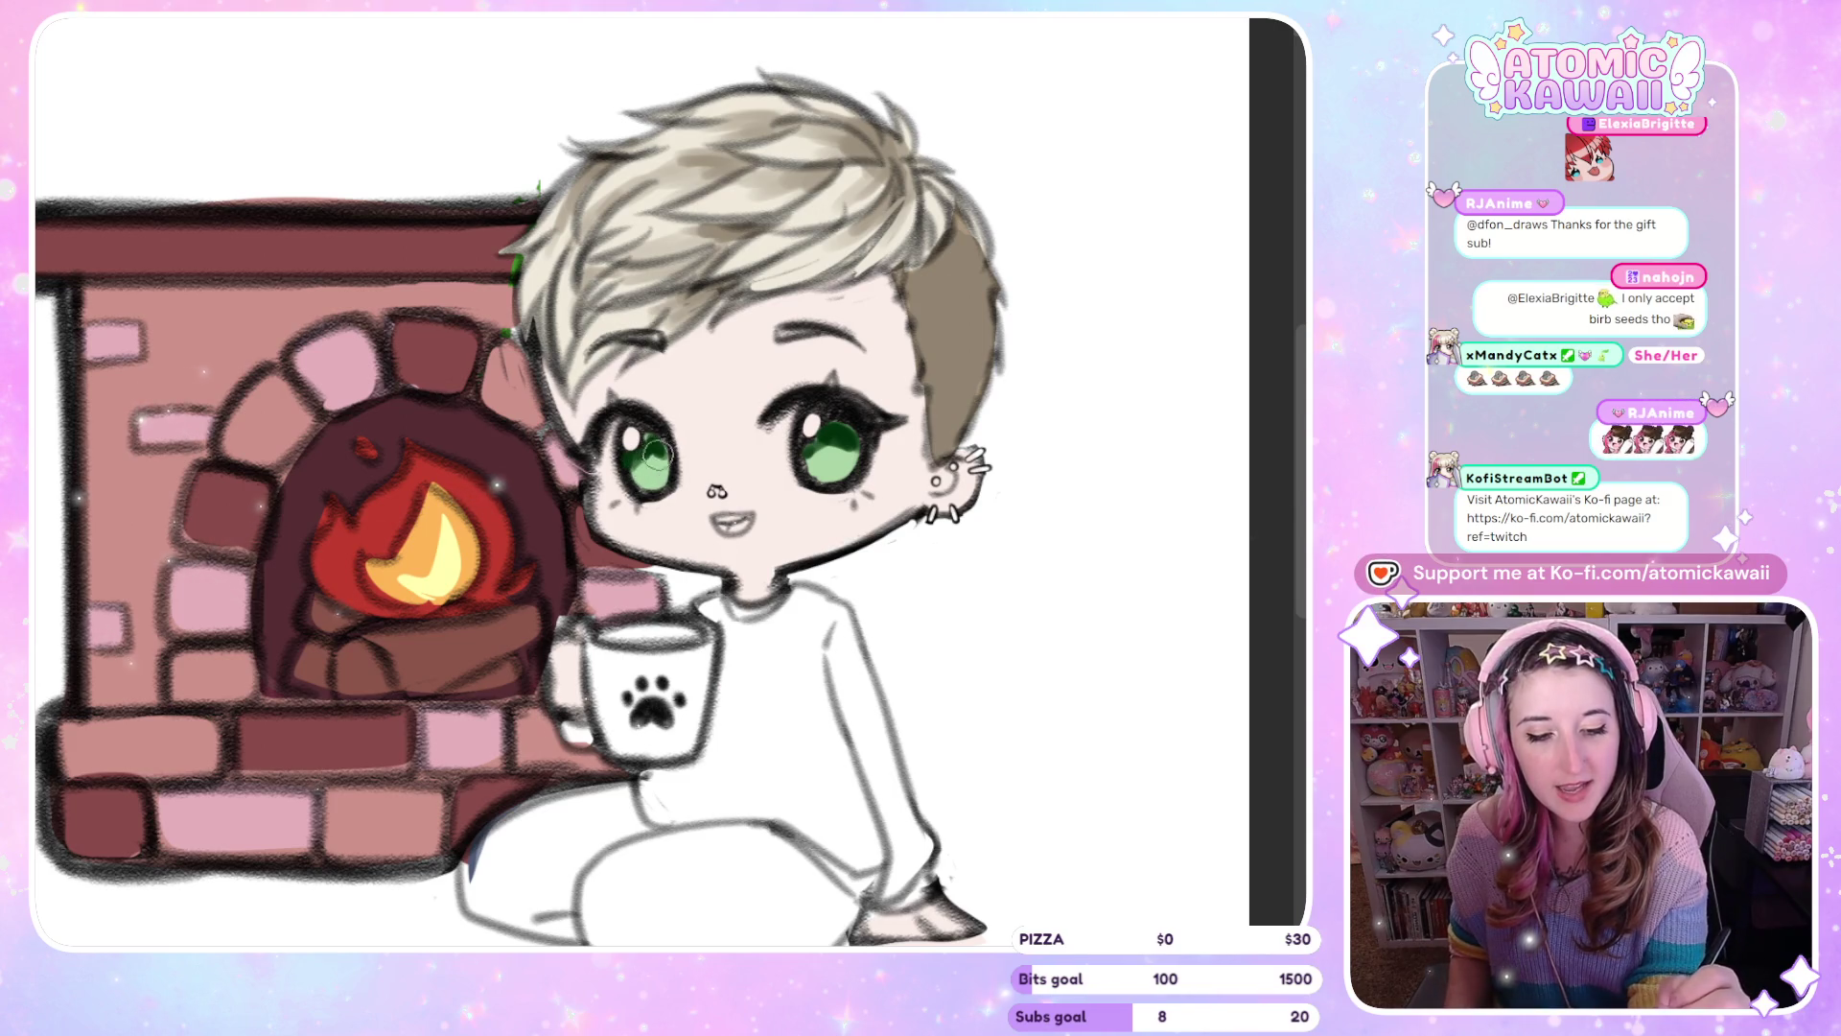
key("h")
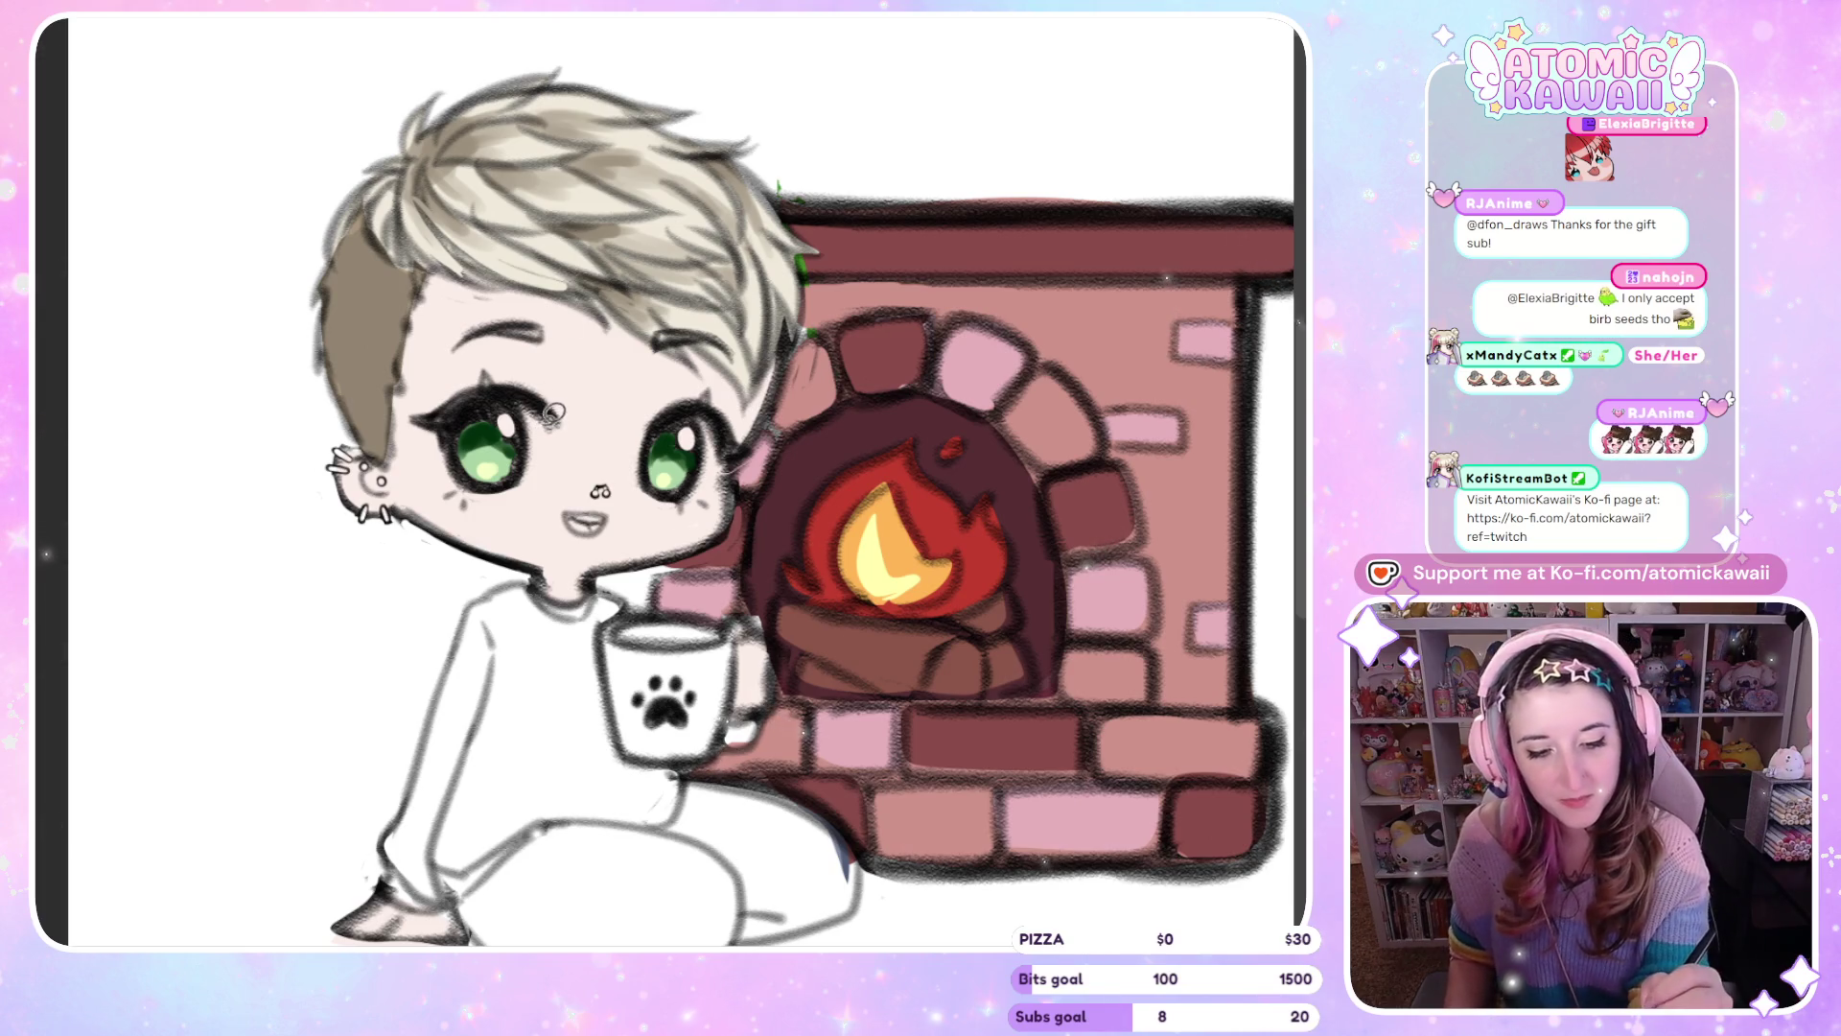
key("ctrl+z")
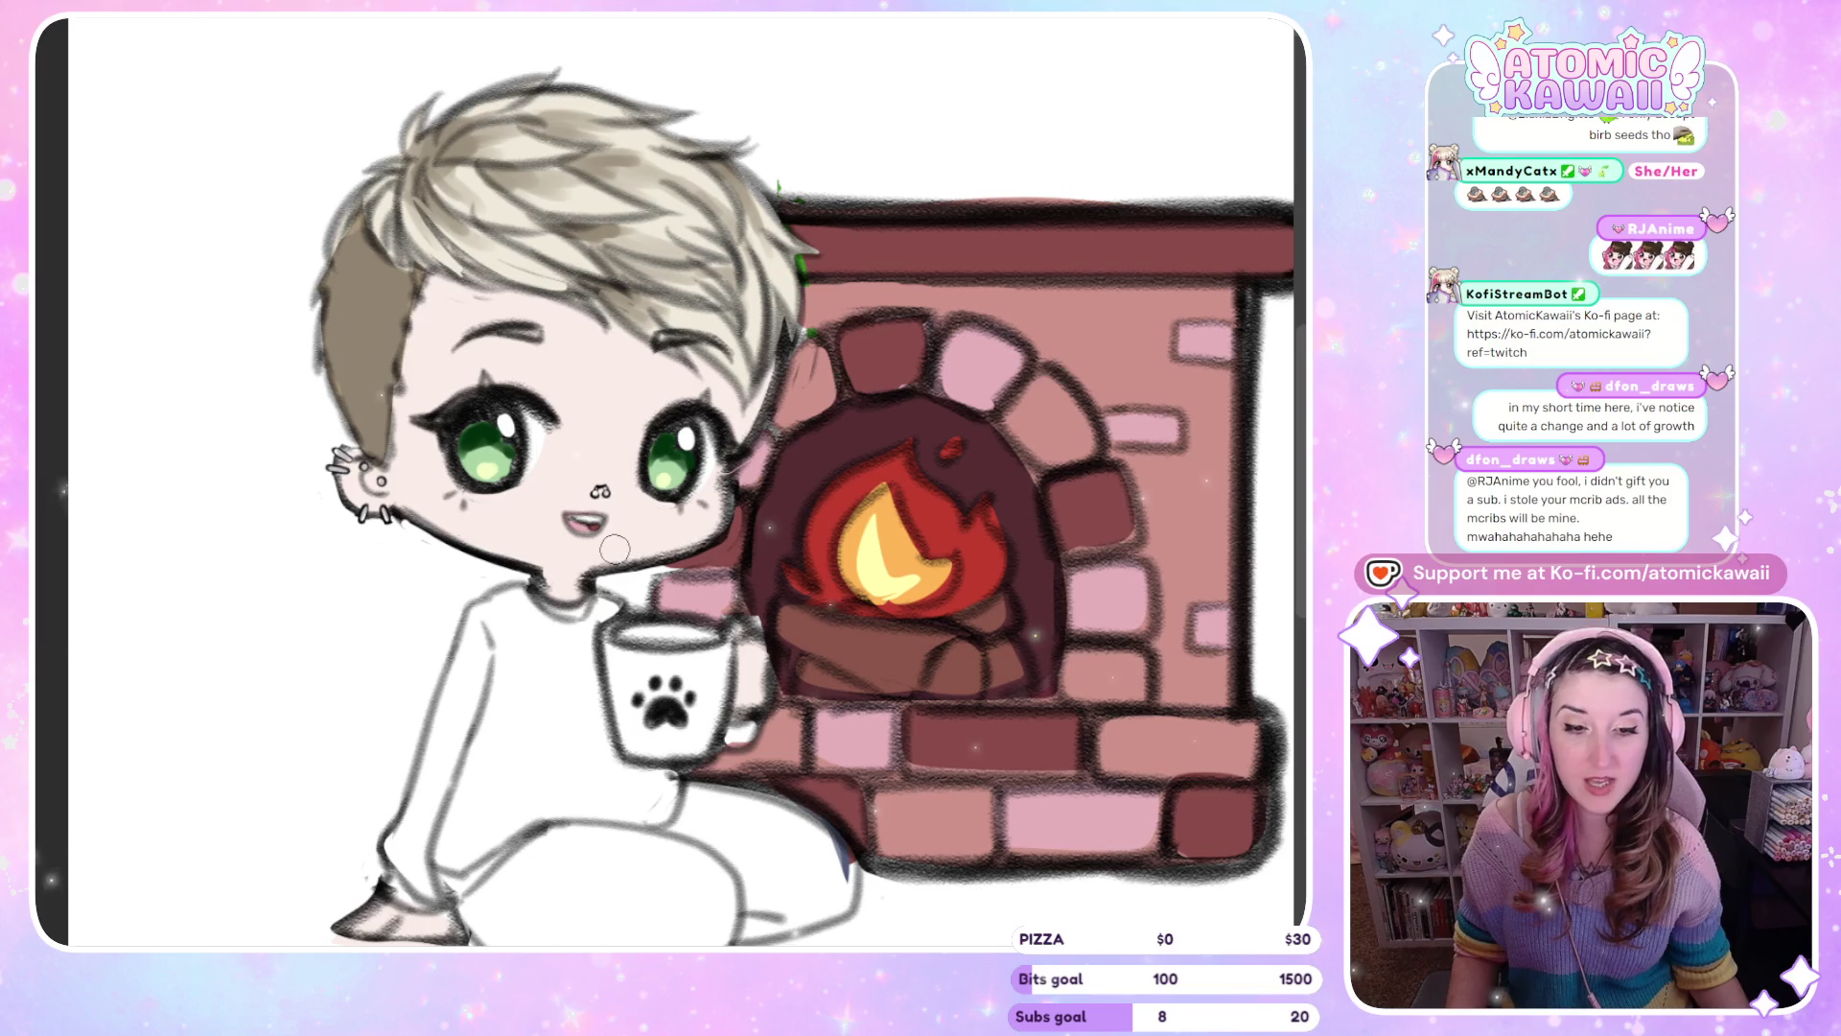
Fit the whole drawing and reference notes on screen, then mirror the view to check proportions
key("ctrl+0")
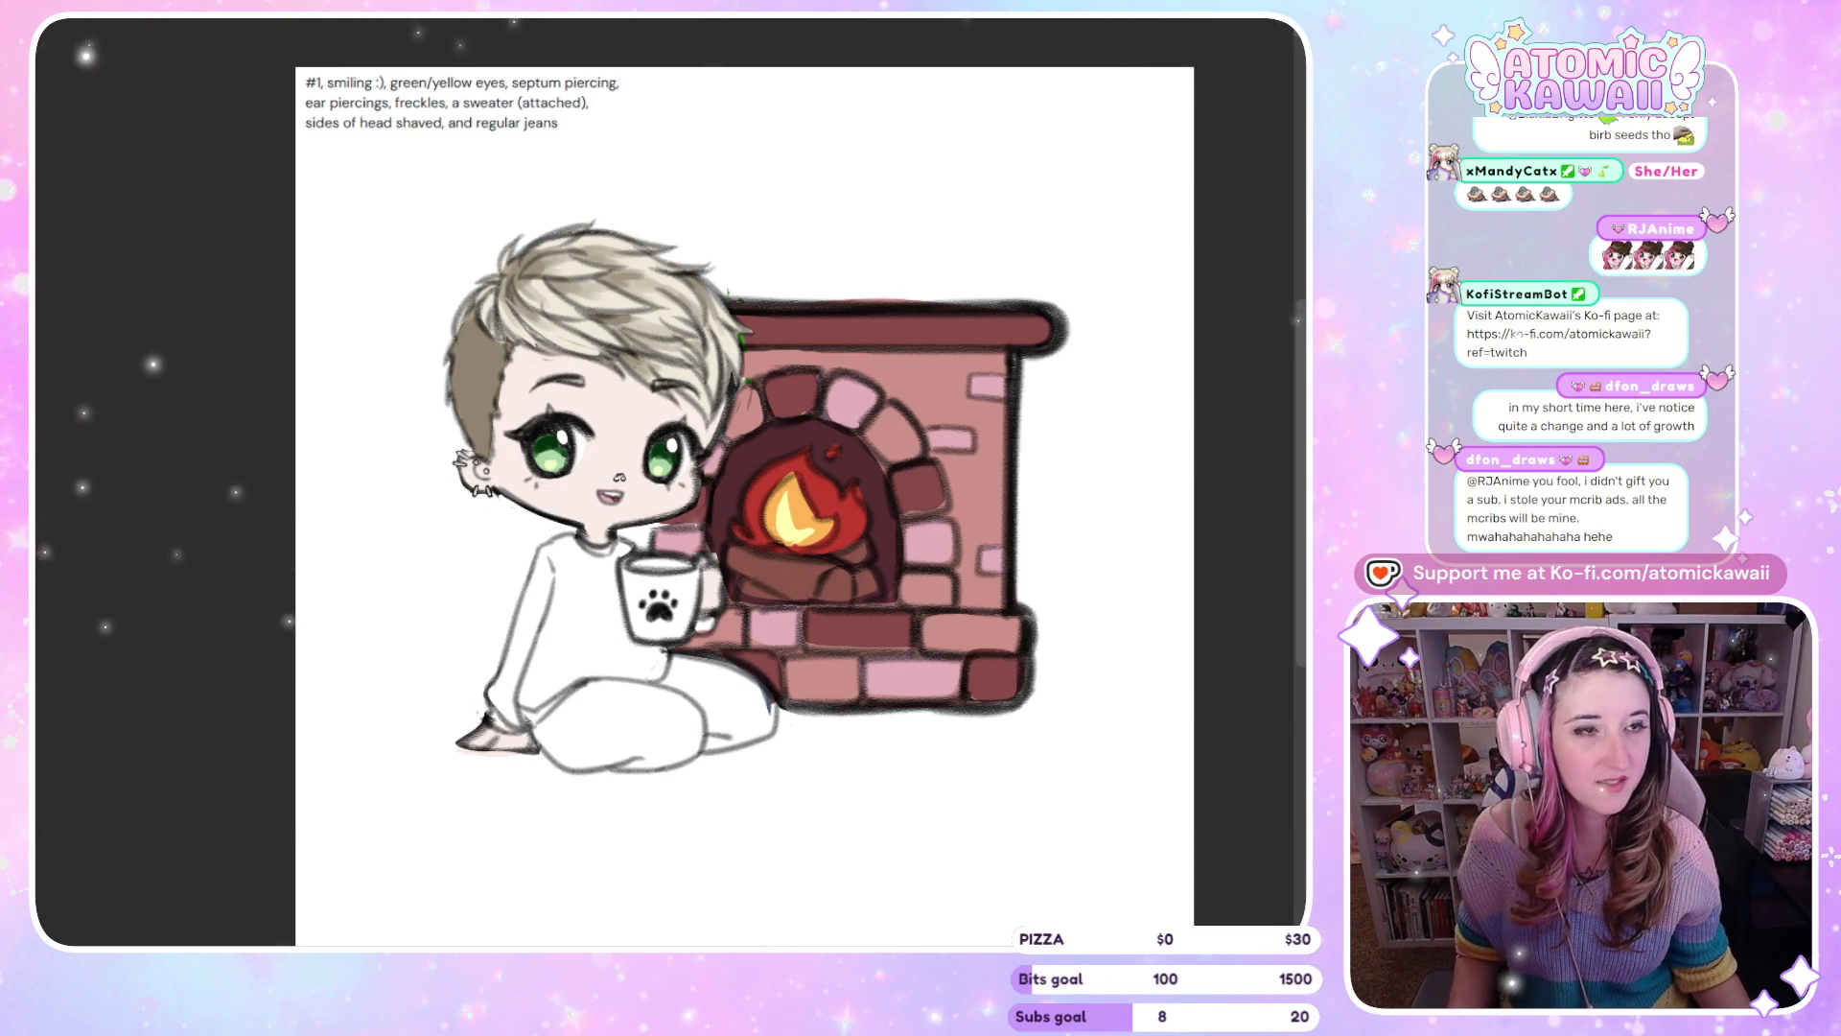
key("h")
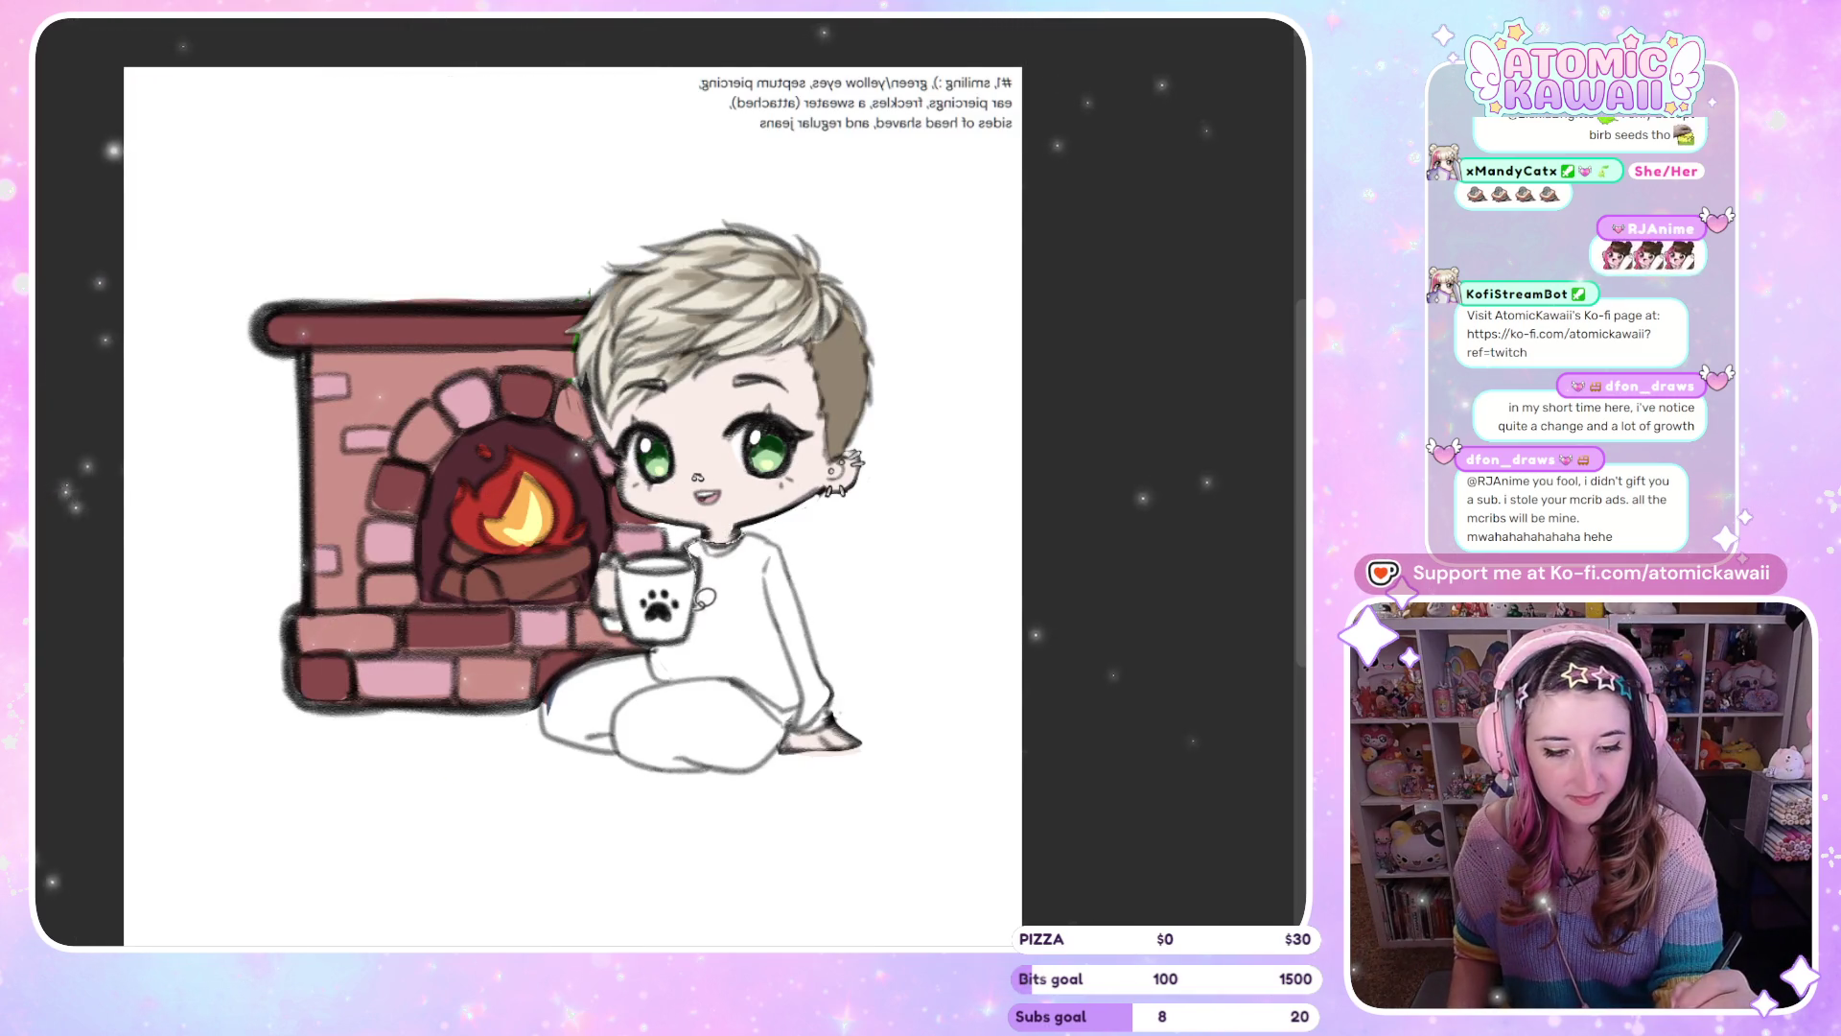
Draw a line under the mug along the arm and fill the sweater torso and left sleeve orange
mouse_move(666, 683)
left_mouse_down()
mouse_move(754, 674)
mouse_move(803, 718)
mouse_move(794, 633)
left_mouse_up()
left_click(728, 624)
key("h")
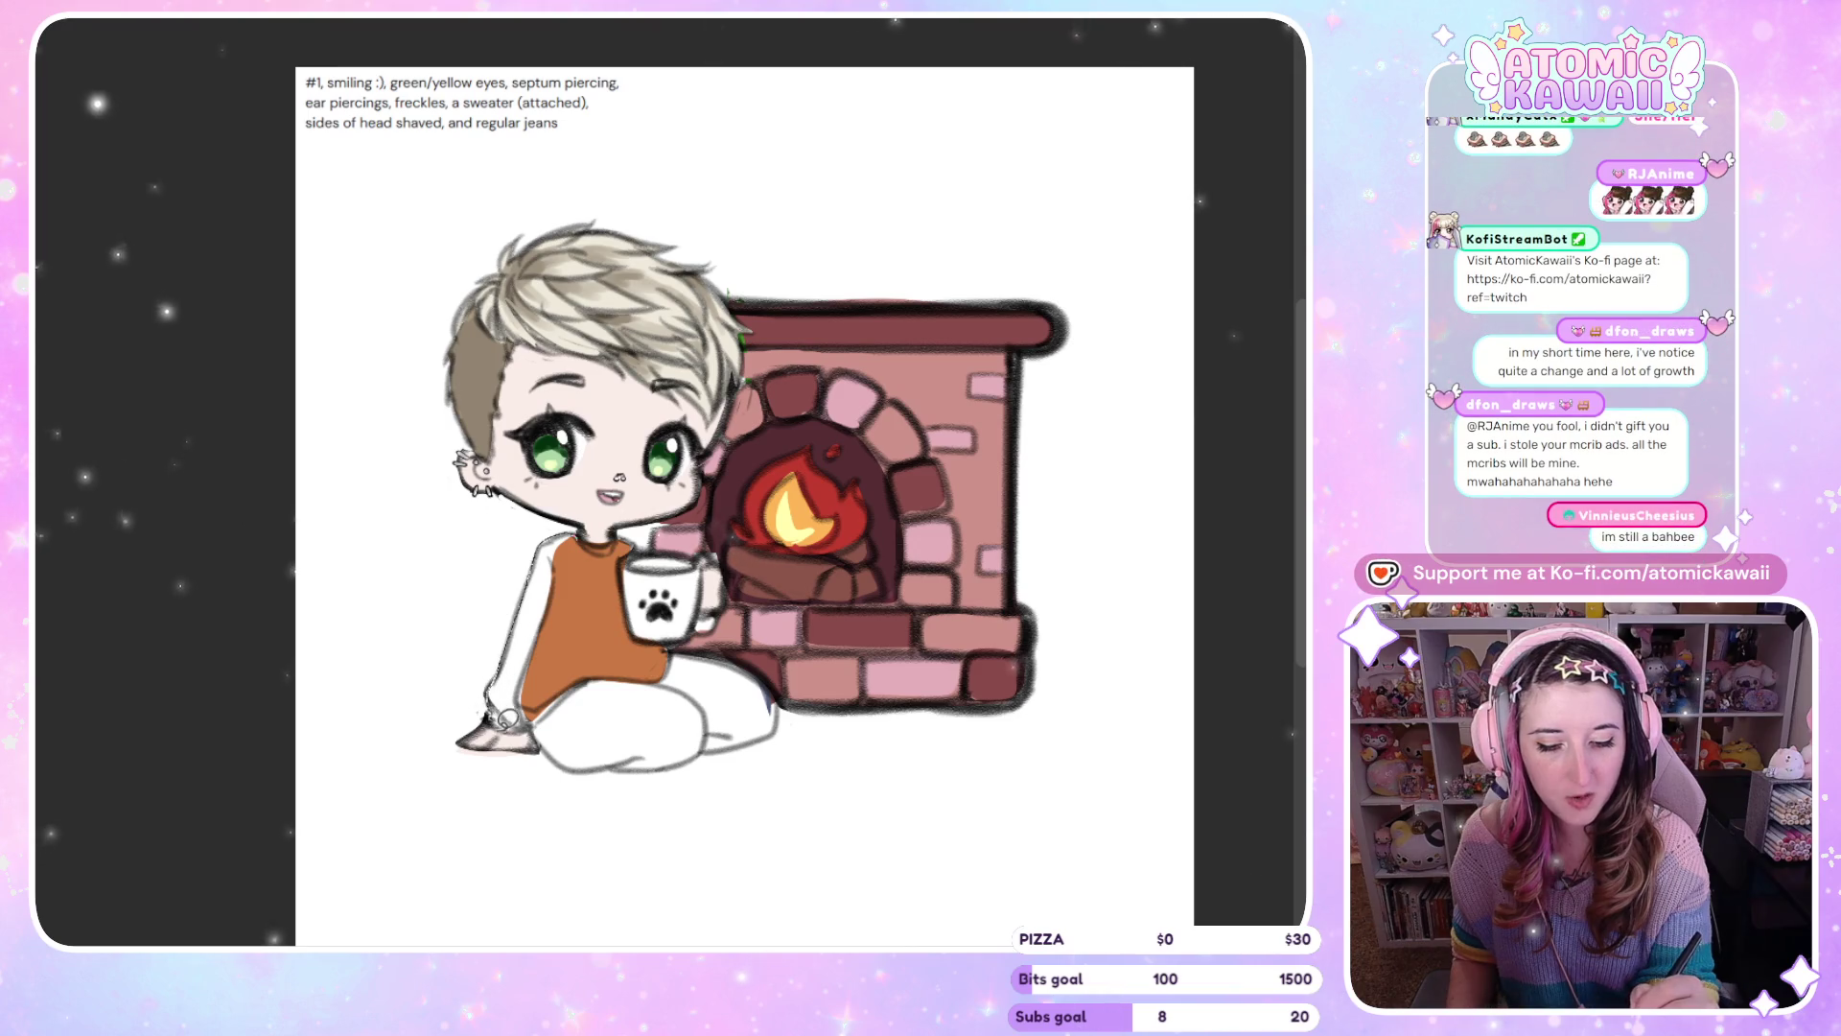
left_click(543, 706)
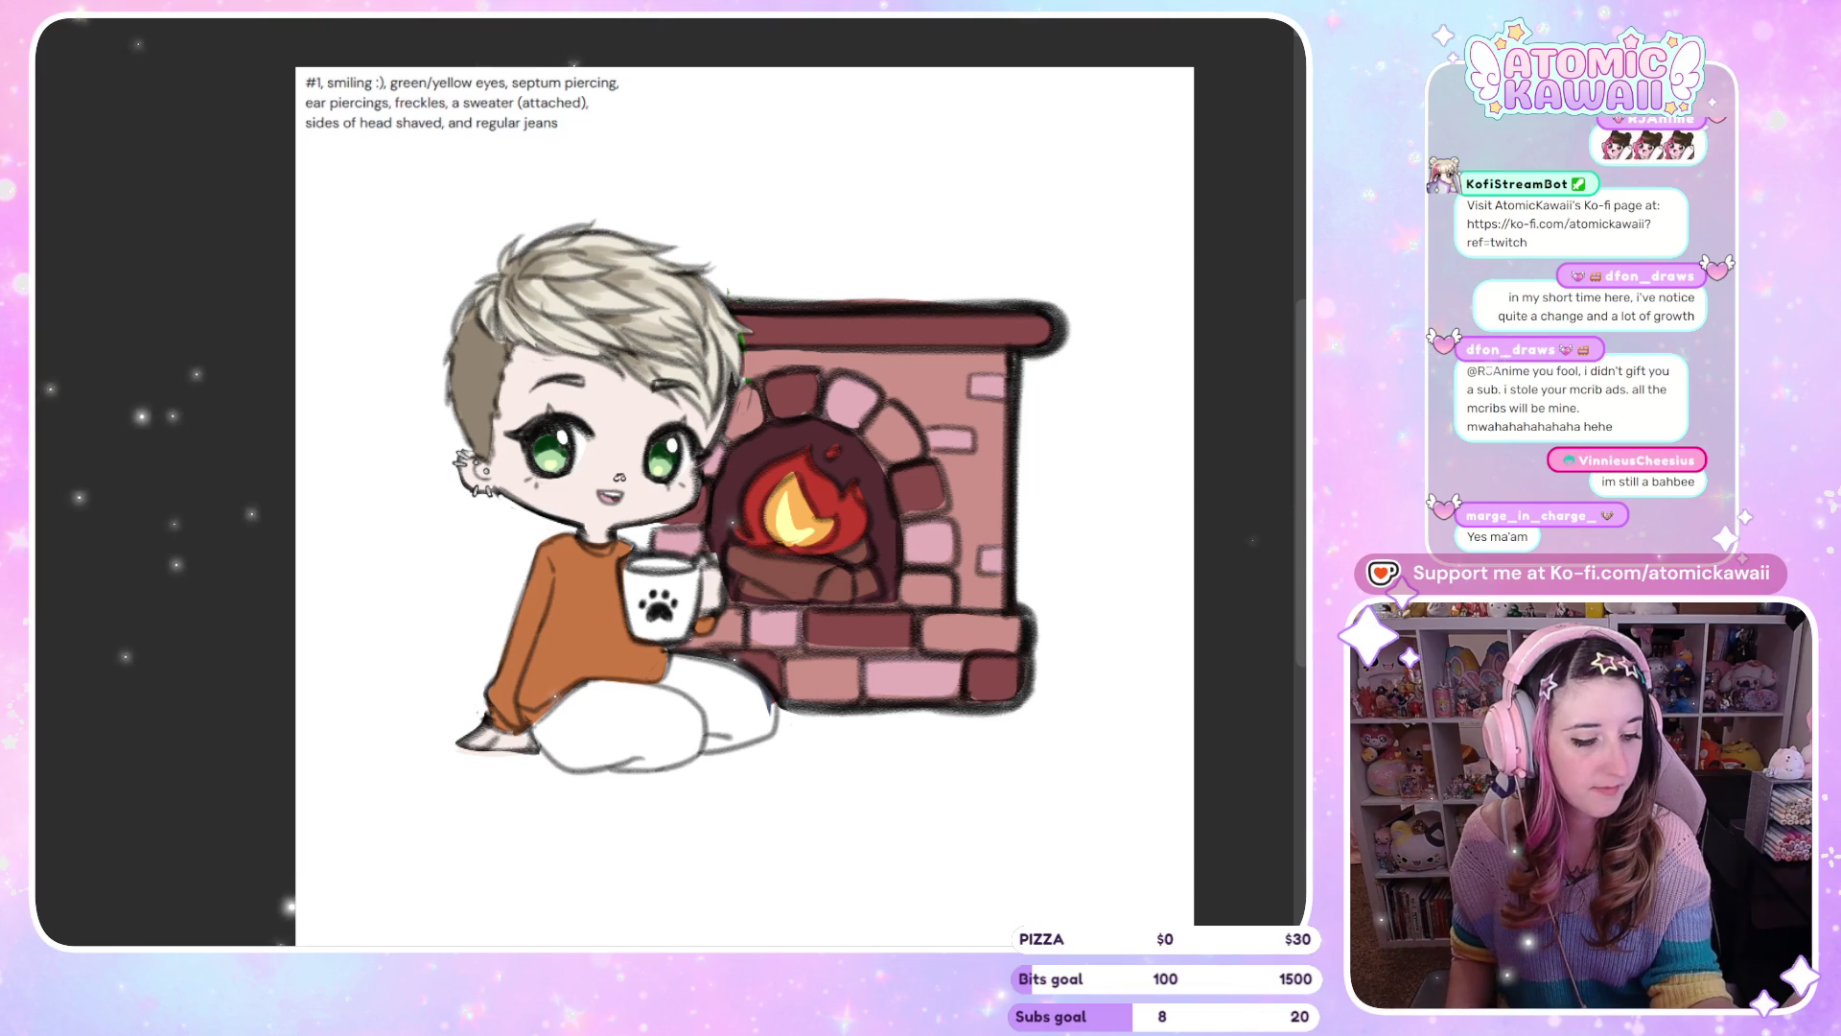
On the mirrored canvas, fill the jeans with dark brown, then restore normal orientation
key("m")
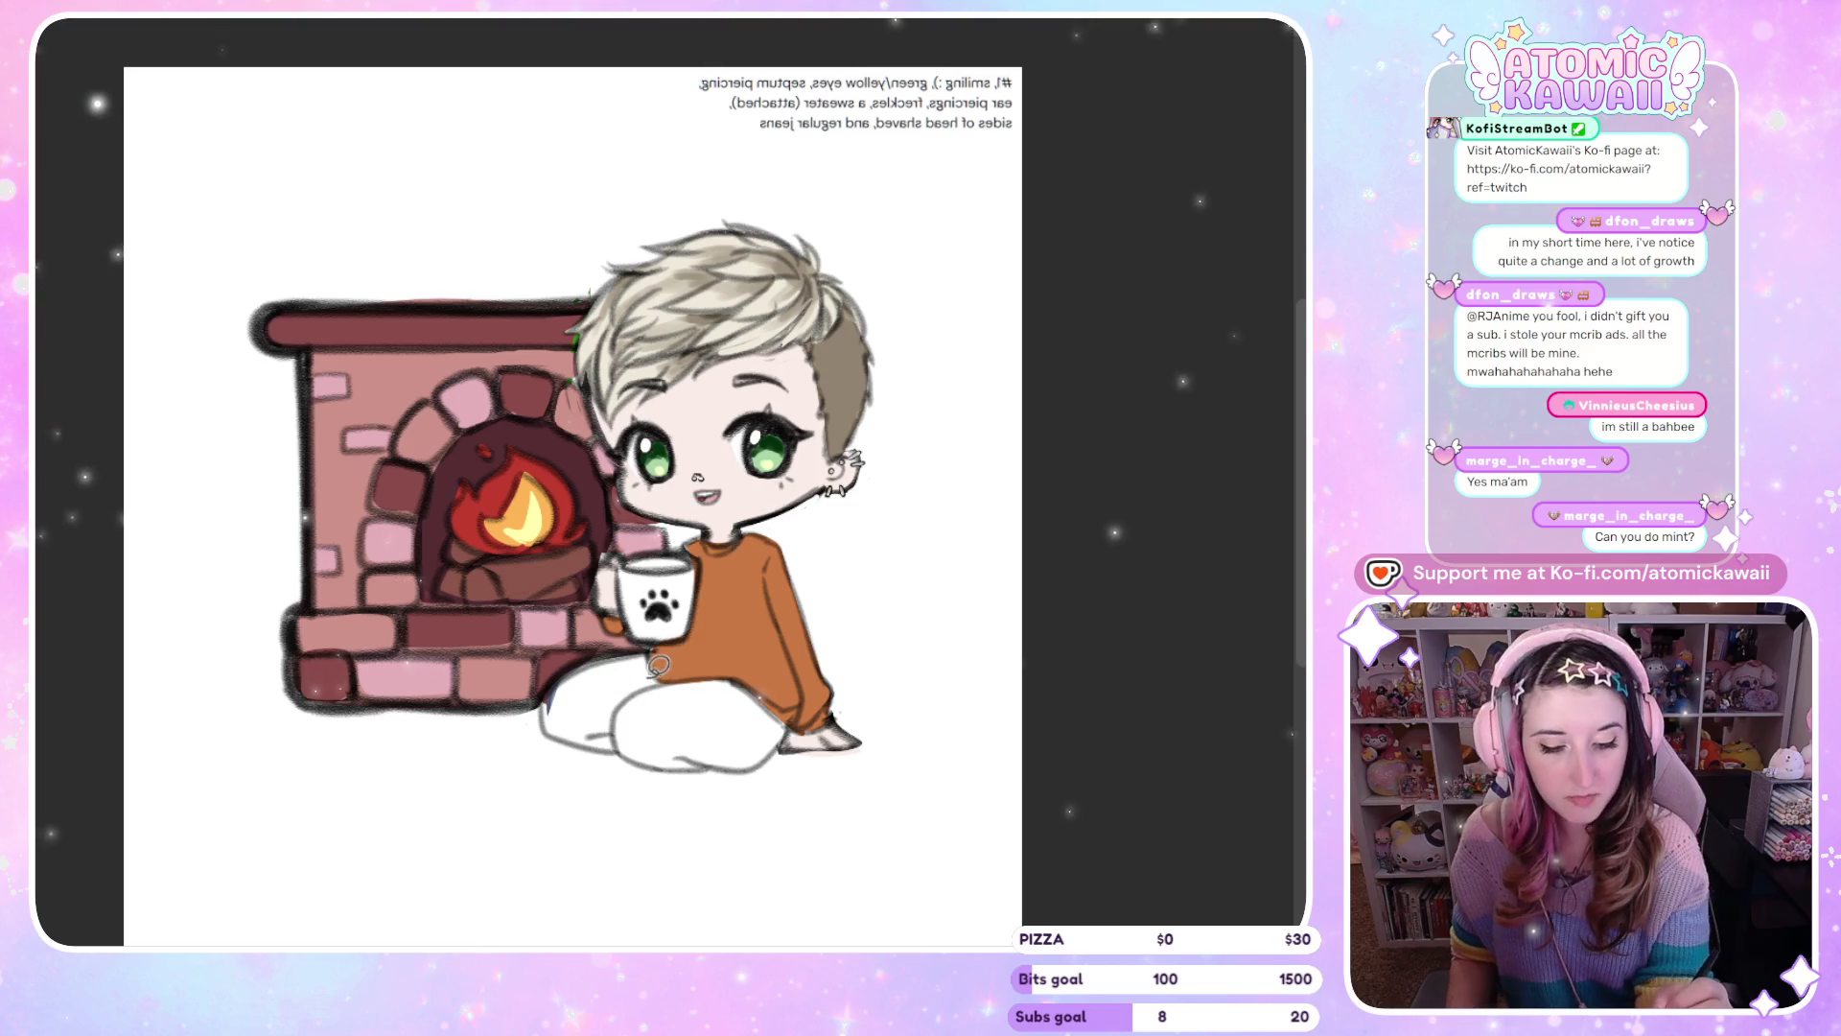
mouse_move(653, 739)
left_mouse_down()
mouse_move(575, 677)
mouse_move(679, 682)
mouse_move(563, 695)
mouse_move(597, 760)
mouse_move(681, 753)
mouse_move(614, 691)
mouse_move(604, 715)
mouse_move(547, 724)
mouse_move(625, 749)
mouse_move(739, 729)
mouse_move(710, 712)
left_mouse_up()
key("m")
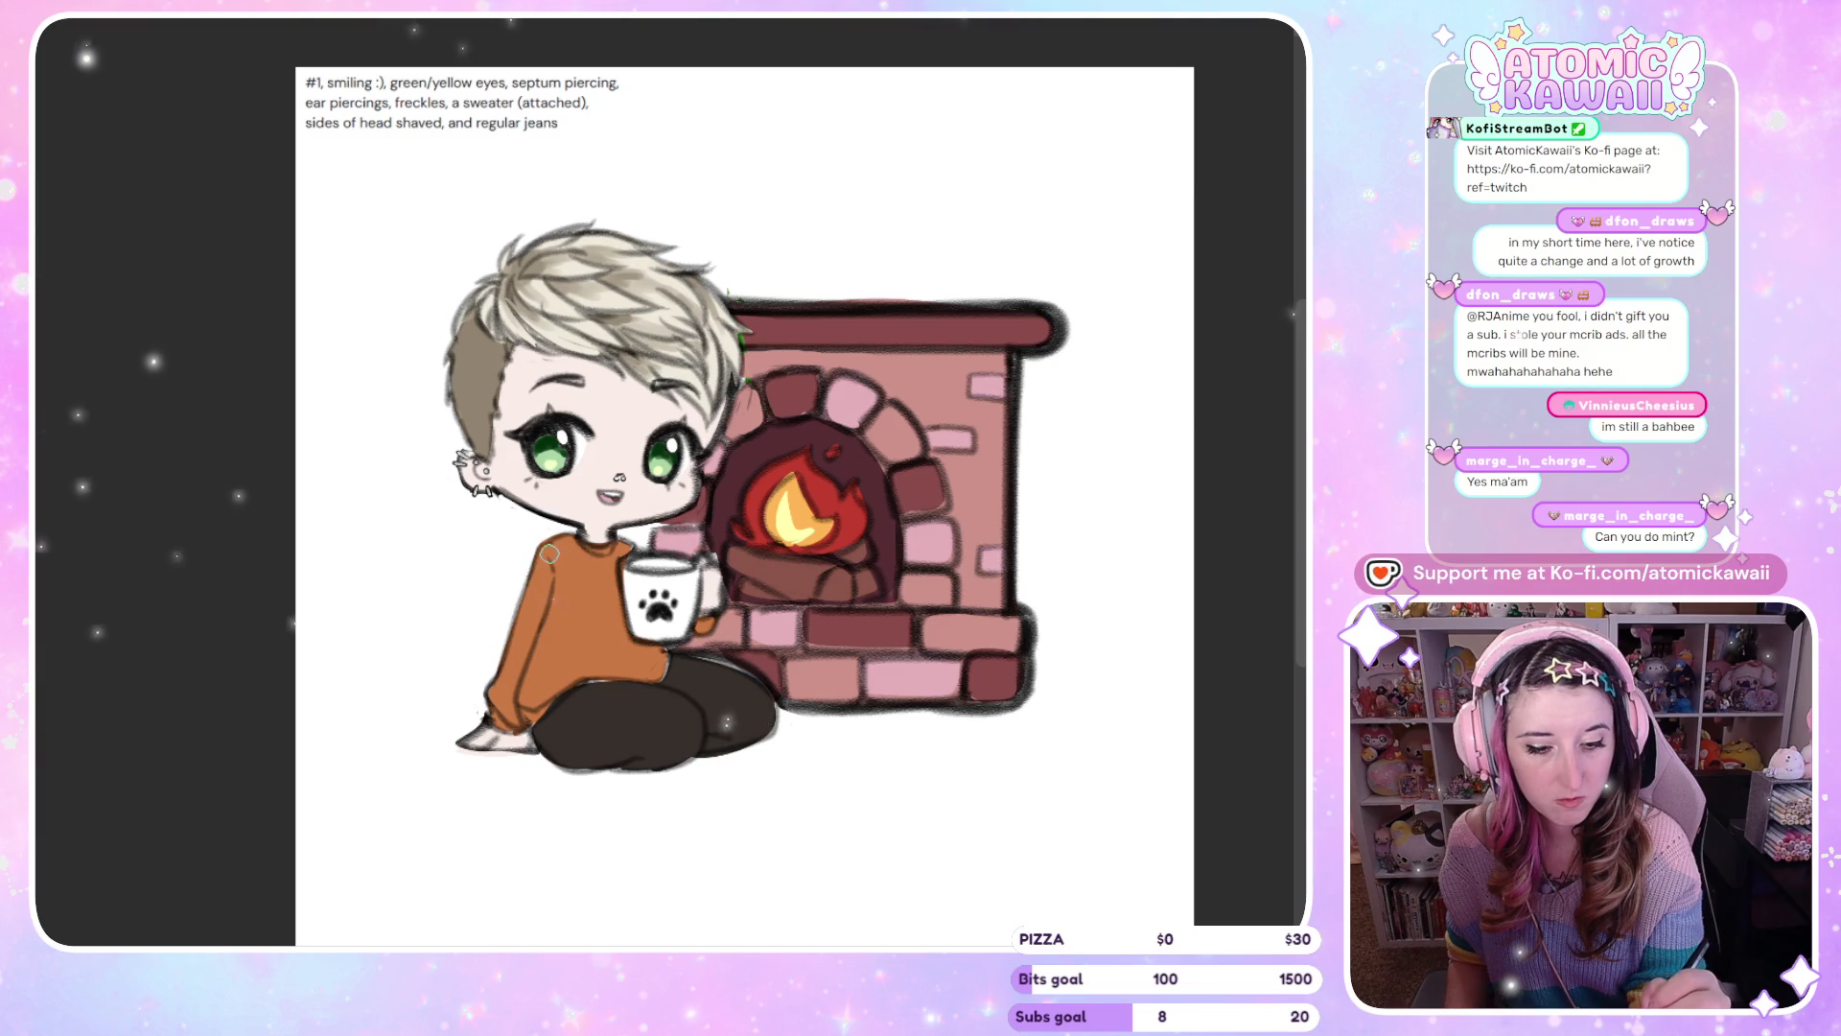
Add a light highlight stroke on the sweater near the neck
left_click_drag(555, 560, 623, 550)
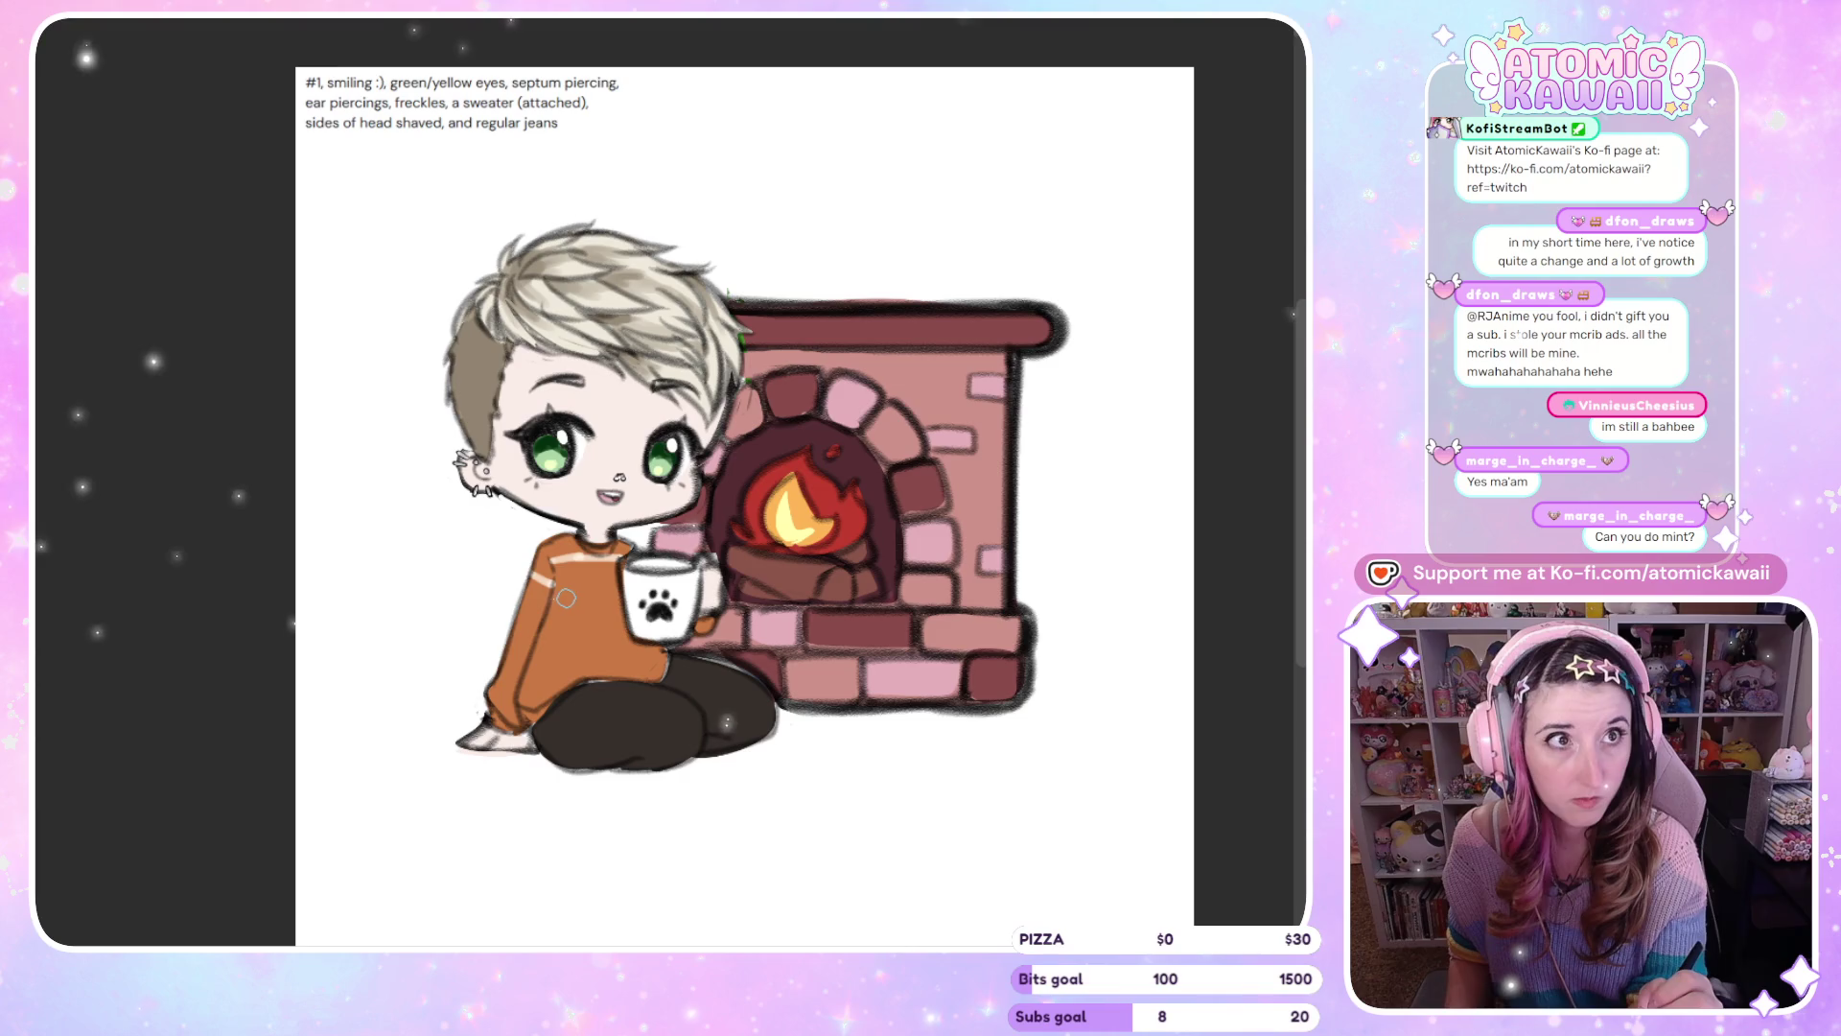
Brush light-blue stripes across the sweater chest, then a yellow stripe and a light-pink sleeve stripe
mouse_move(557, 591)
left_mouse_down()
mouse_move(626, 589)
mouse_move(543, 614)
left_mouse_up()
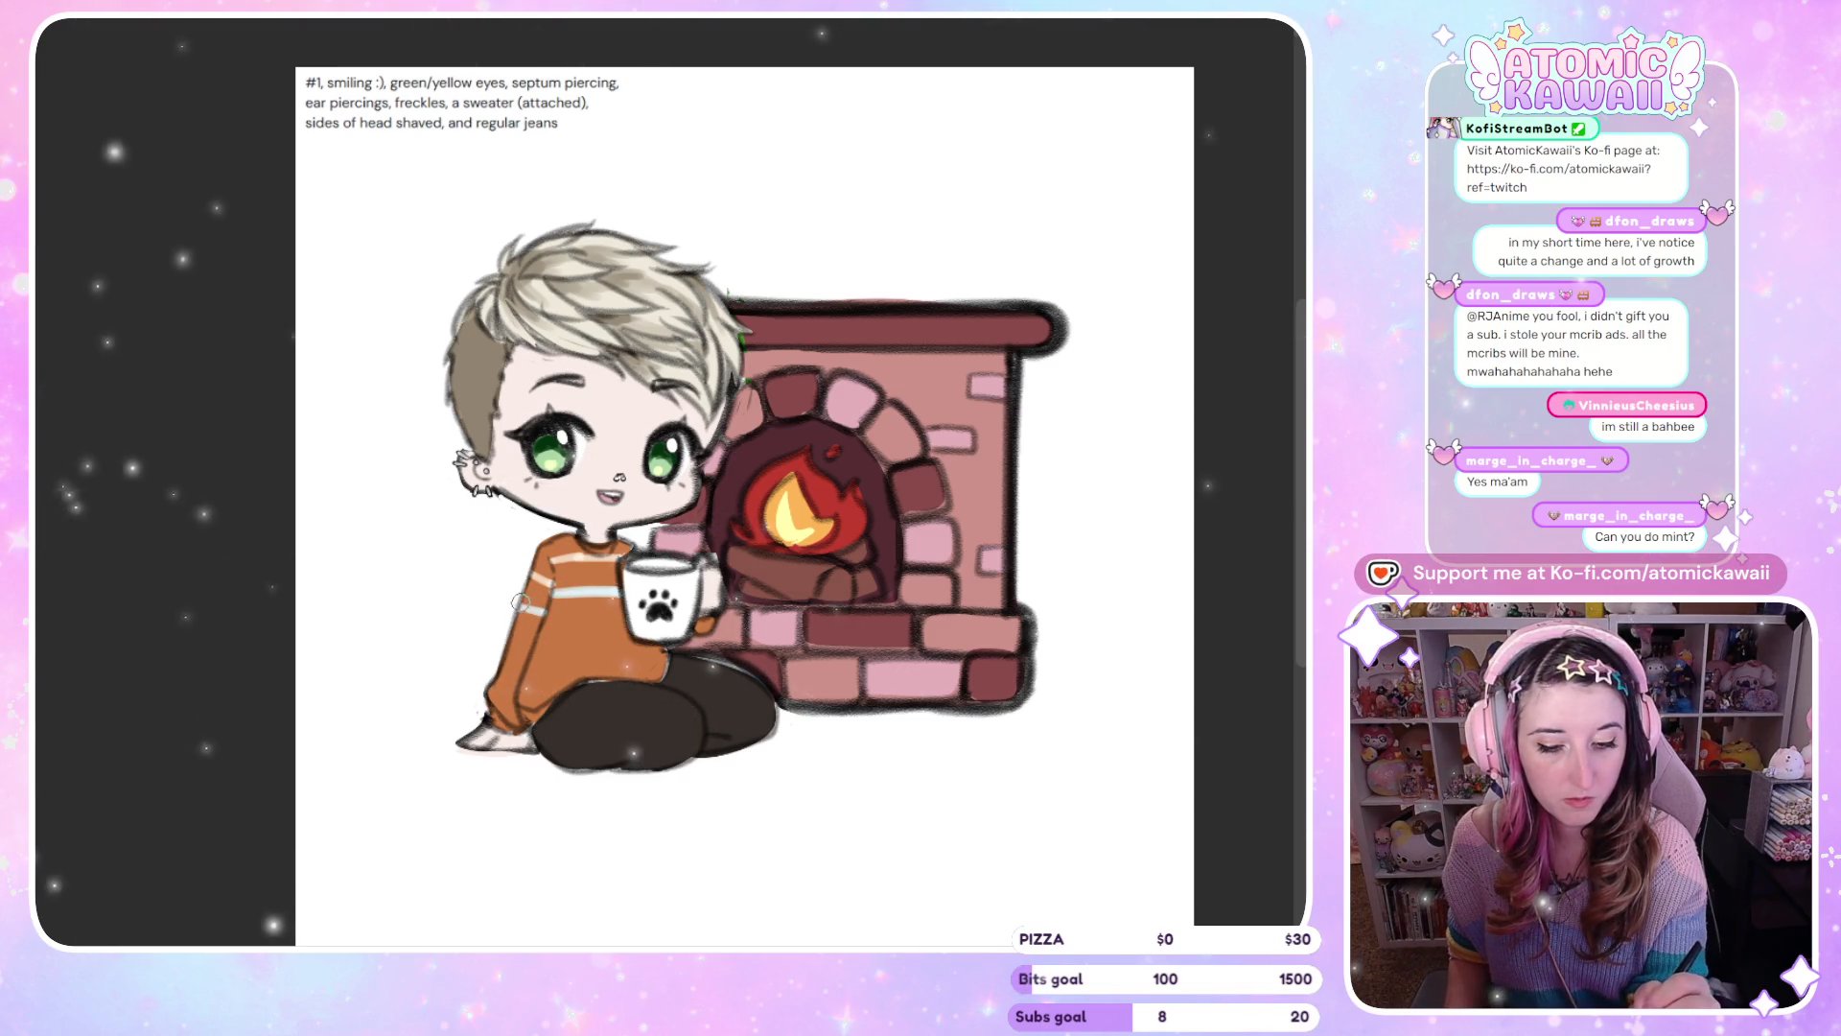
left_click_drag(549, 594, 600, 585)
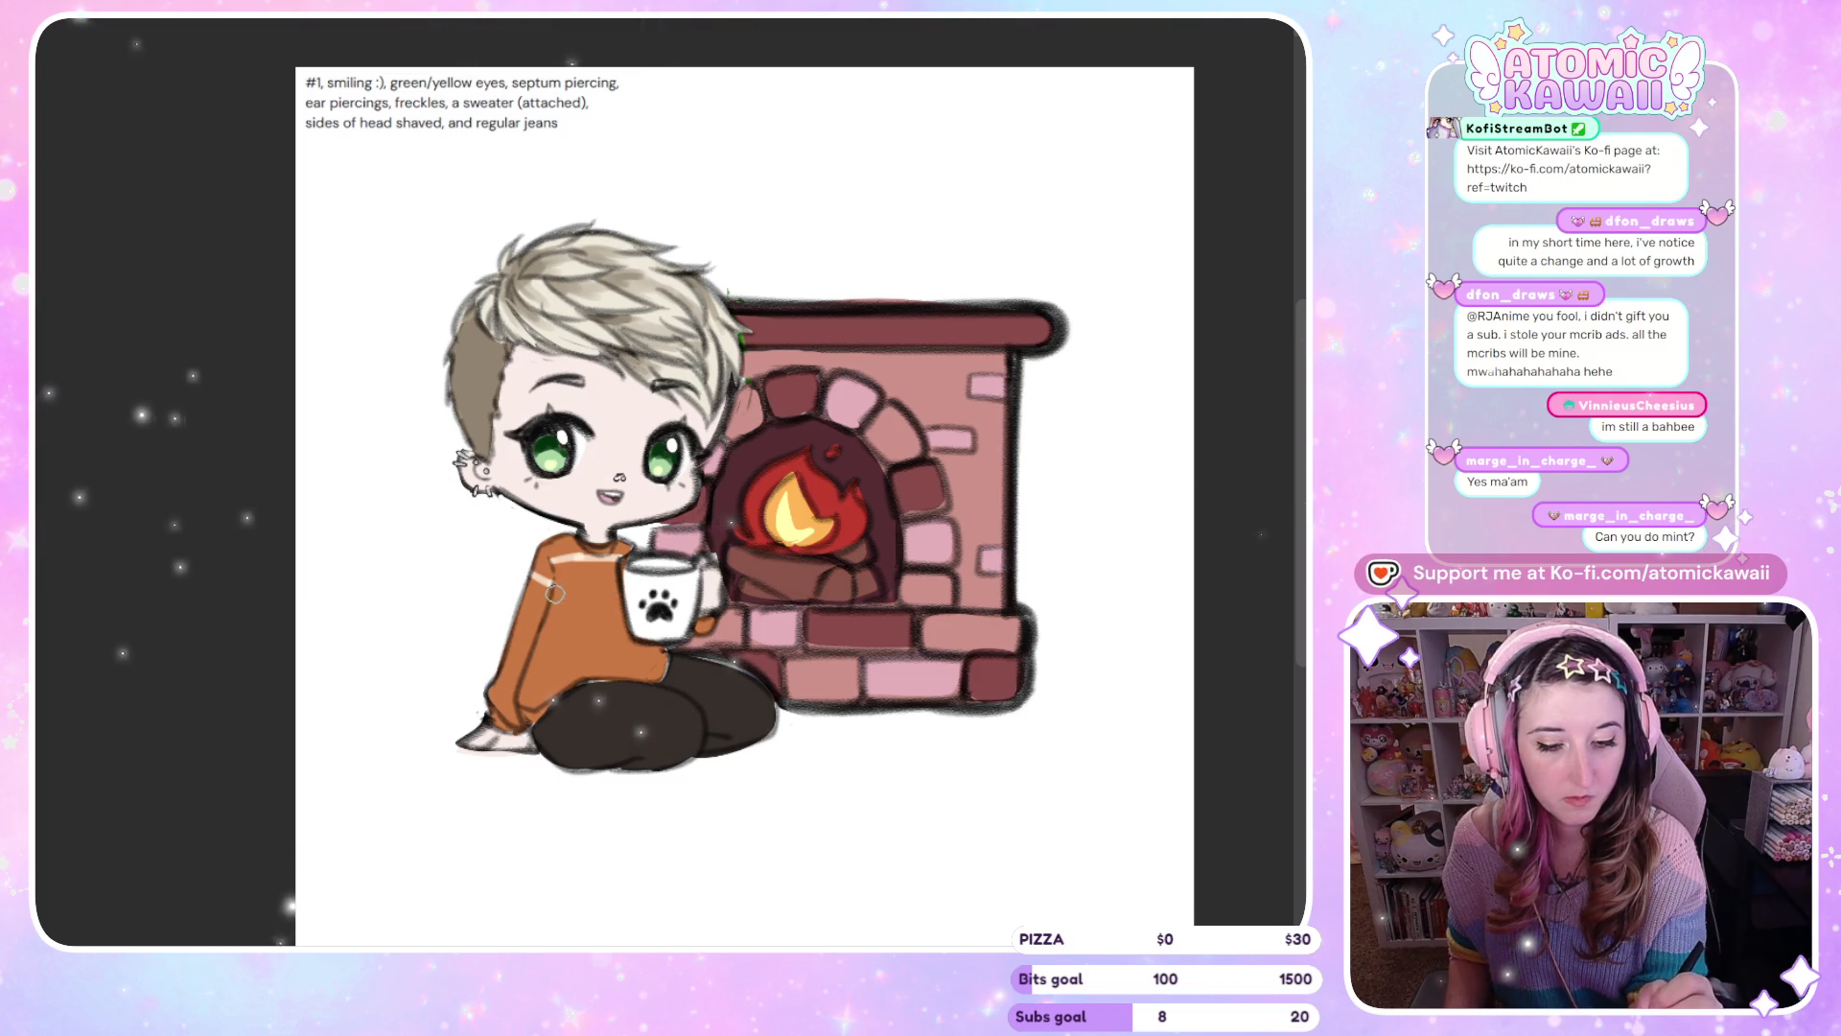
left_click_drag(604, 588, 541, 608)
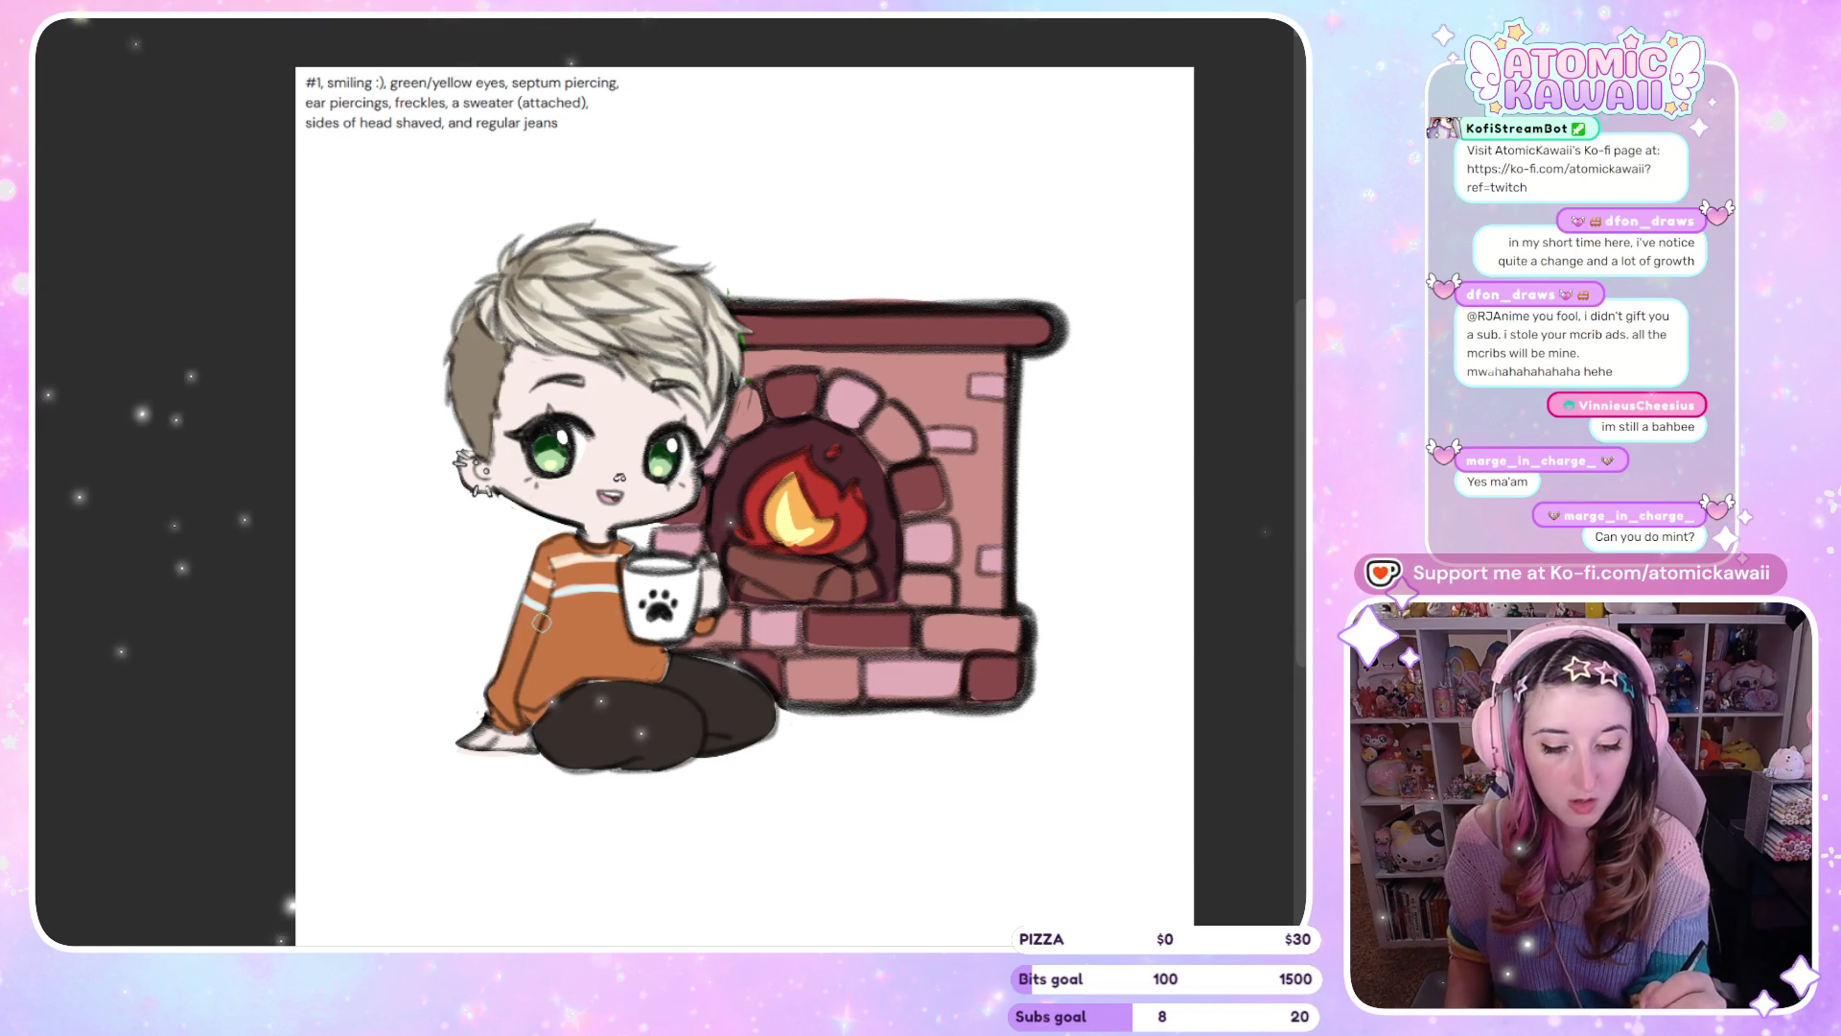
mouse_move(542, 625)
left_mouse_down()
mouse_move(595, 614)
mouse_move(531, 642)
left_mouse_up()
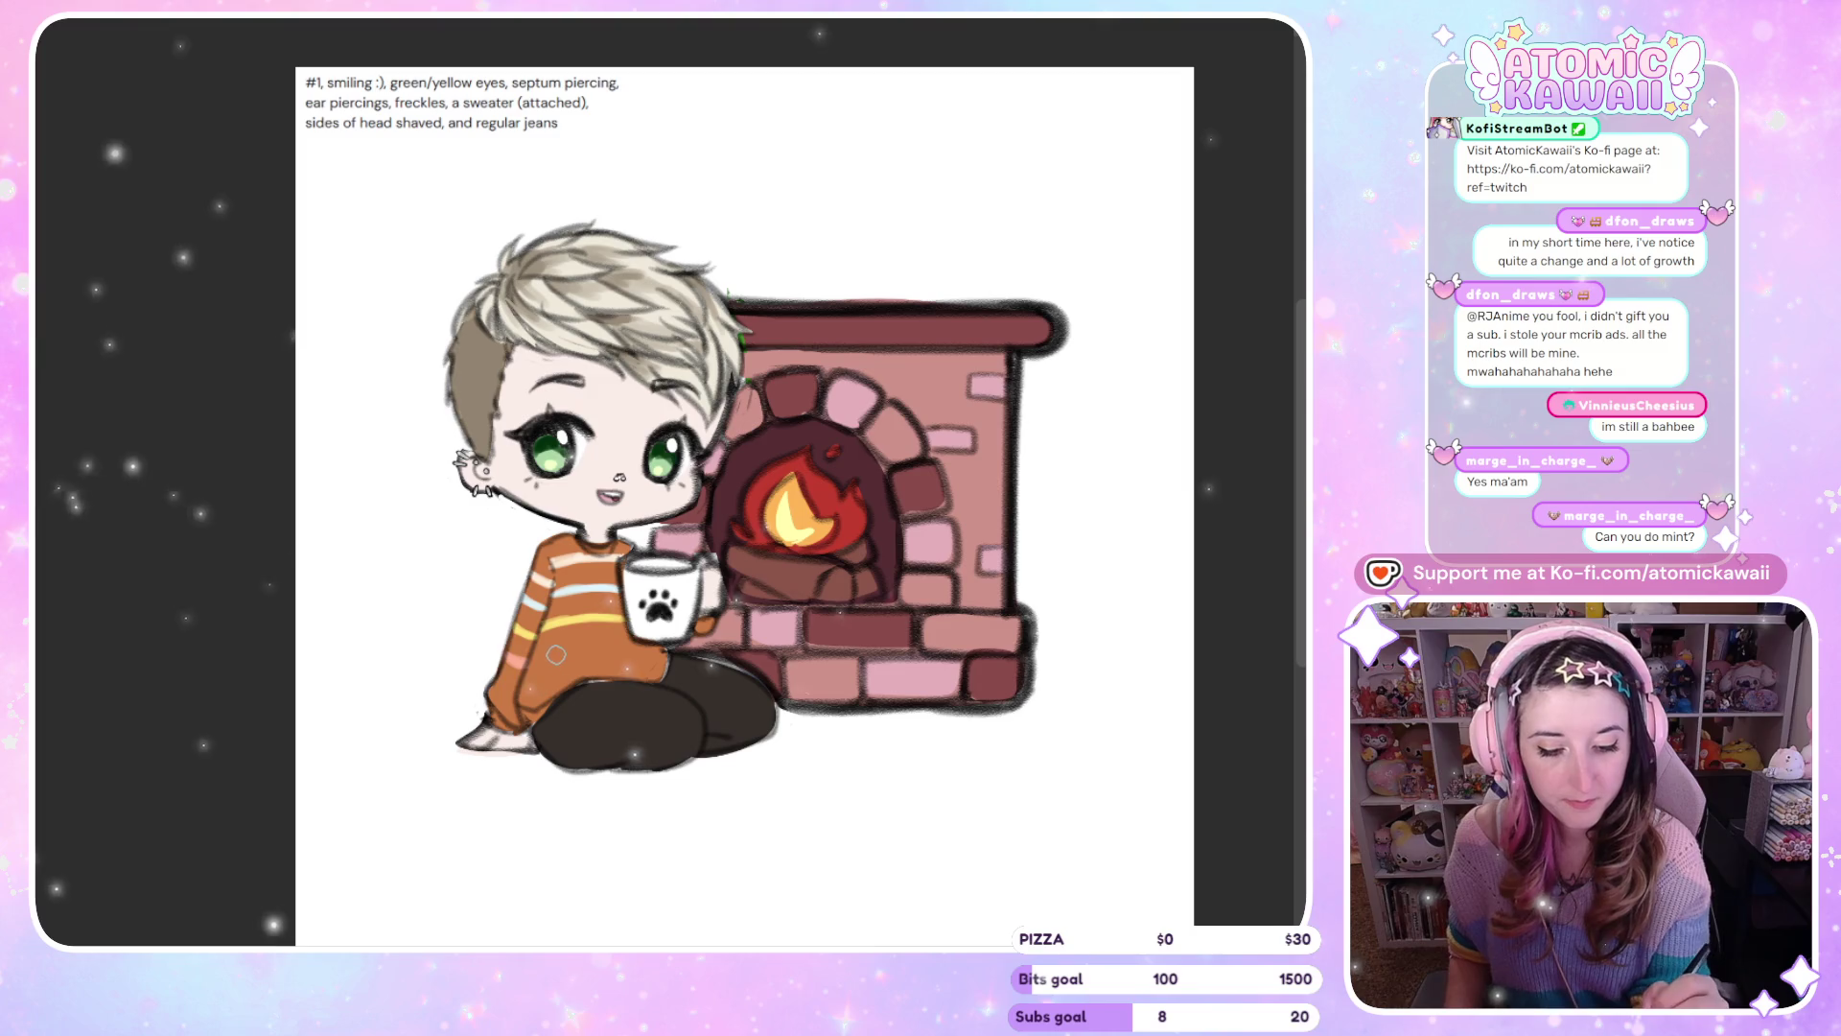
left_click_drag(564, 652, 533, 664)
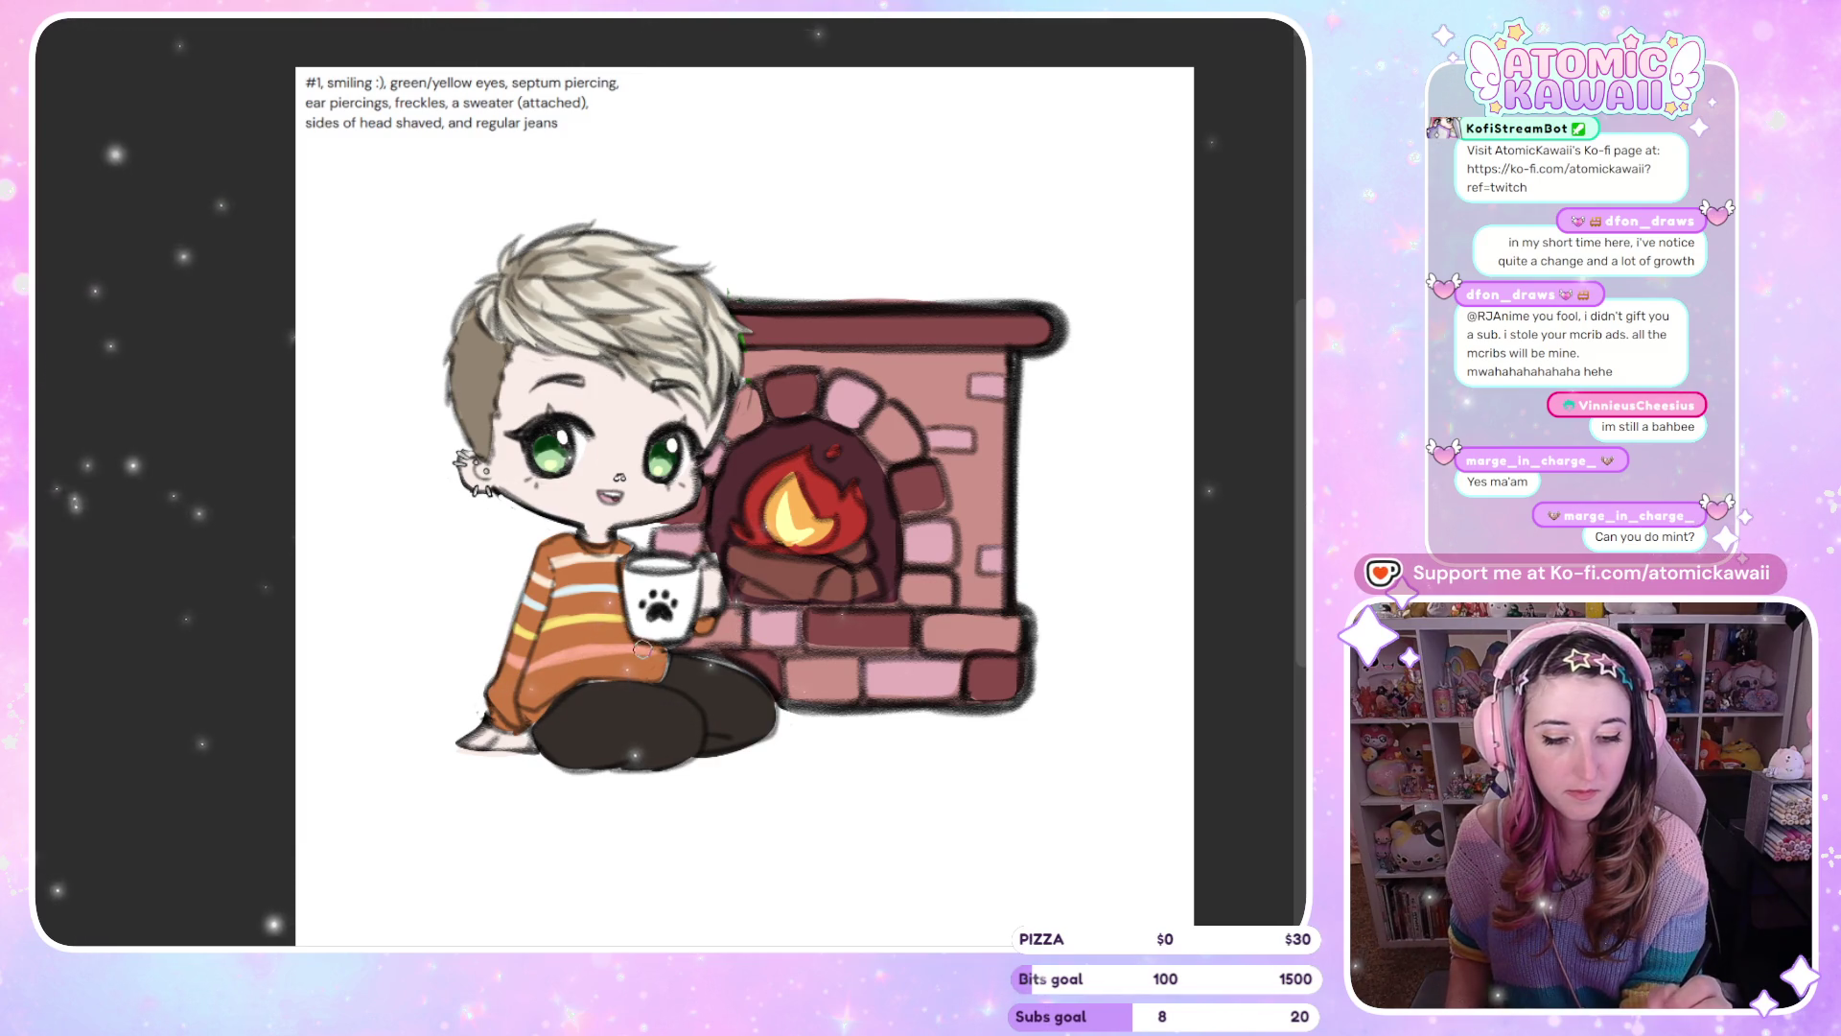
Shade the top of the pants darker along the sweater hem
left_click_drag(652, 659, 556, 658)
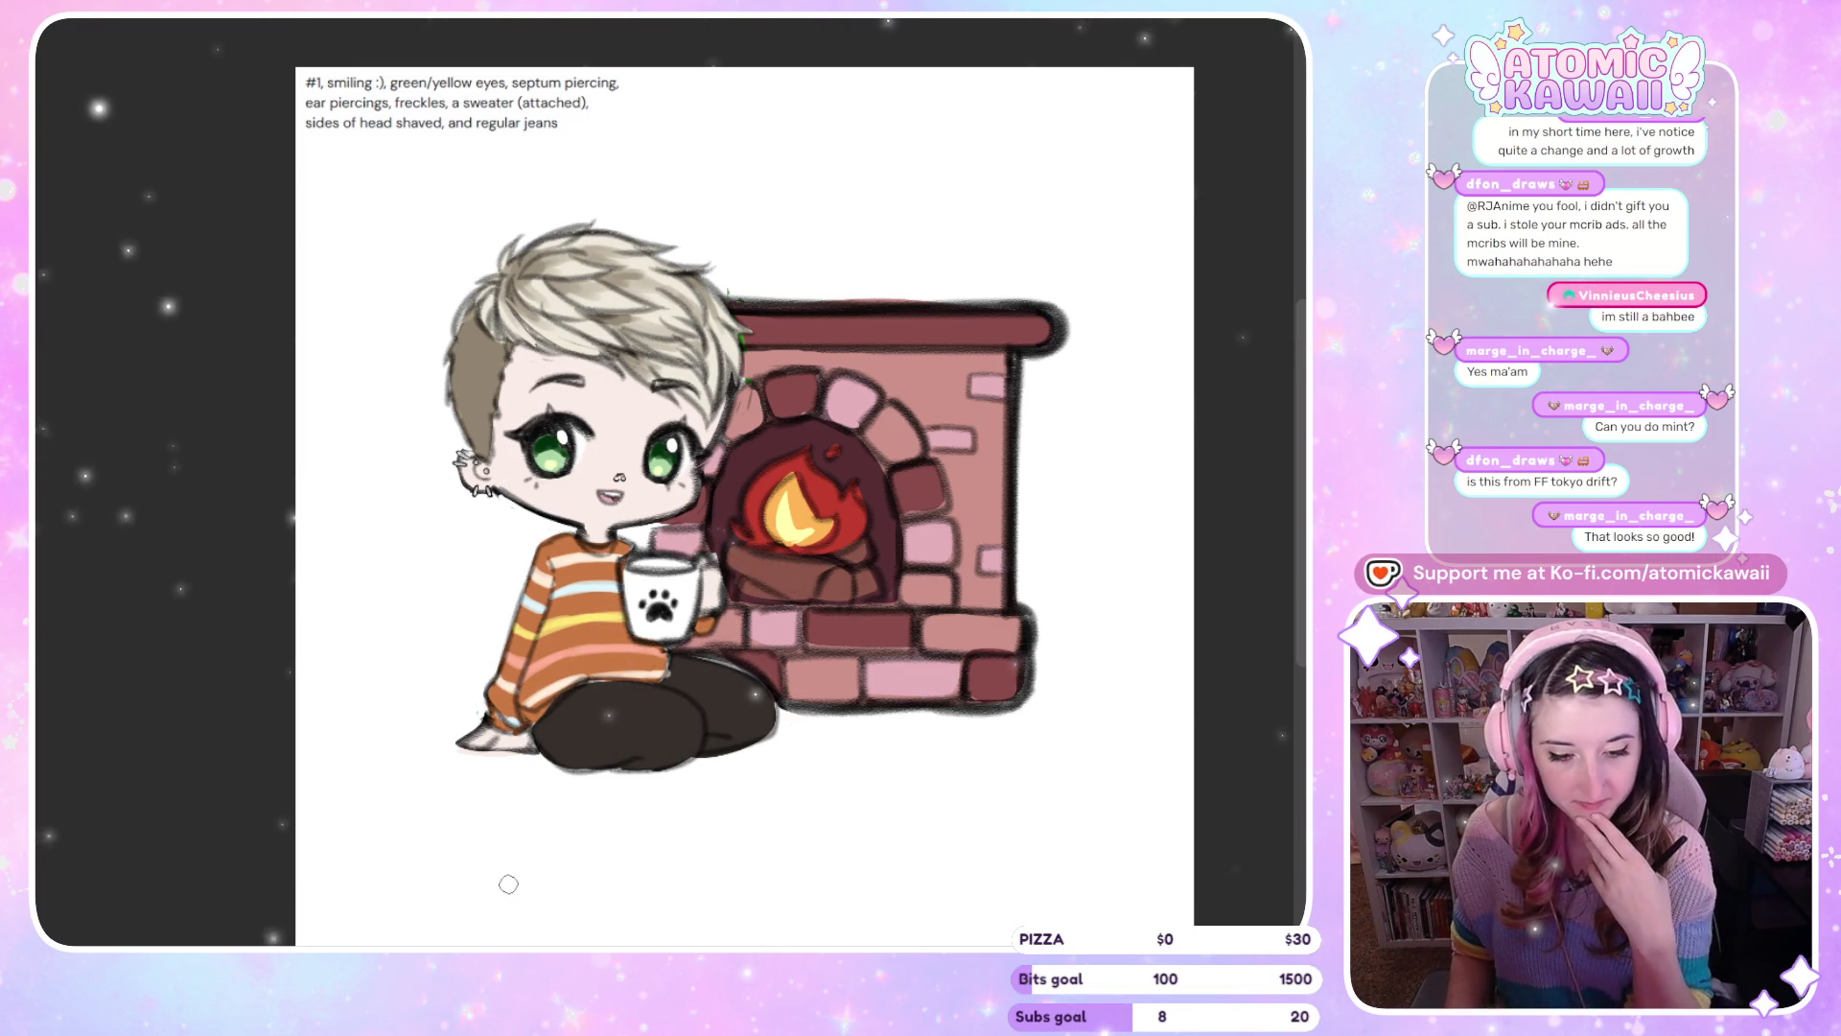
Check the drawing mirrored, fill the paw mug with mint, and draw a curl beside the paw
key("m")
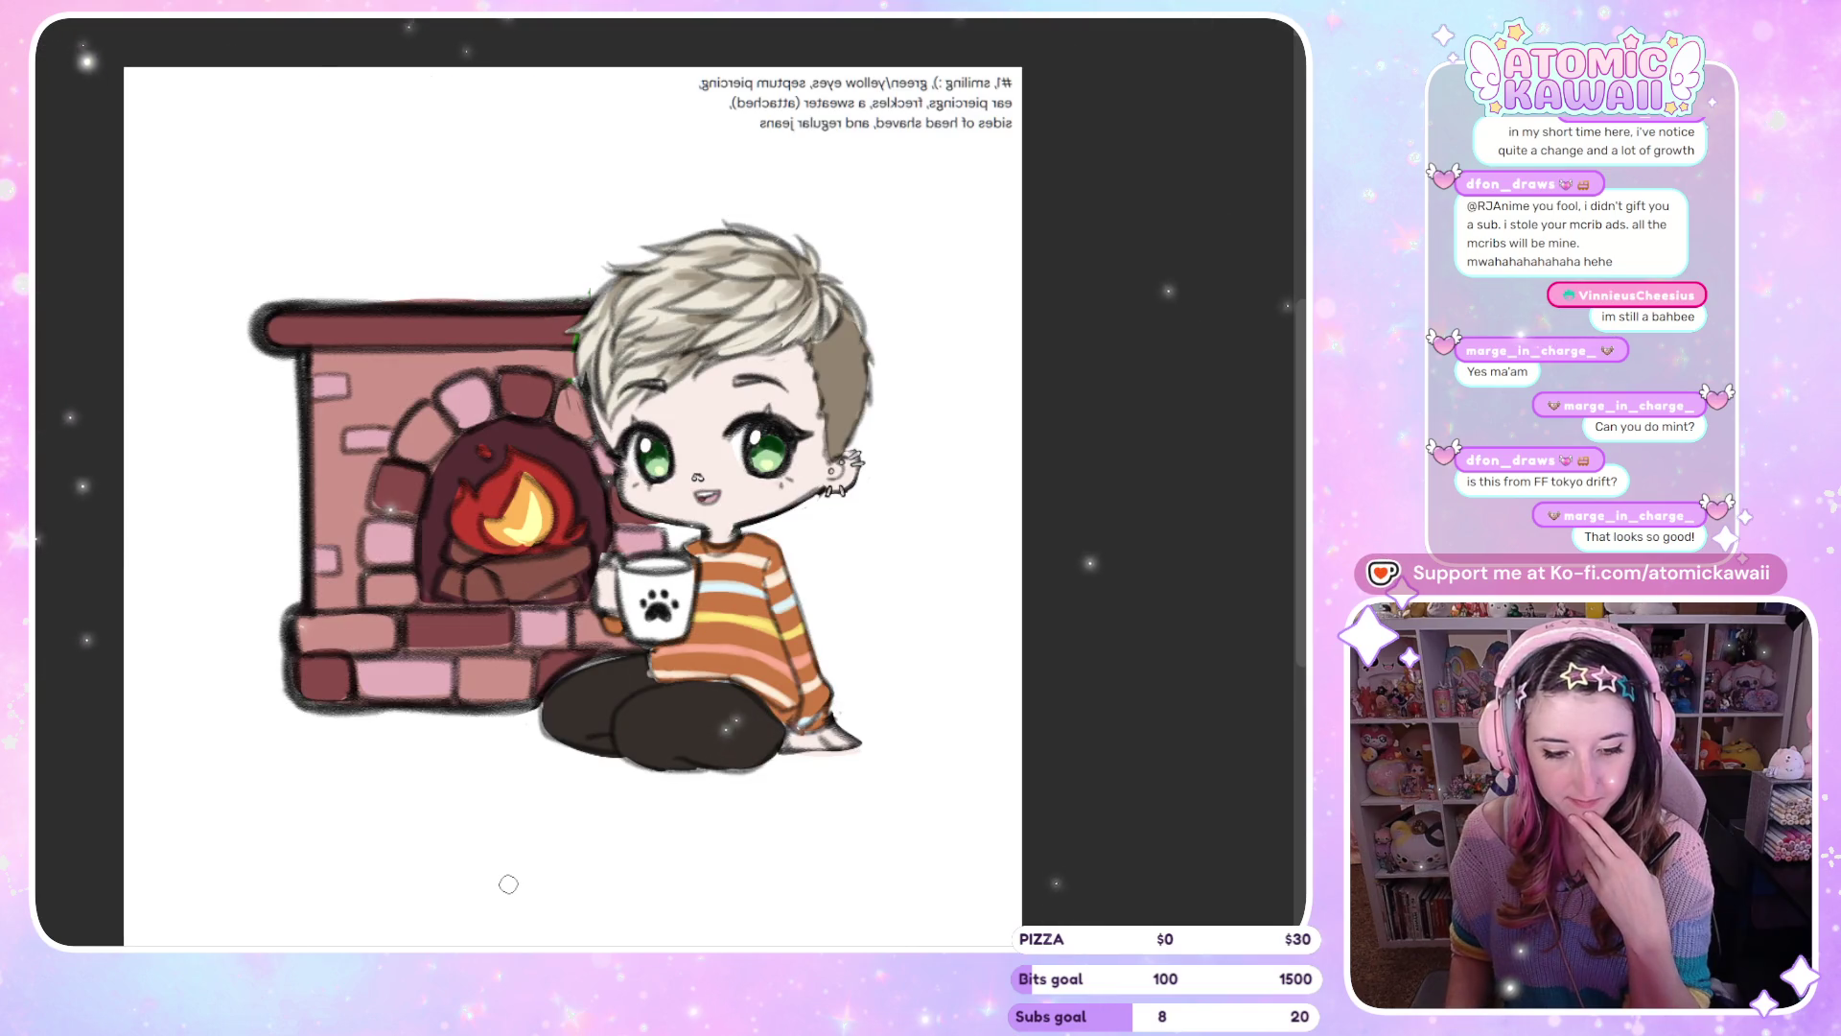
key("m")
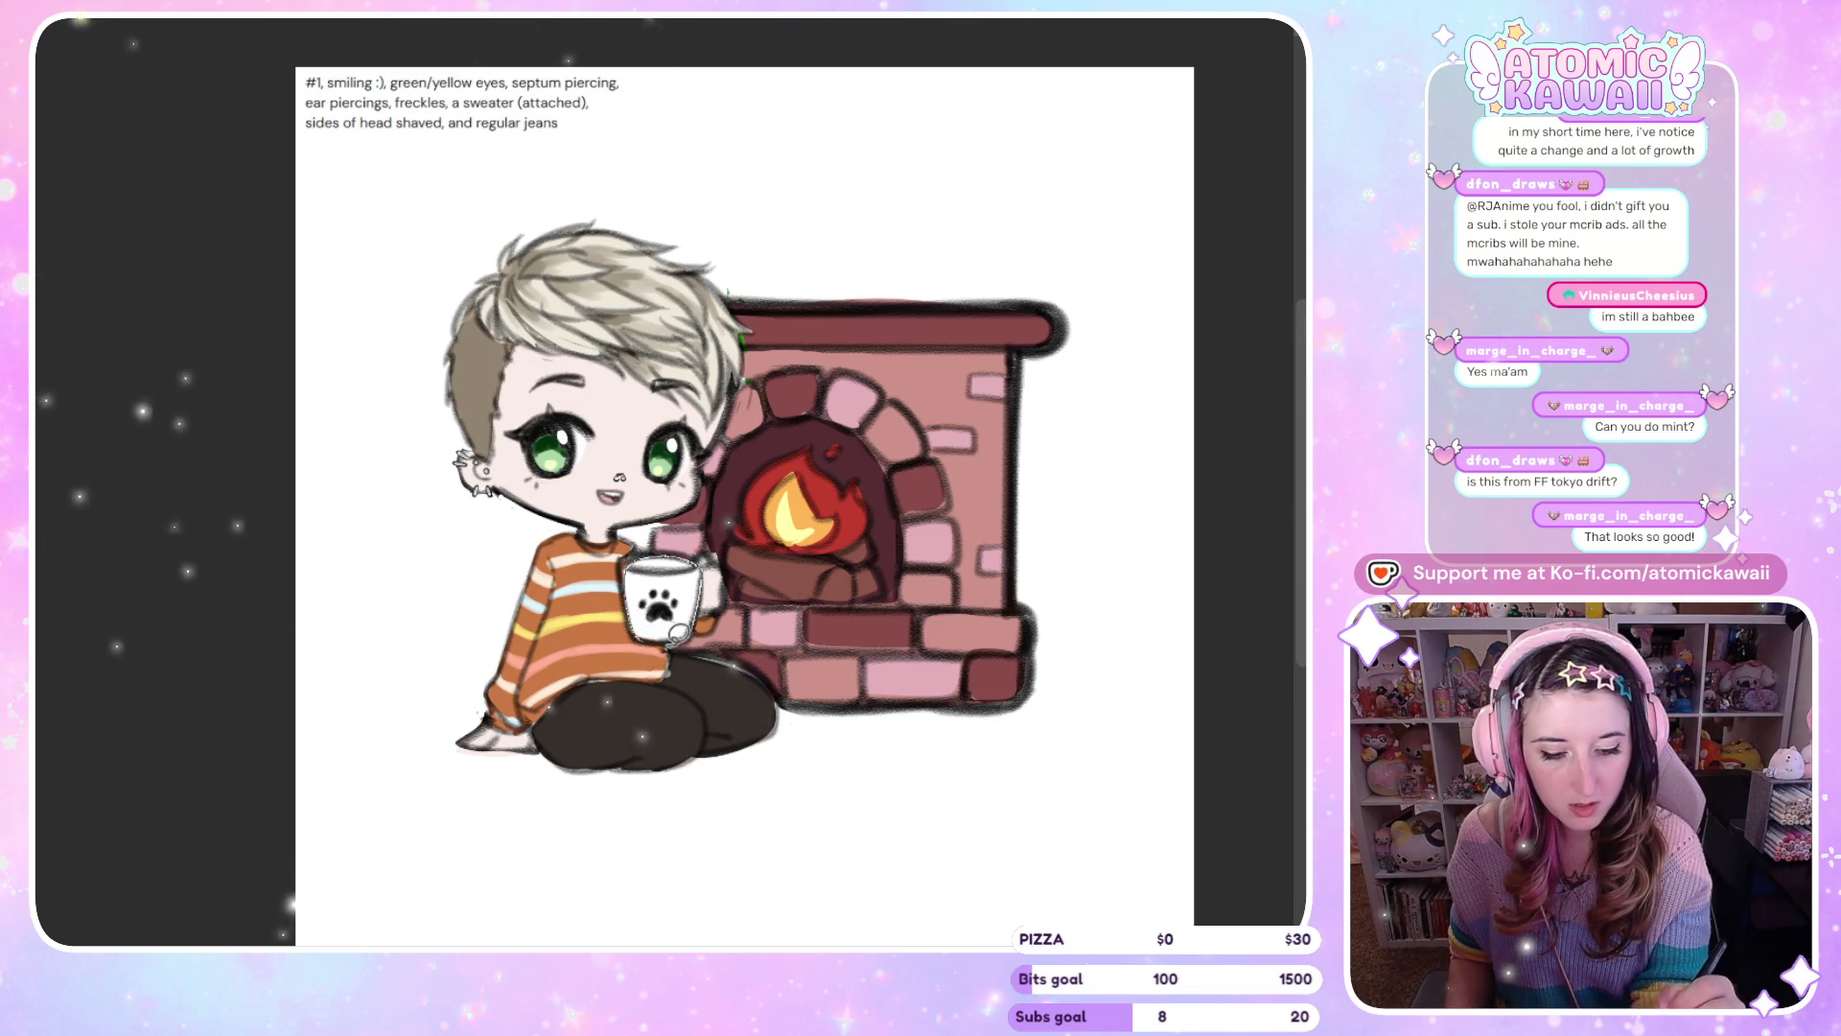
left_click(672, 634)
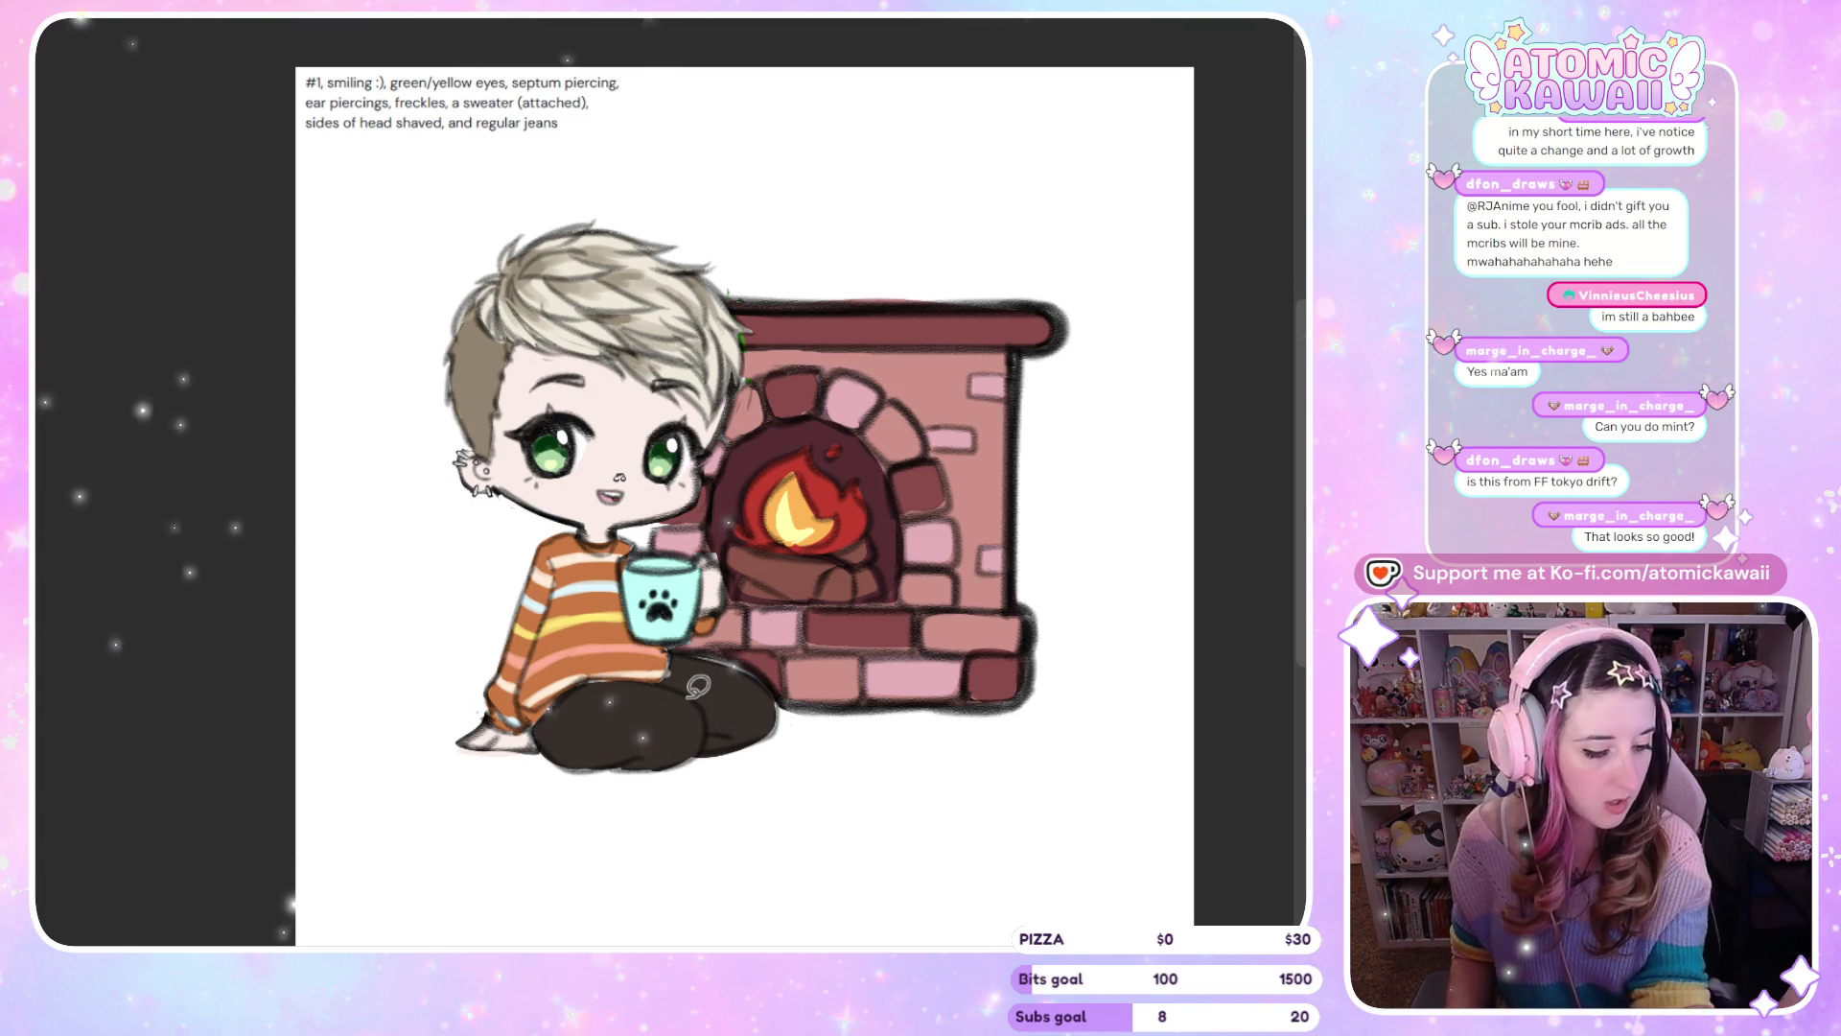
left_click_drag(671, 610, 701, 595)
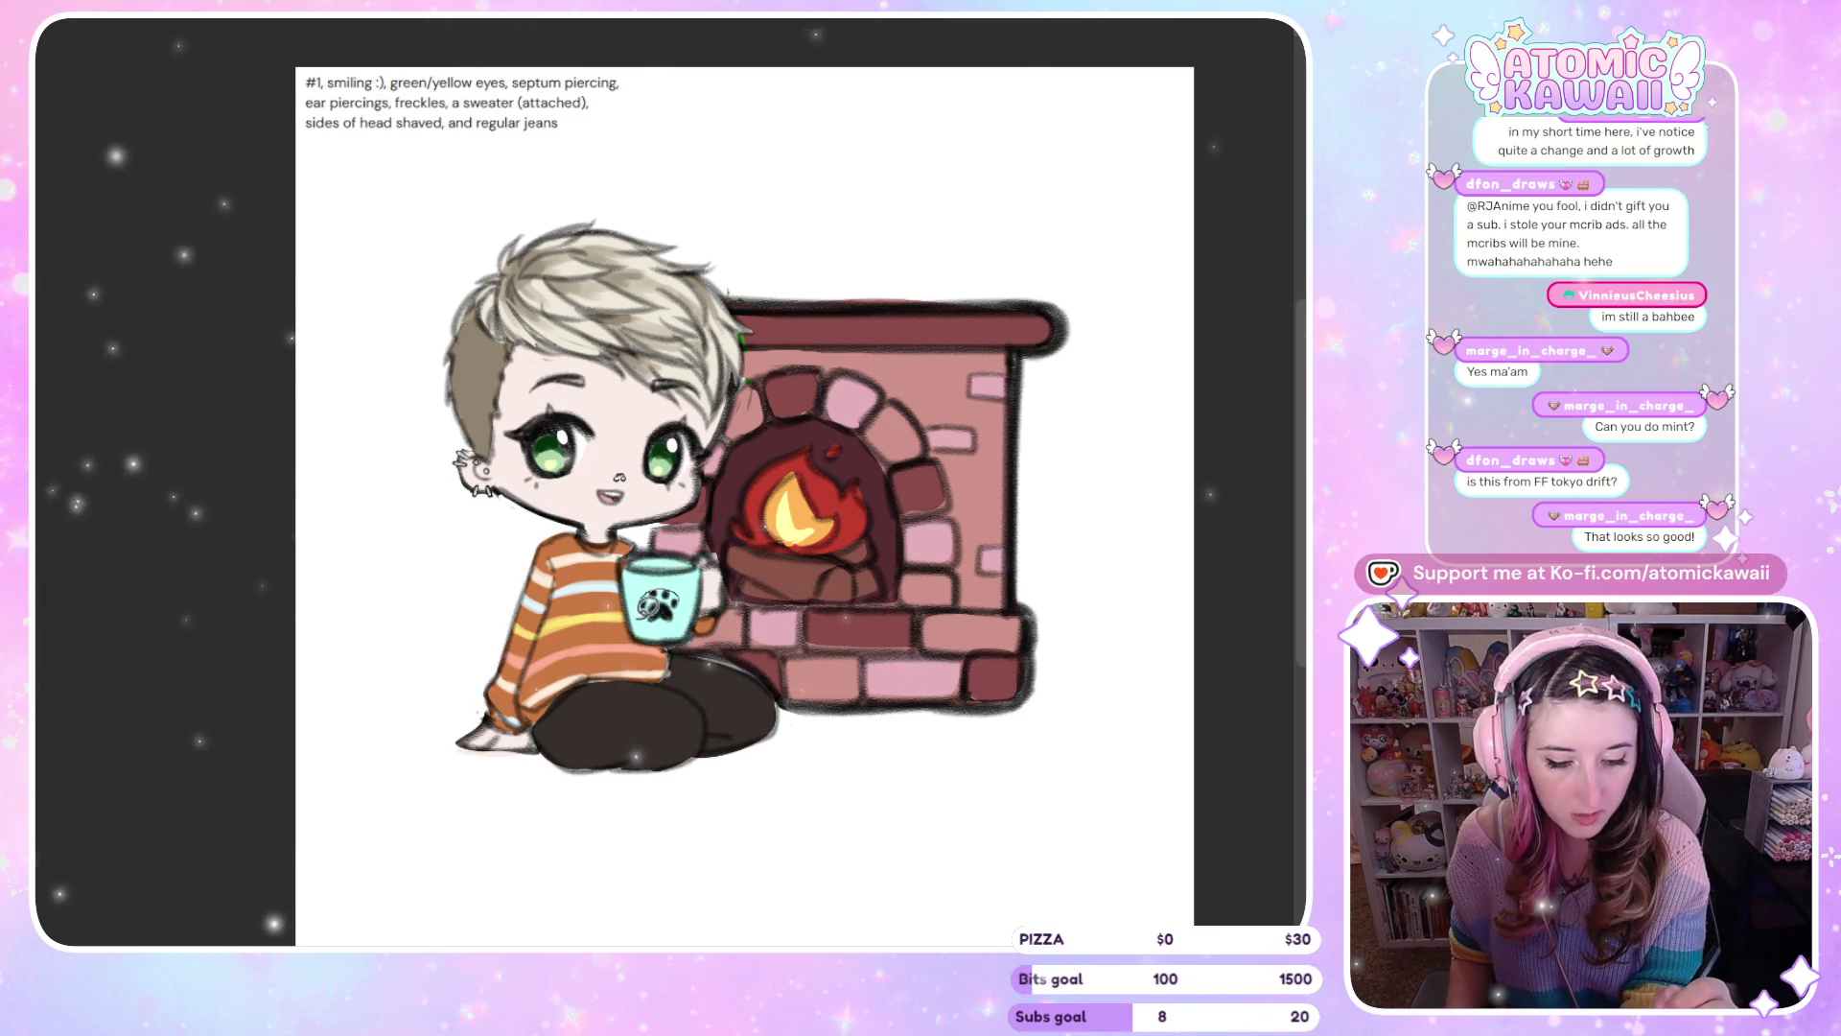
Undo the curly line on the mug and recheck the drawing in mirrored view
key("ctrl+z")
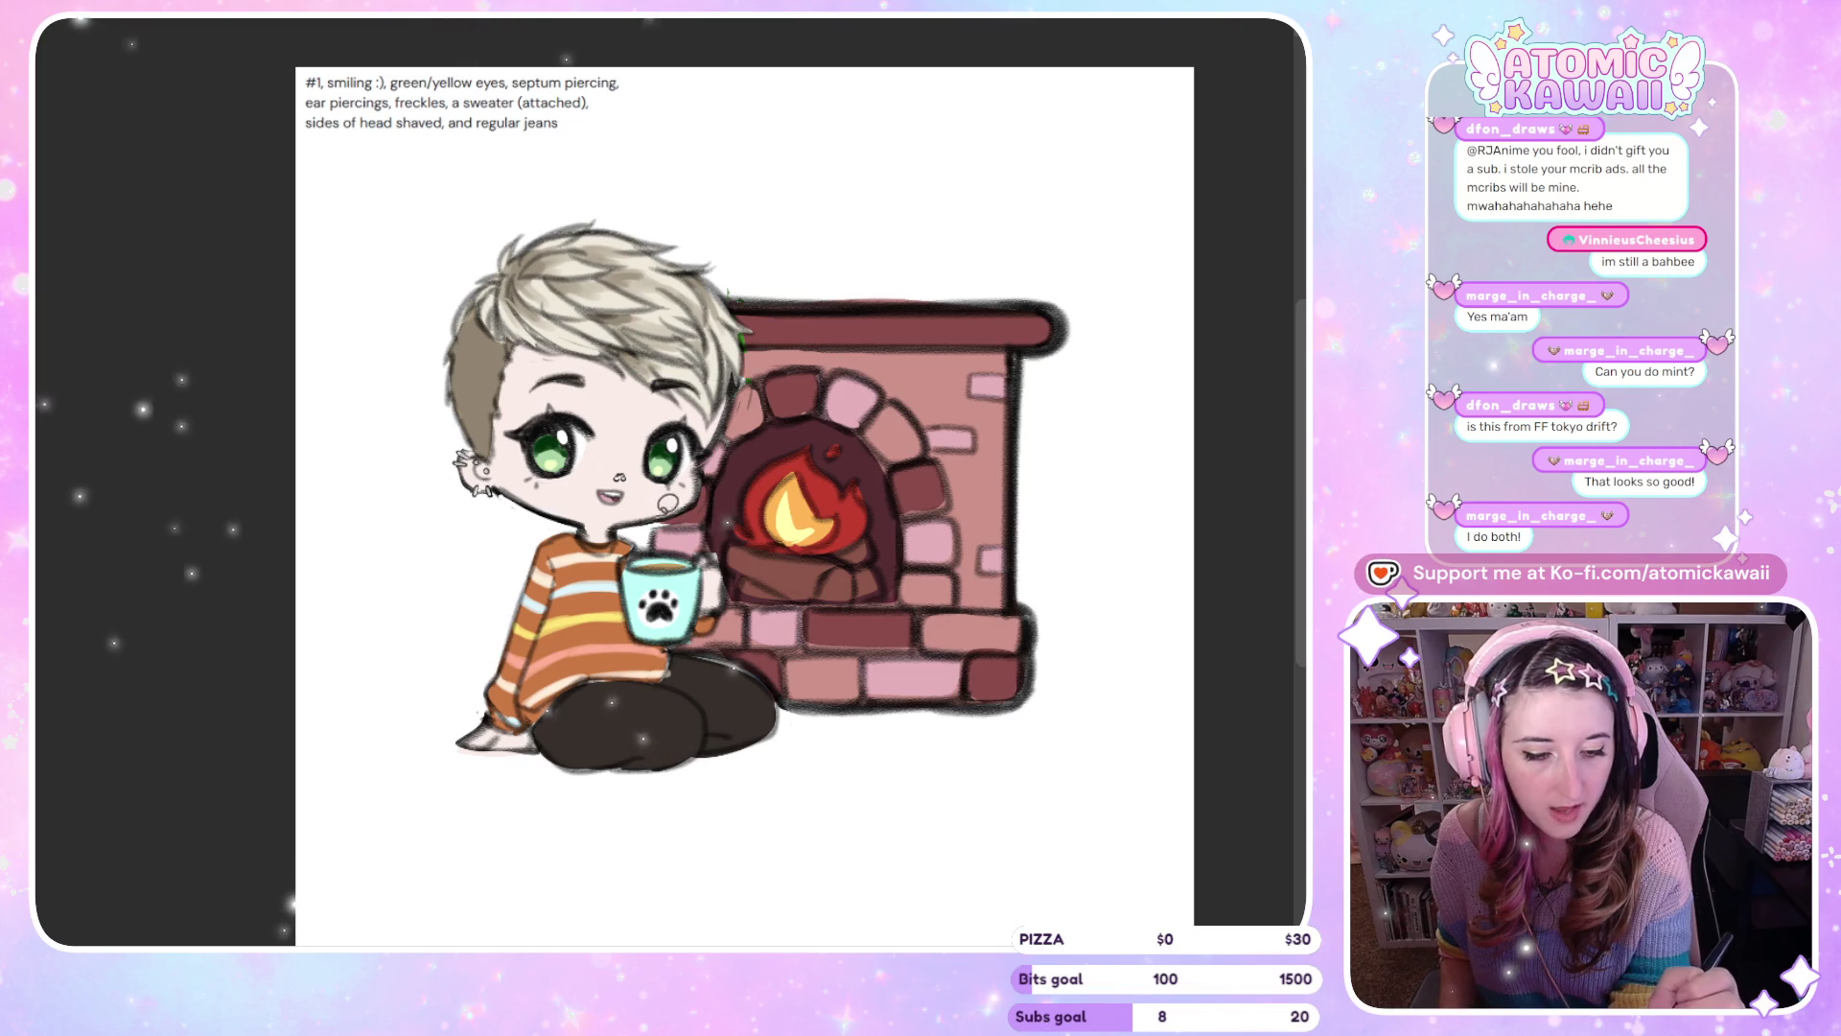
key("m")
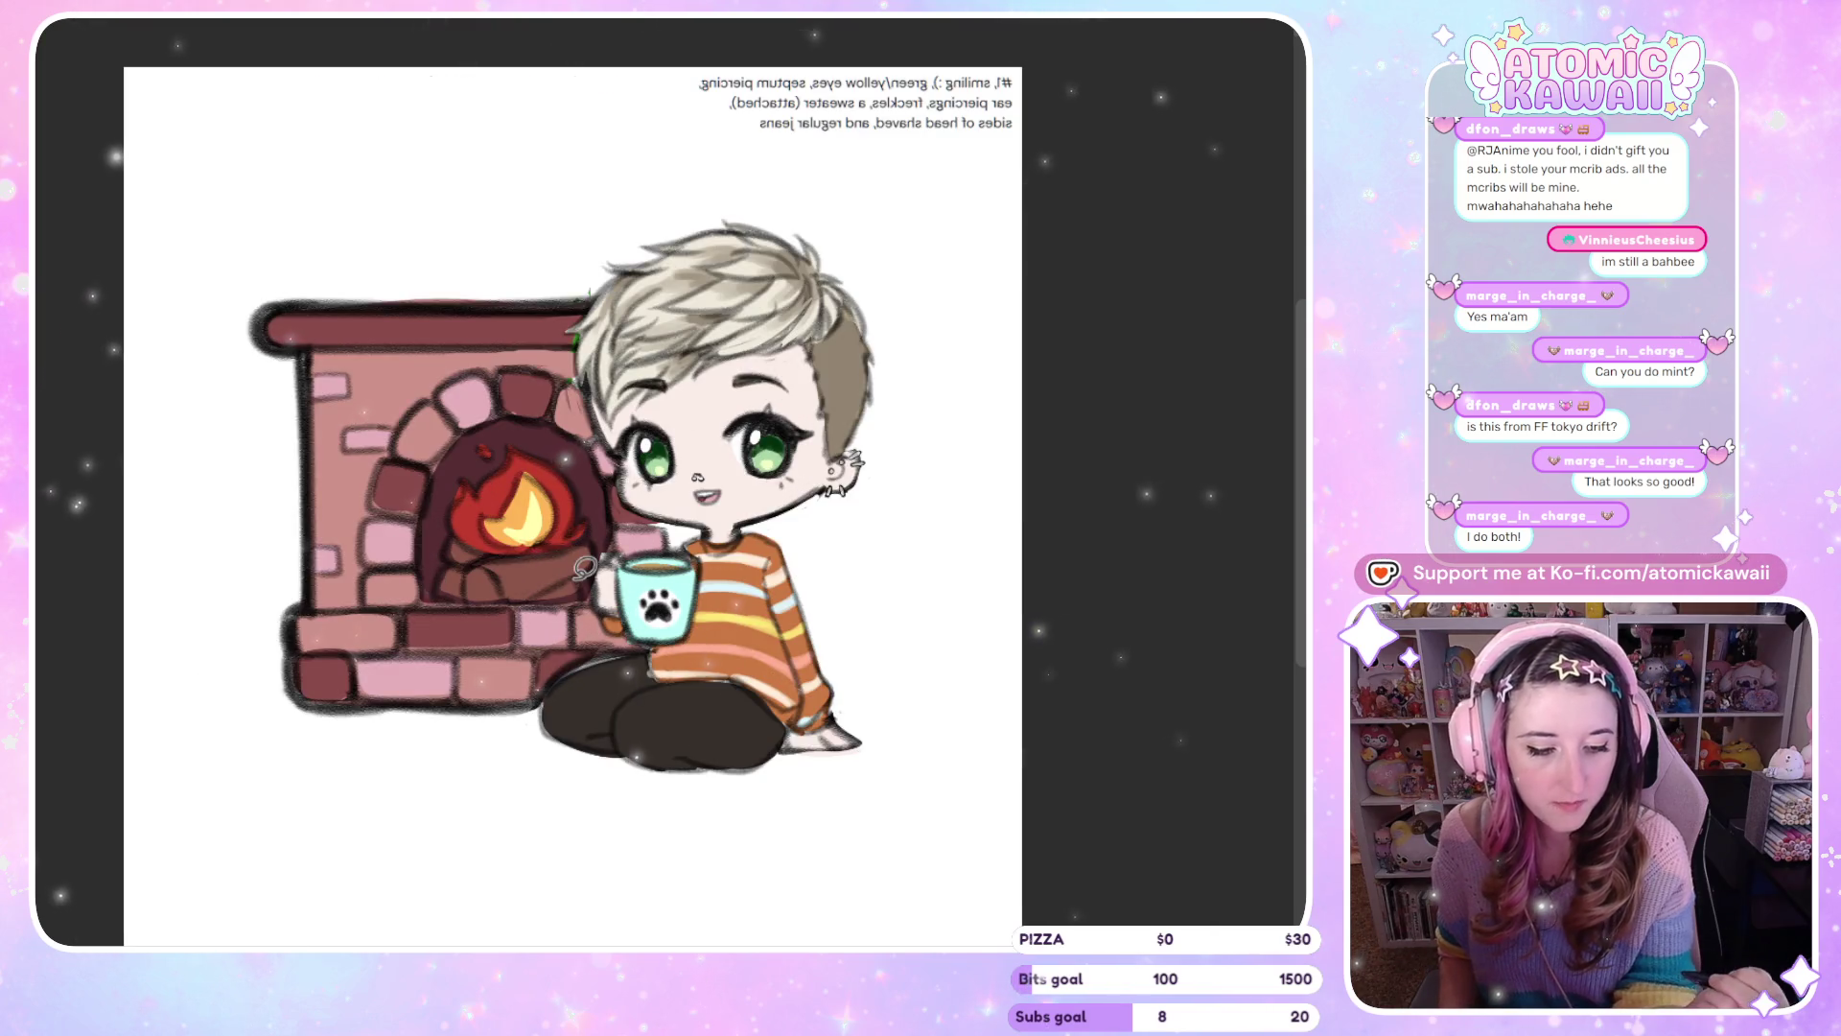
key("m")
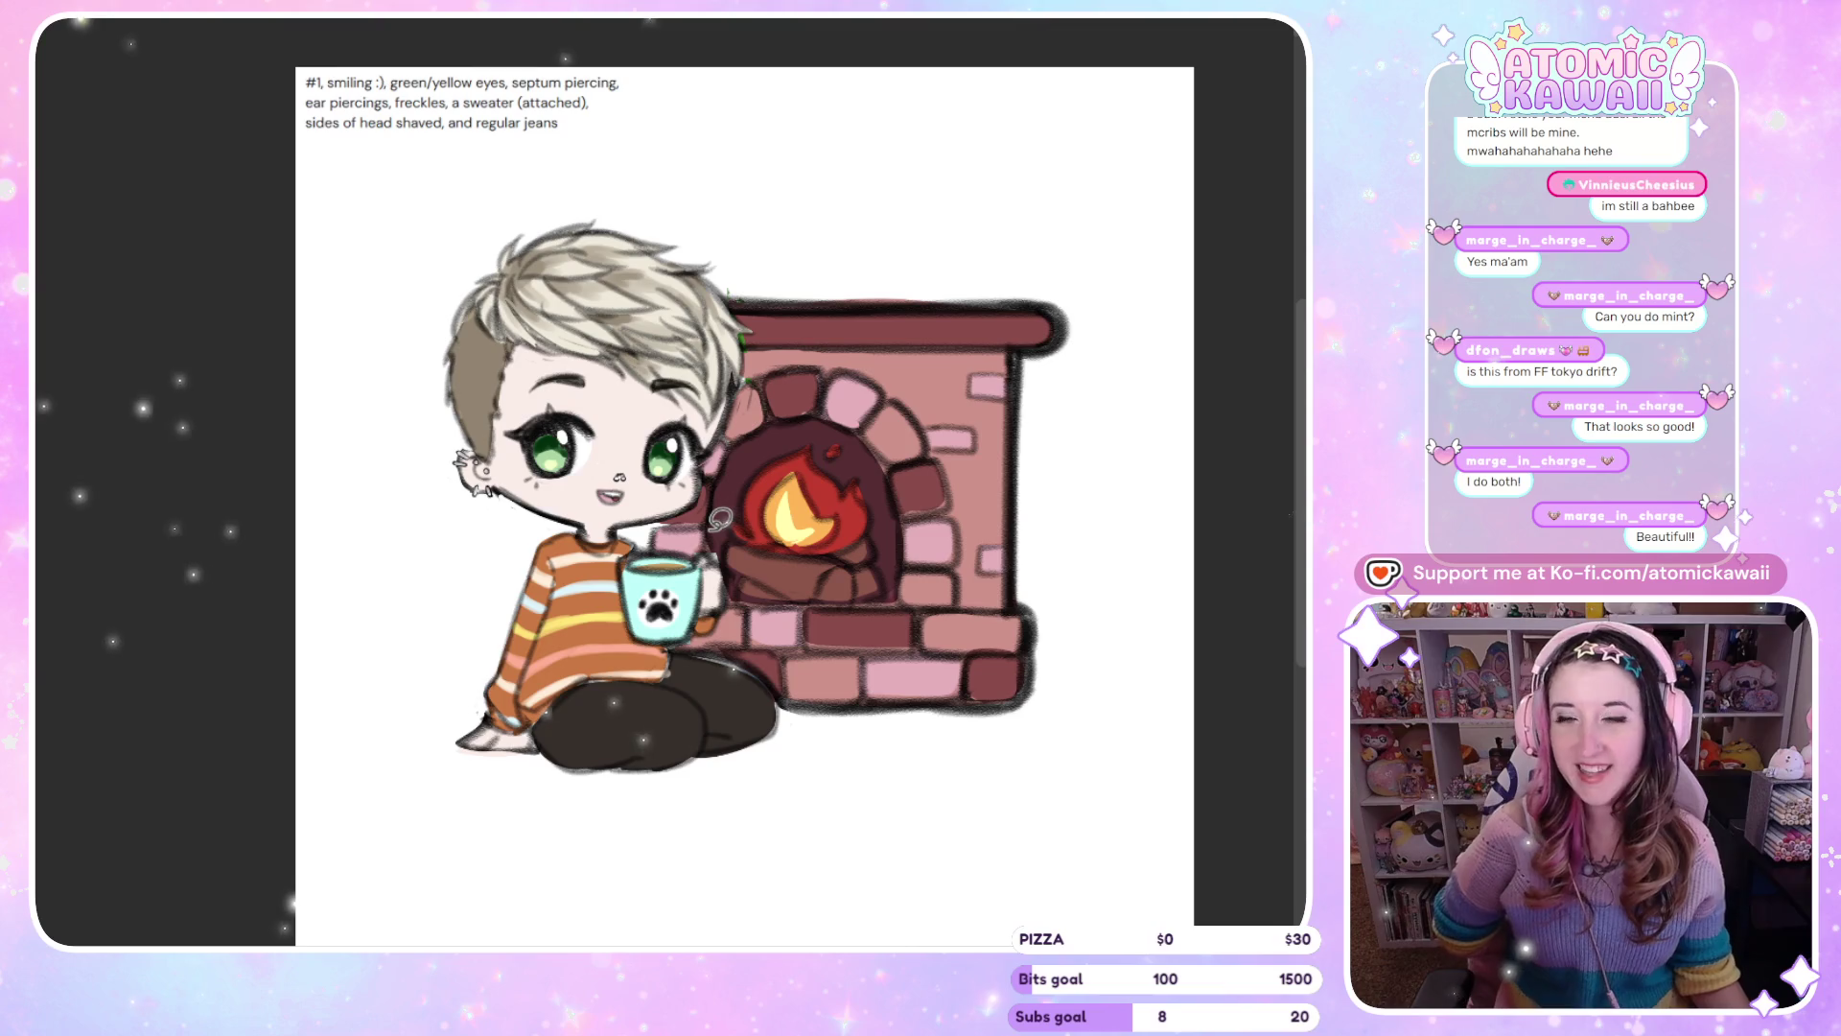
scroll(722, 519, "down", 3)
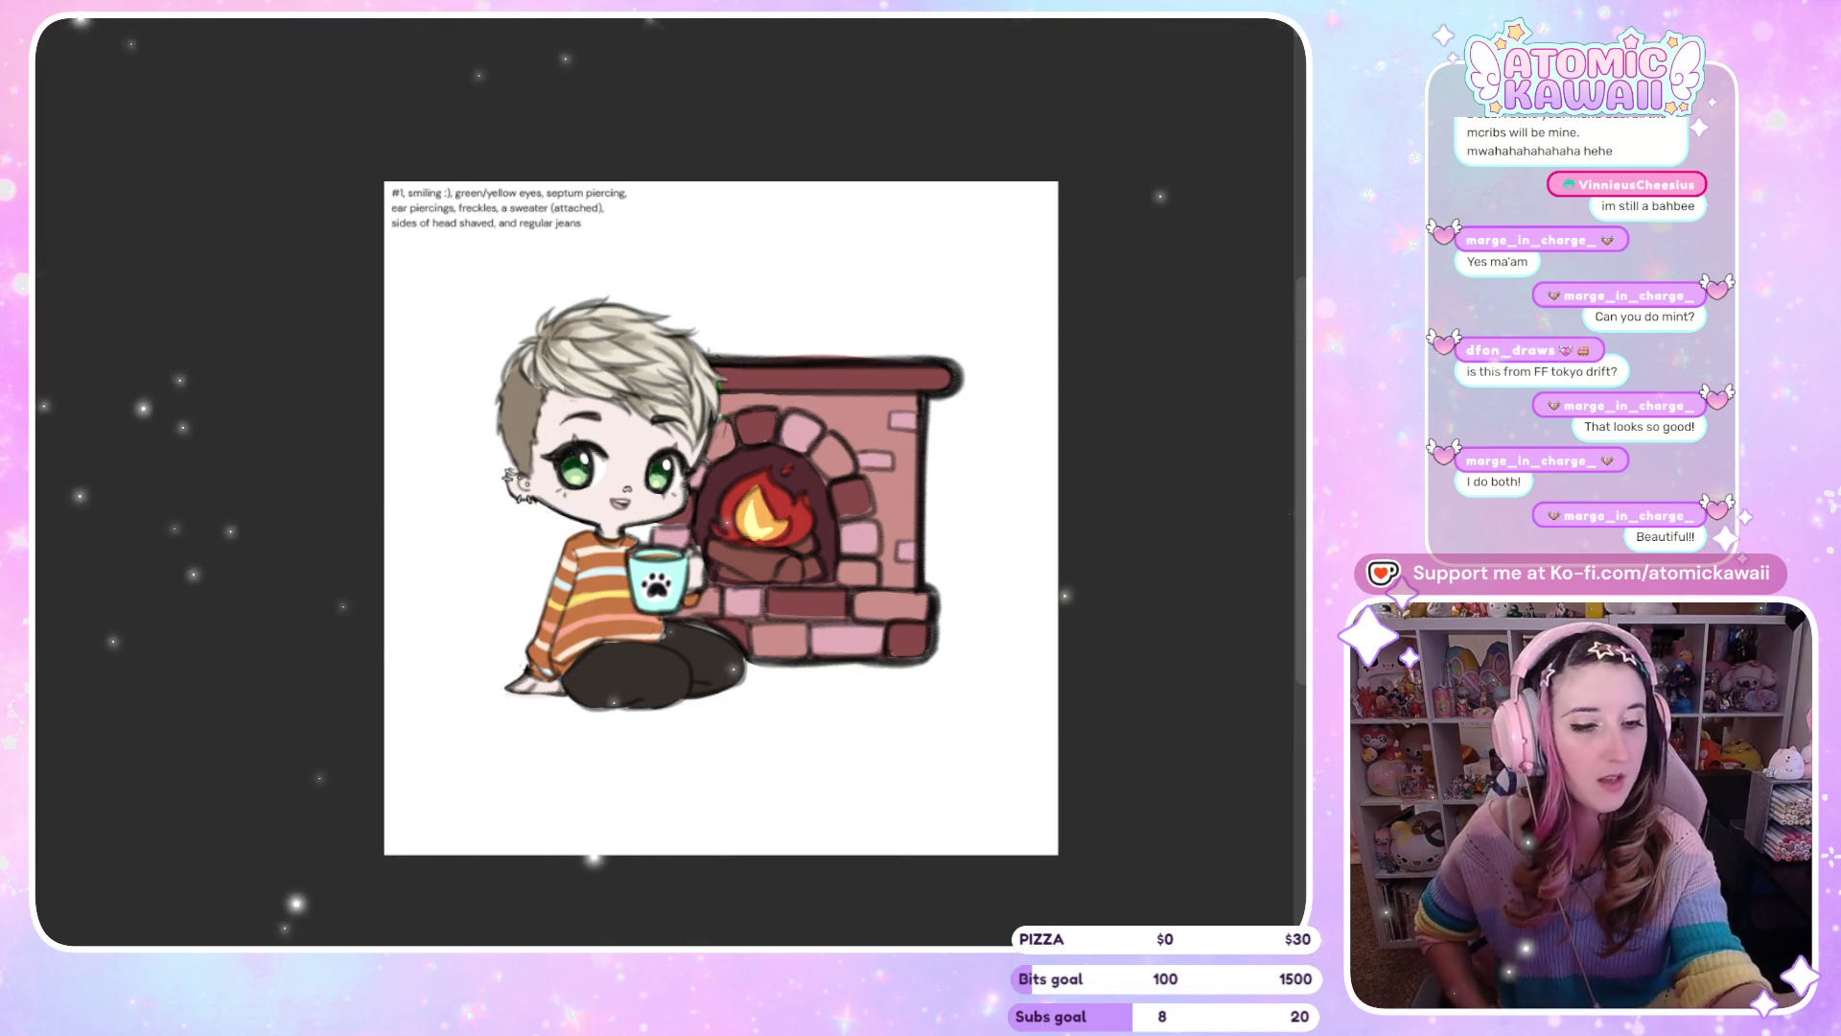
Lasso the fireplace and fire, make them redder and more saturated with Hue/Saturation/Brightness, then deselect
mouse_move(767, 336)
left_mouse_down()
mouse_move(706, 336)
mouse_move(729, 408)
mouse_move(703, 575)
mouse_move(705, 609)
mouse_move(770, 660)
mouse_move(867, 197)
mouse_move(743, 262)
left_mouse_up()
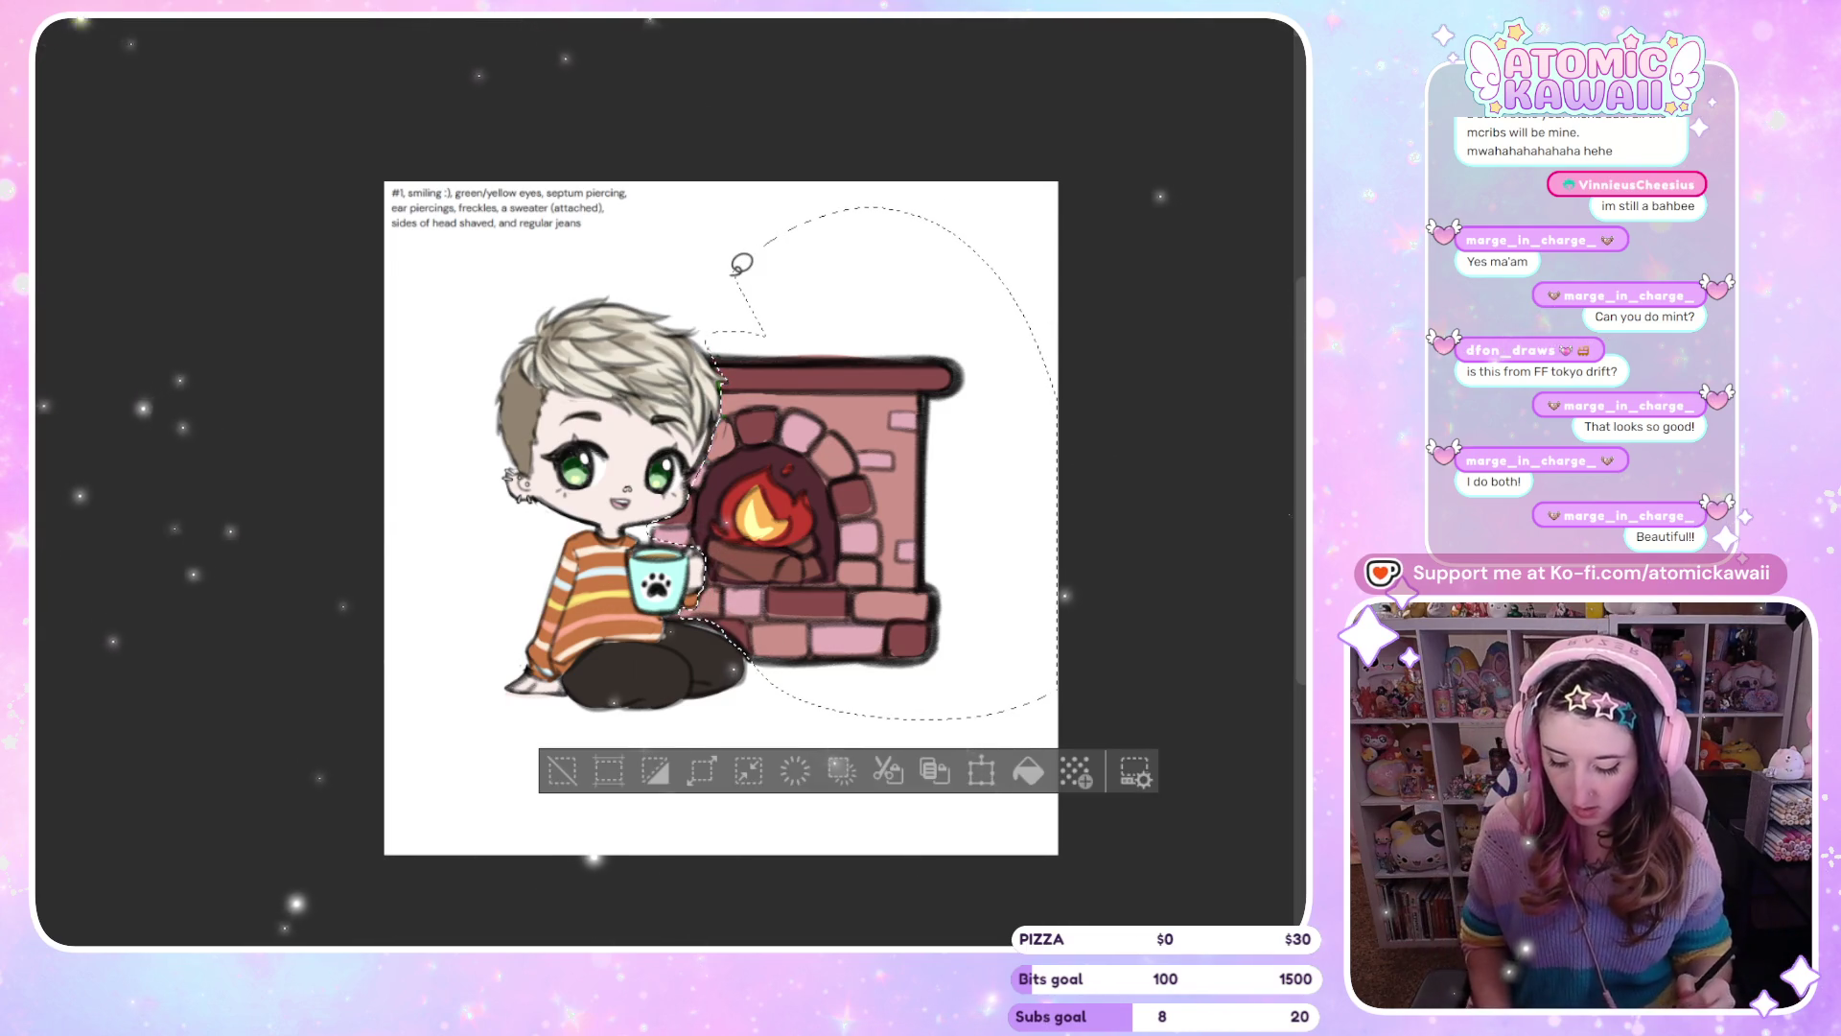
key("ctrl+t")
left_click(942, 782)
left_click(942, 782)
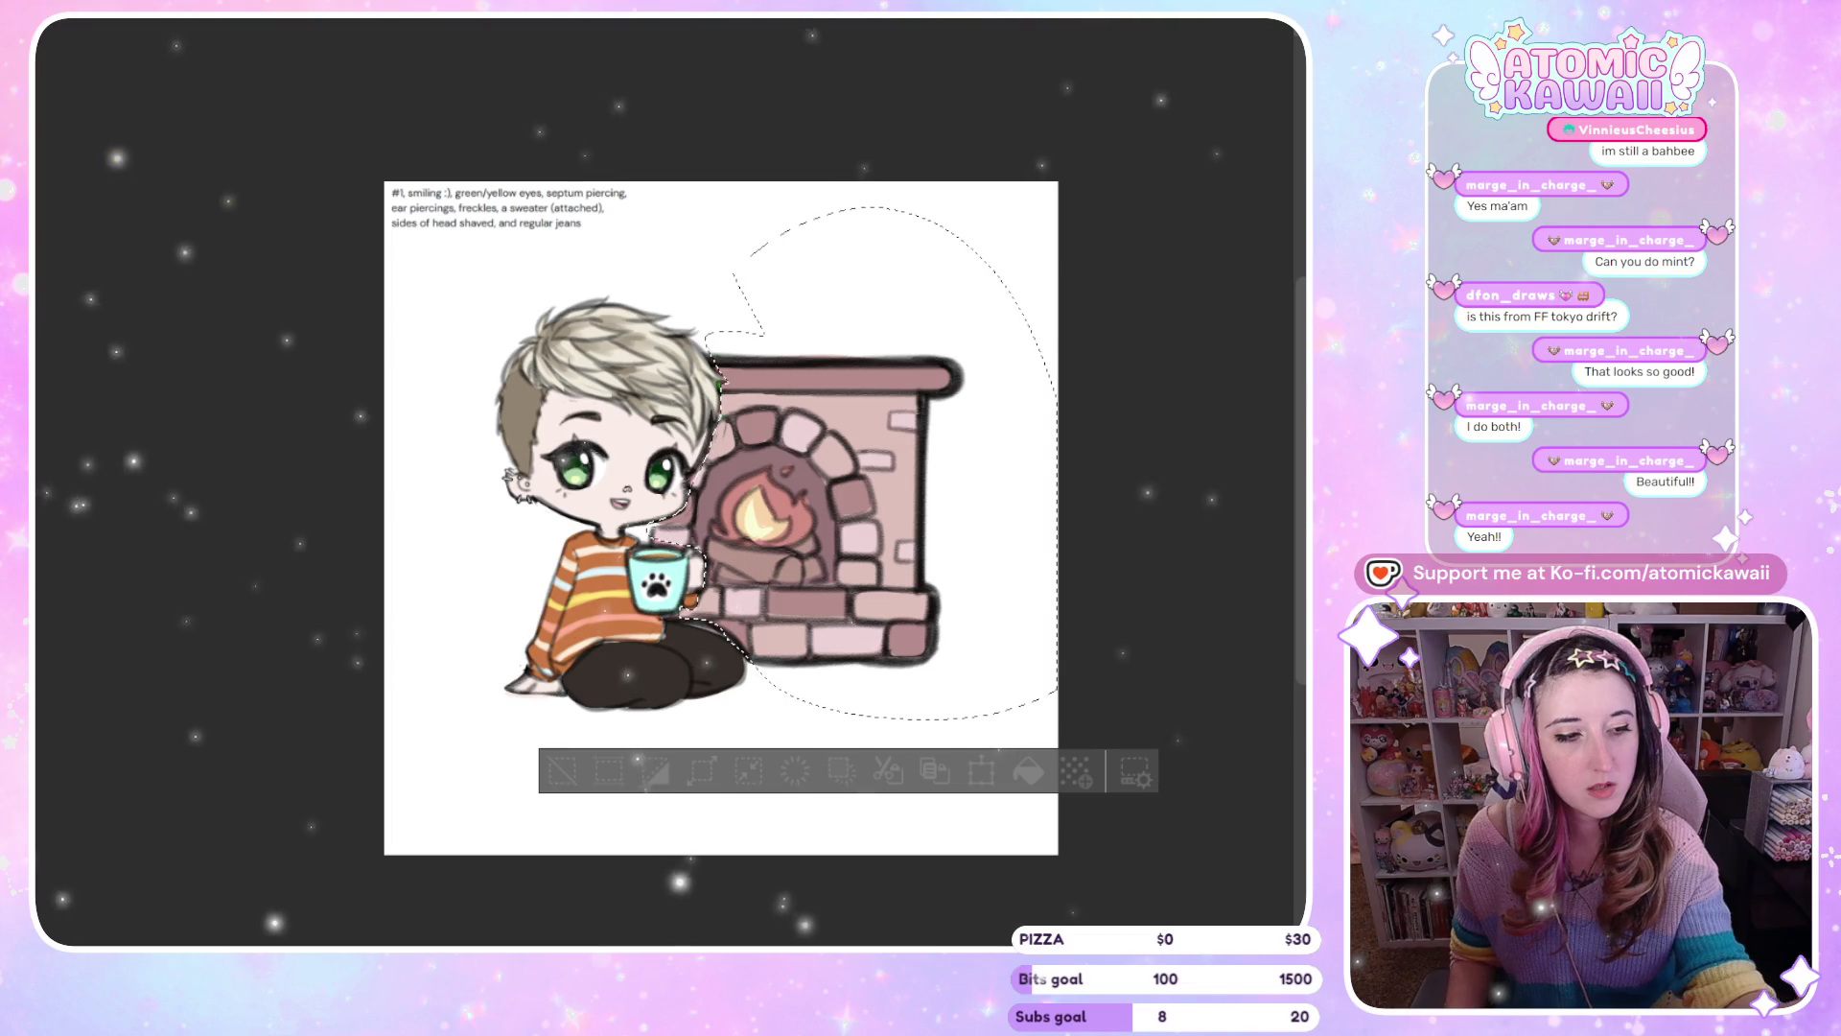
left_click(825, 568)
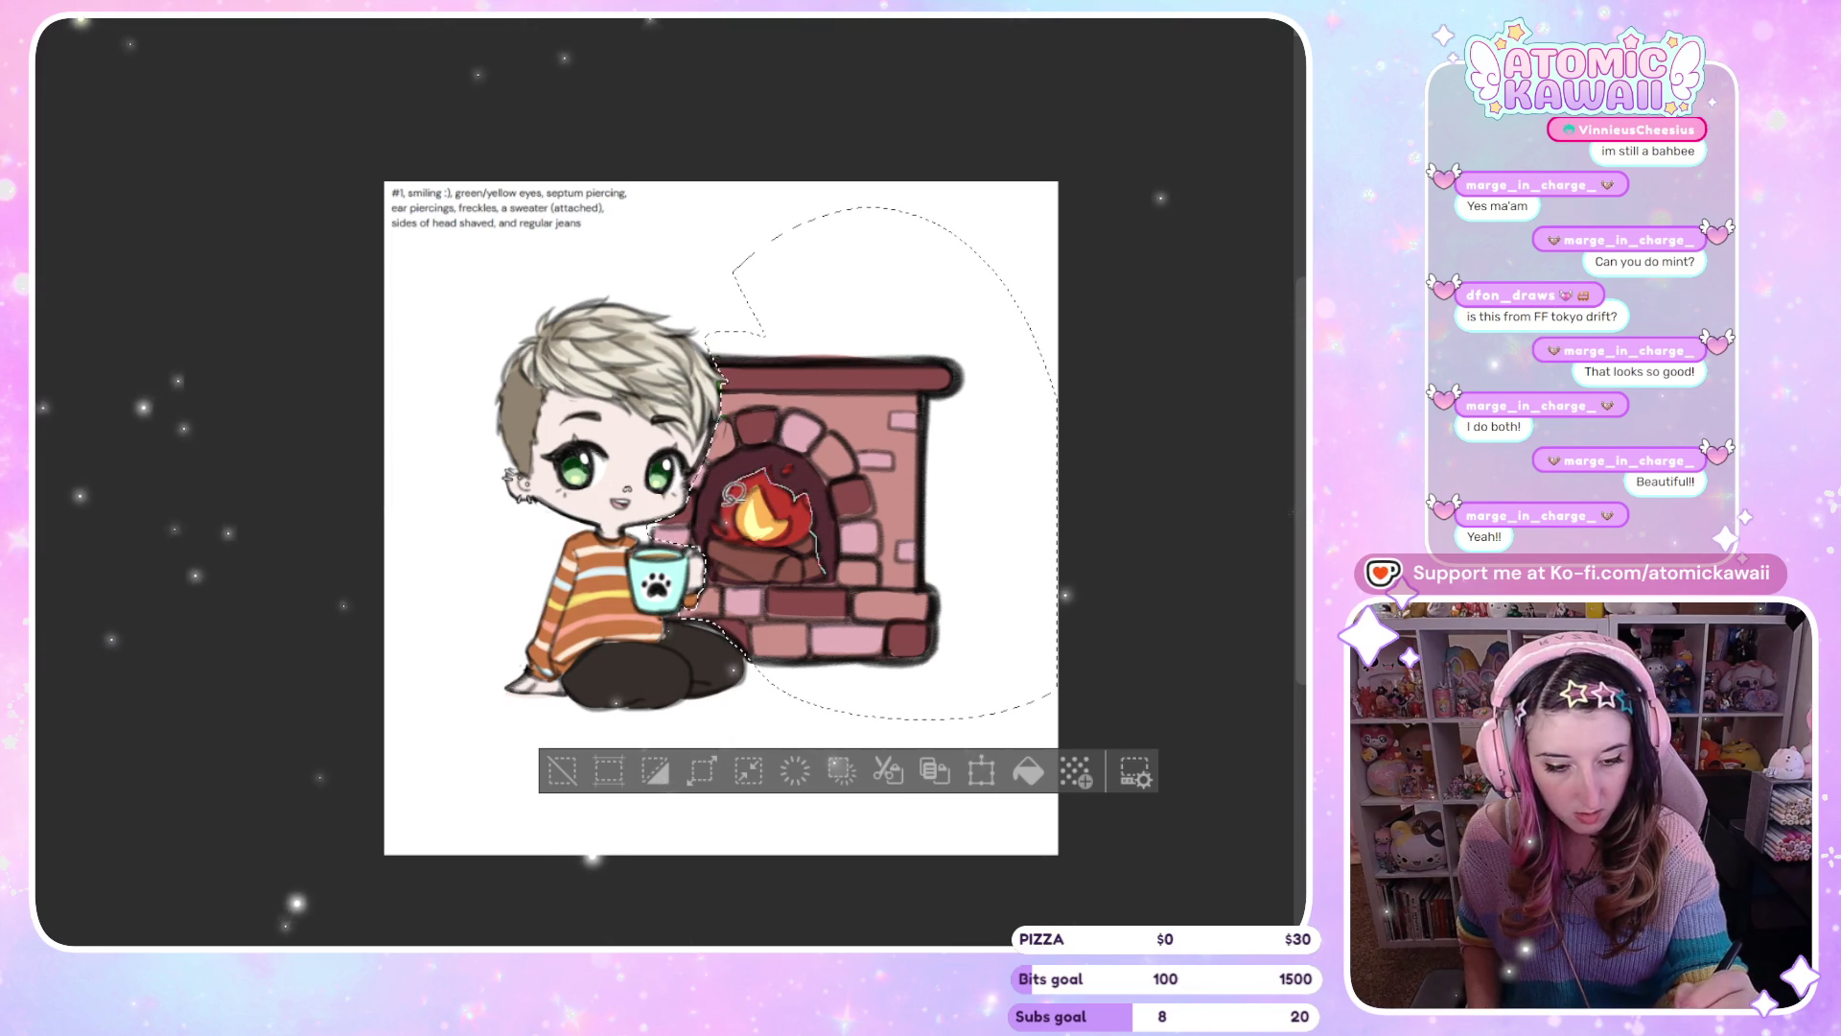
mouse_move(782, 466)
left_mouse_down()
mouse_move(715, 508)
mouse_move(757, 583)
mouse_move(823, 556)
mouse_move(806, 465)
left_mouse_up()
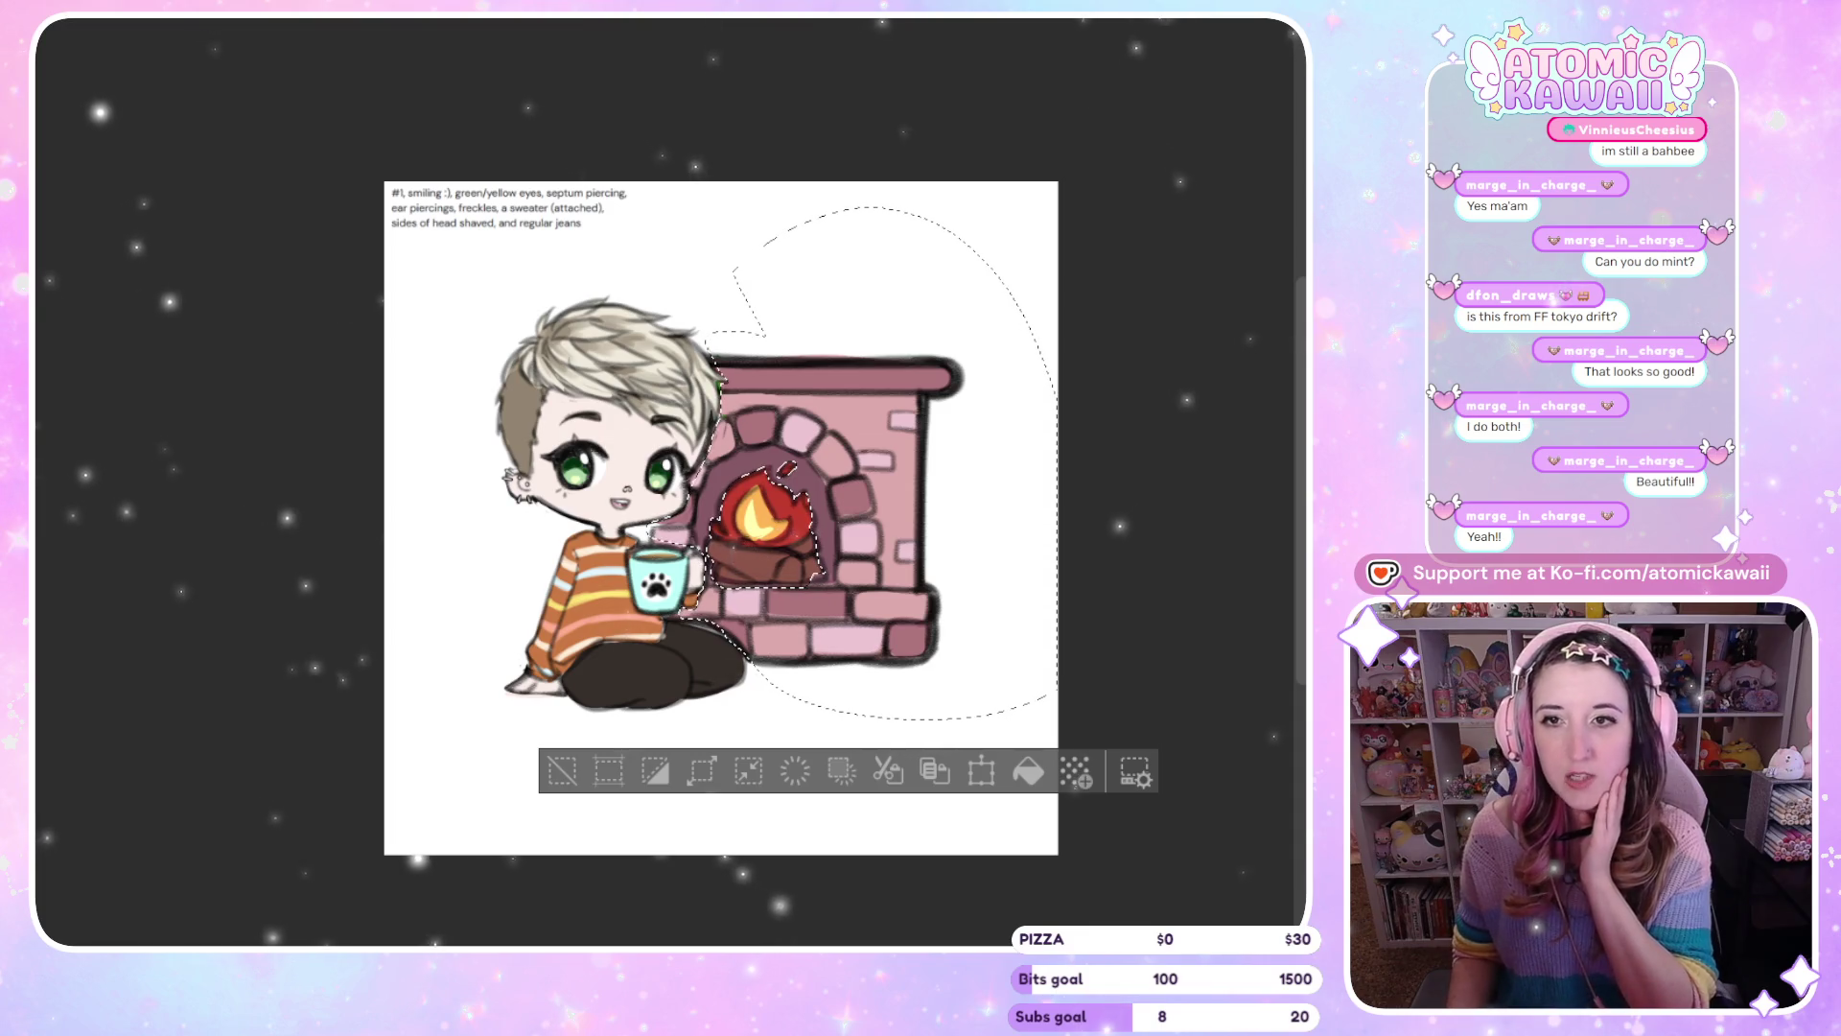
left_click(562, 770)
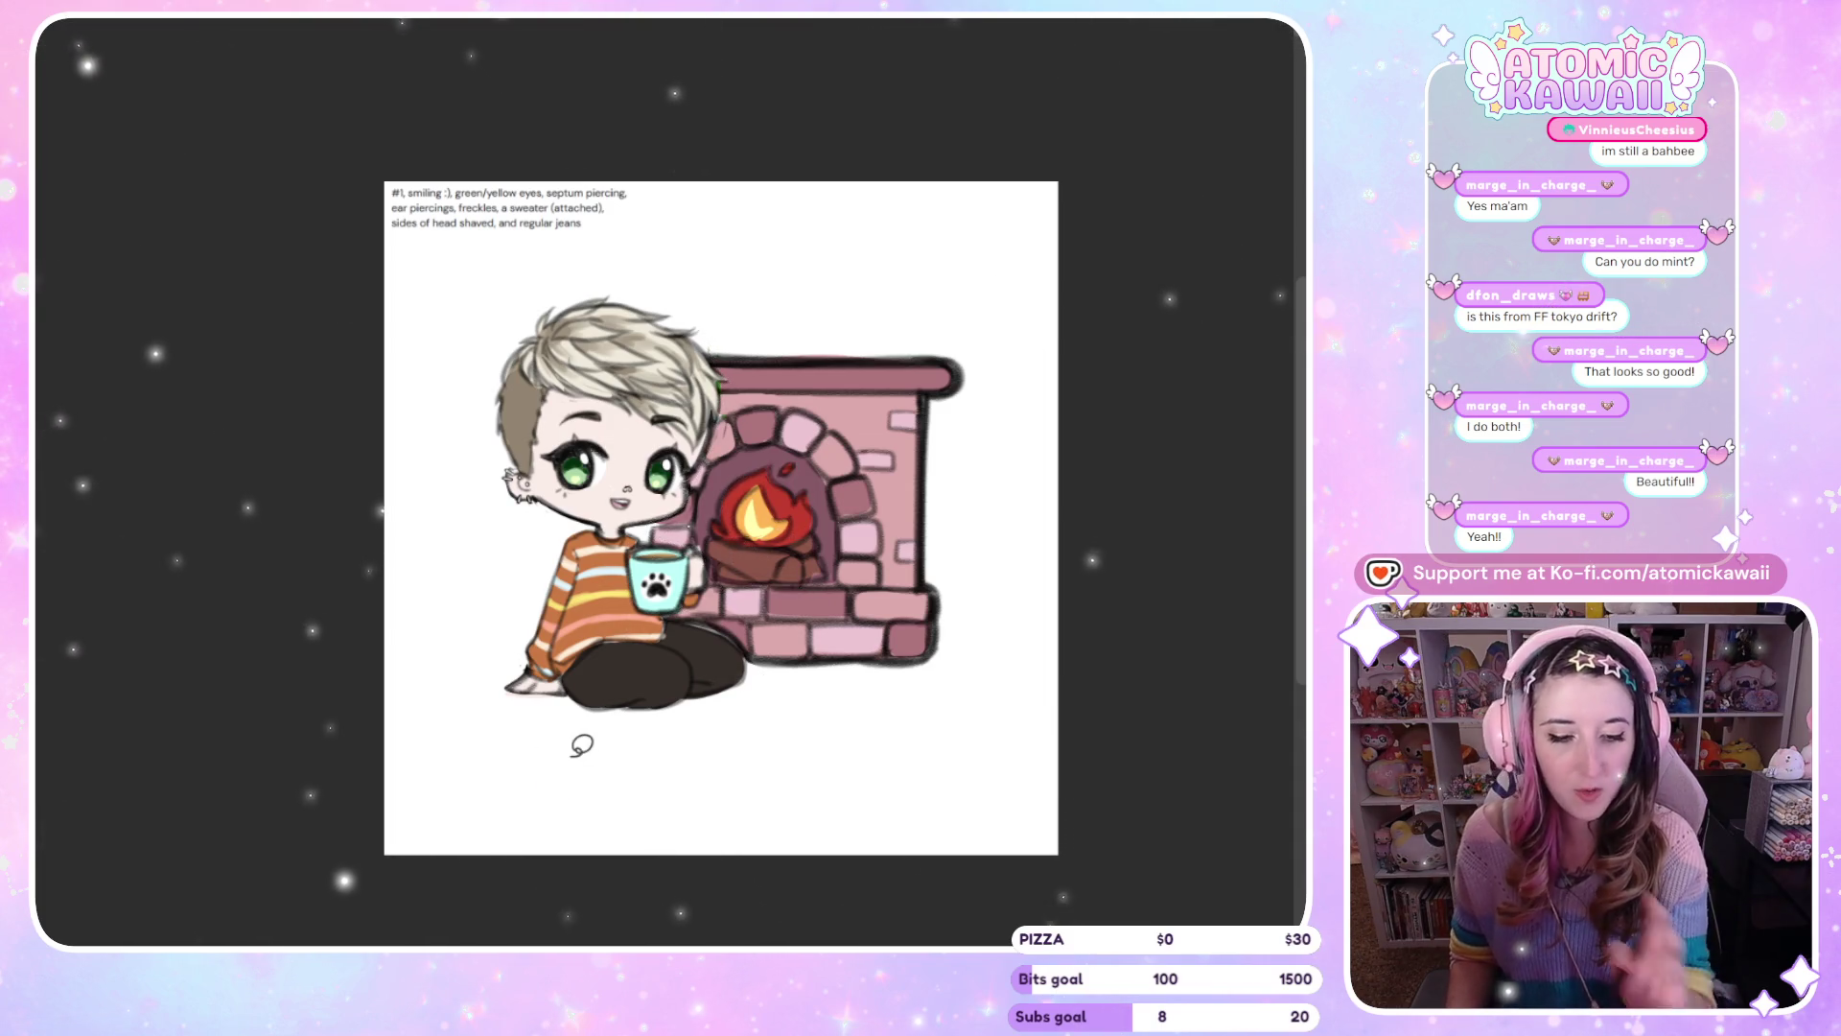
Flip the finished piece horizontally a few times to check it, then move to the cat-eared chibi sketch
key("h")
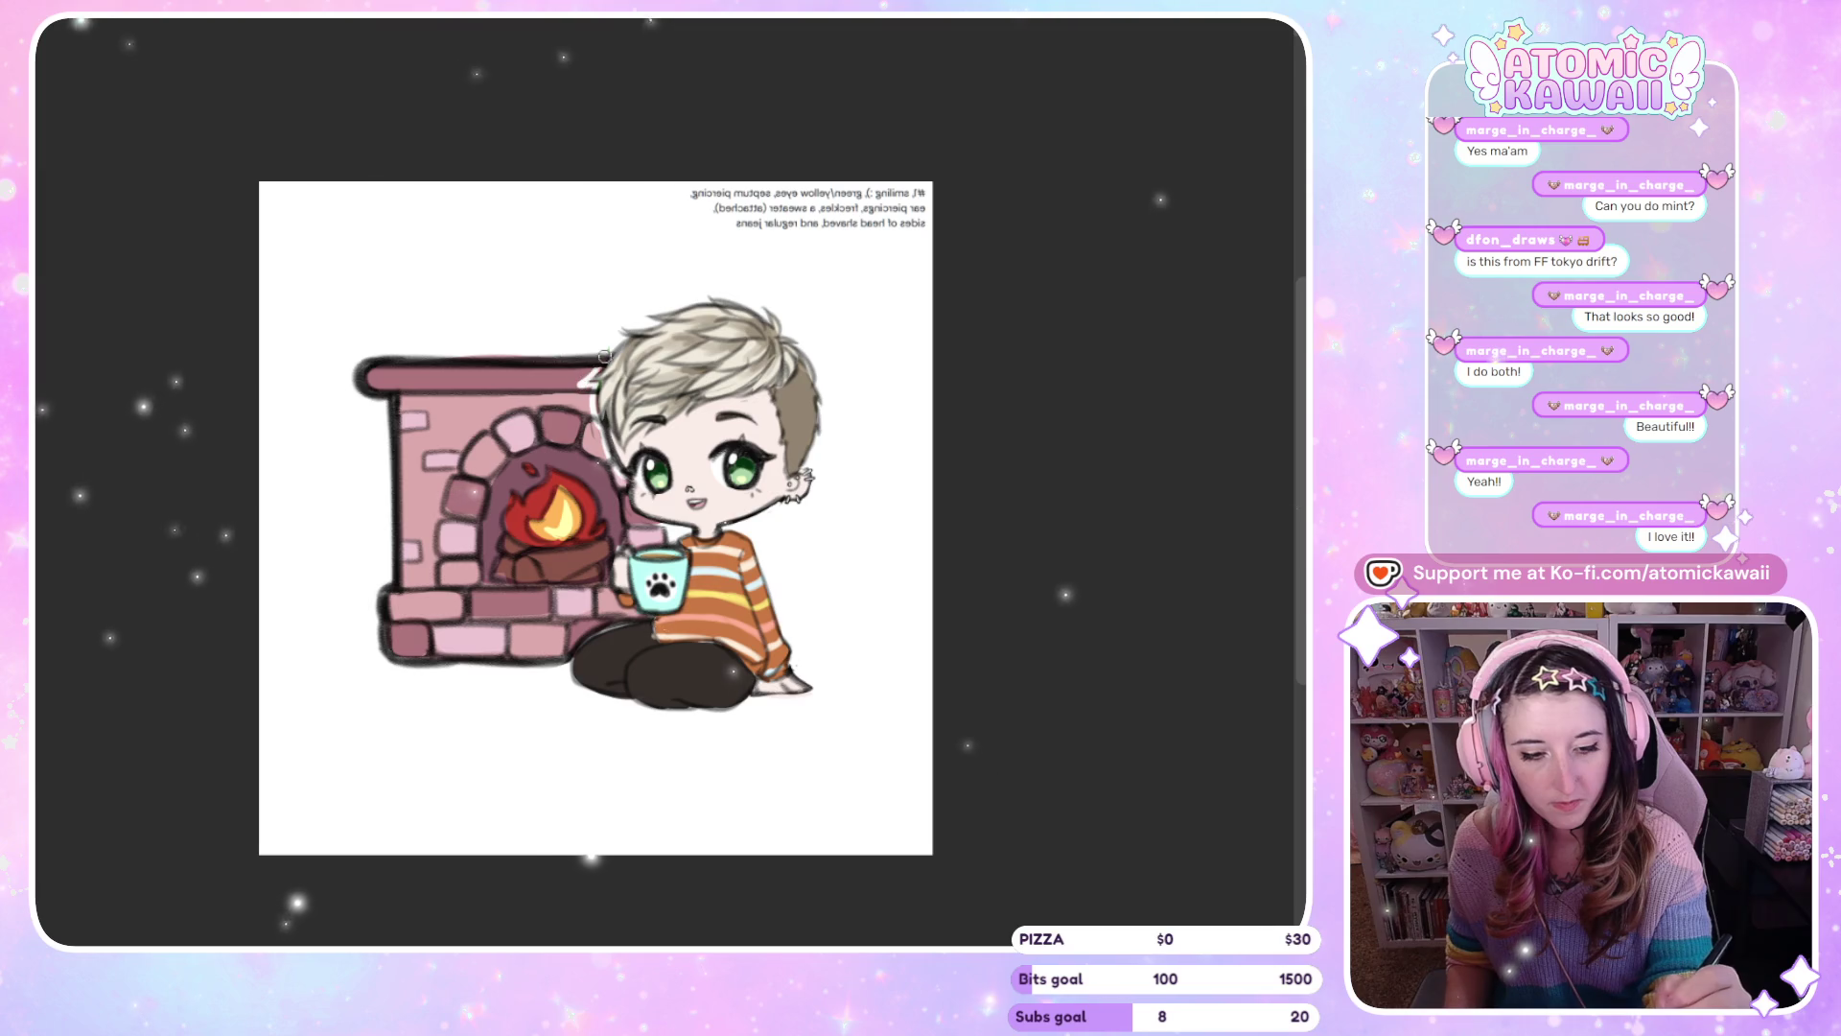
key("h")
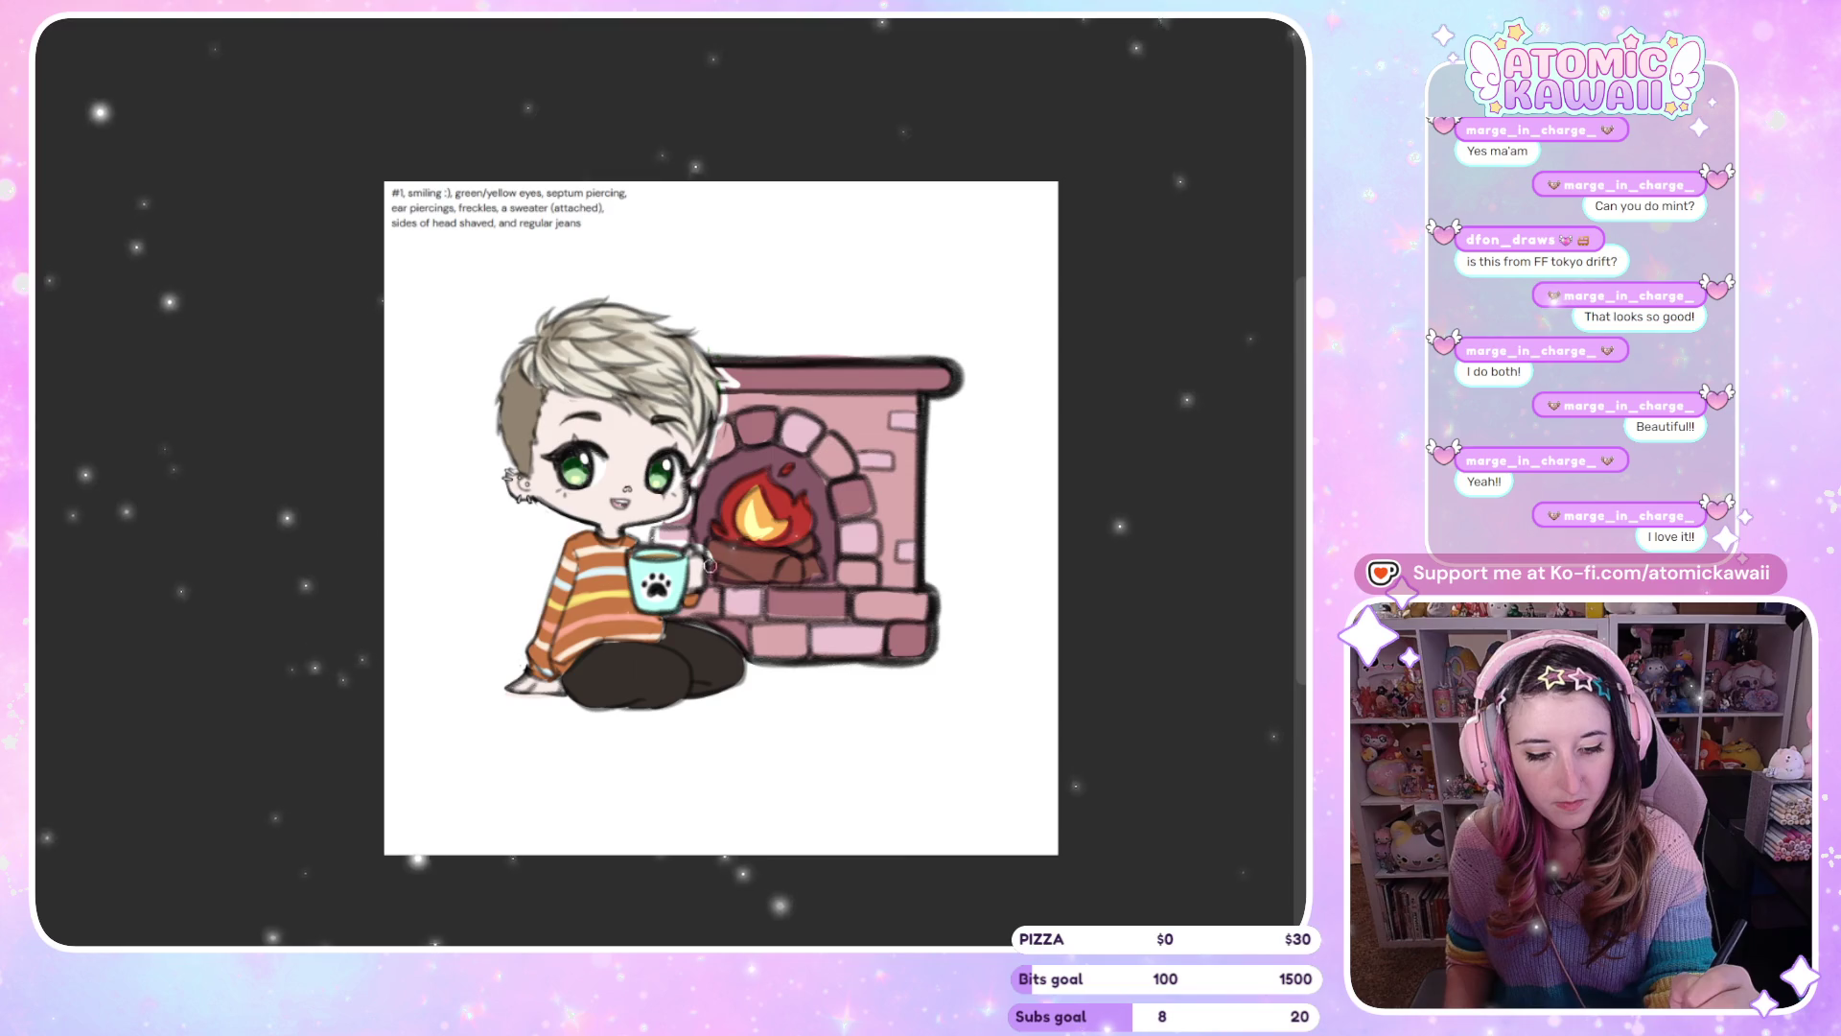
key("h")
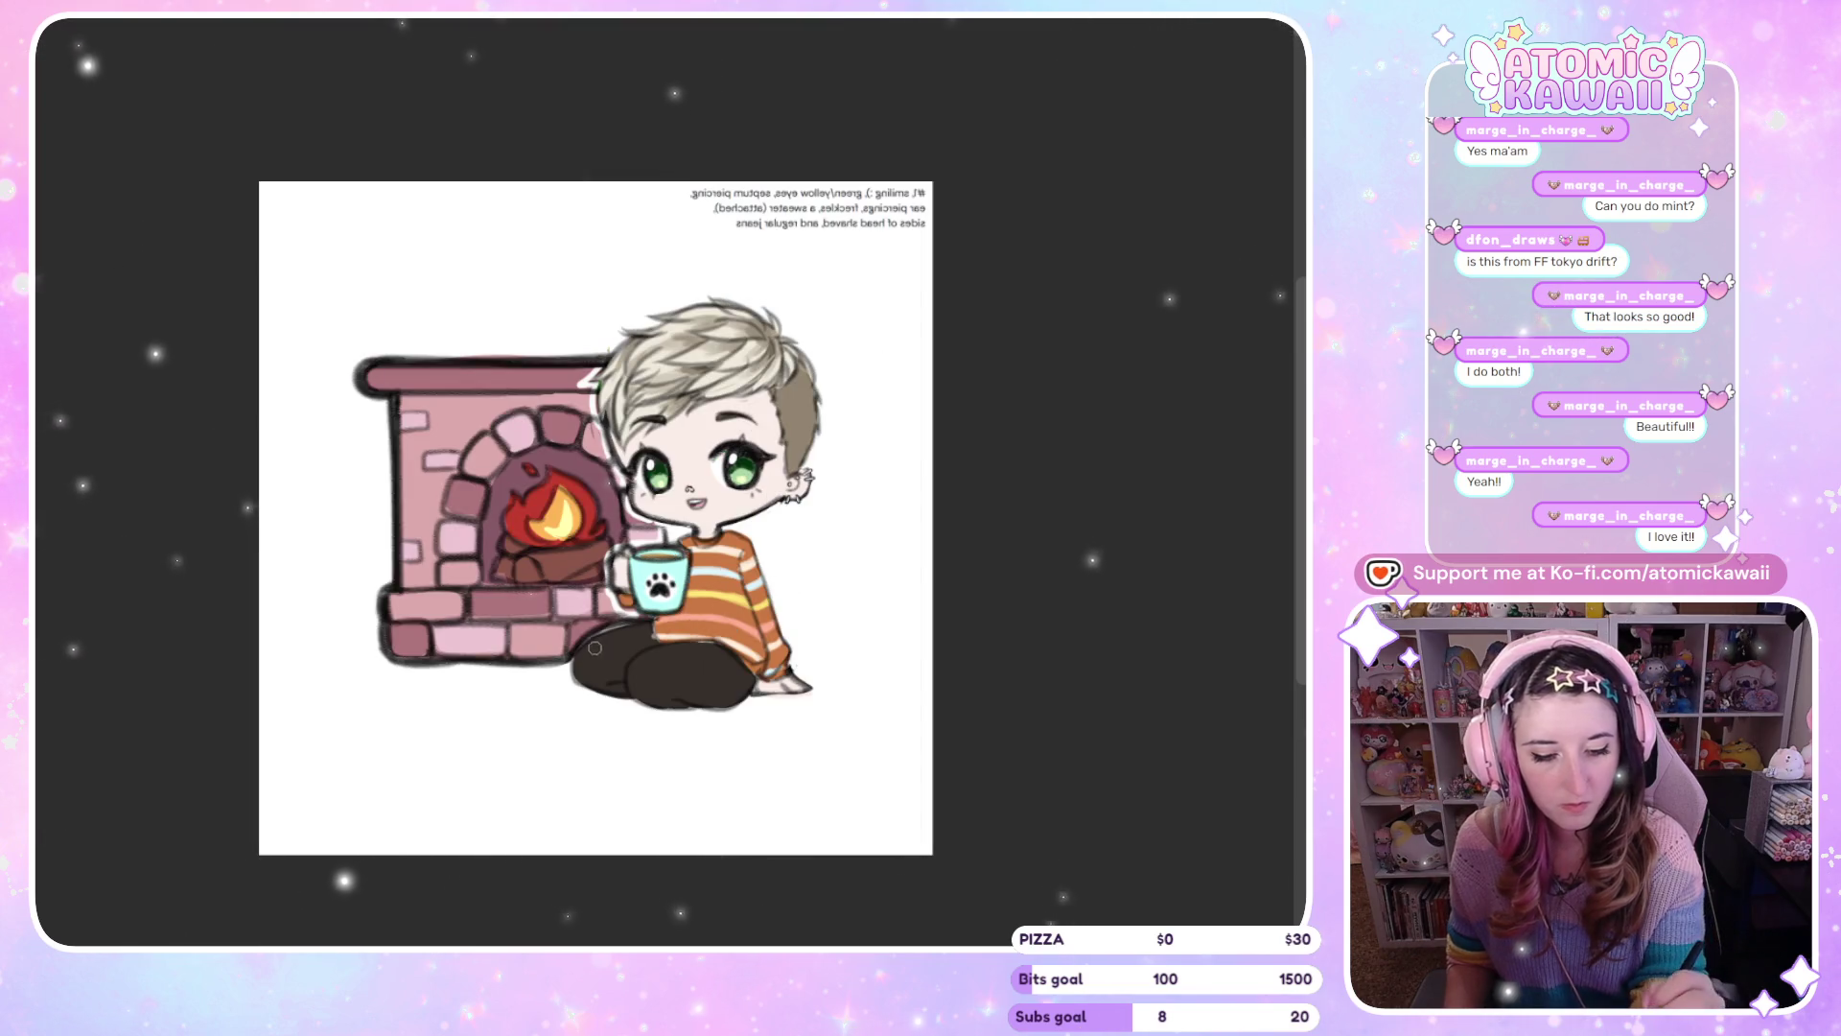
key("h")
key("h")
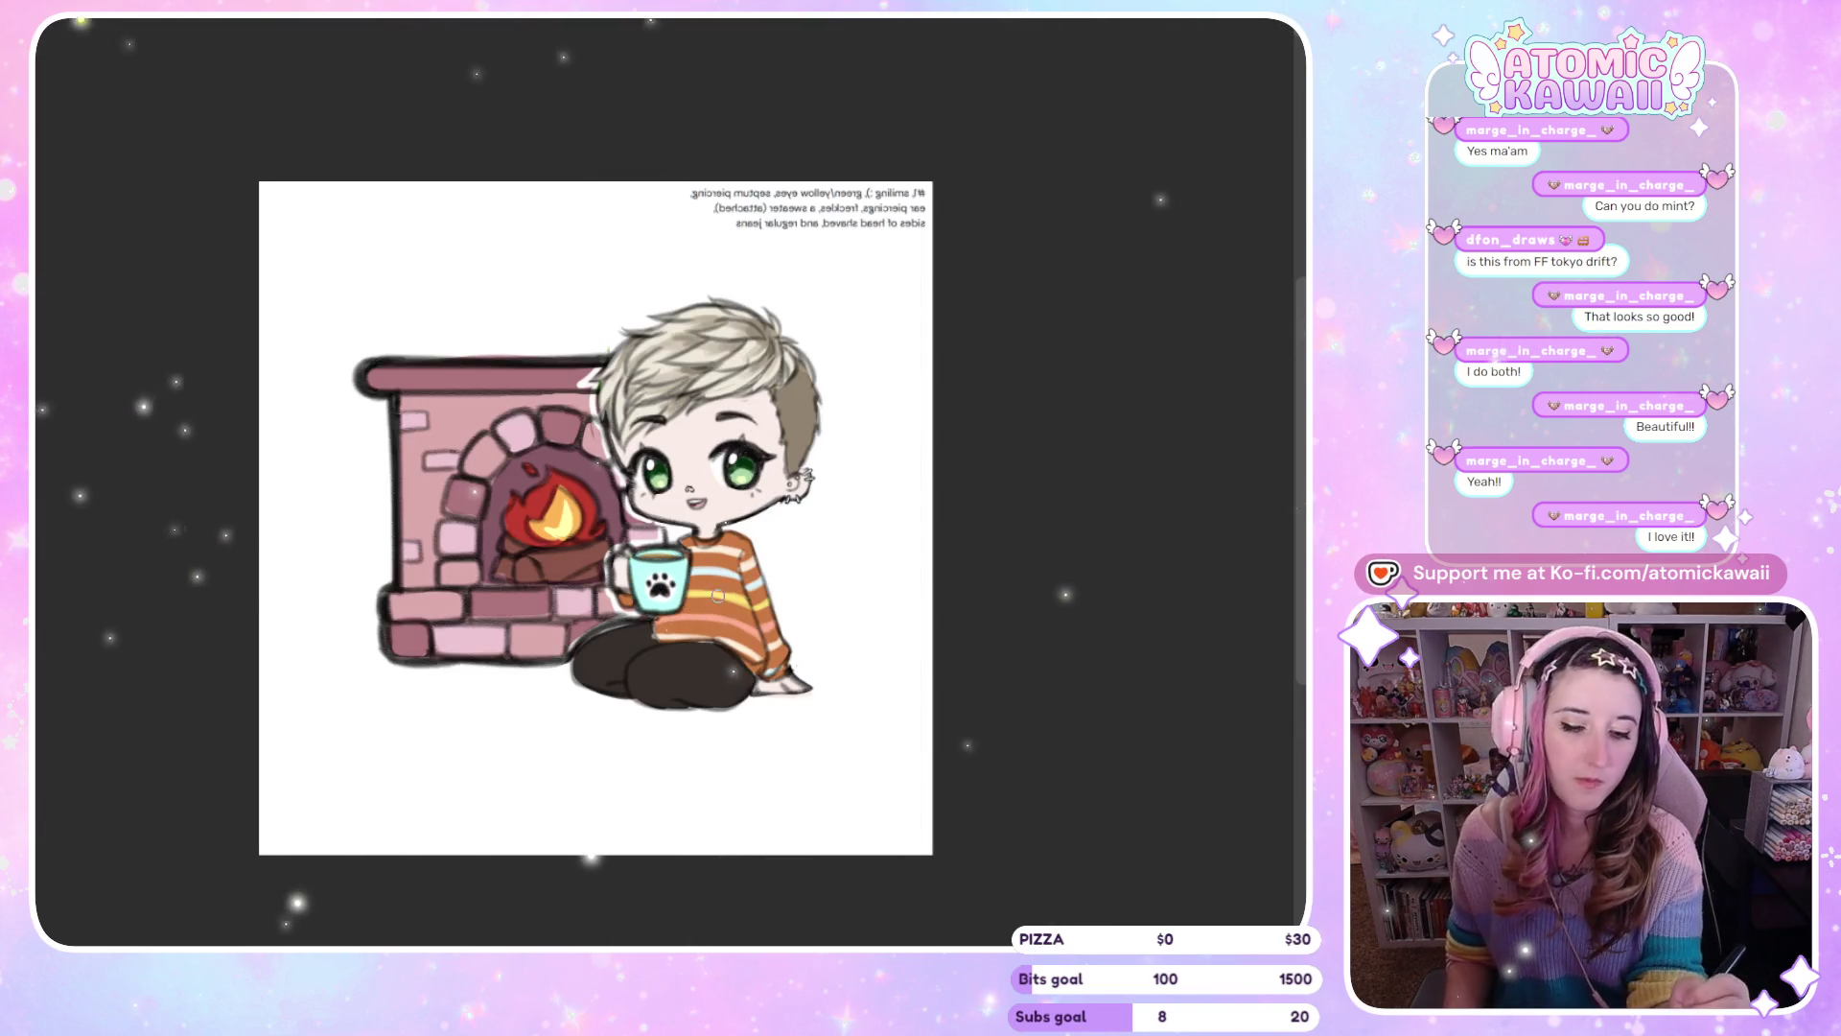
key("h")
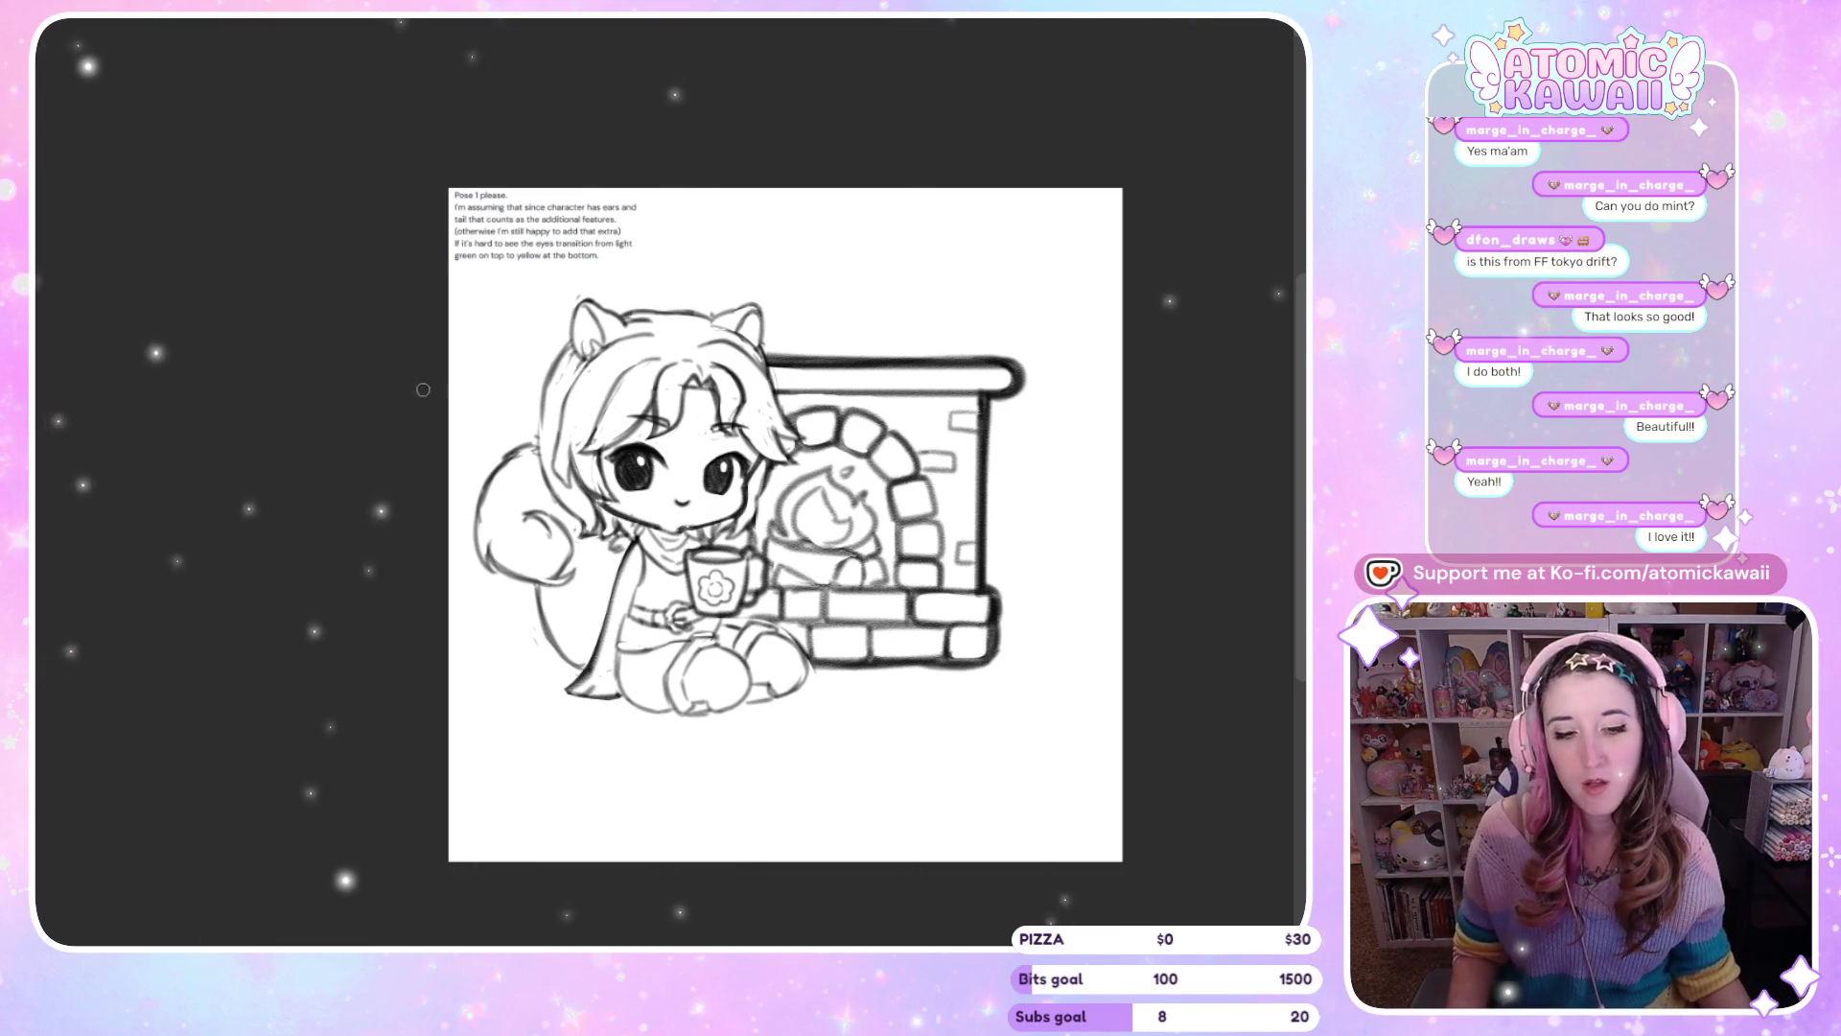
scroll(455, 415, "down", 3)
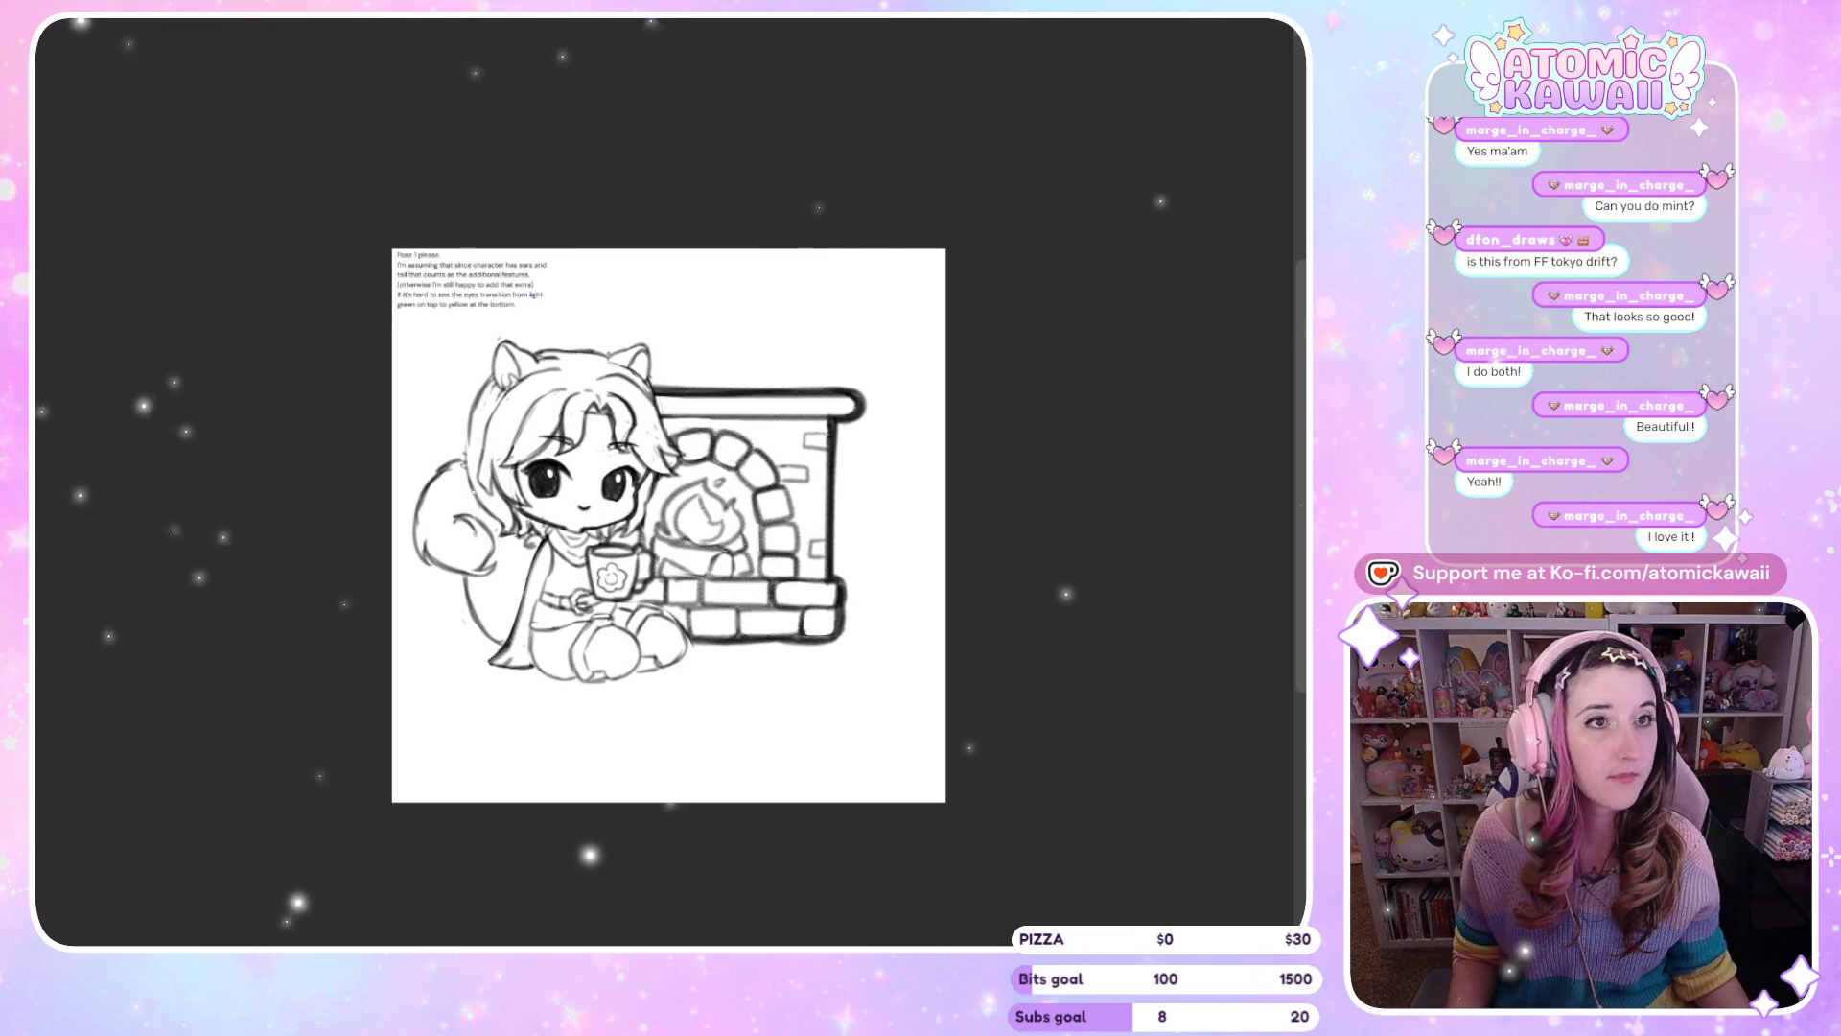
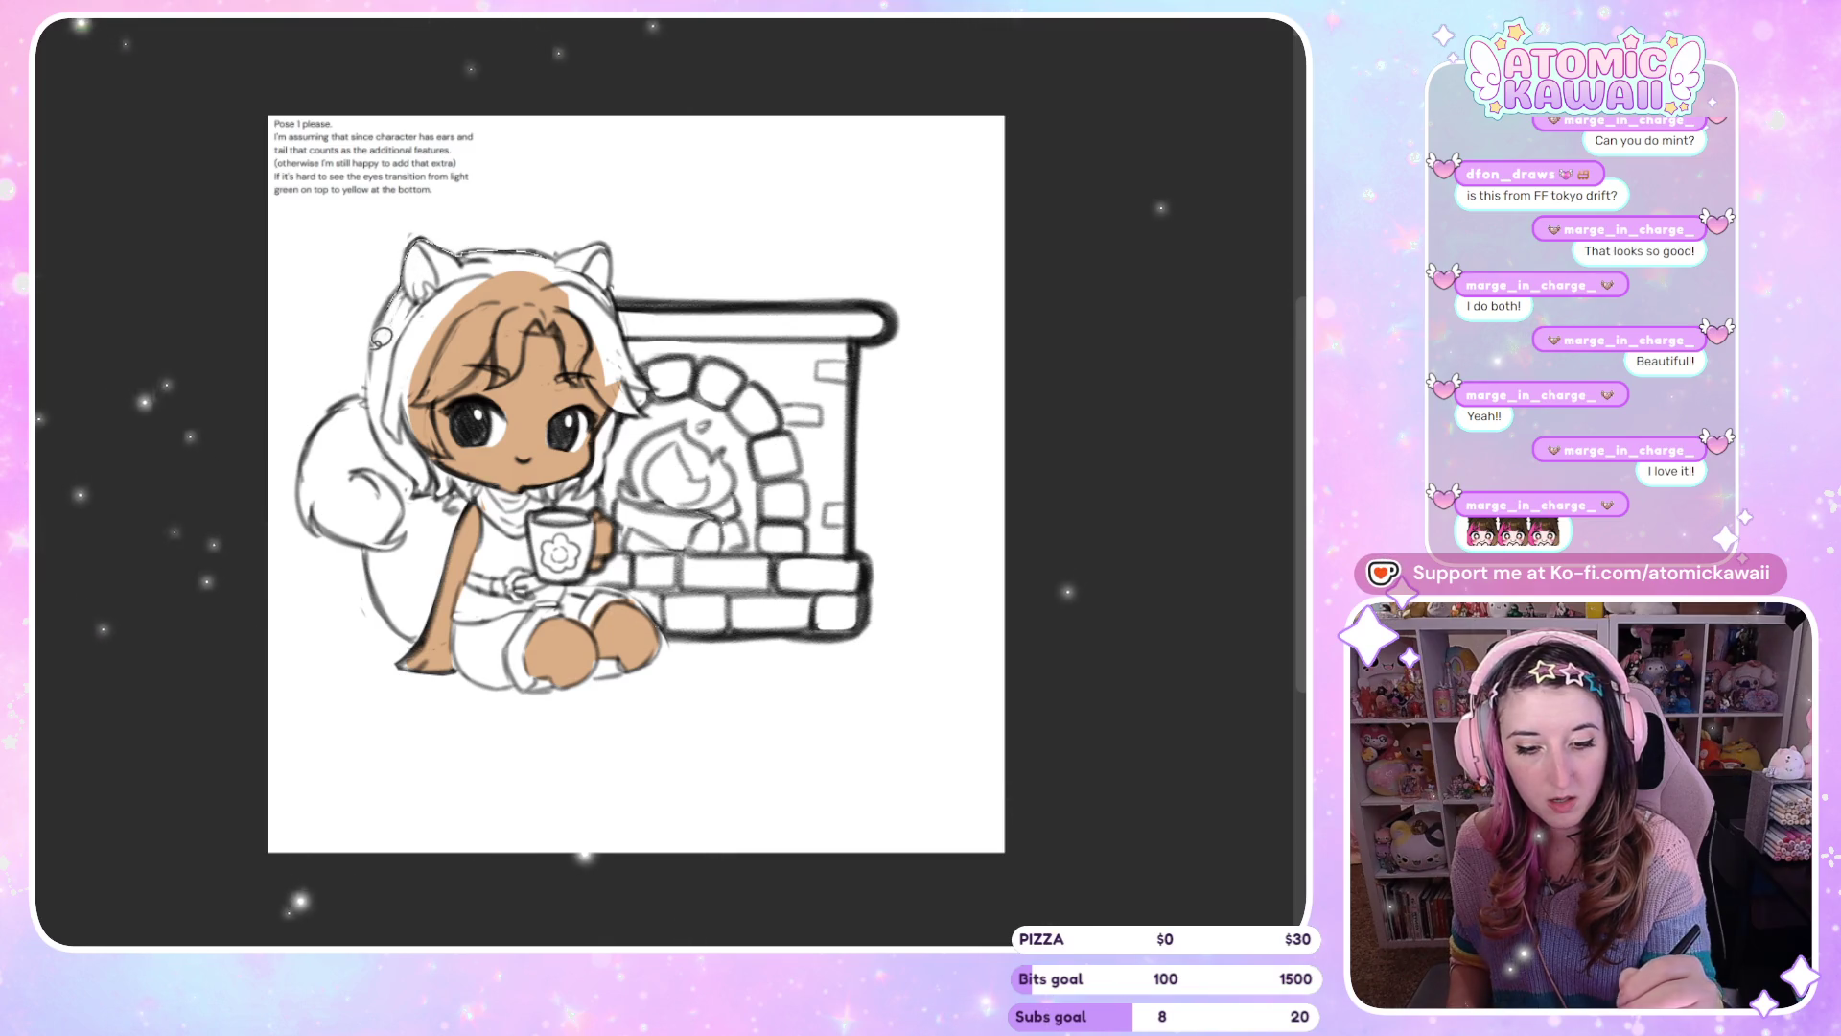
Fill the white hair areas on the left of her head with red, checking in a mirrored view
left_click_drag(521, 290, 524, 283)
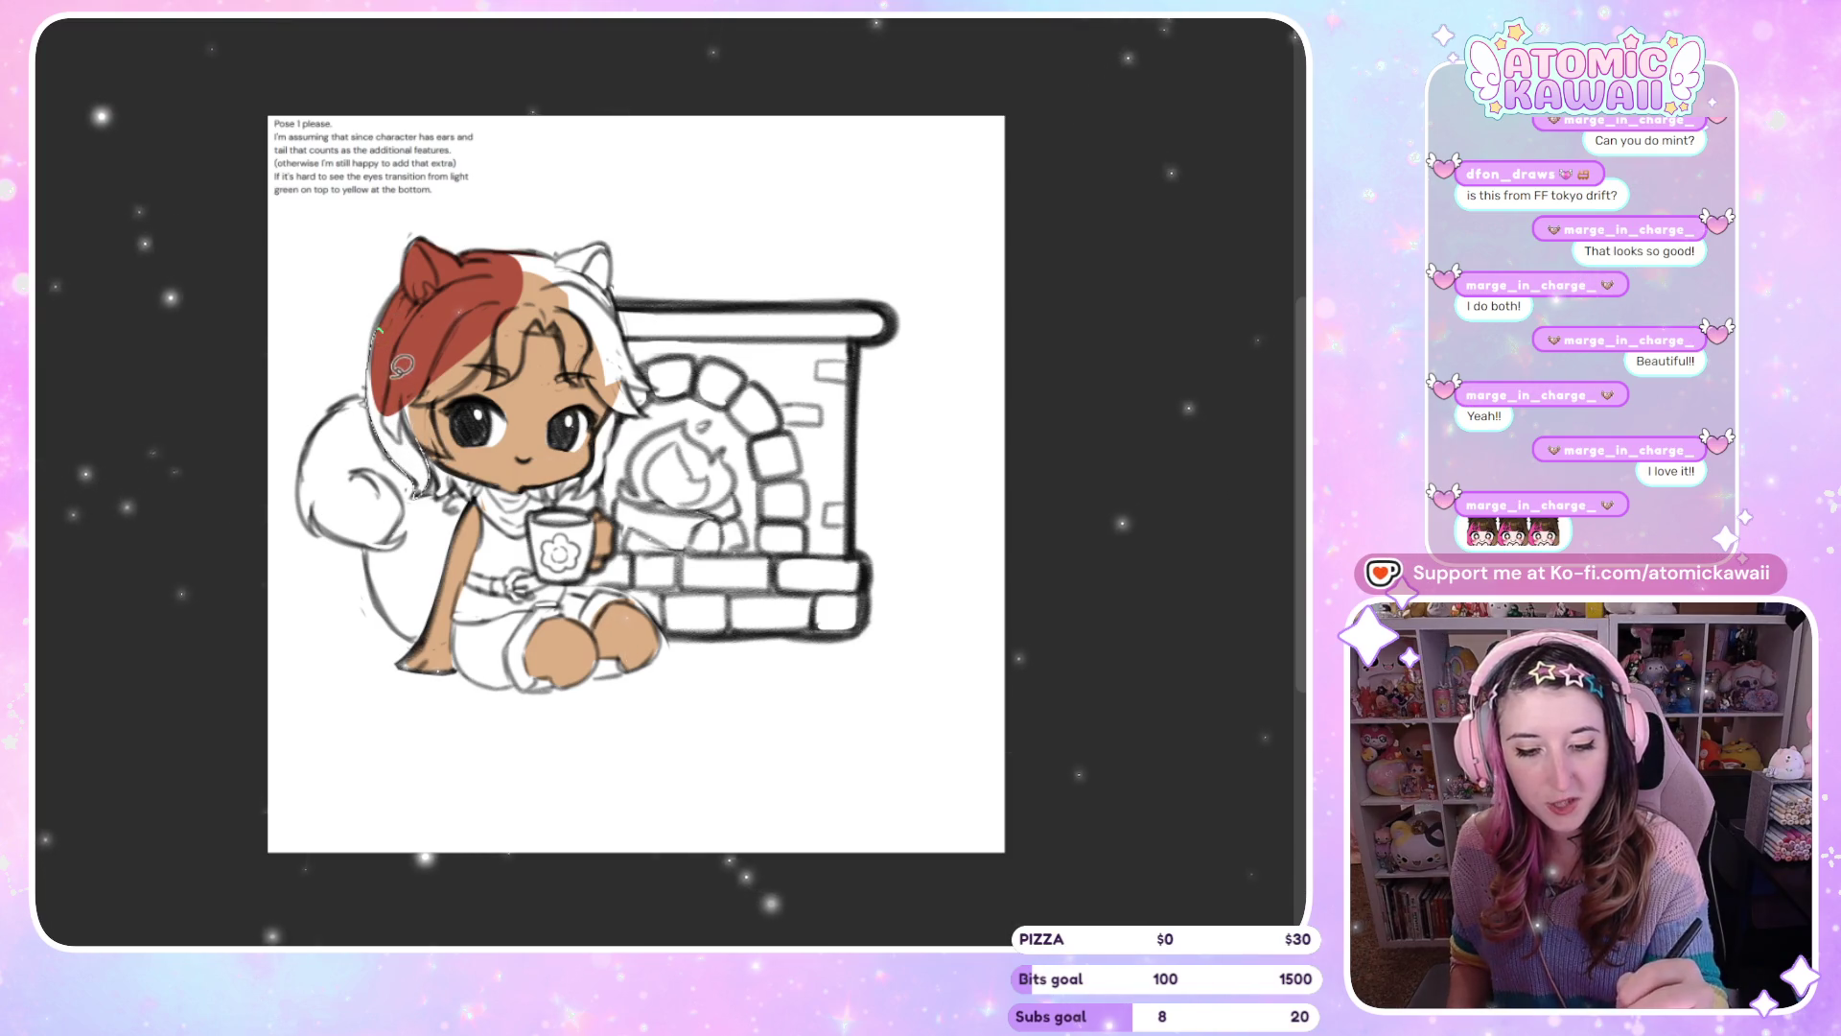
key("h")
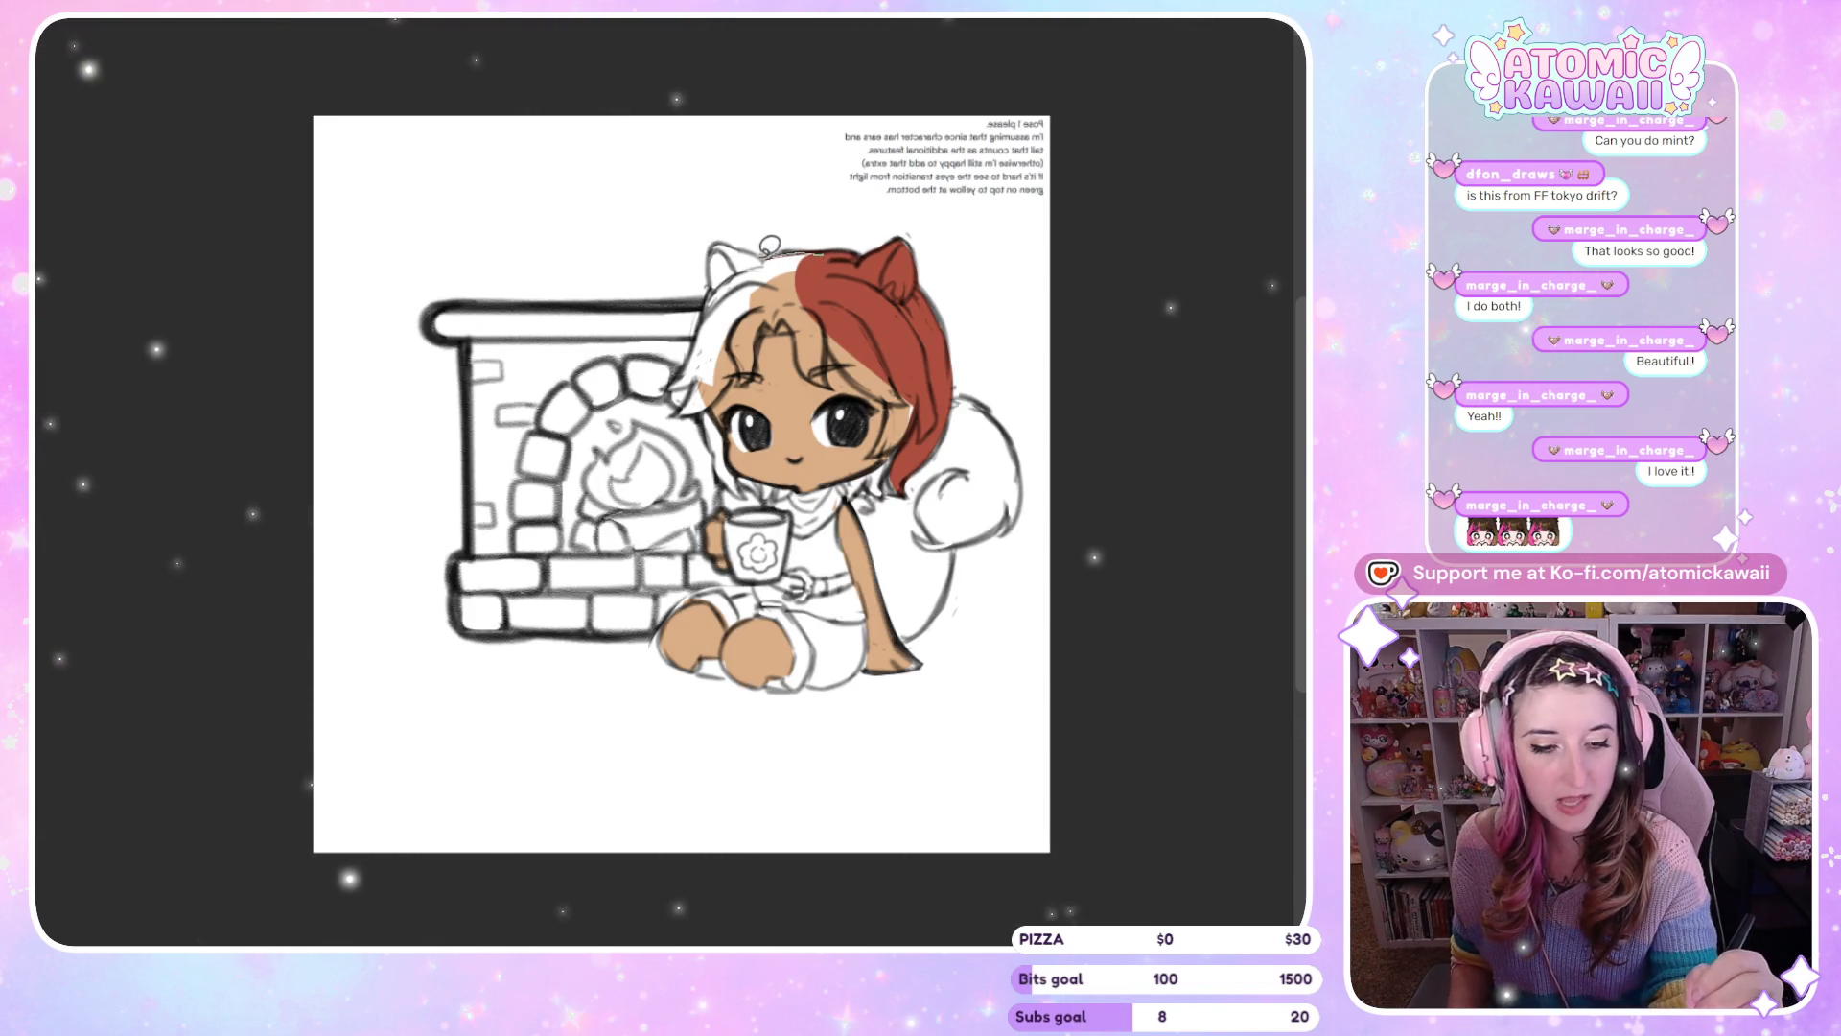
left_click_drag(778, 320, 820, 257)
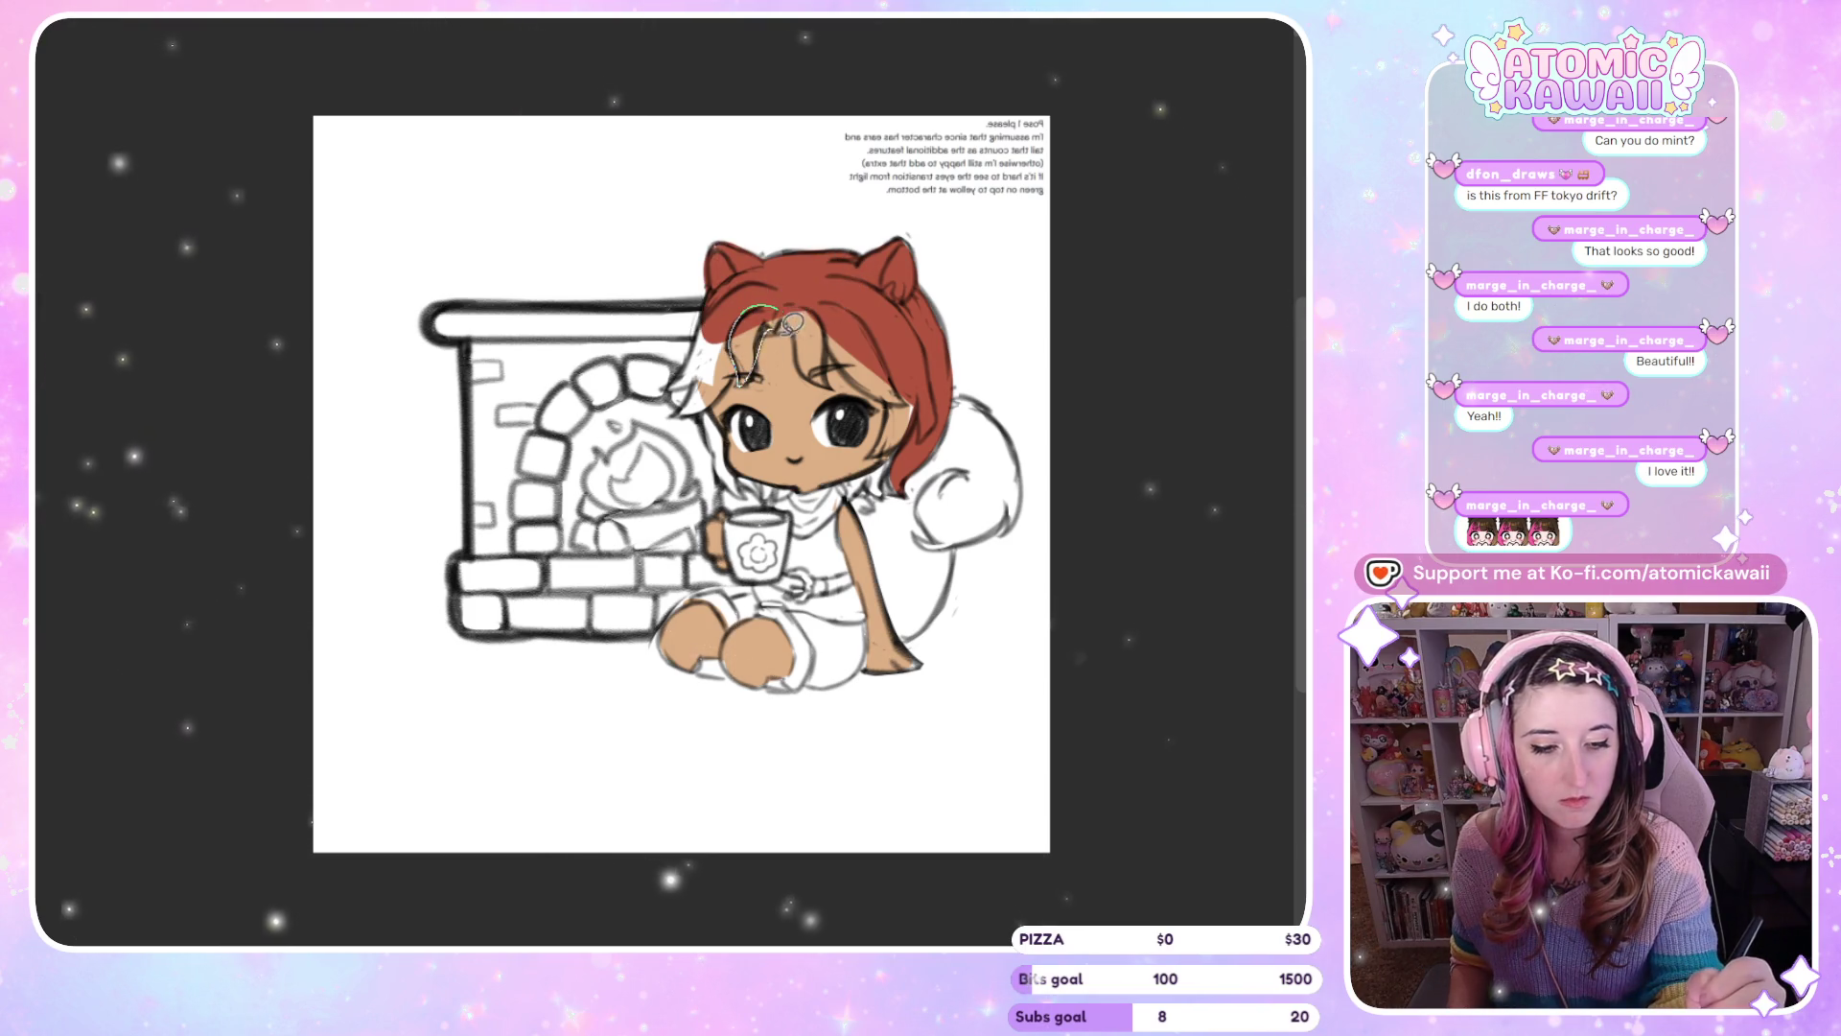
key("m")
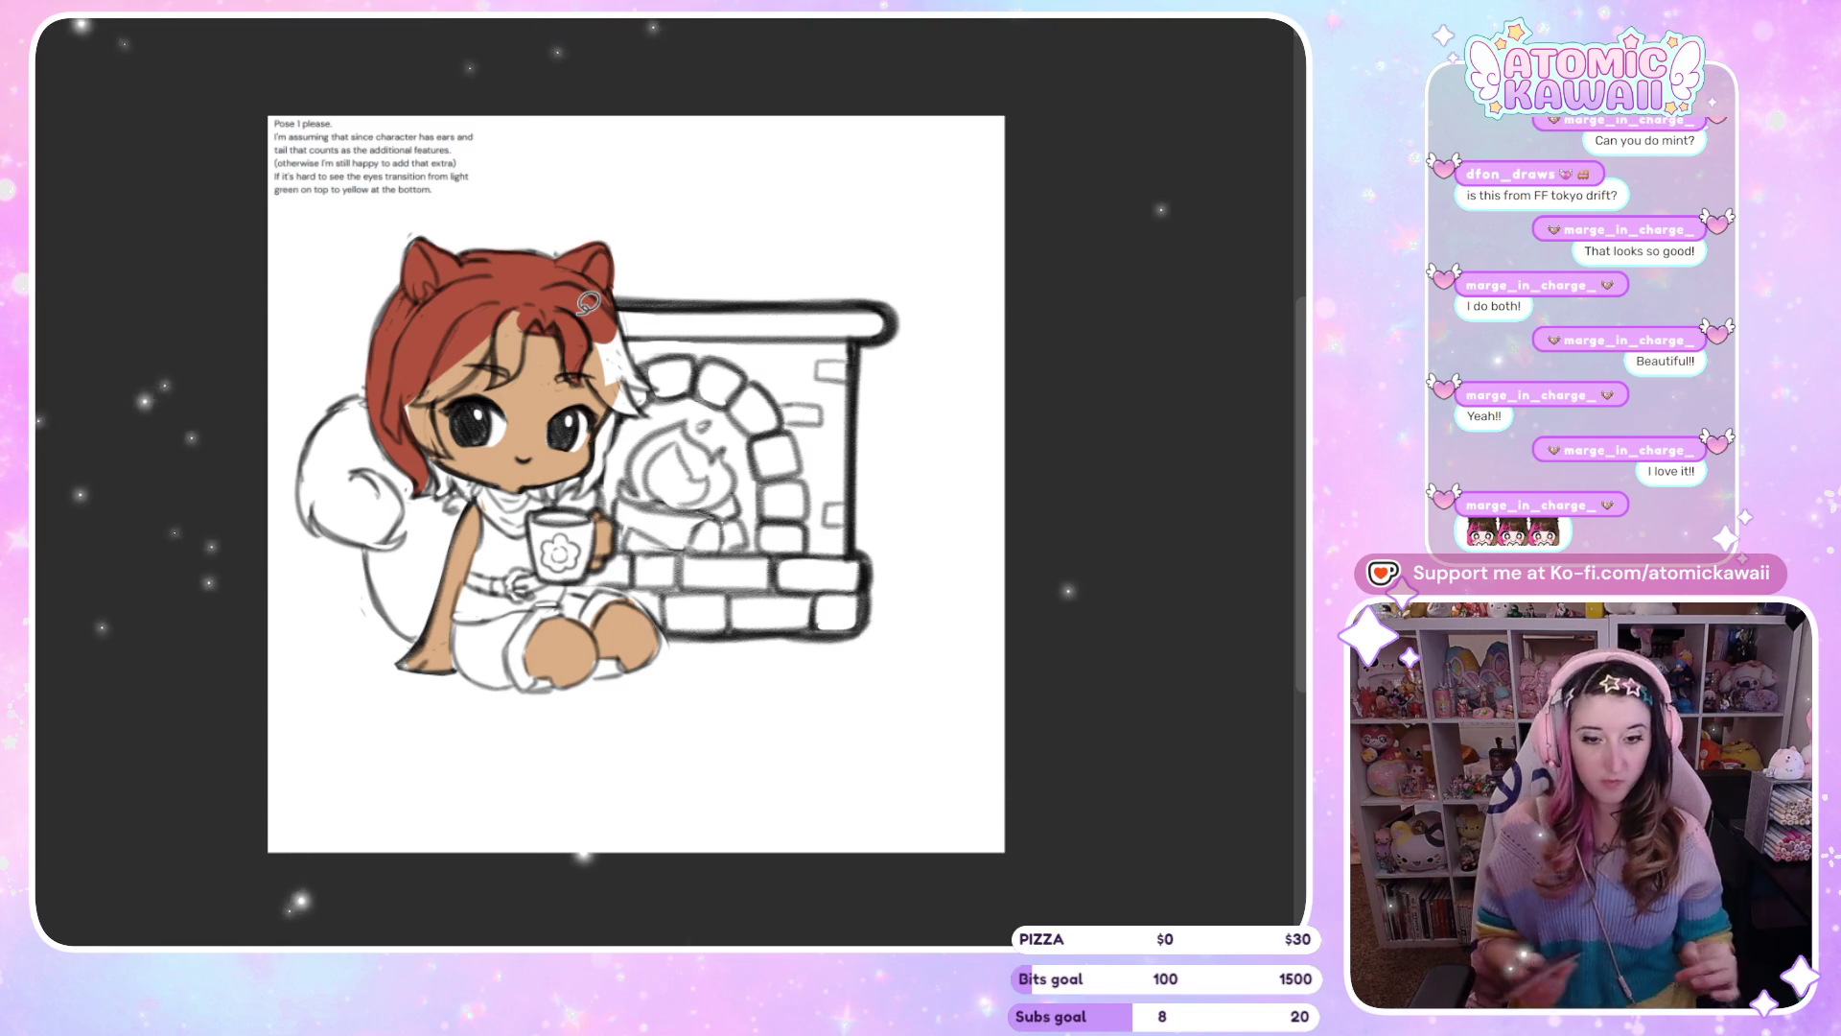
Paint red over the last white patch of hair
key("m")
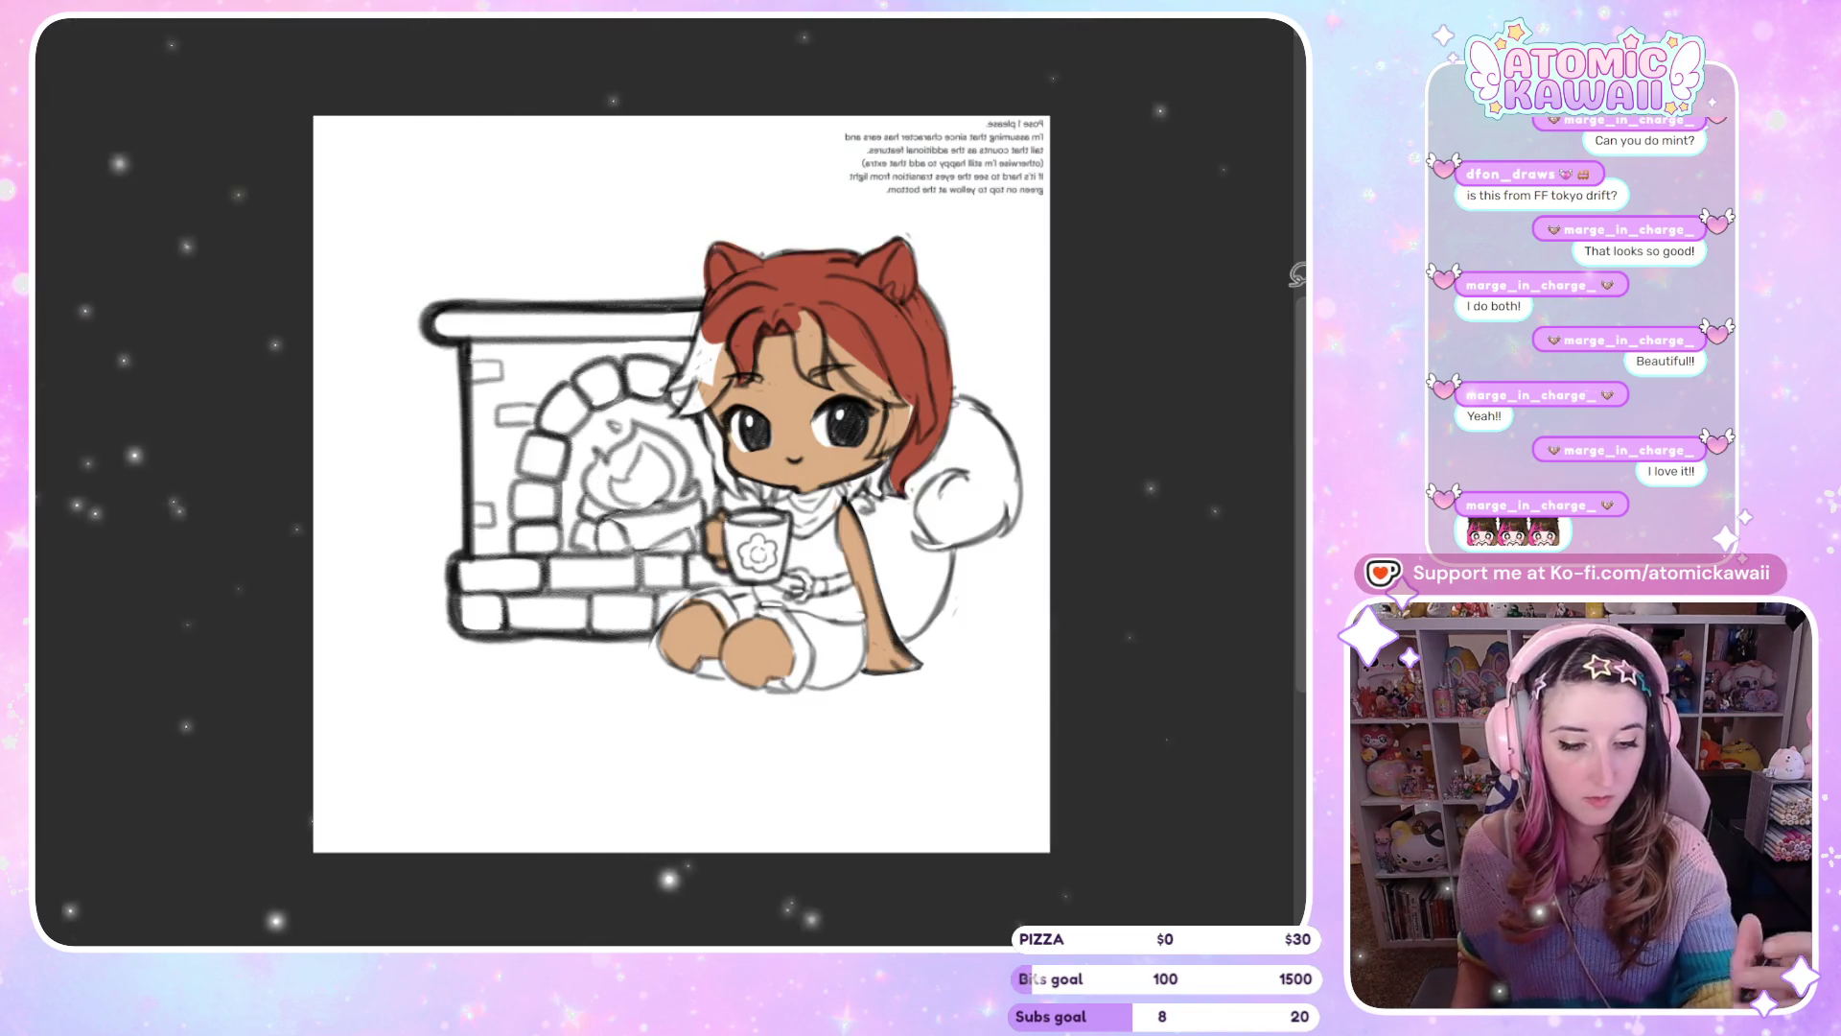
left_click_drag(726, 298, 702, 368)
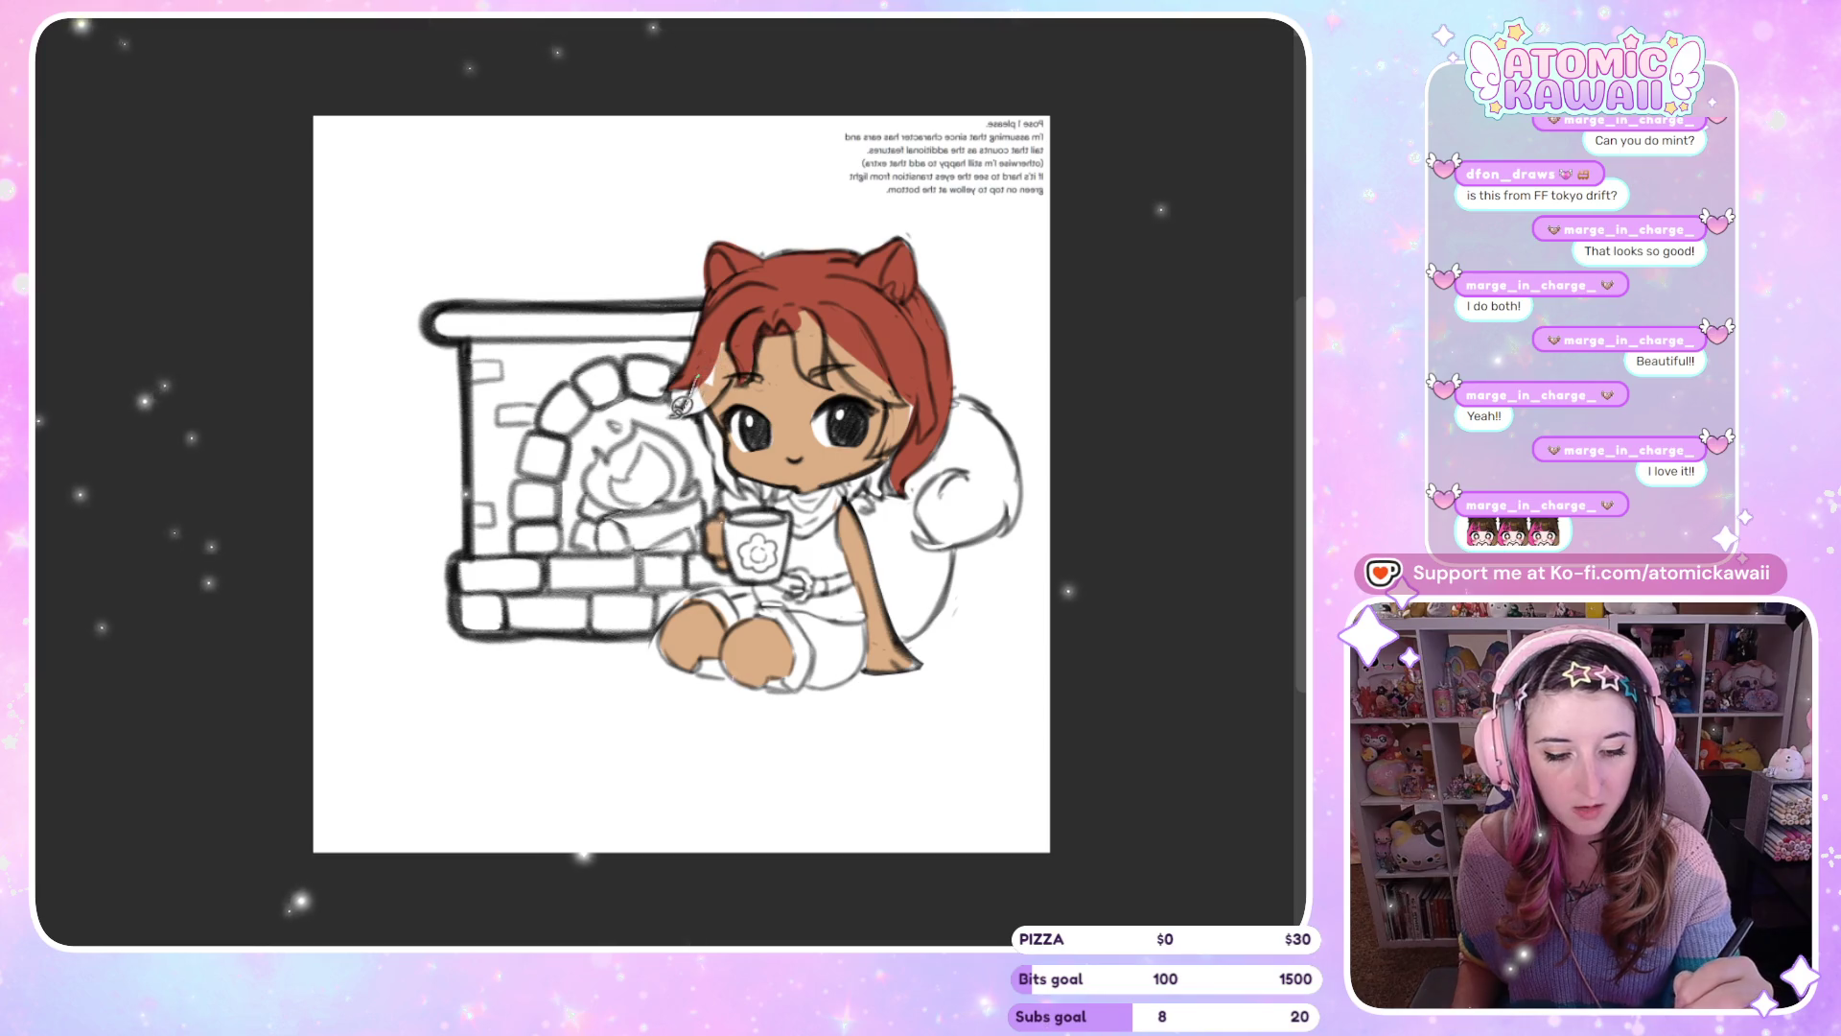
key("m")
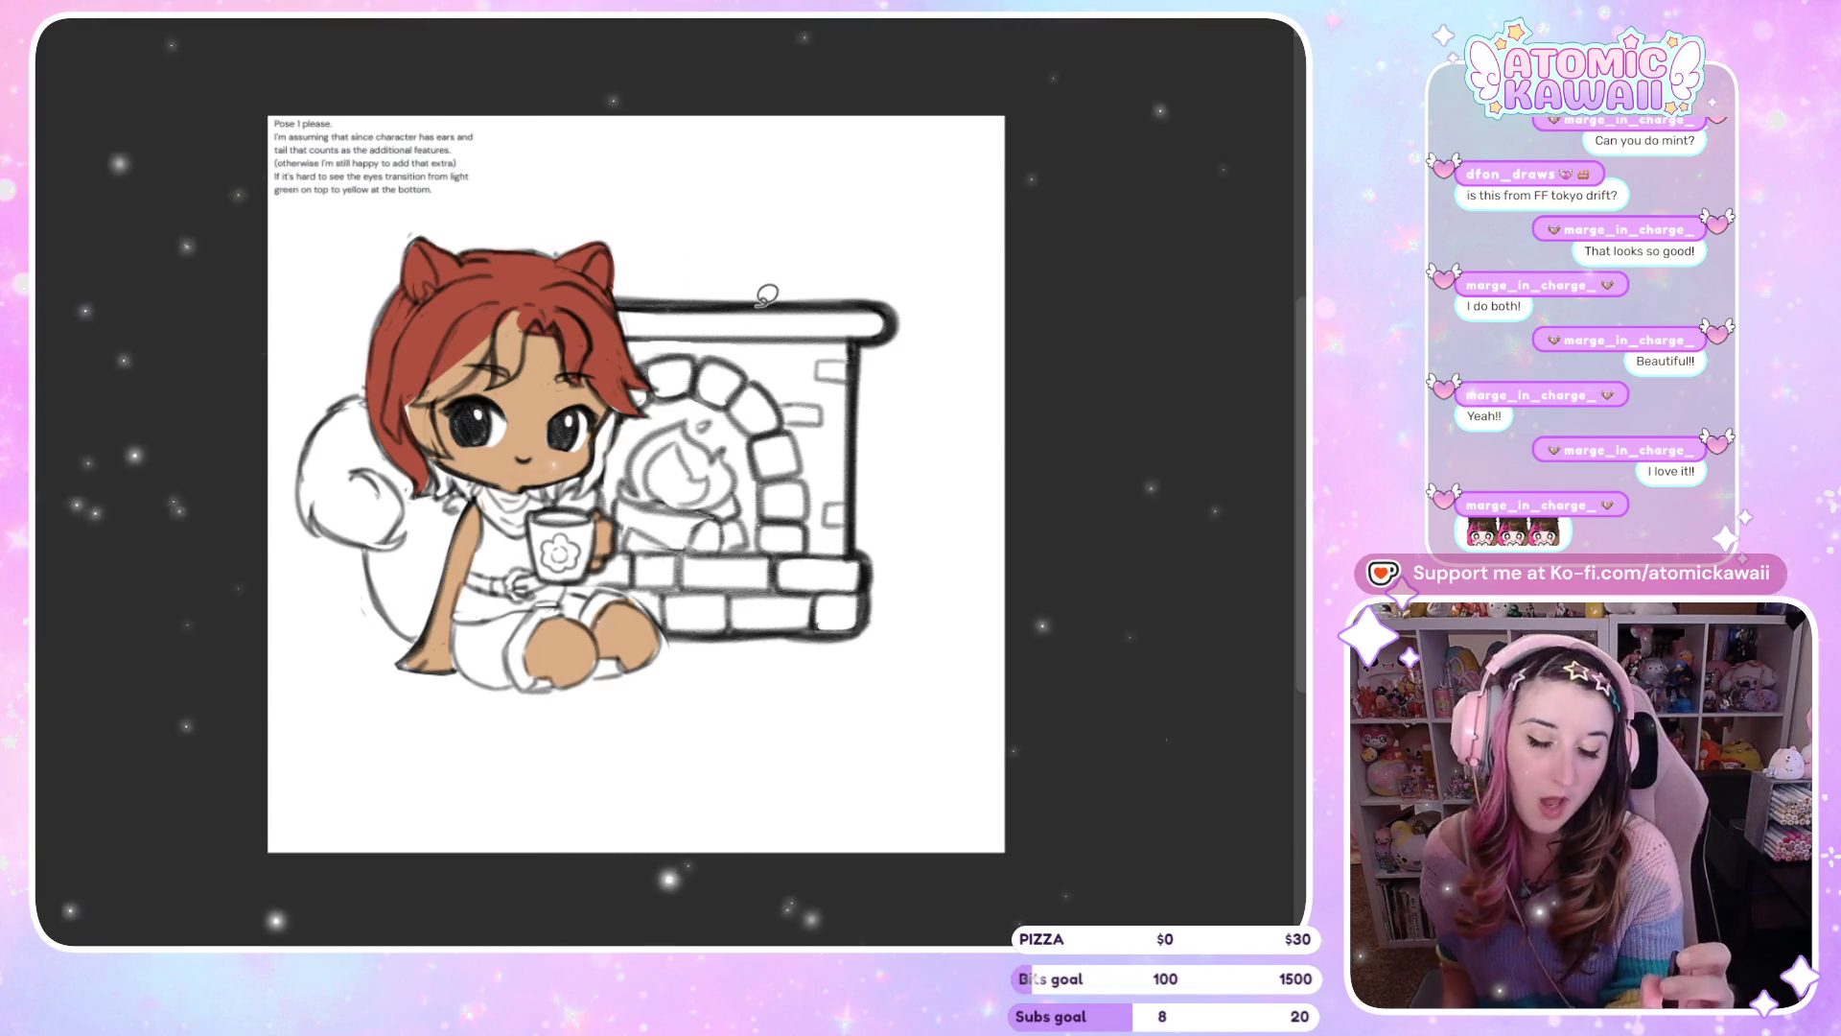
Draw dark strand lines across the bangs and redraw her small smile
left_click_drag(535, 307, 505, 374)
mouse_move(529, 305)
left_mouse_down()
mouse_move(497, 381)
mouse_move(527, 379)
mouse_move(423, 392)
left_mouse_up()
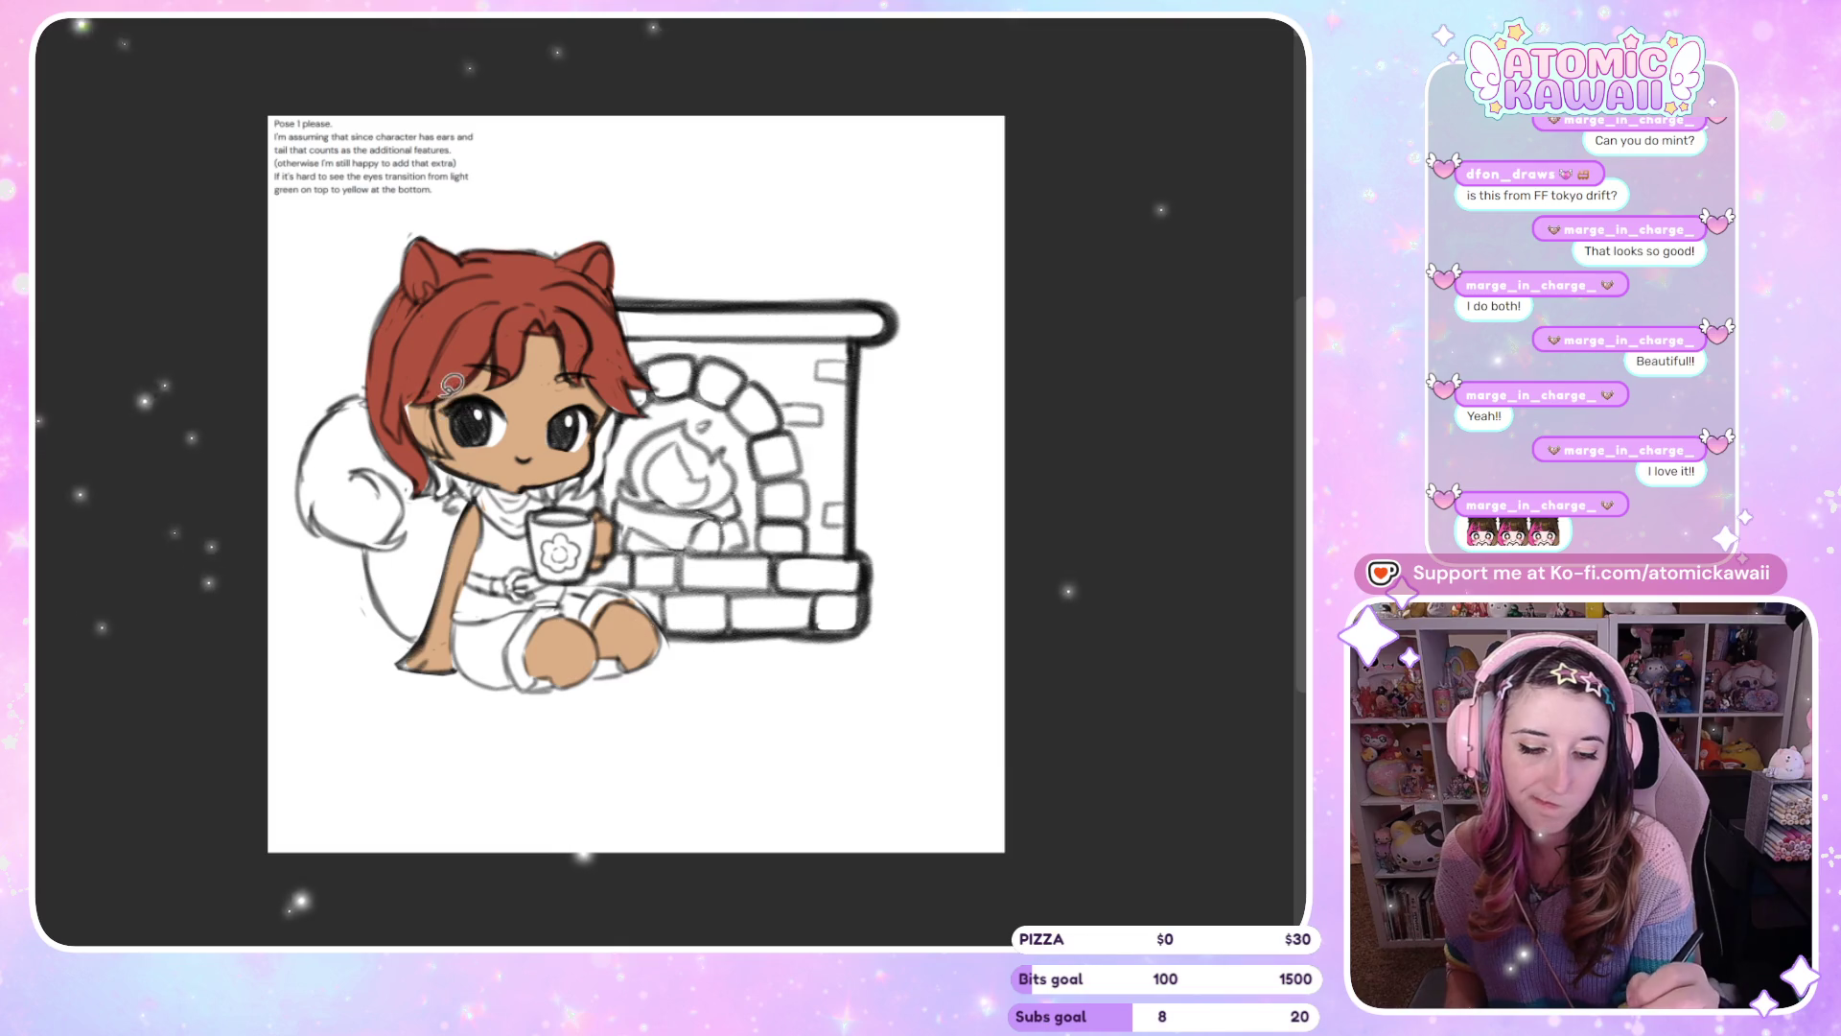
key("m")
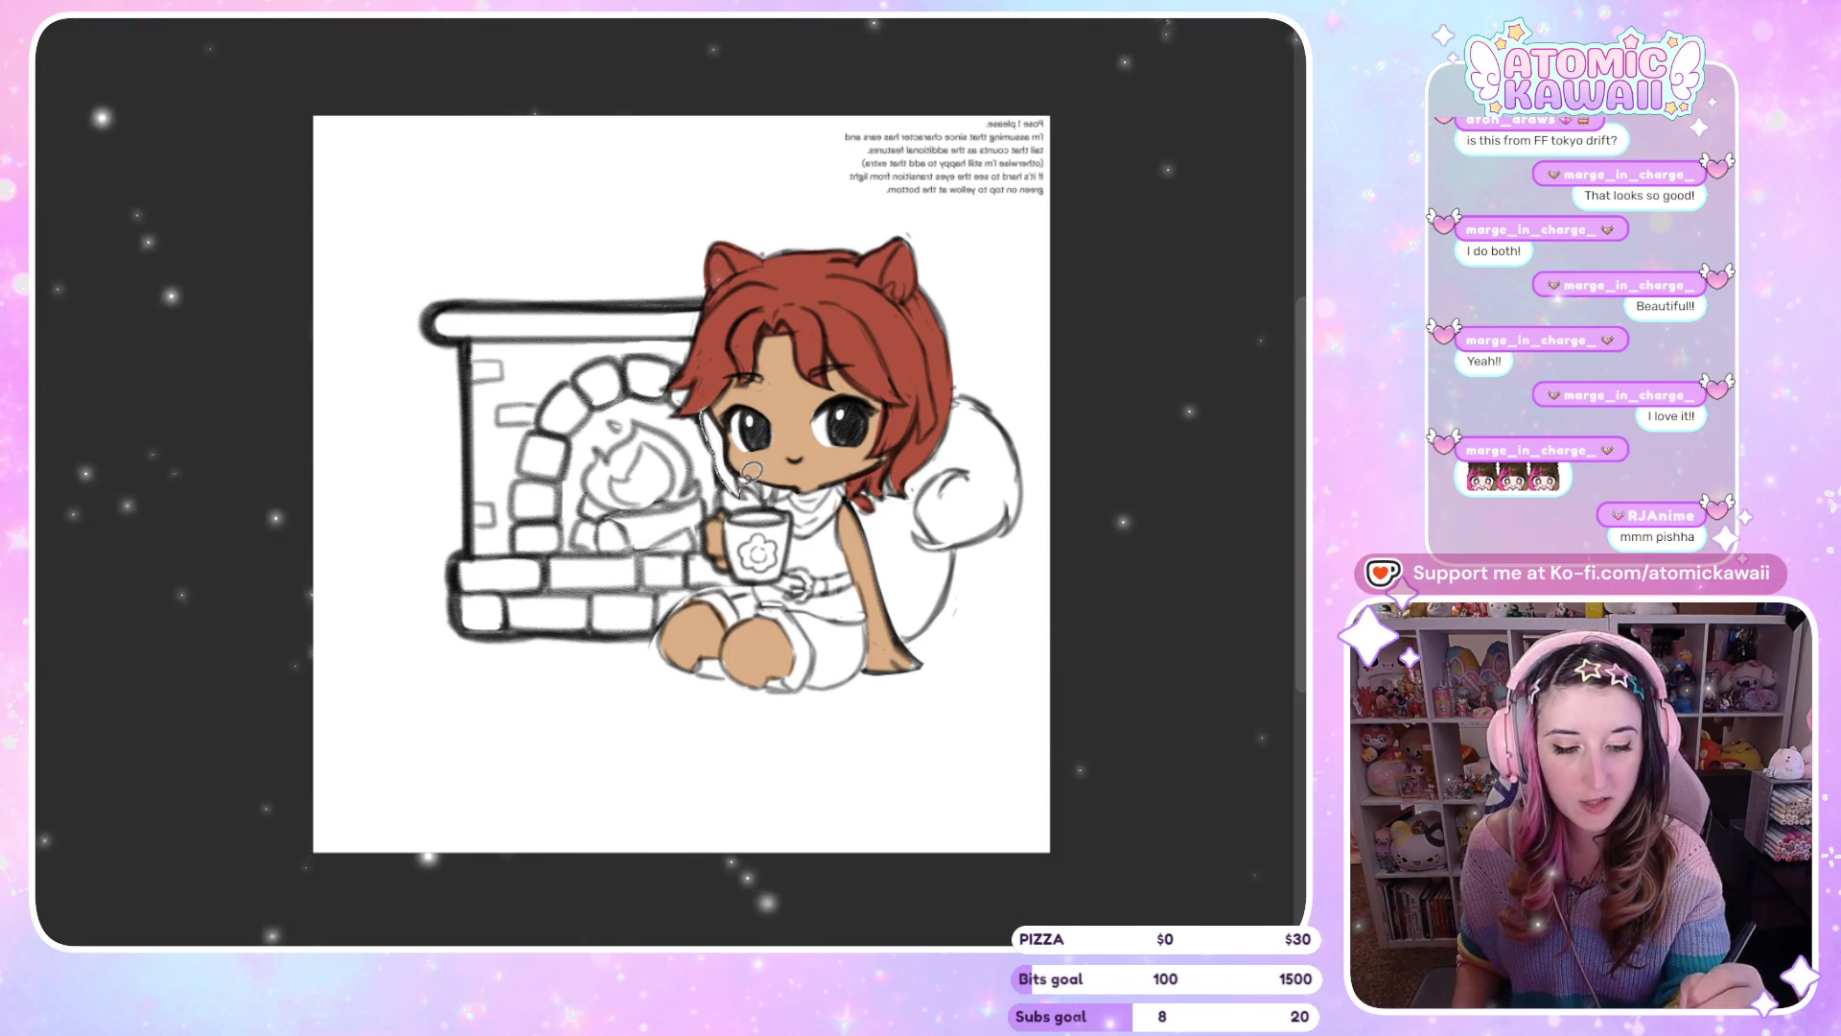
key("m")
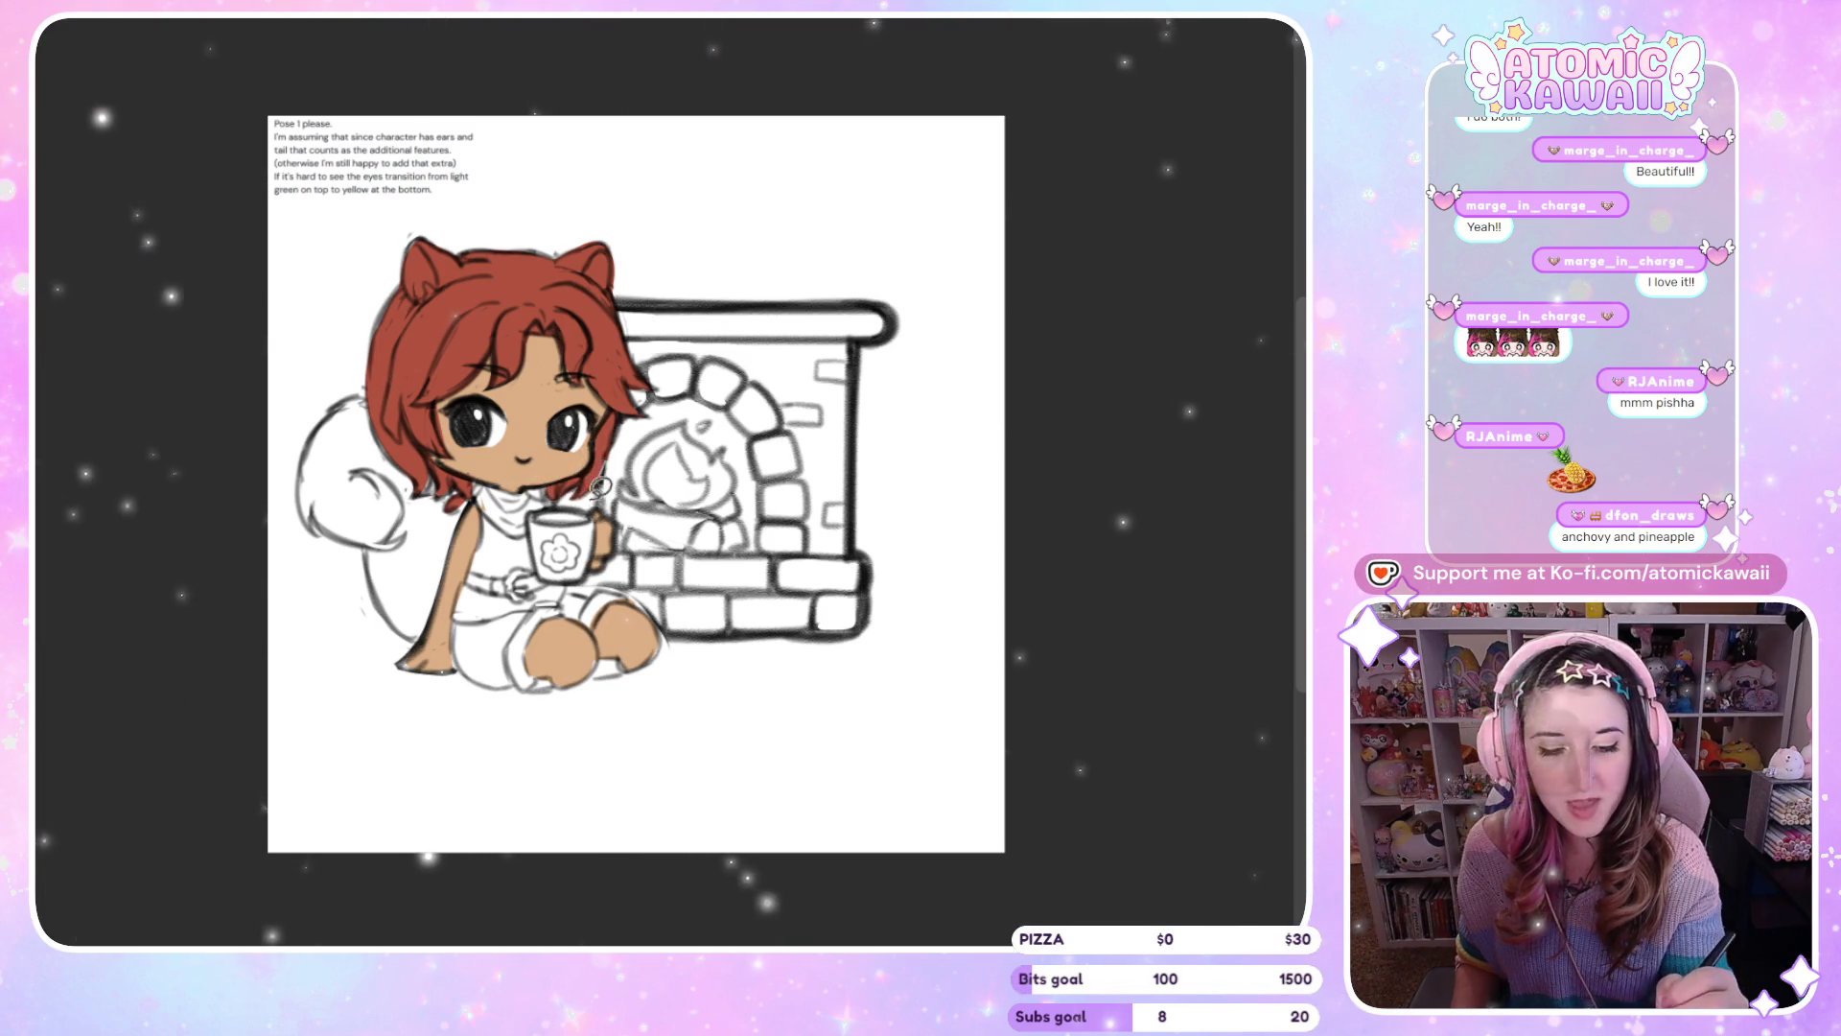
key("m")
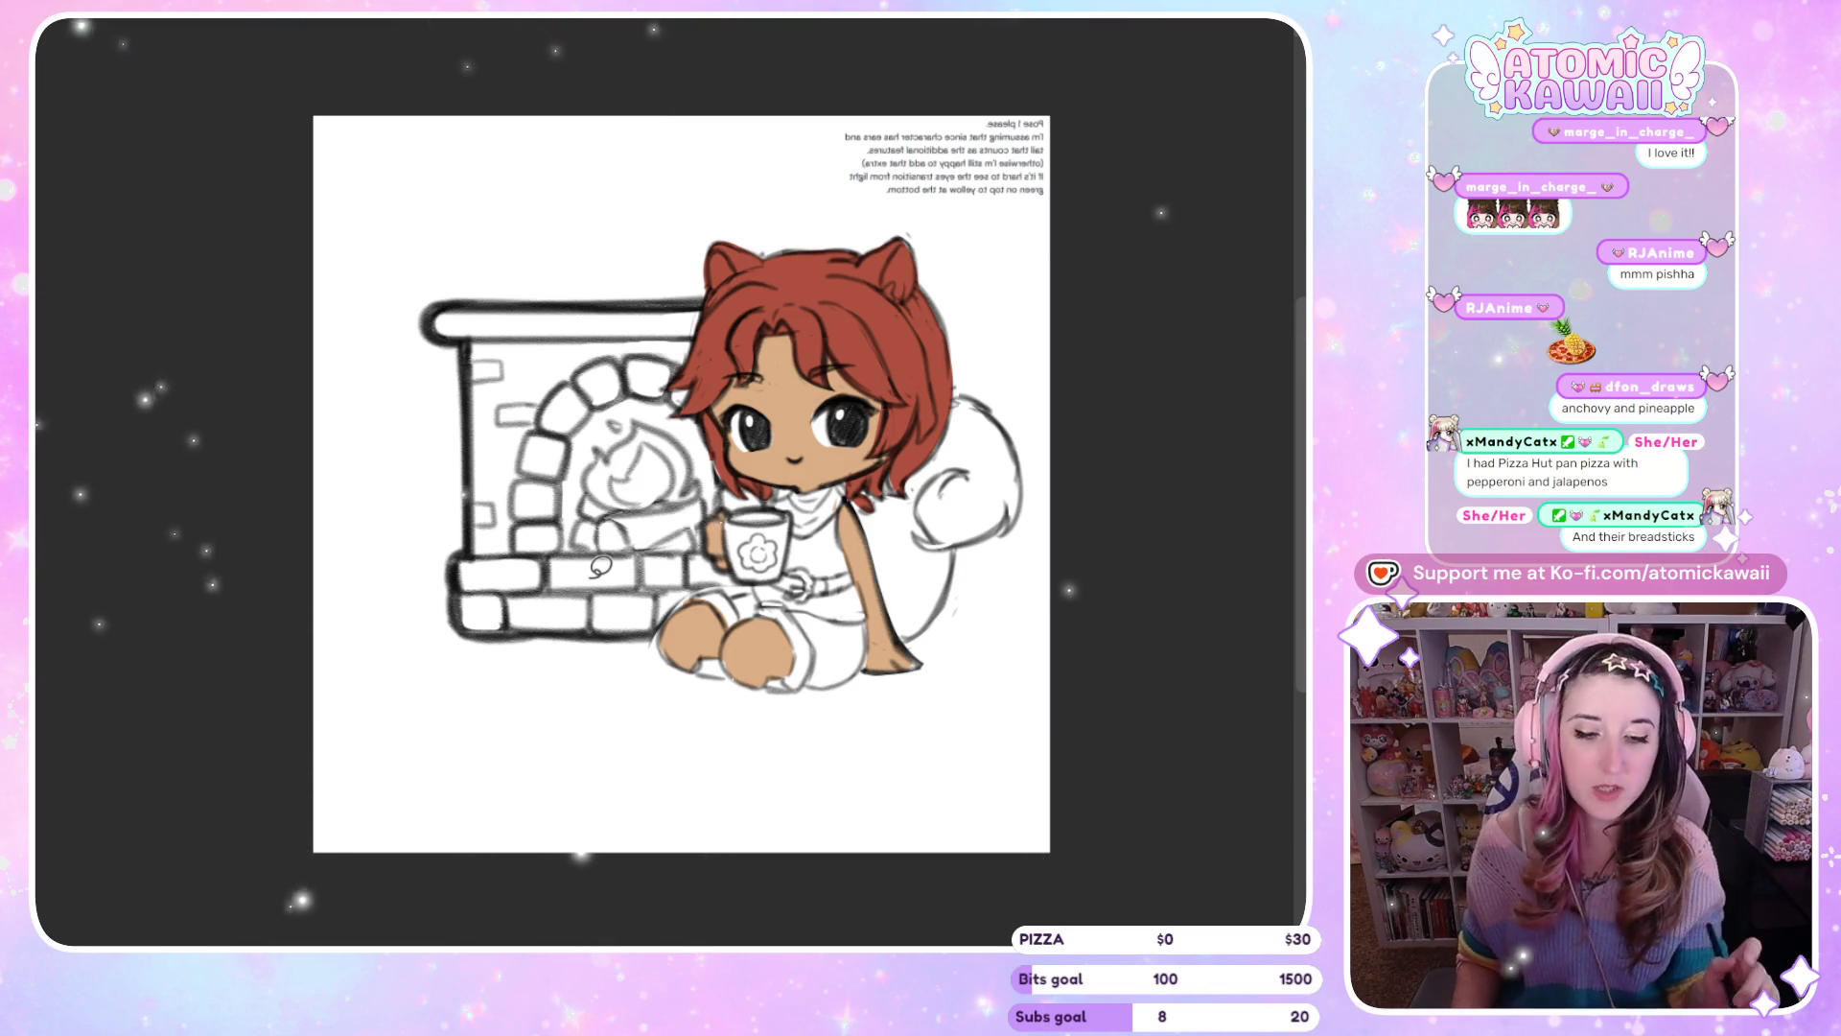
key("m")
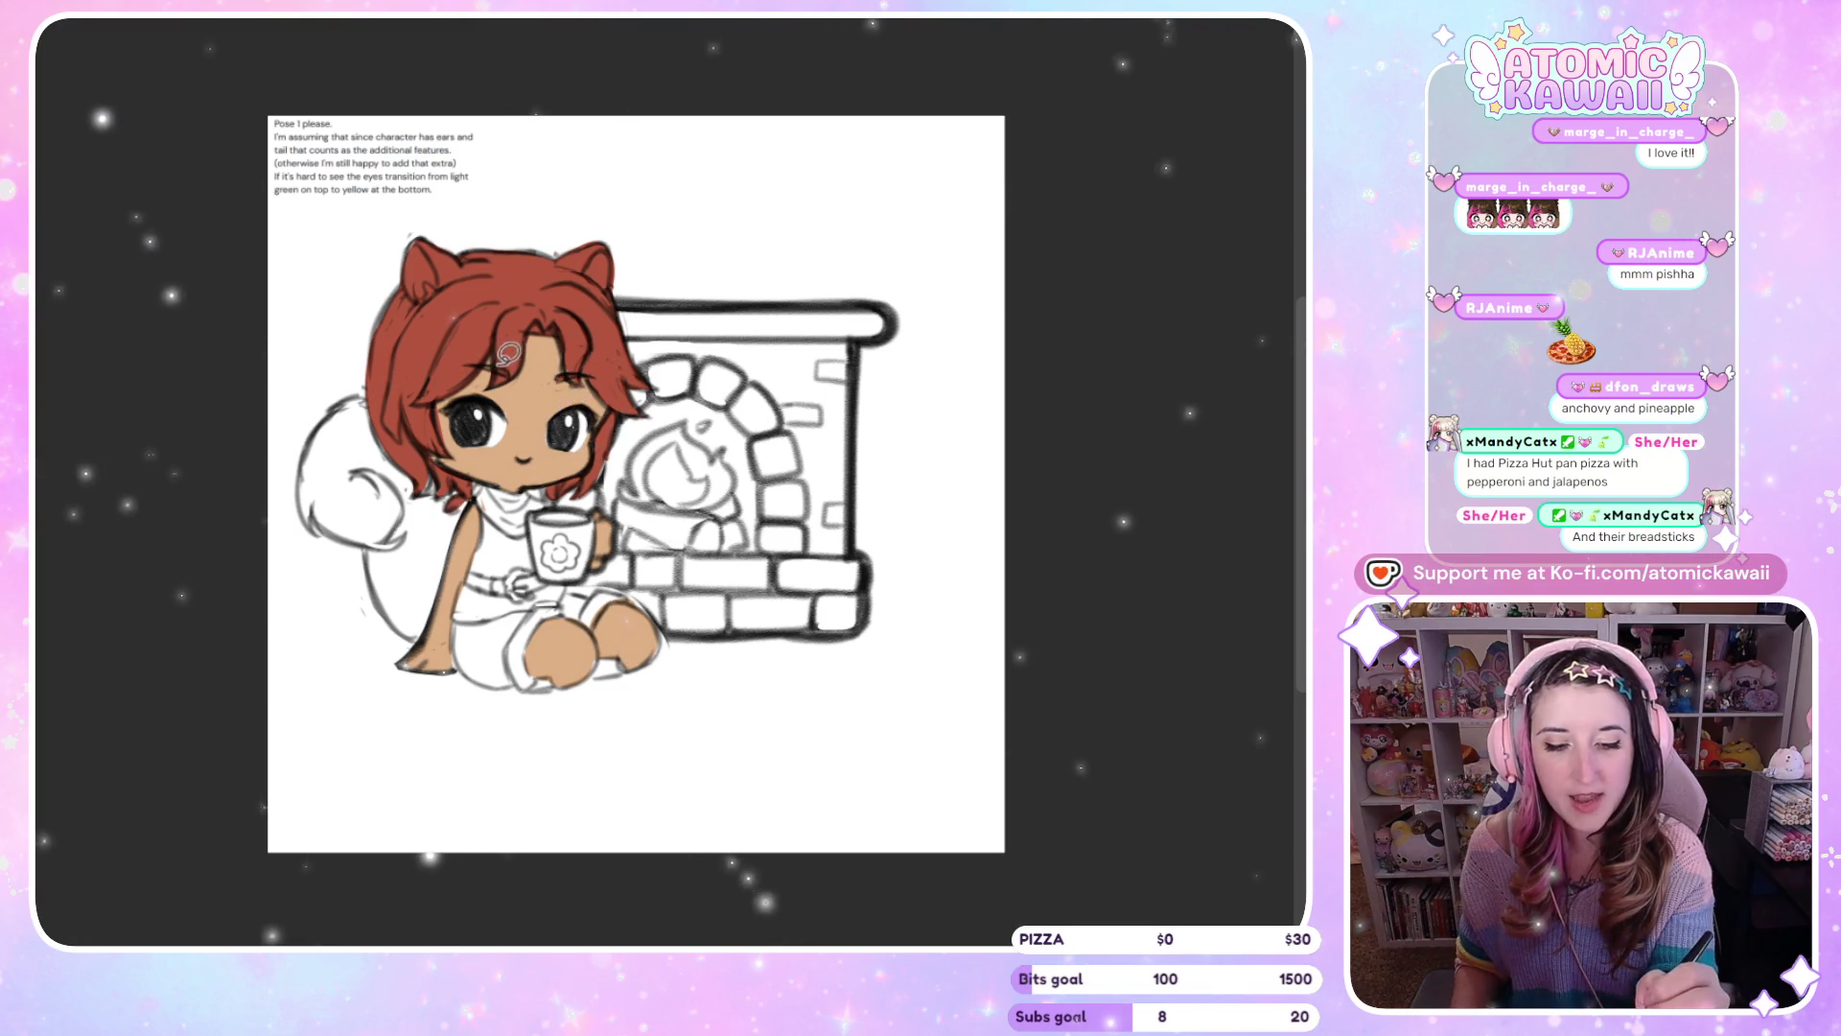
key("m")
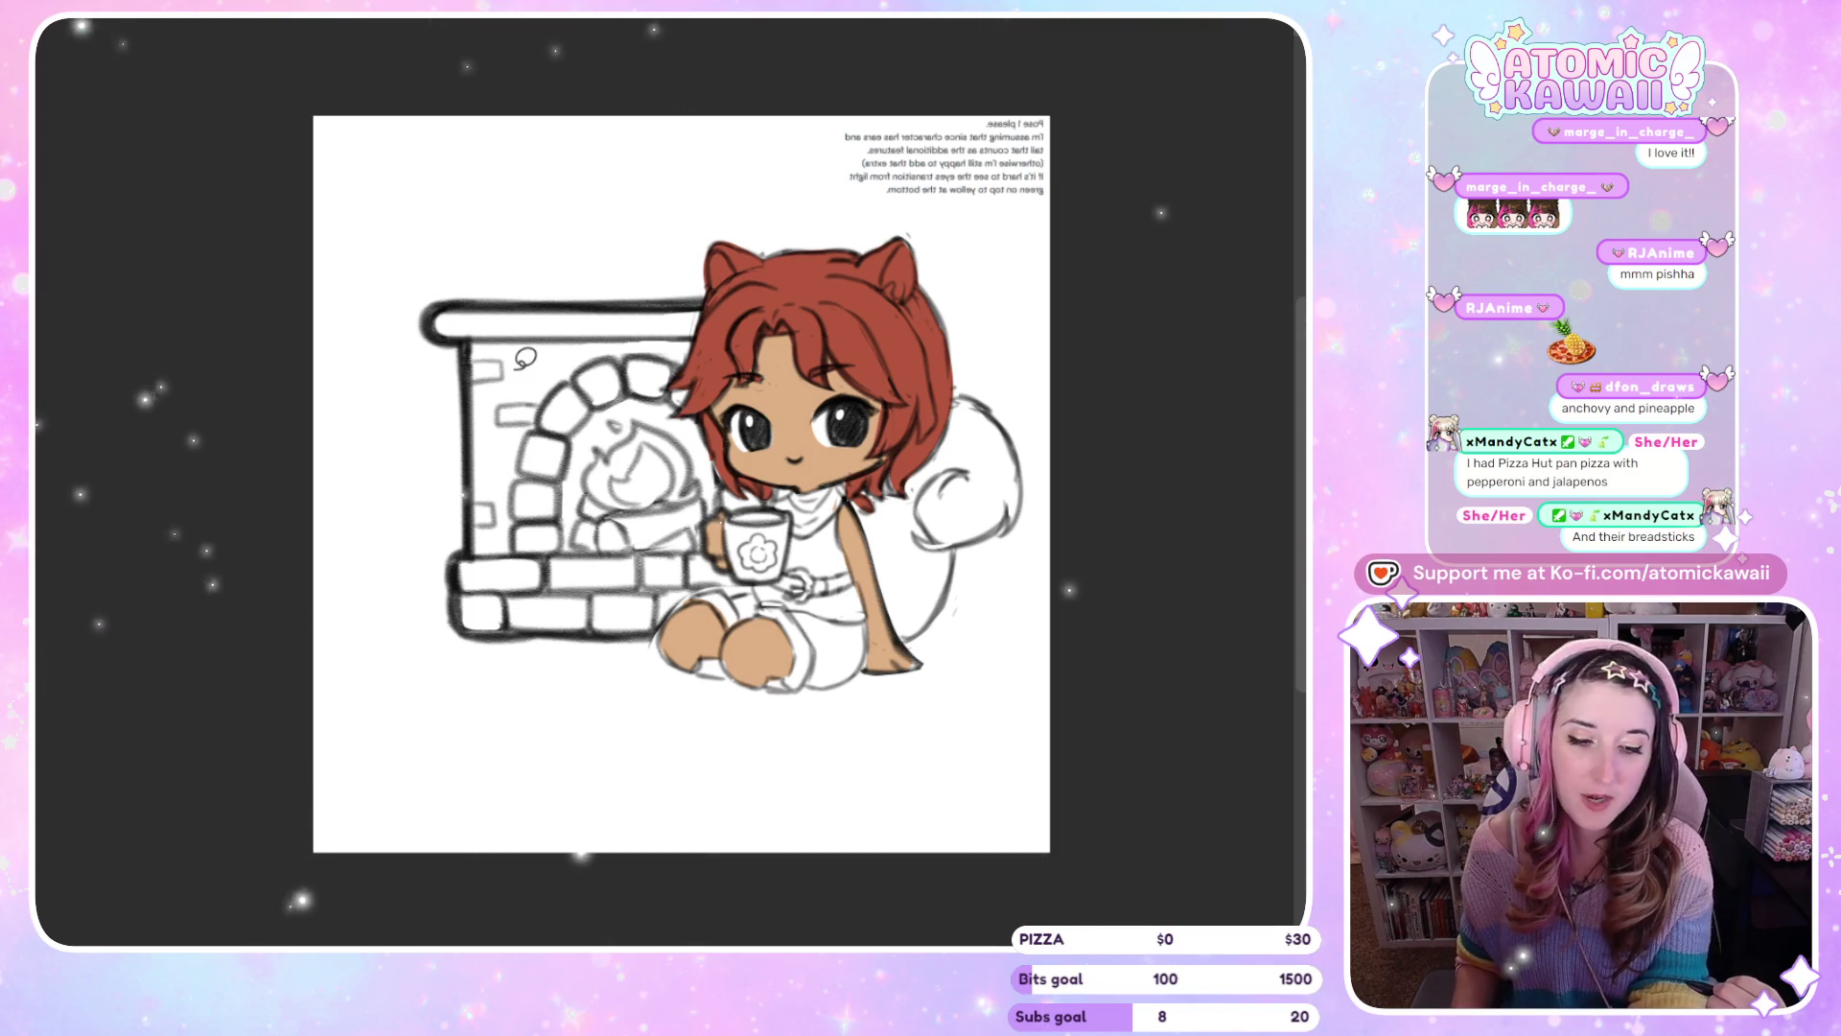
key("m")
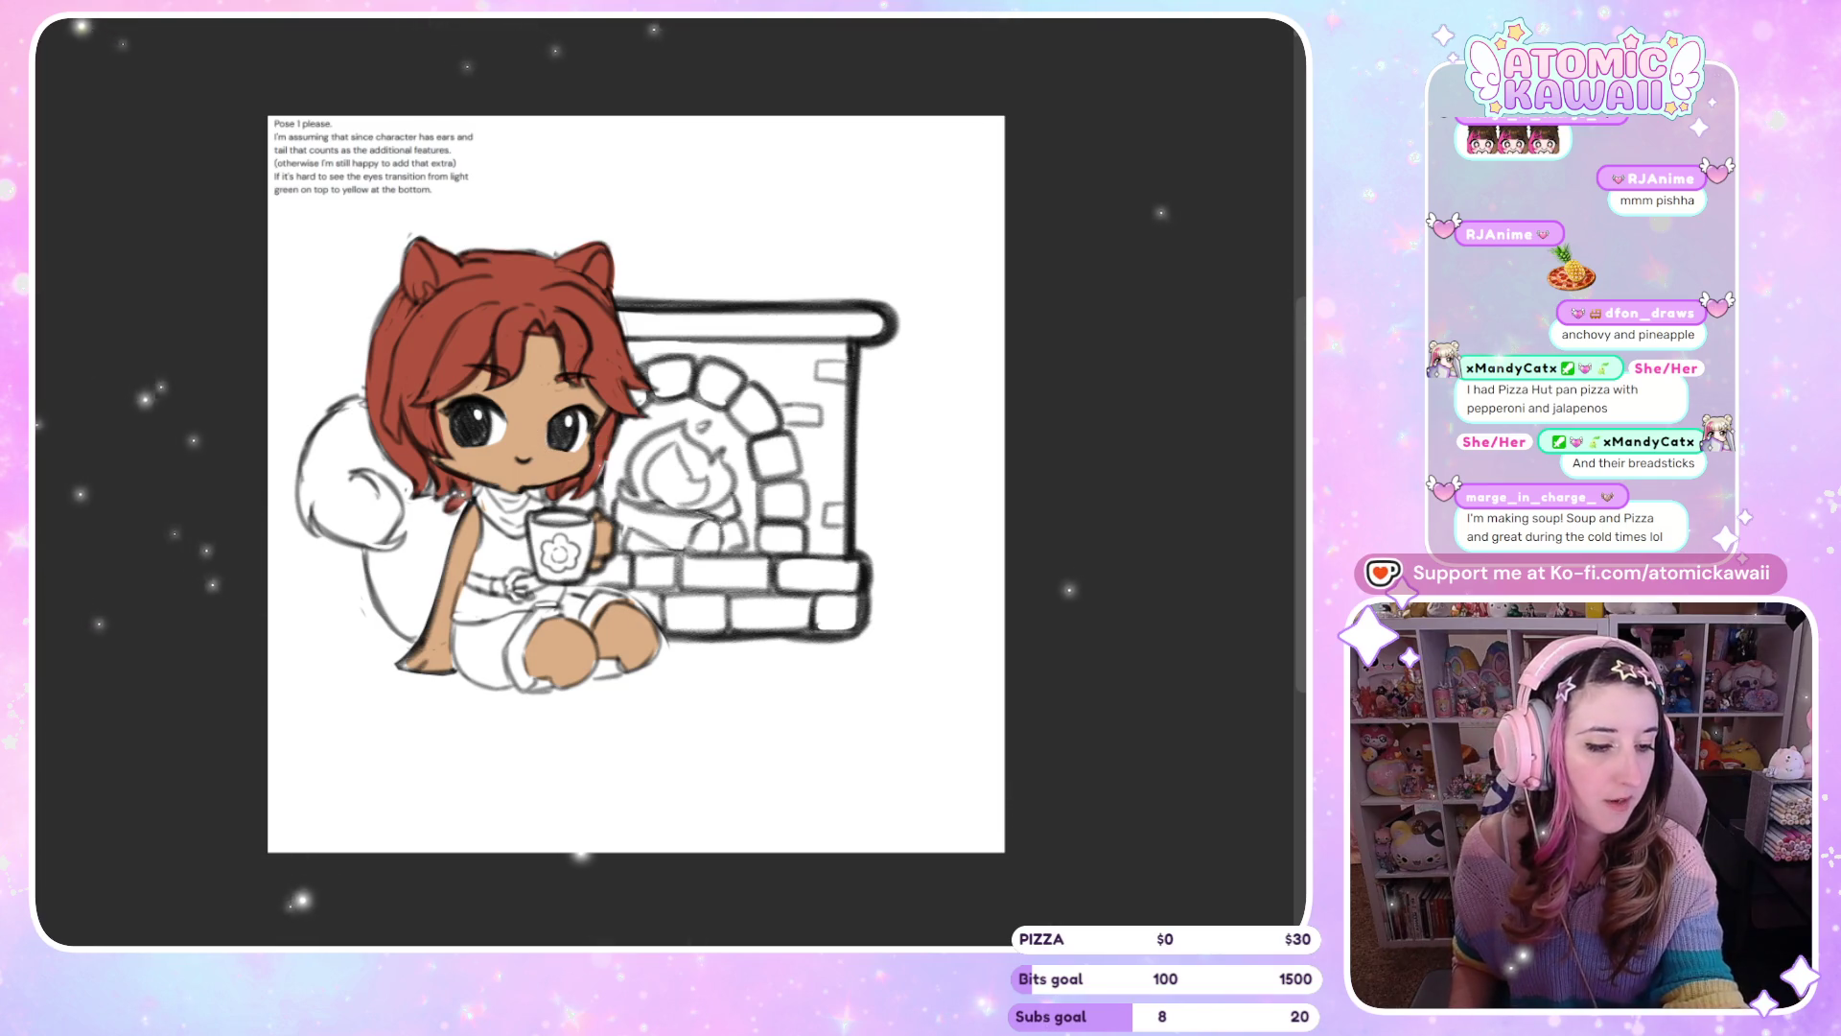
left_click_drag(516, 457, 530, 458)
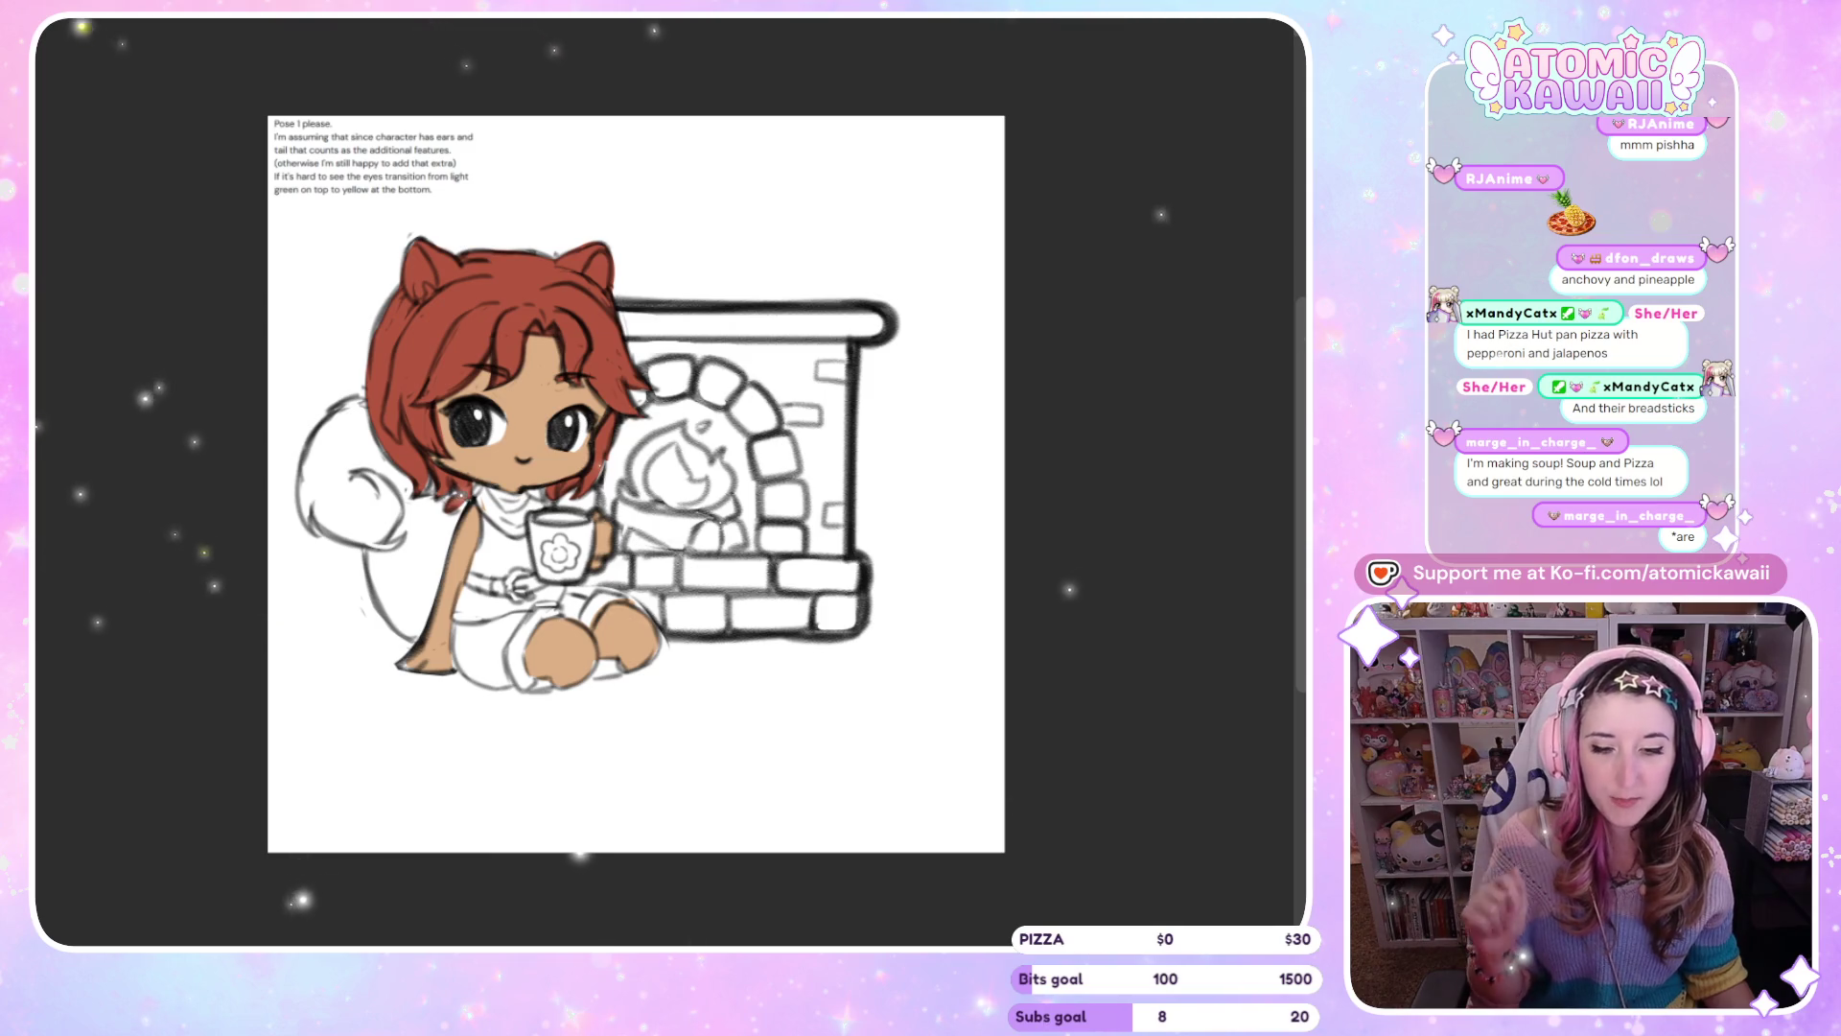
key("h")
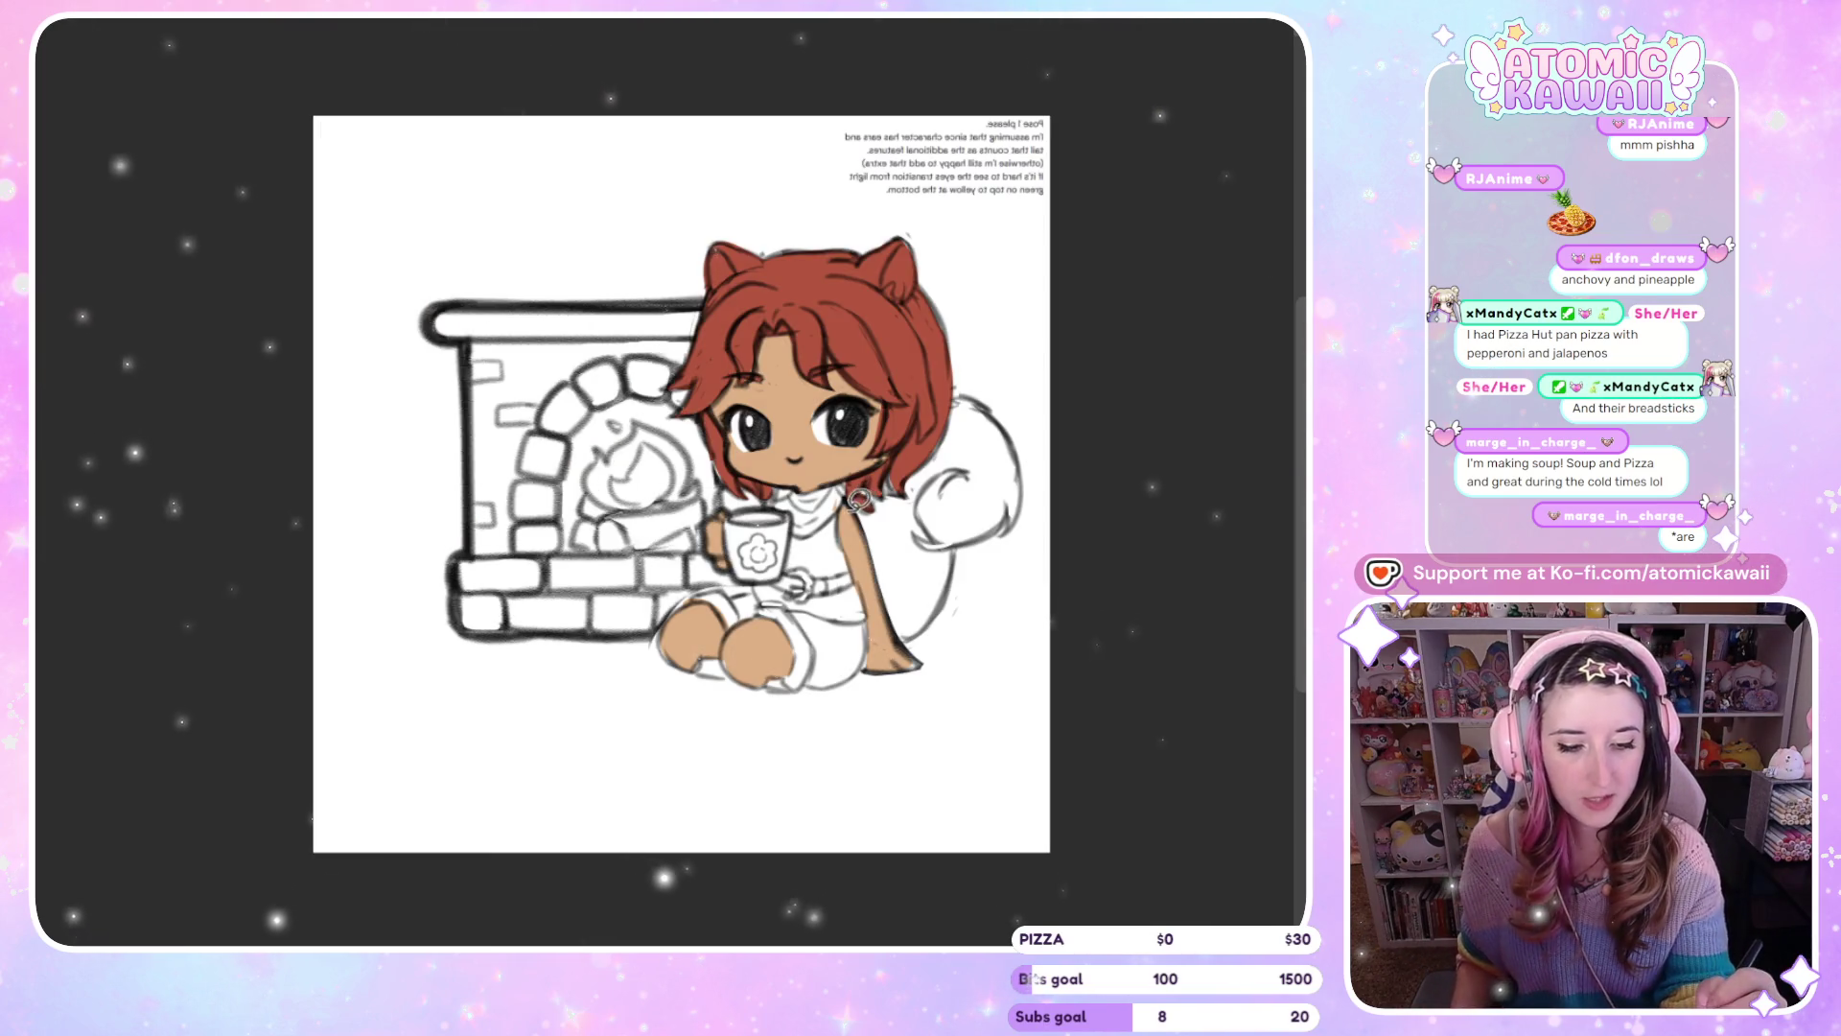
Paint the collar white, fill the shirt and belt green, and colour the fireplace bricks and fire
left_click_drag(796, 576, 809, 523)
left_click(854, 510)
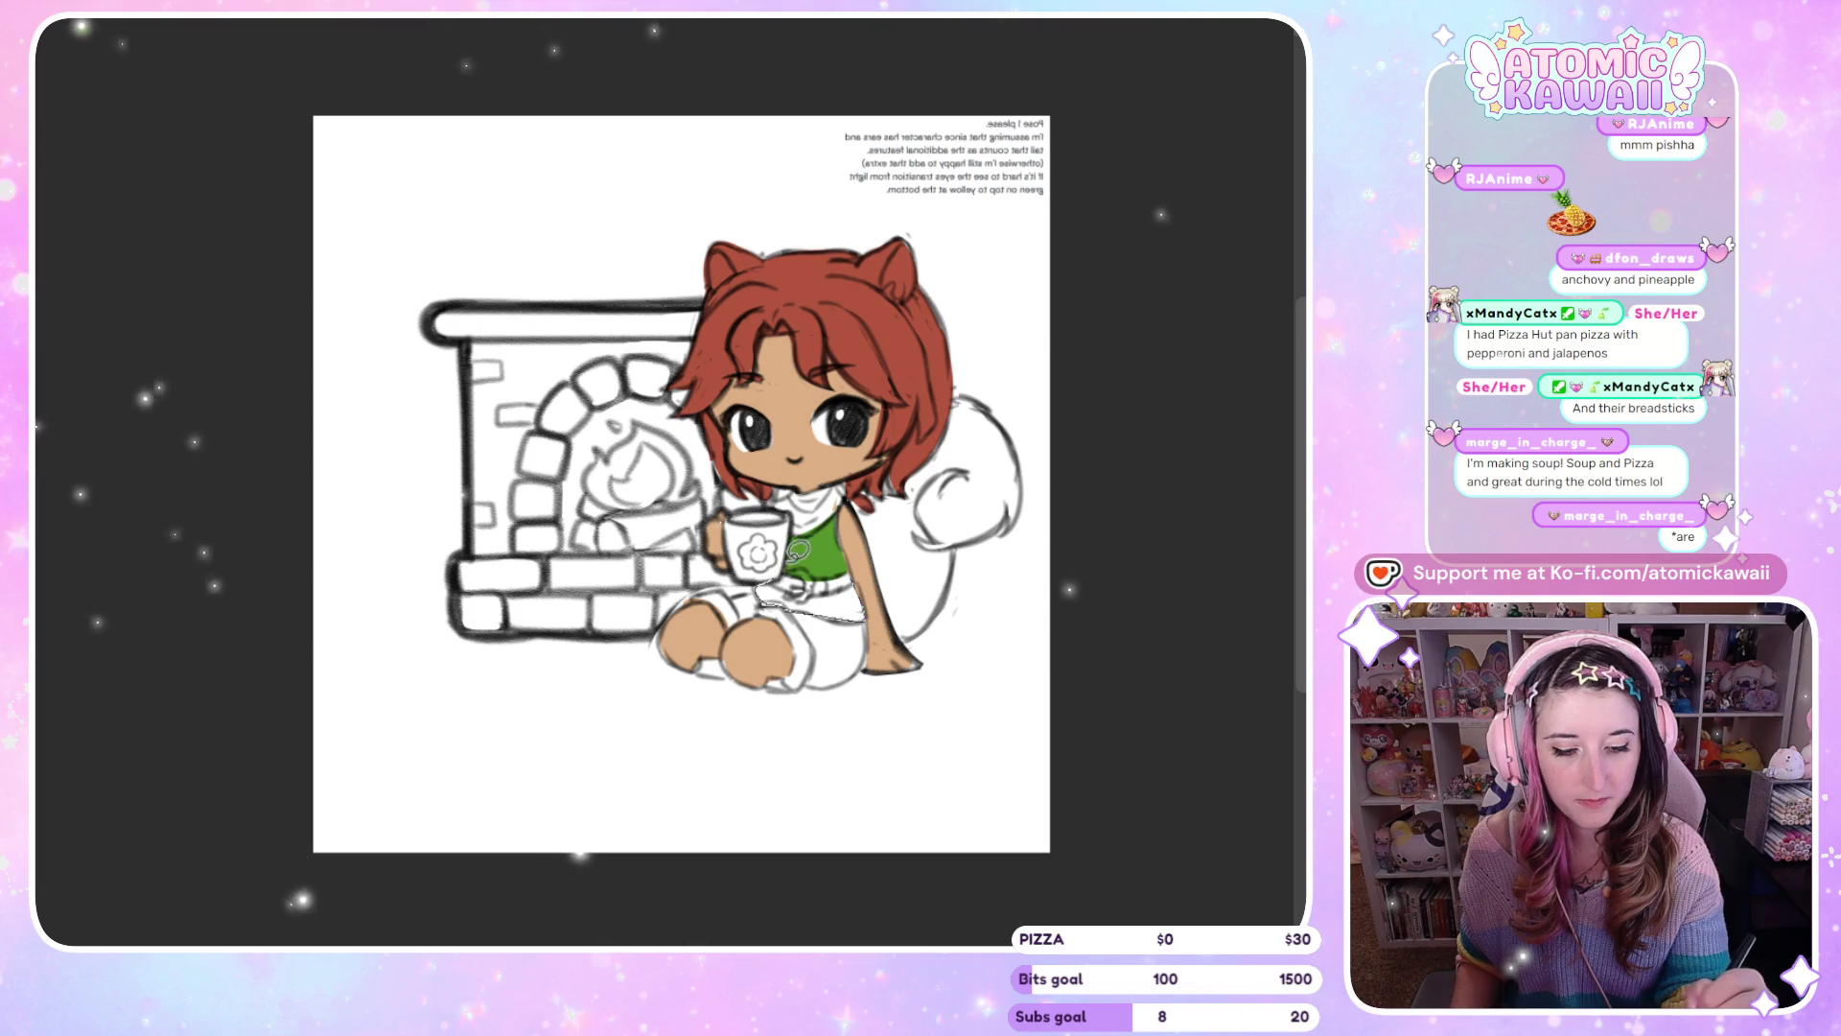
left_click(810, 585)
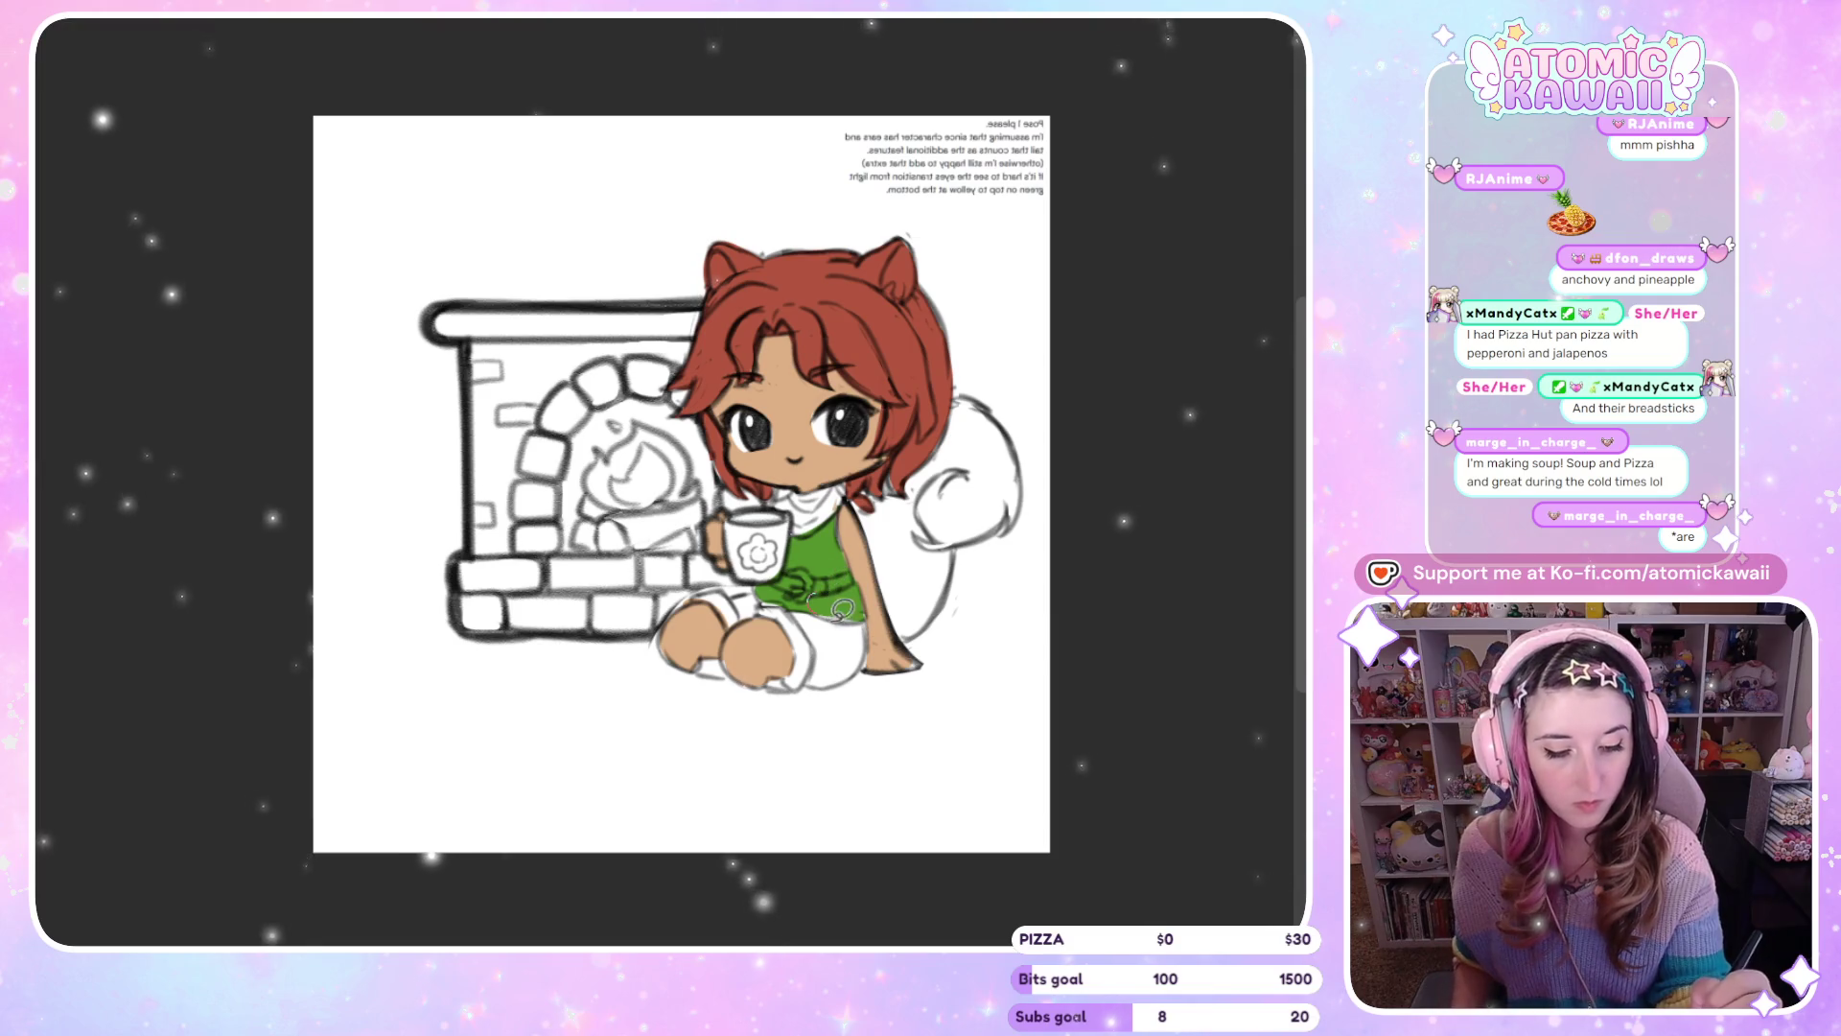
key("m")
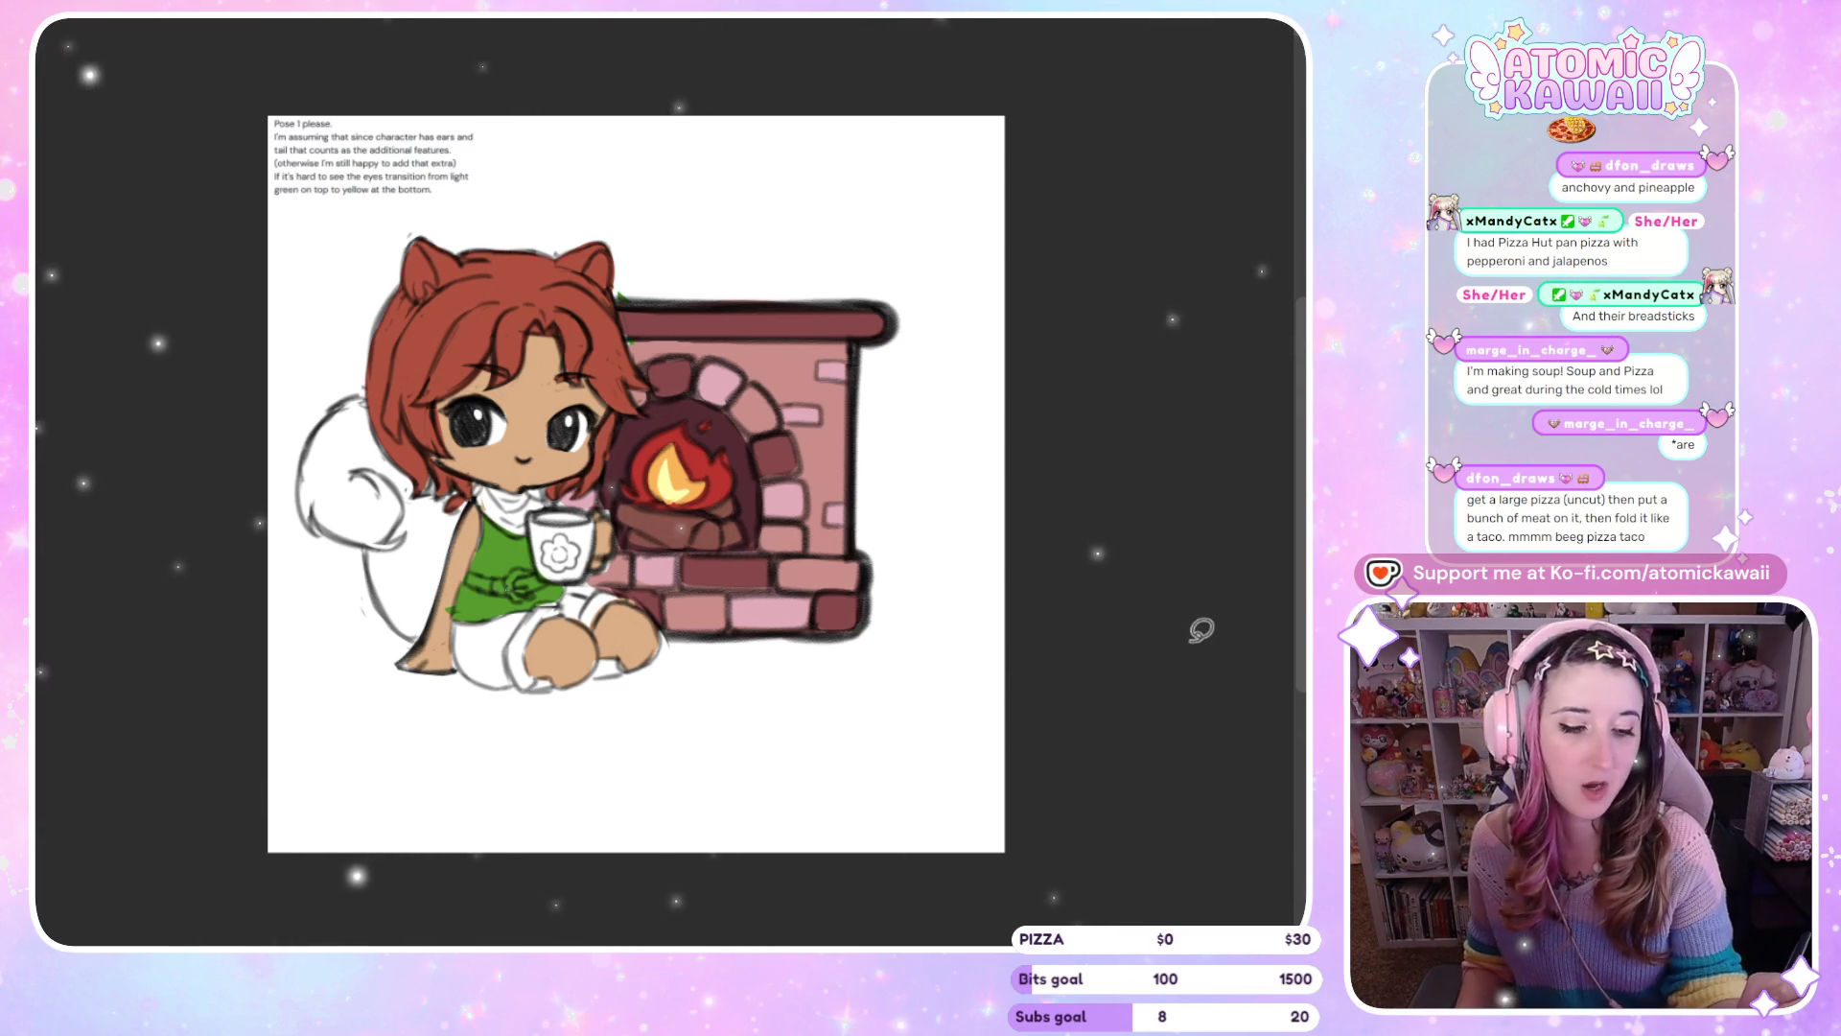
key("m")
key("m")
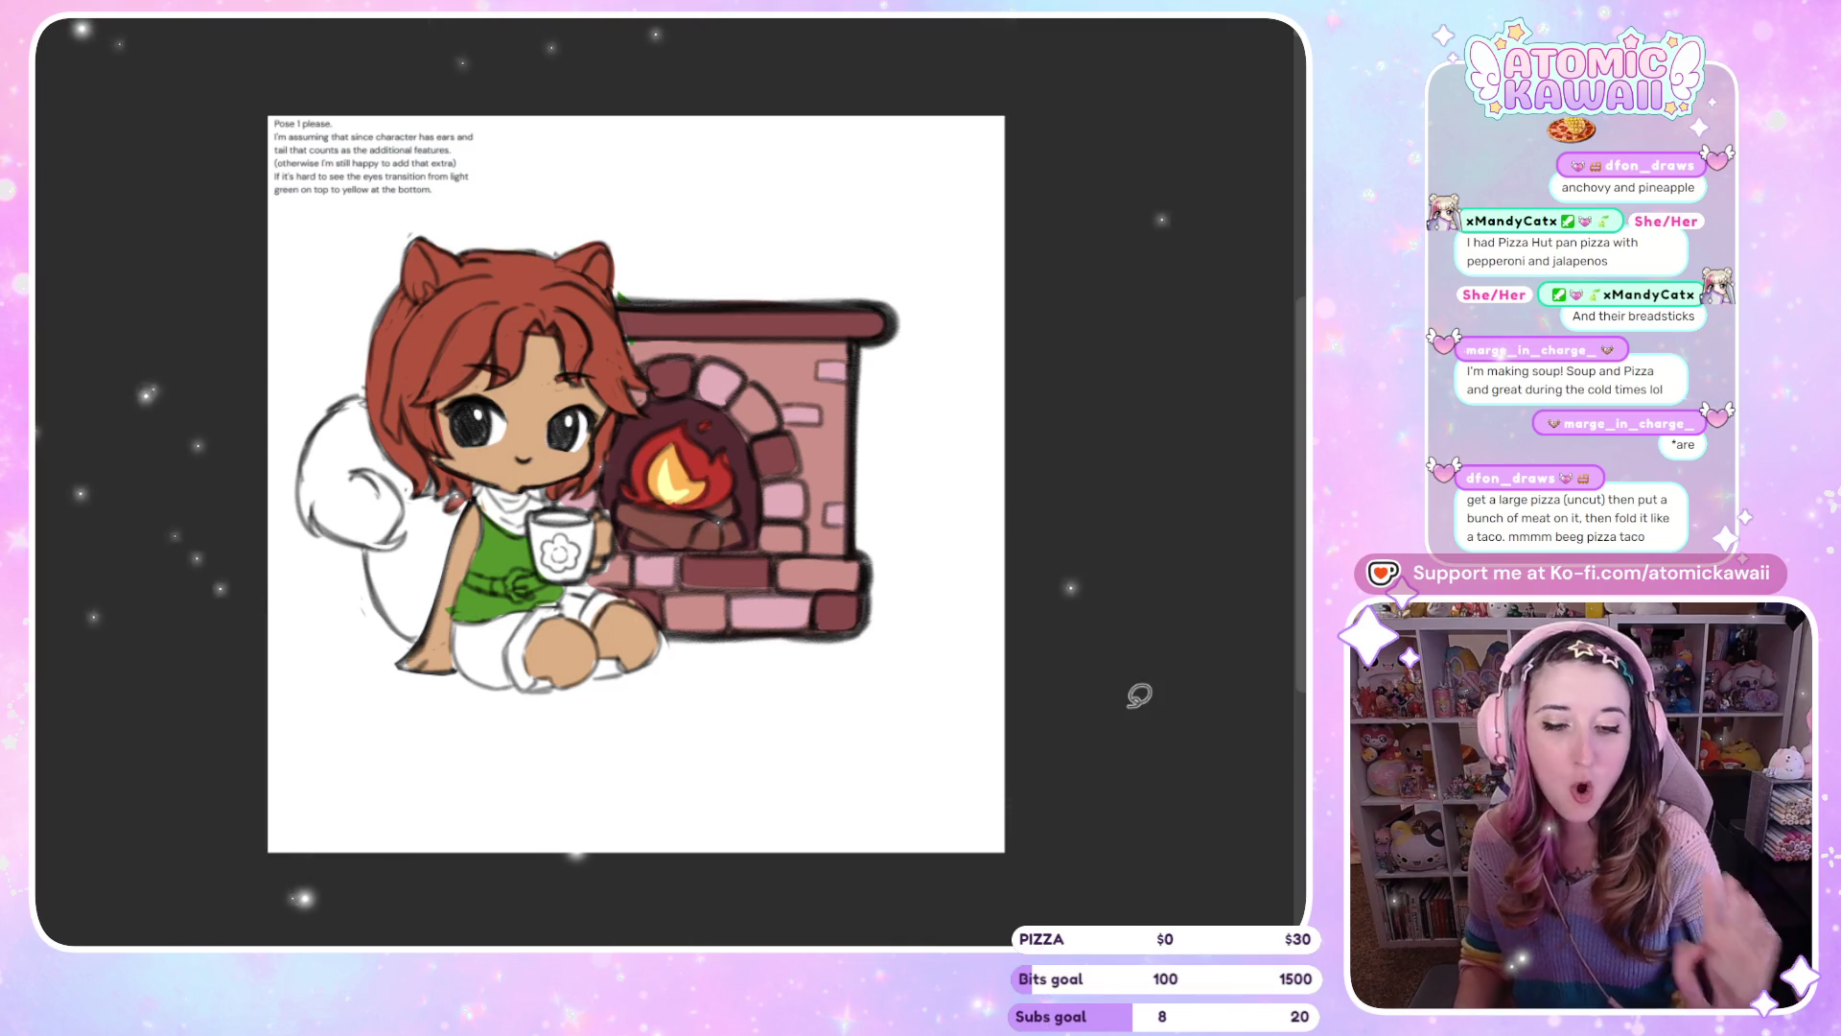
key("m")
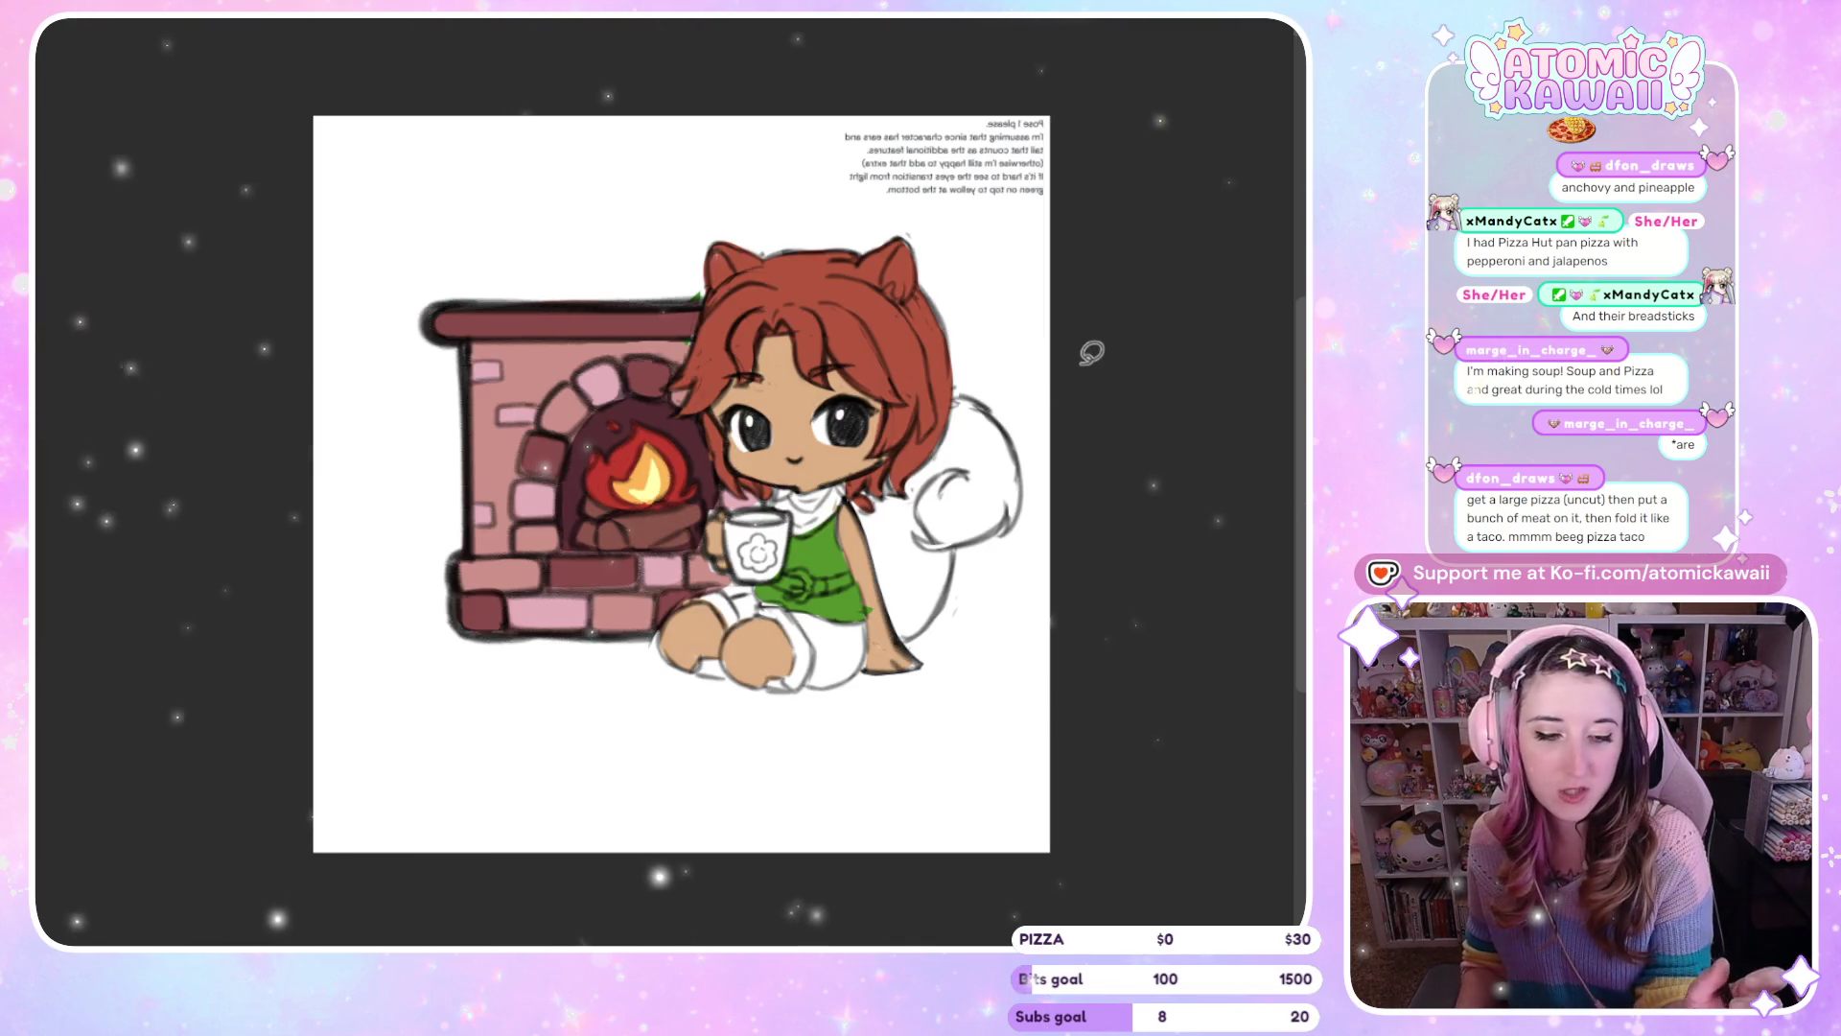
key("m")
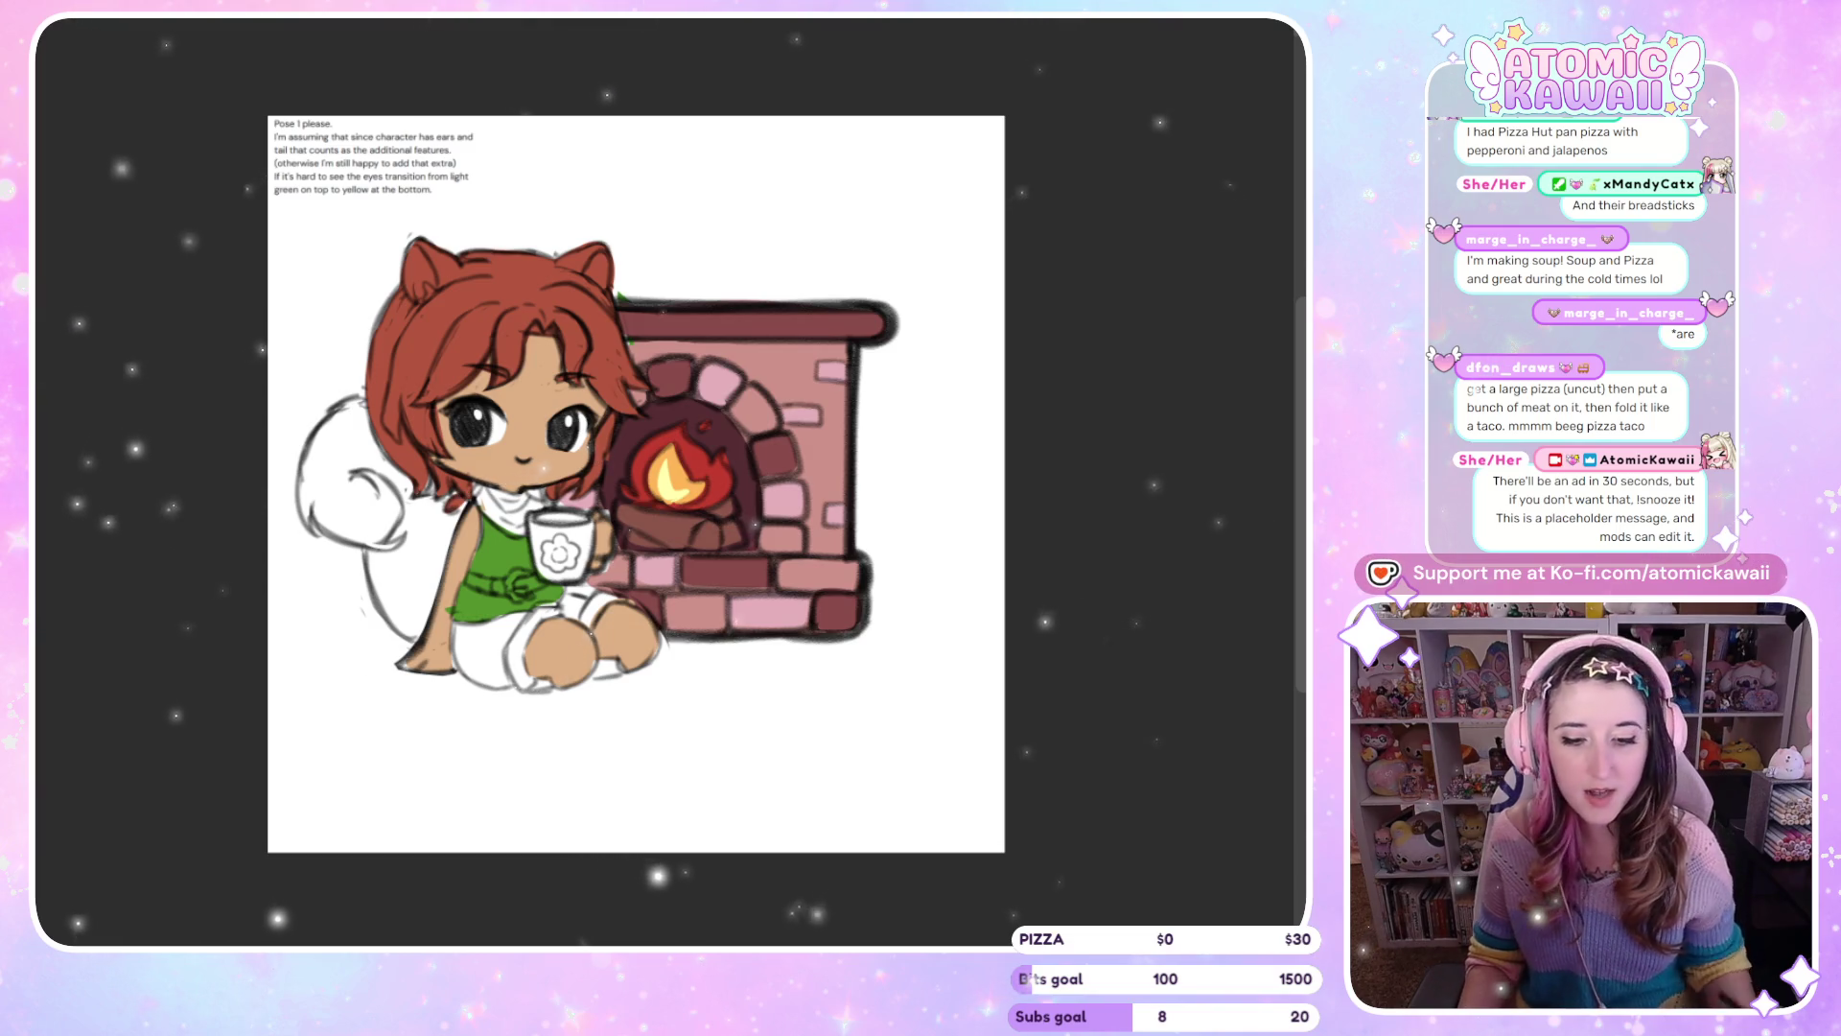
Flood the white squirrel tail with brown
left_click(1298, 297)
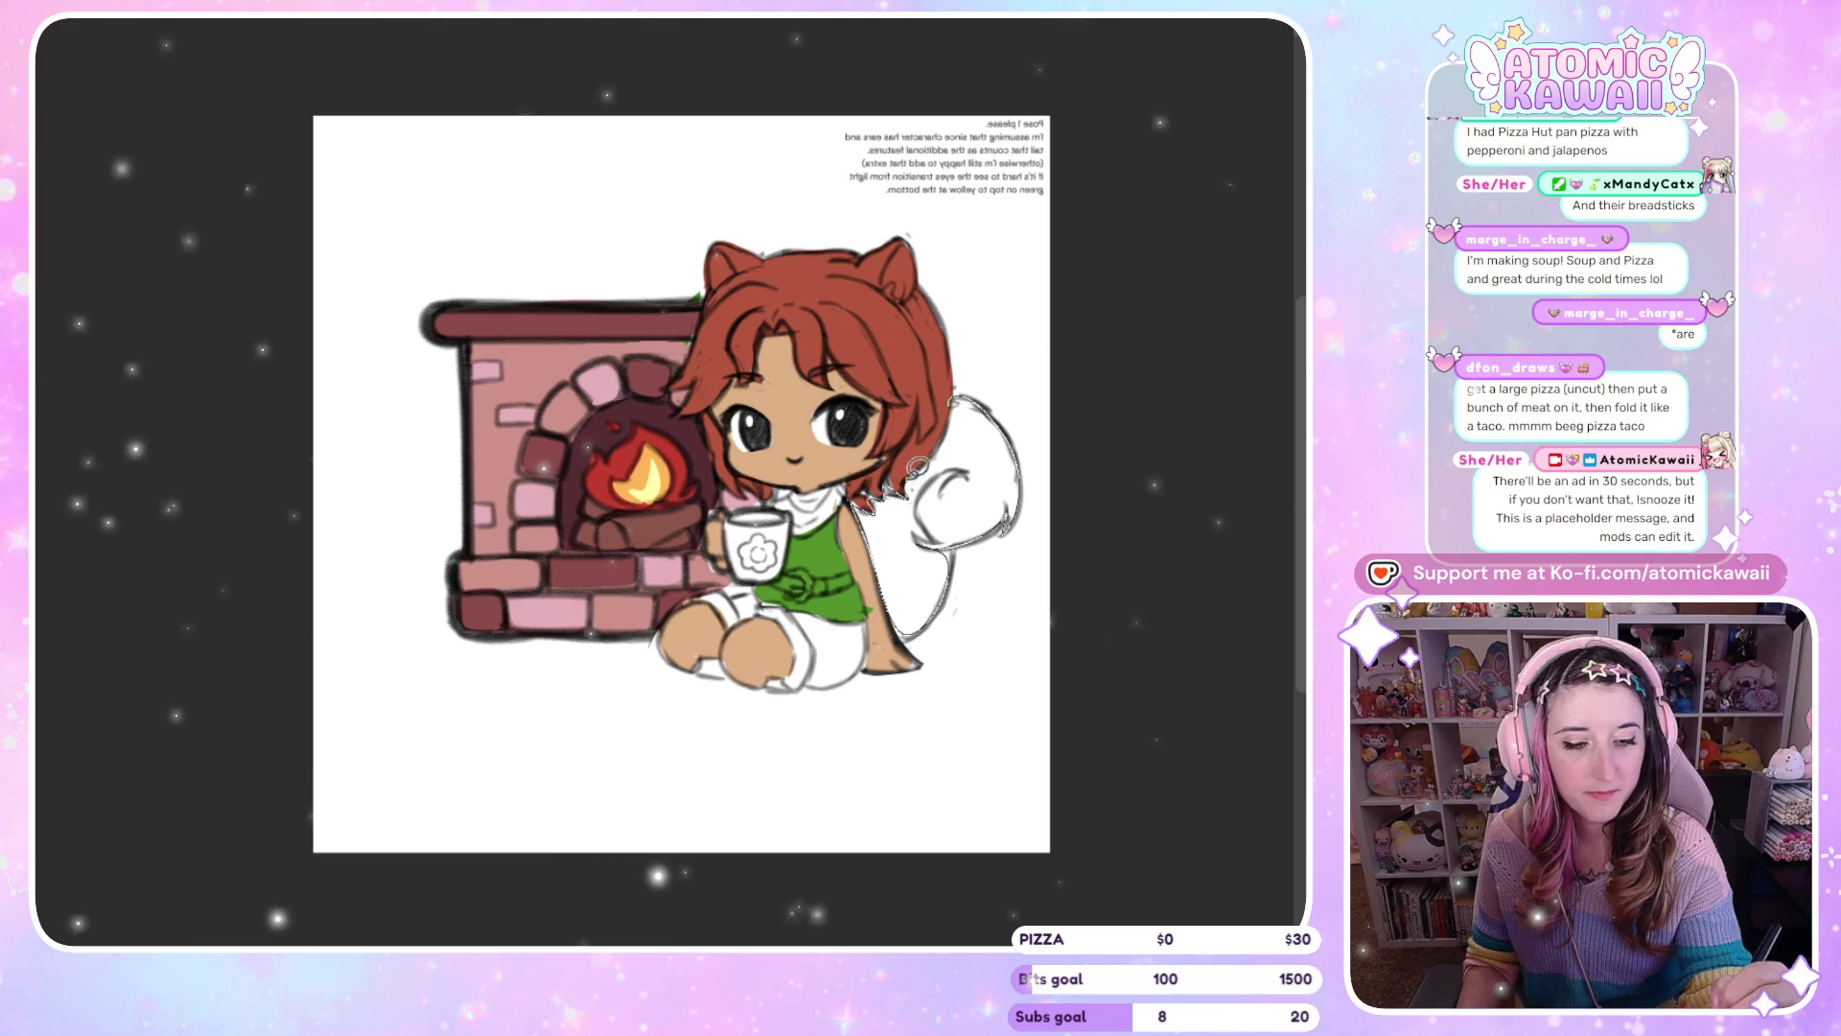
left_click(987, 485)
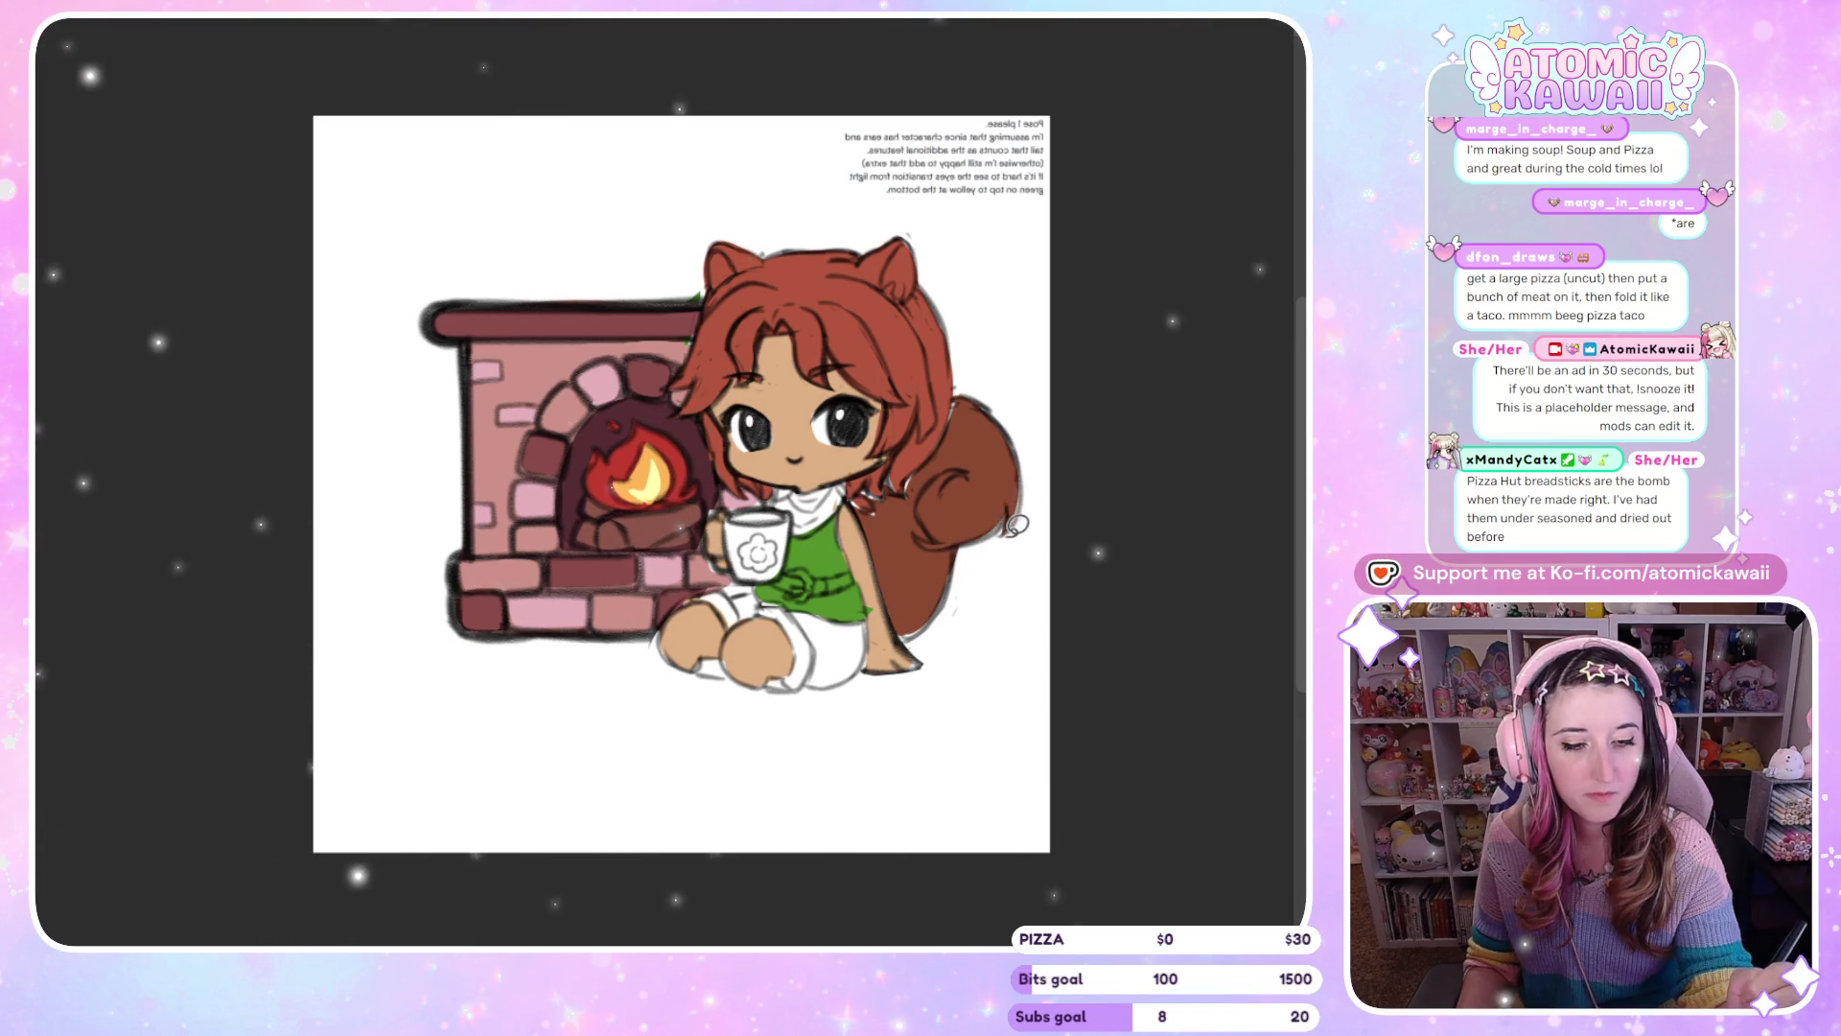
Add a thin green stroke along the top's side near the tail
key("m")
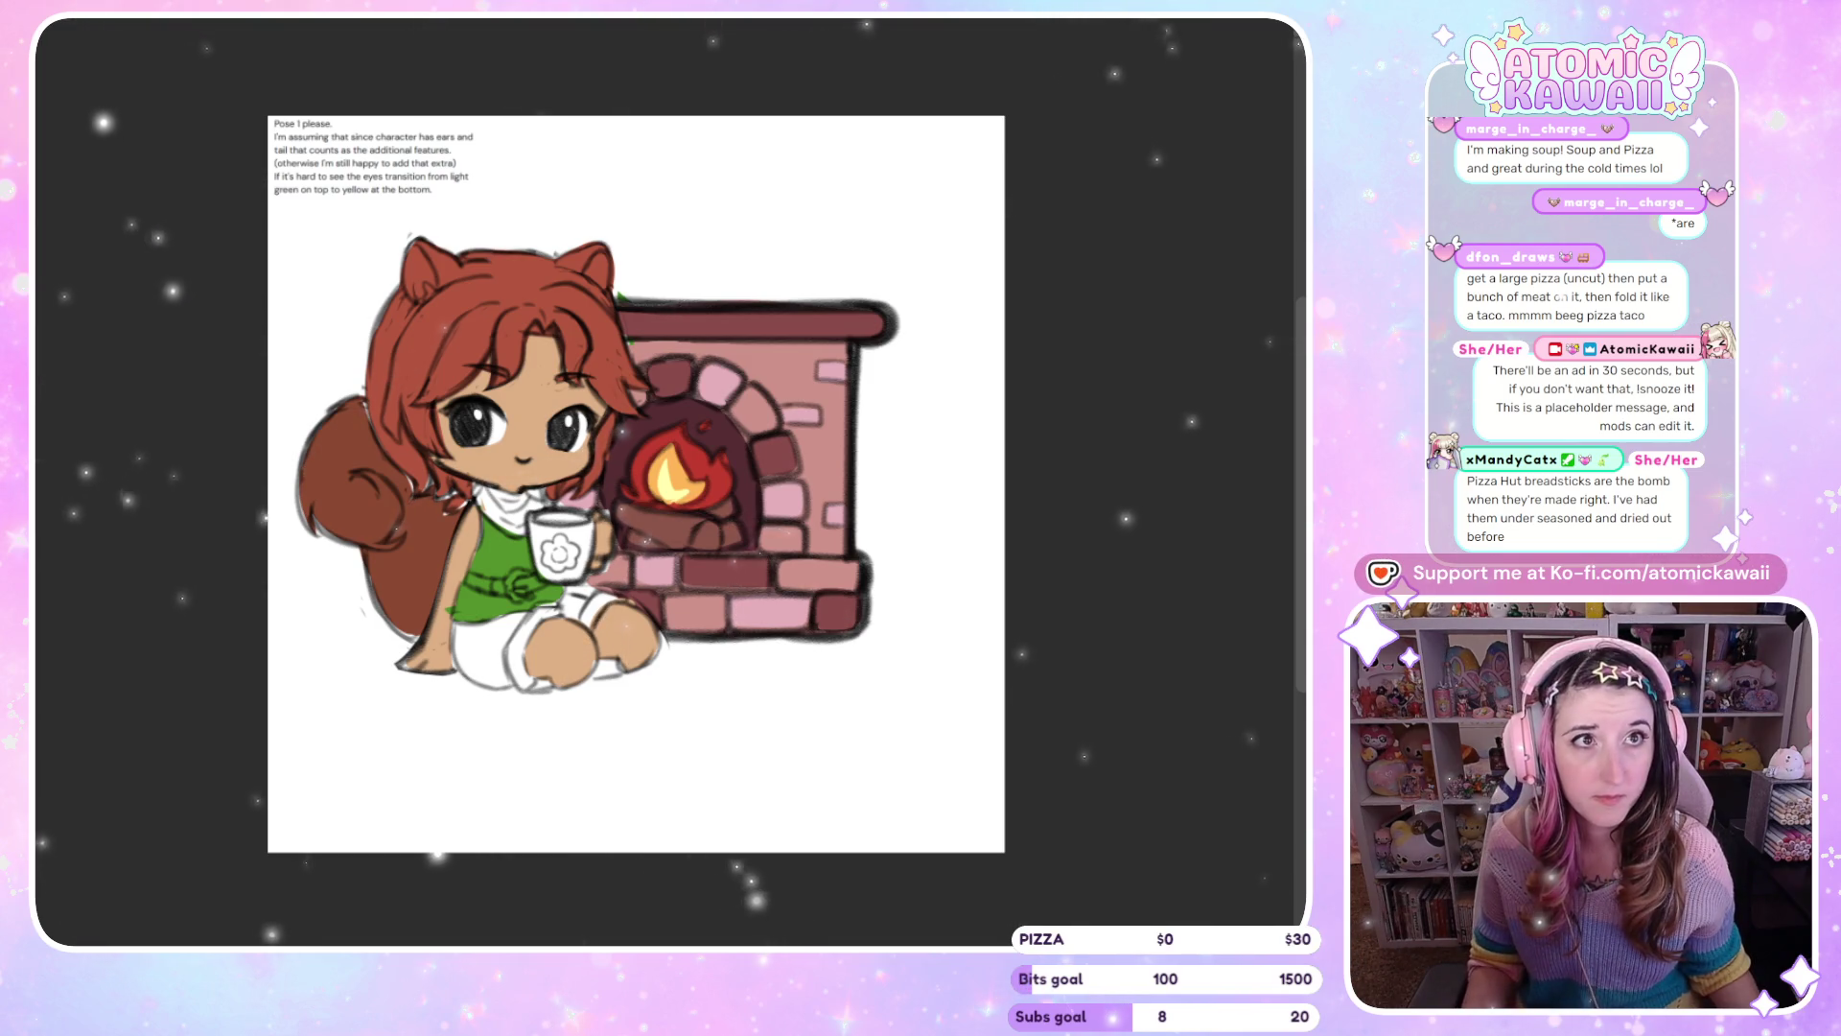
key("m")
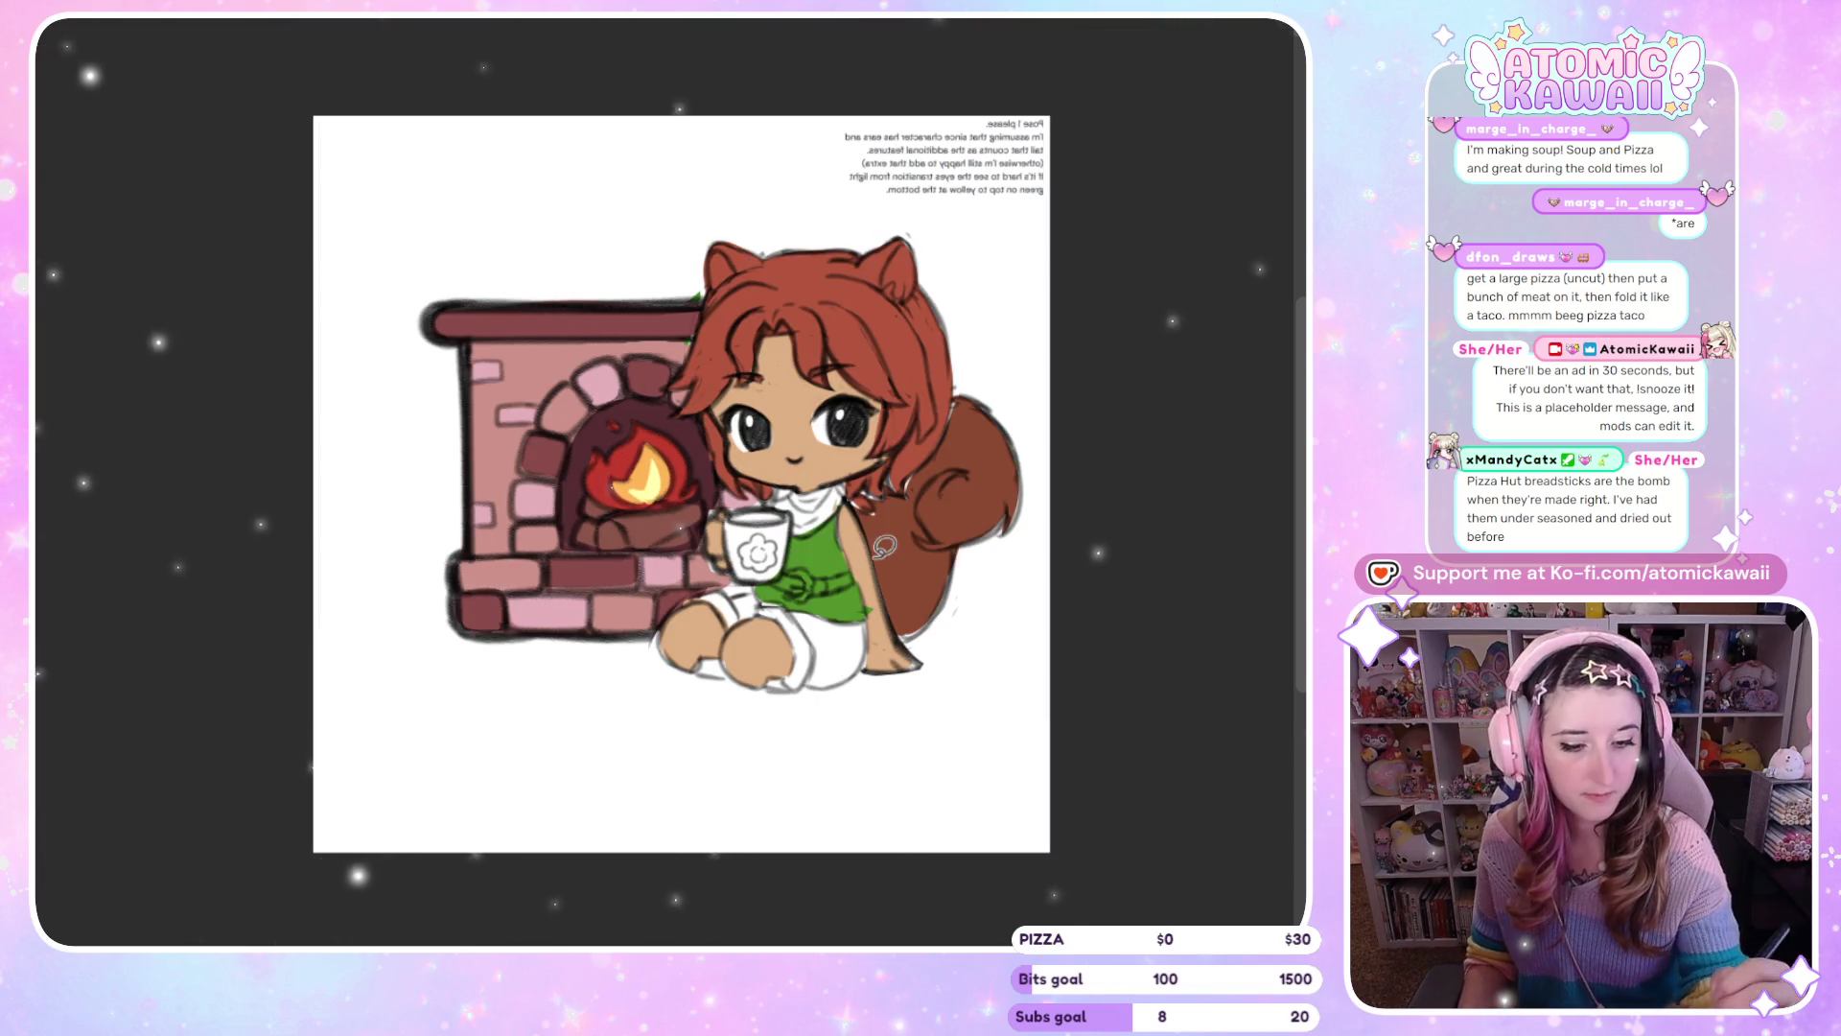
left_click_drag(878, 579, 878, 537)
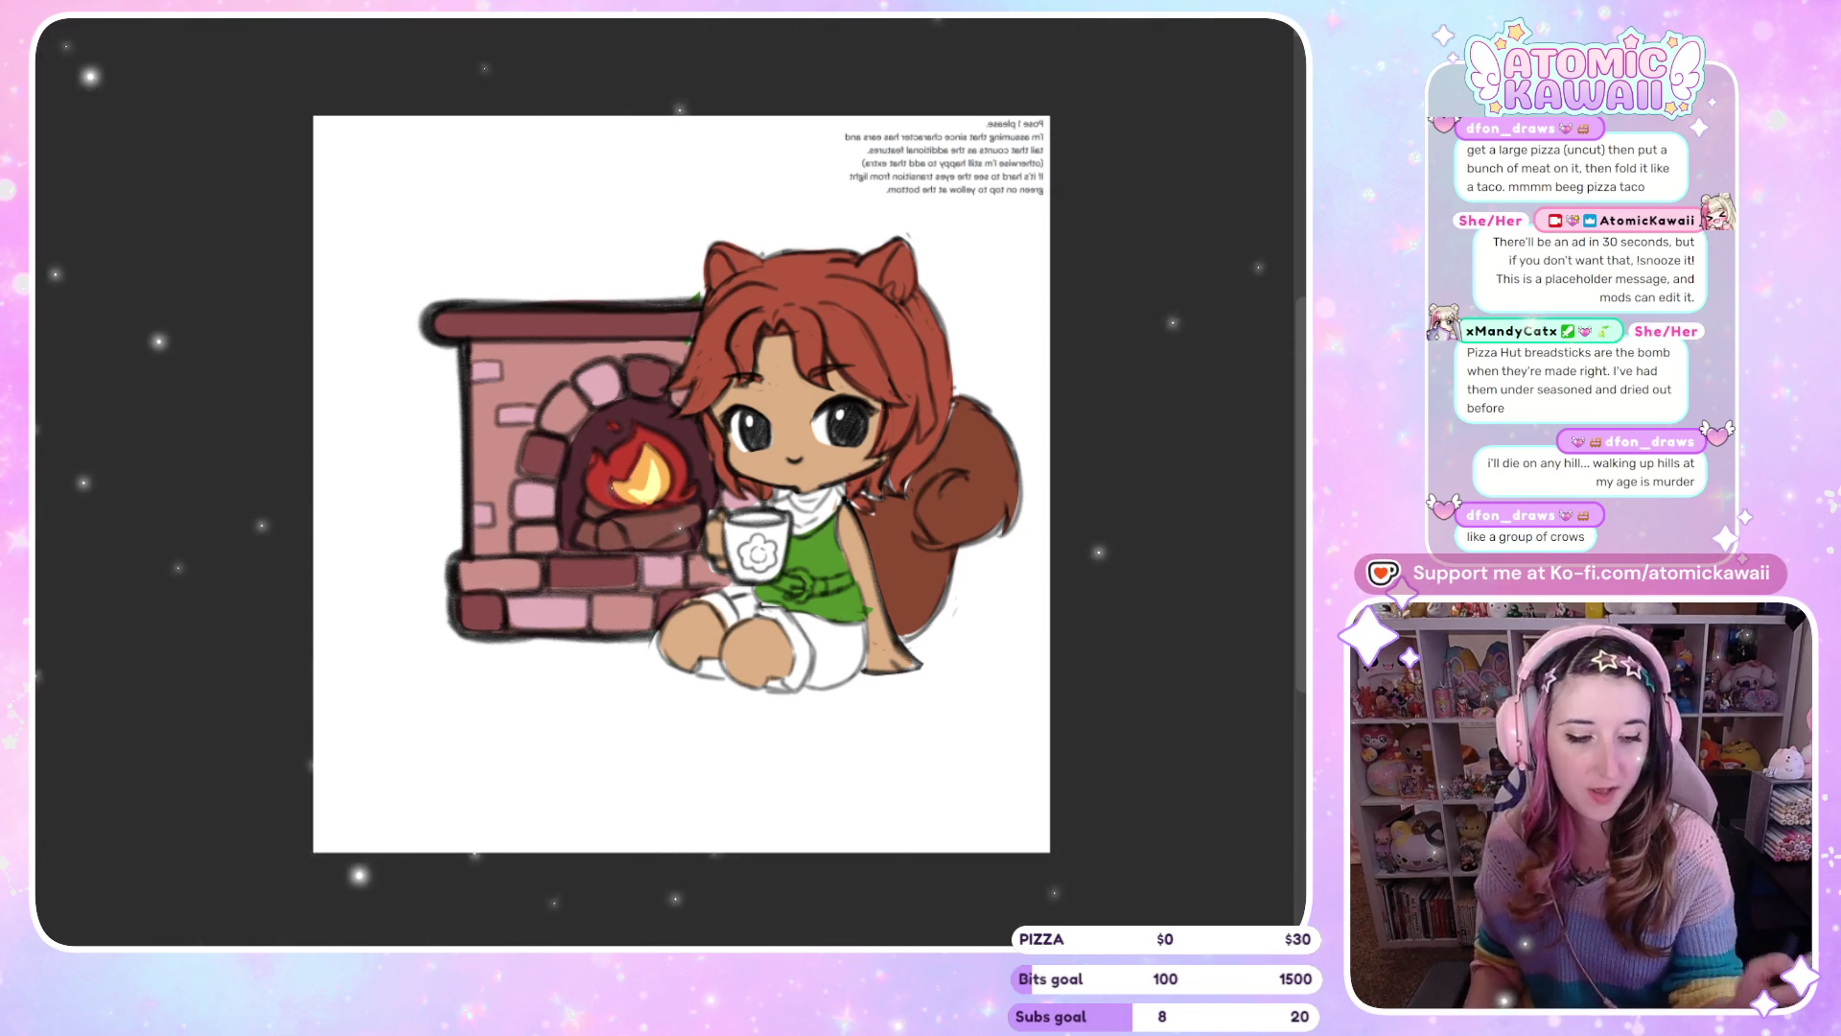
key("m")
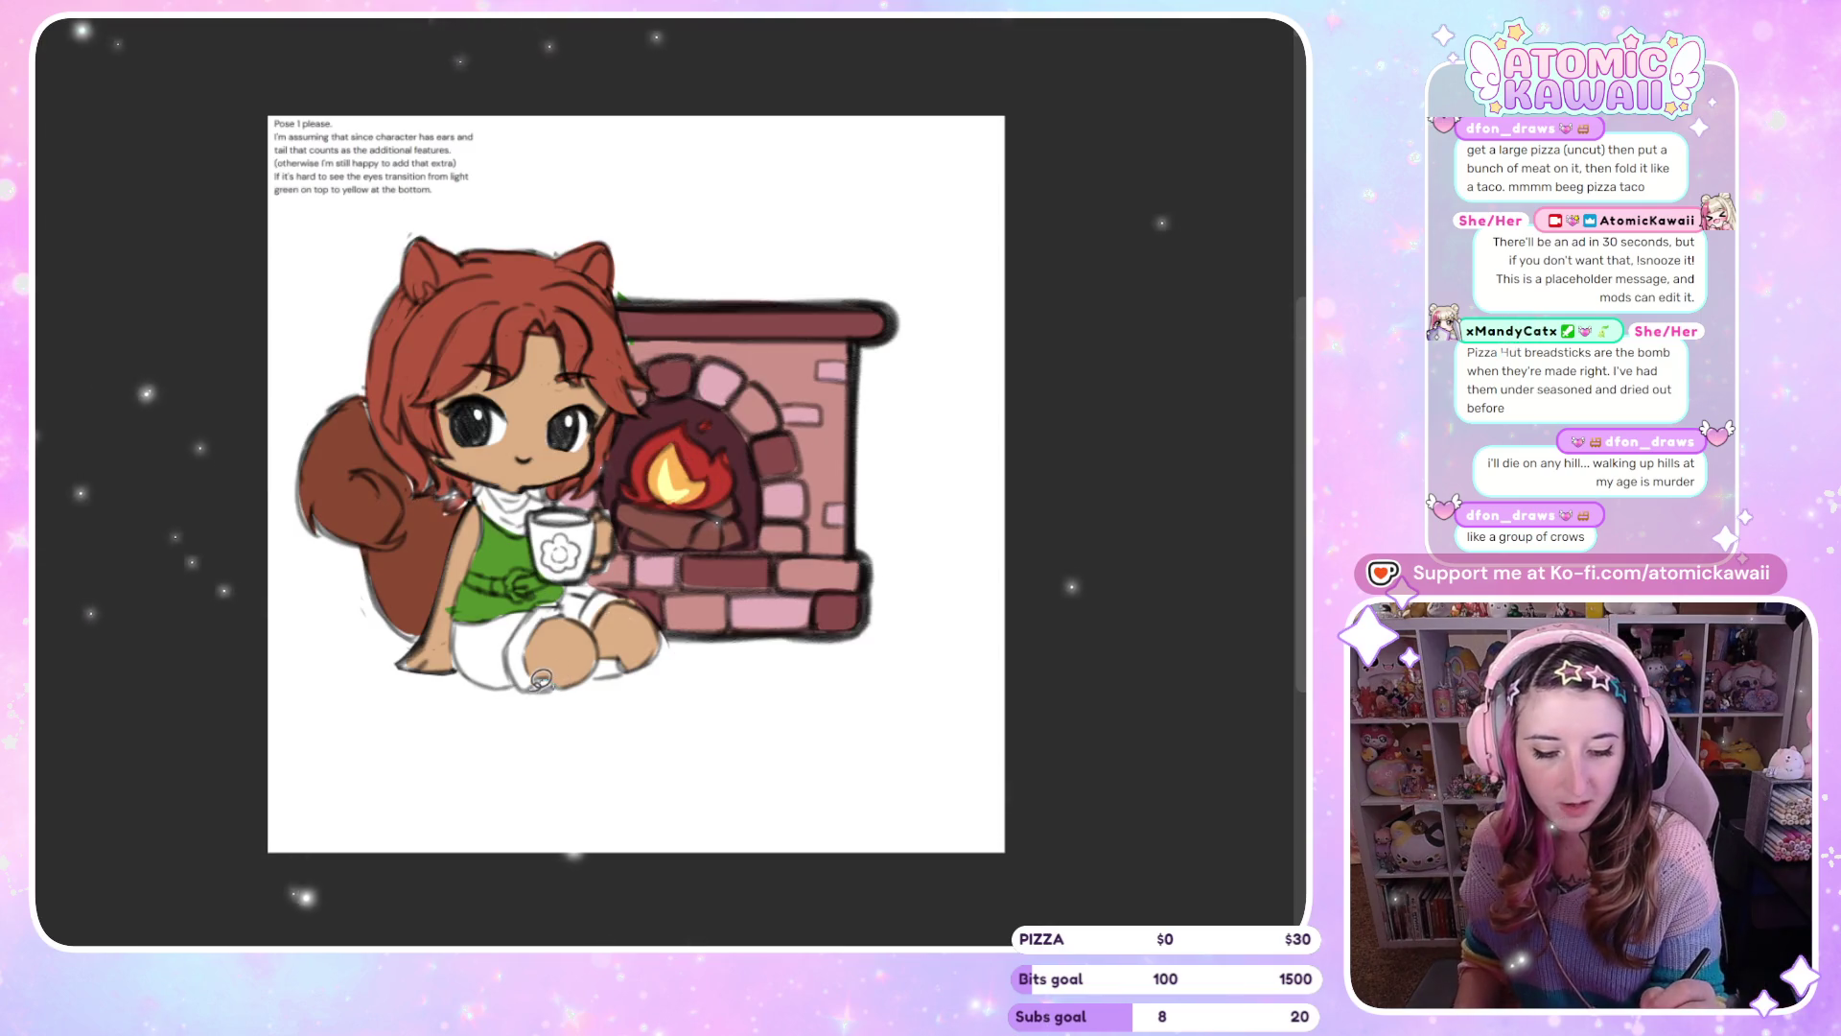
Add red to her foot and paint a brown belt across the waist
left_click_drag(608, 660, 593, 671)
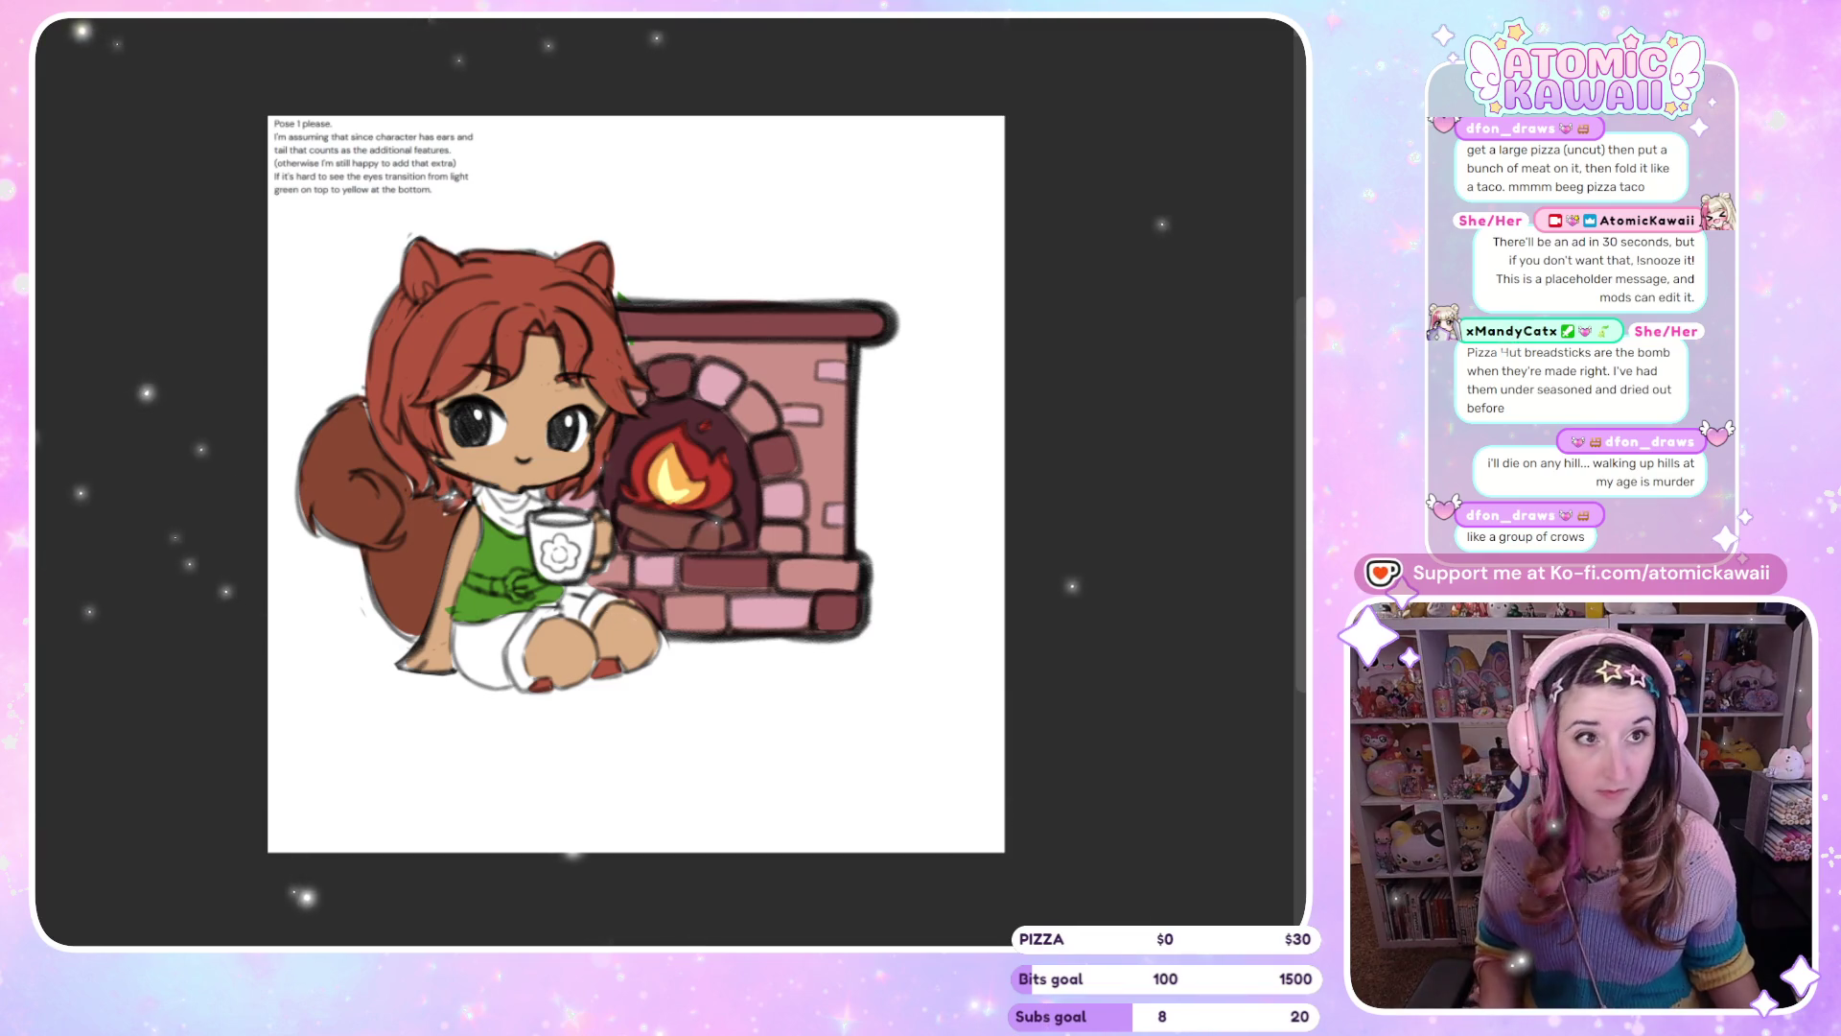
key("m")
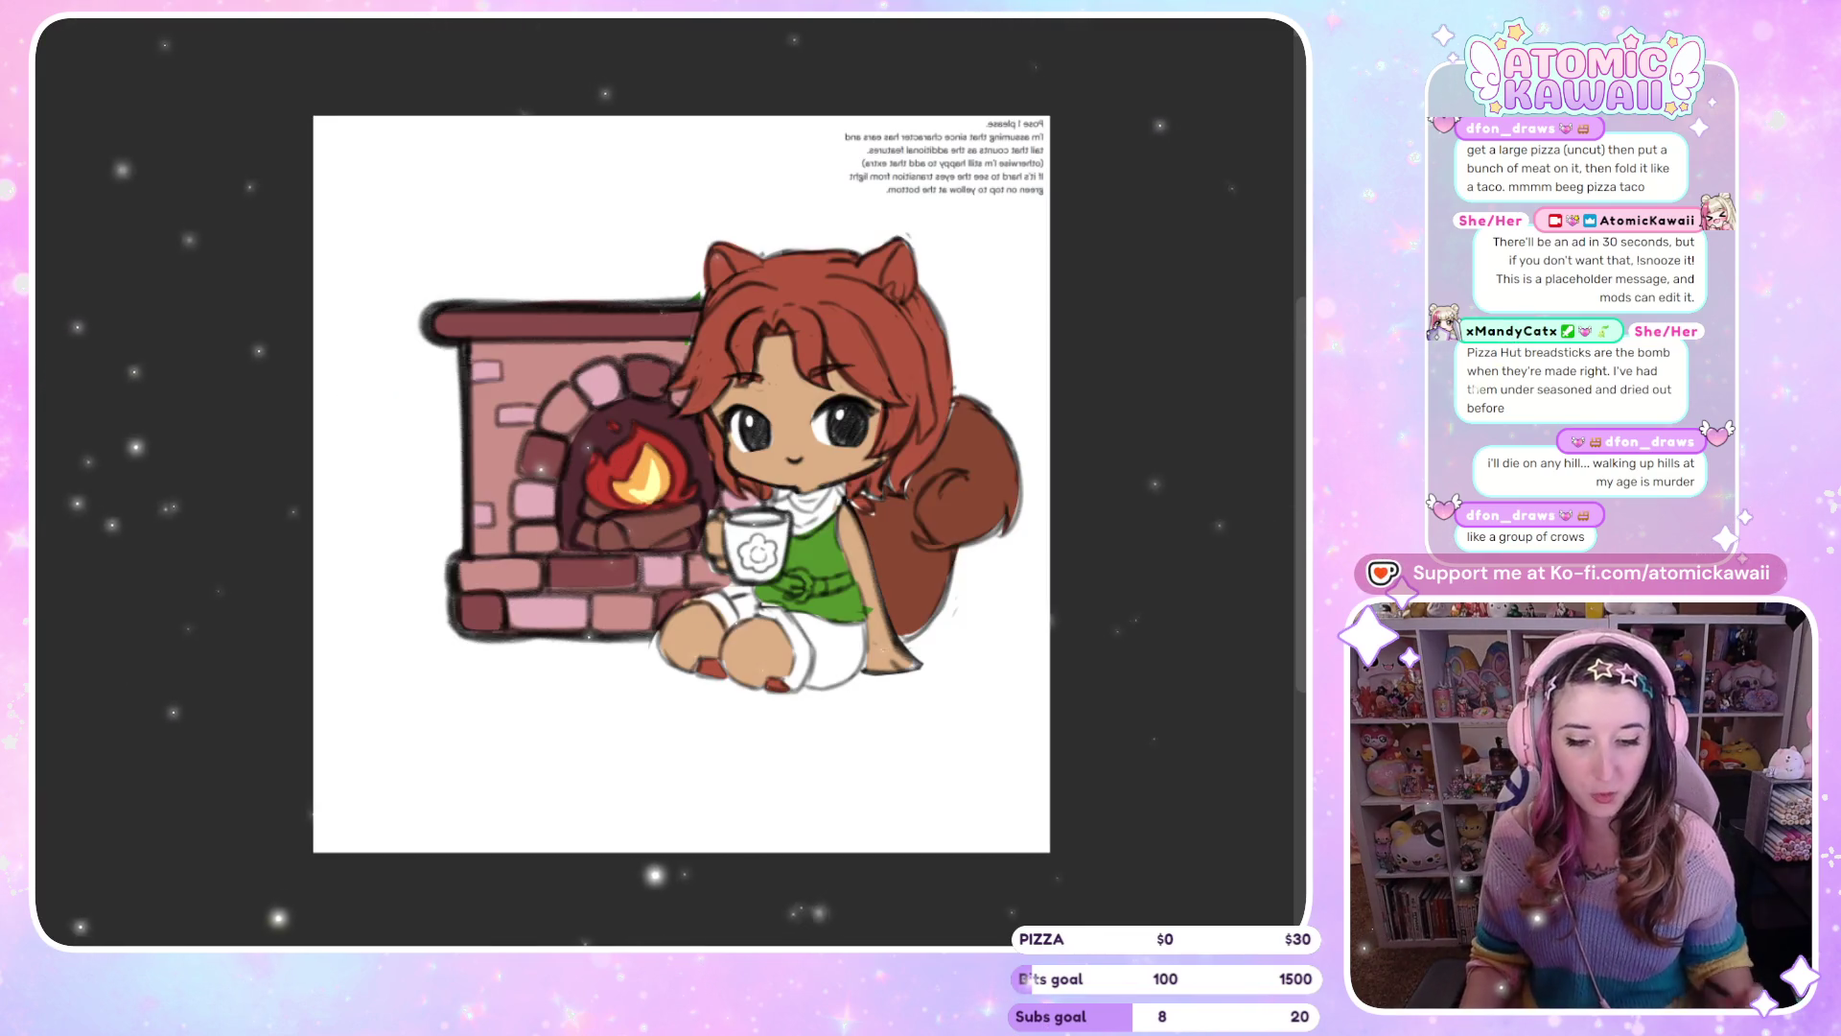
left_click_drag(846, 579, 786, 583)
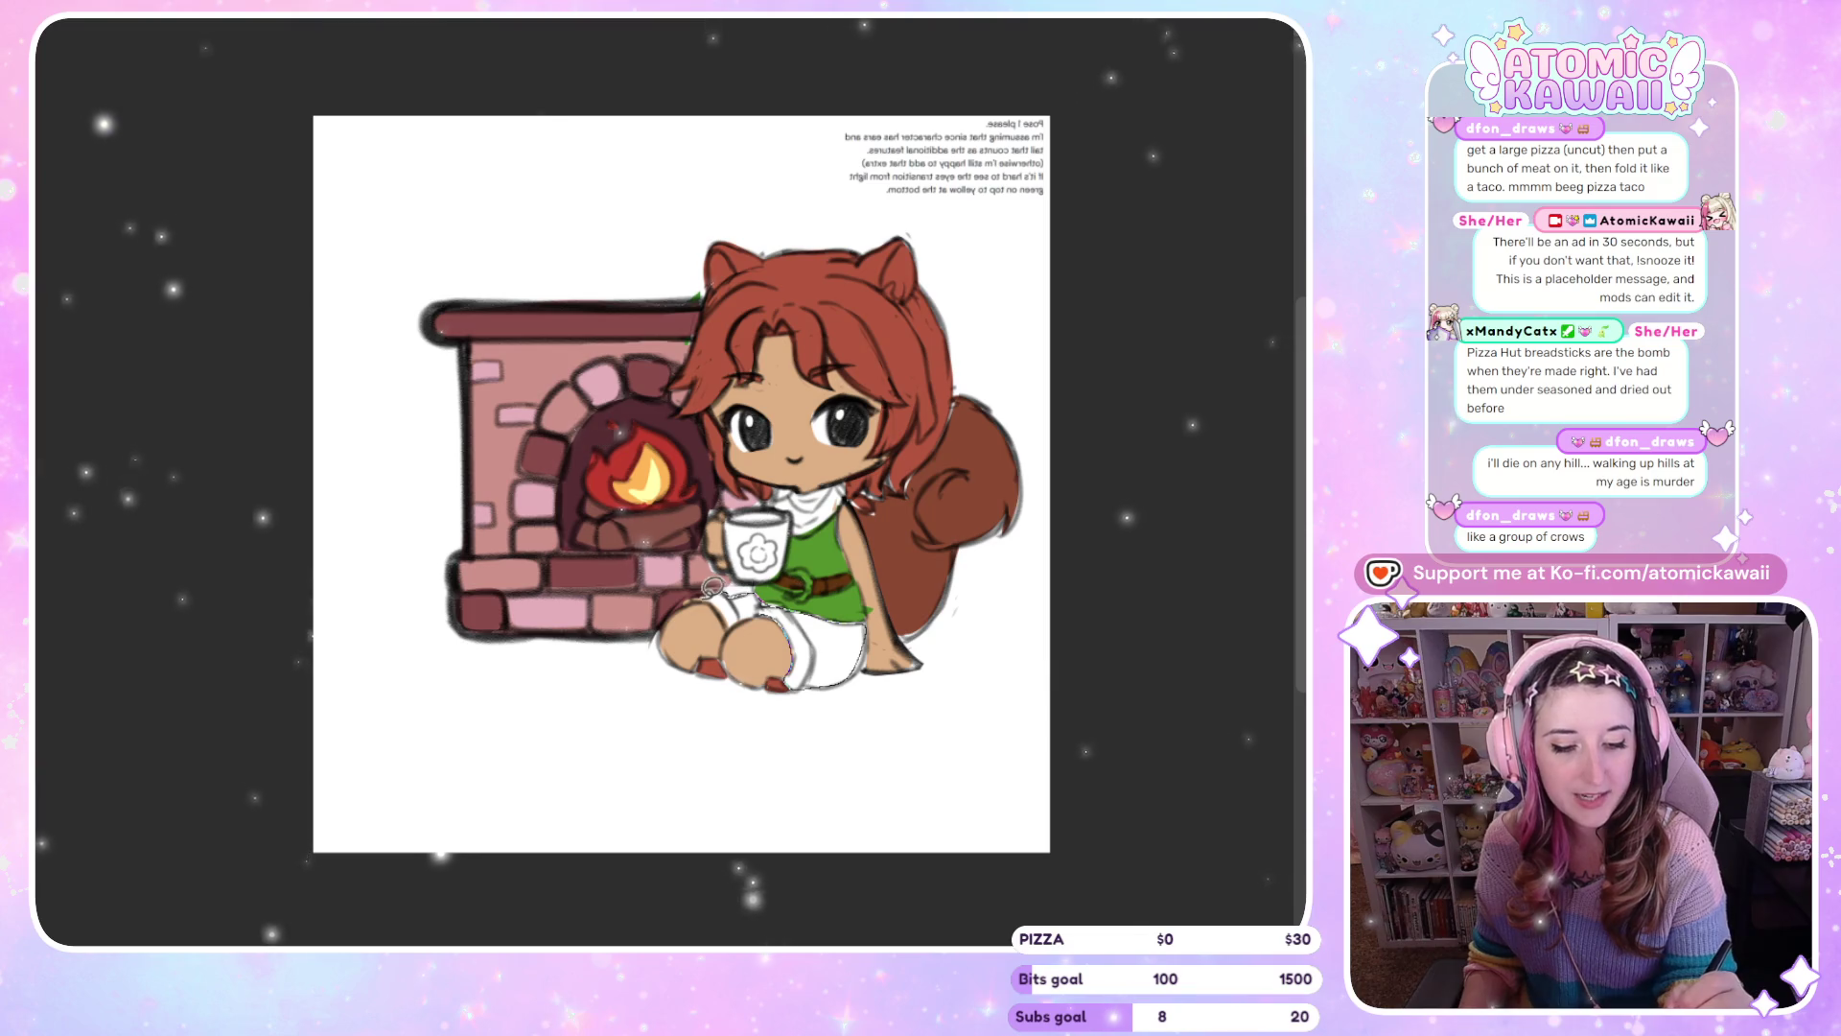
Fill the shorts brown, and the scarf and mug flower yellow
left_click(796, 652)
key("h")
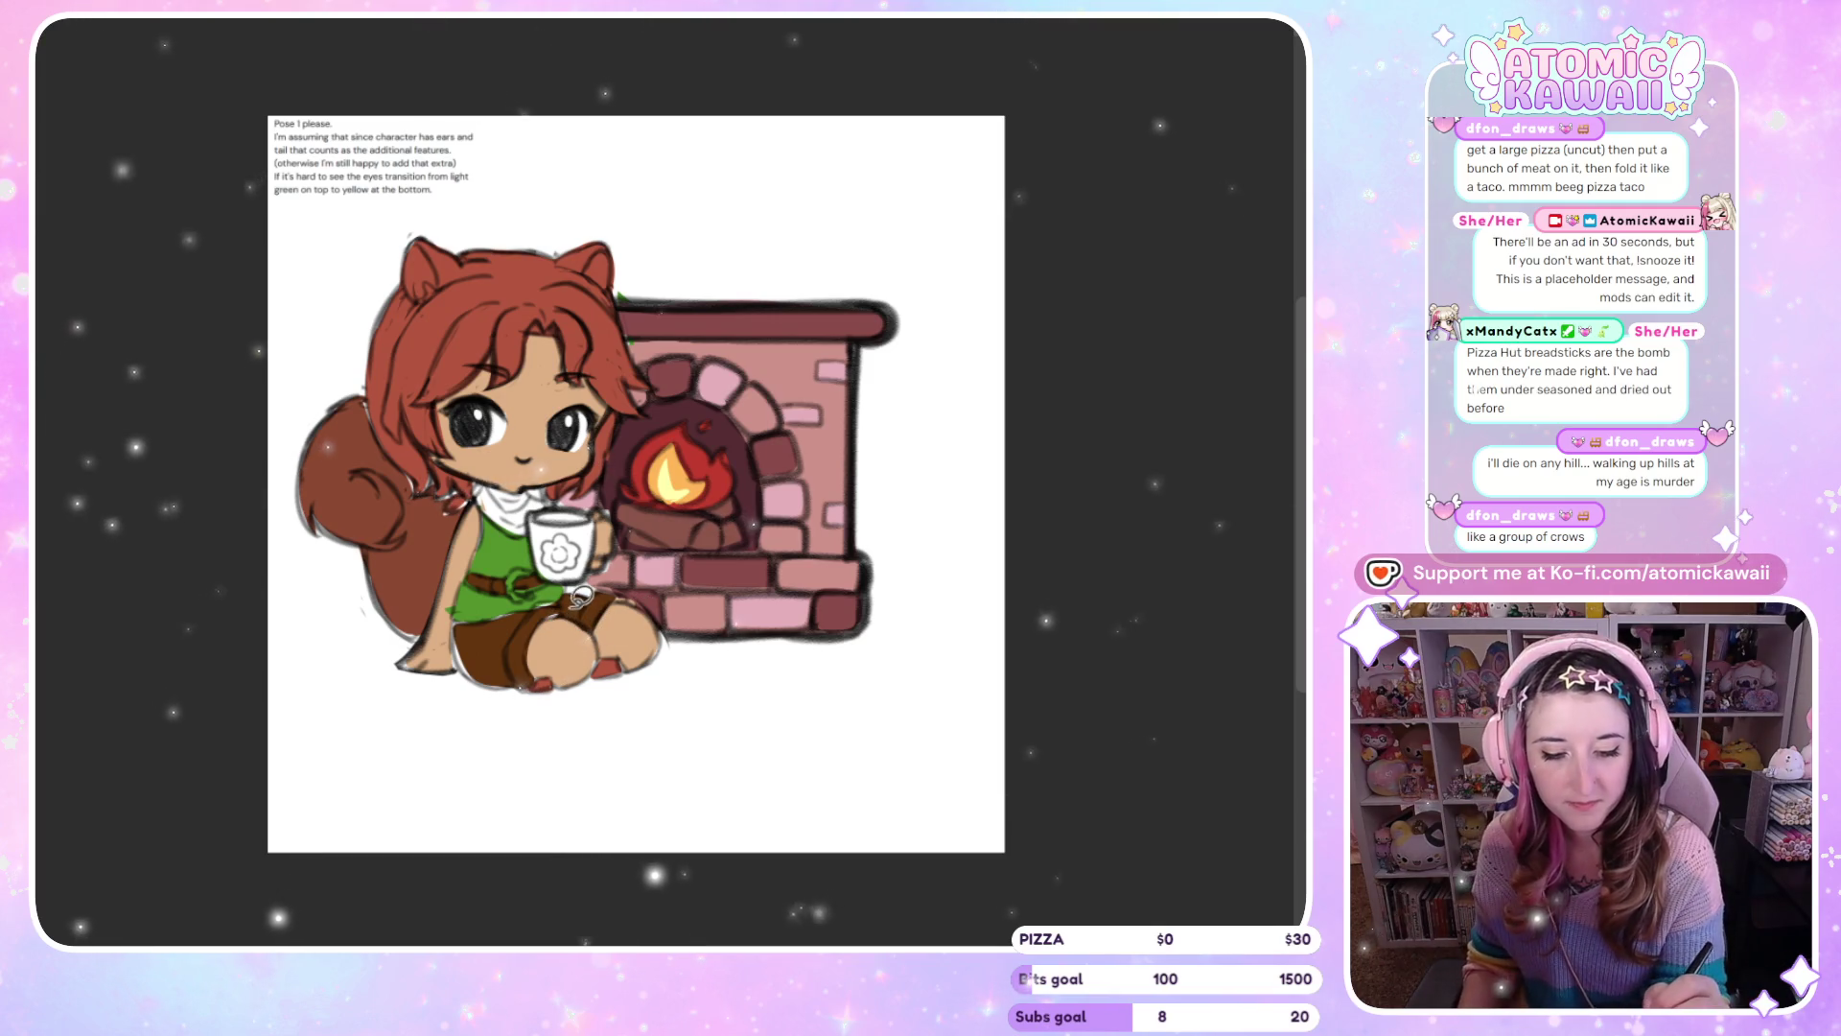
left_click(508, 504)
left_click(557, 553)
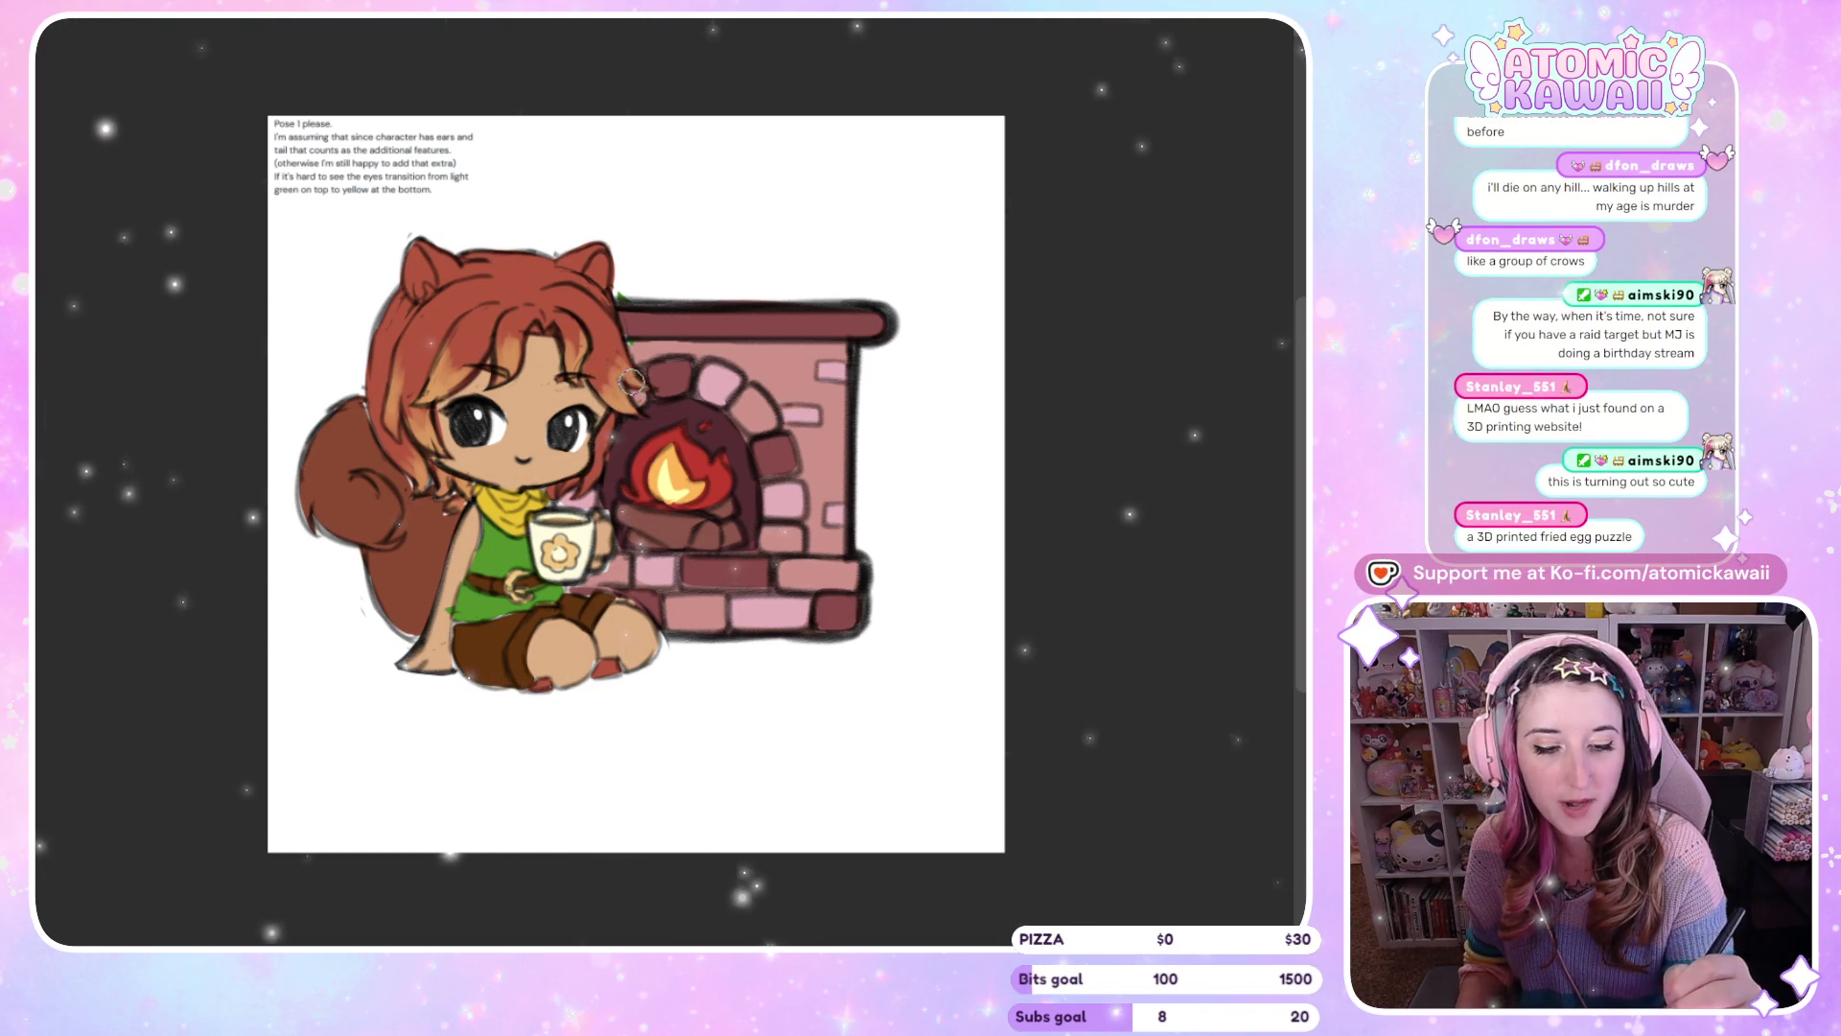
key("m")
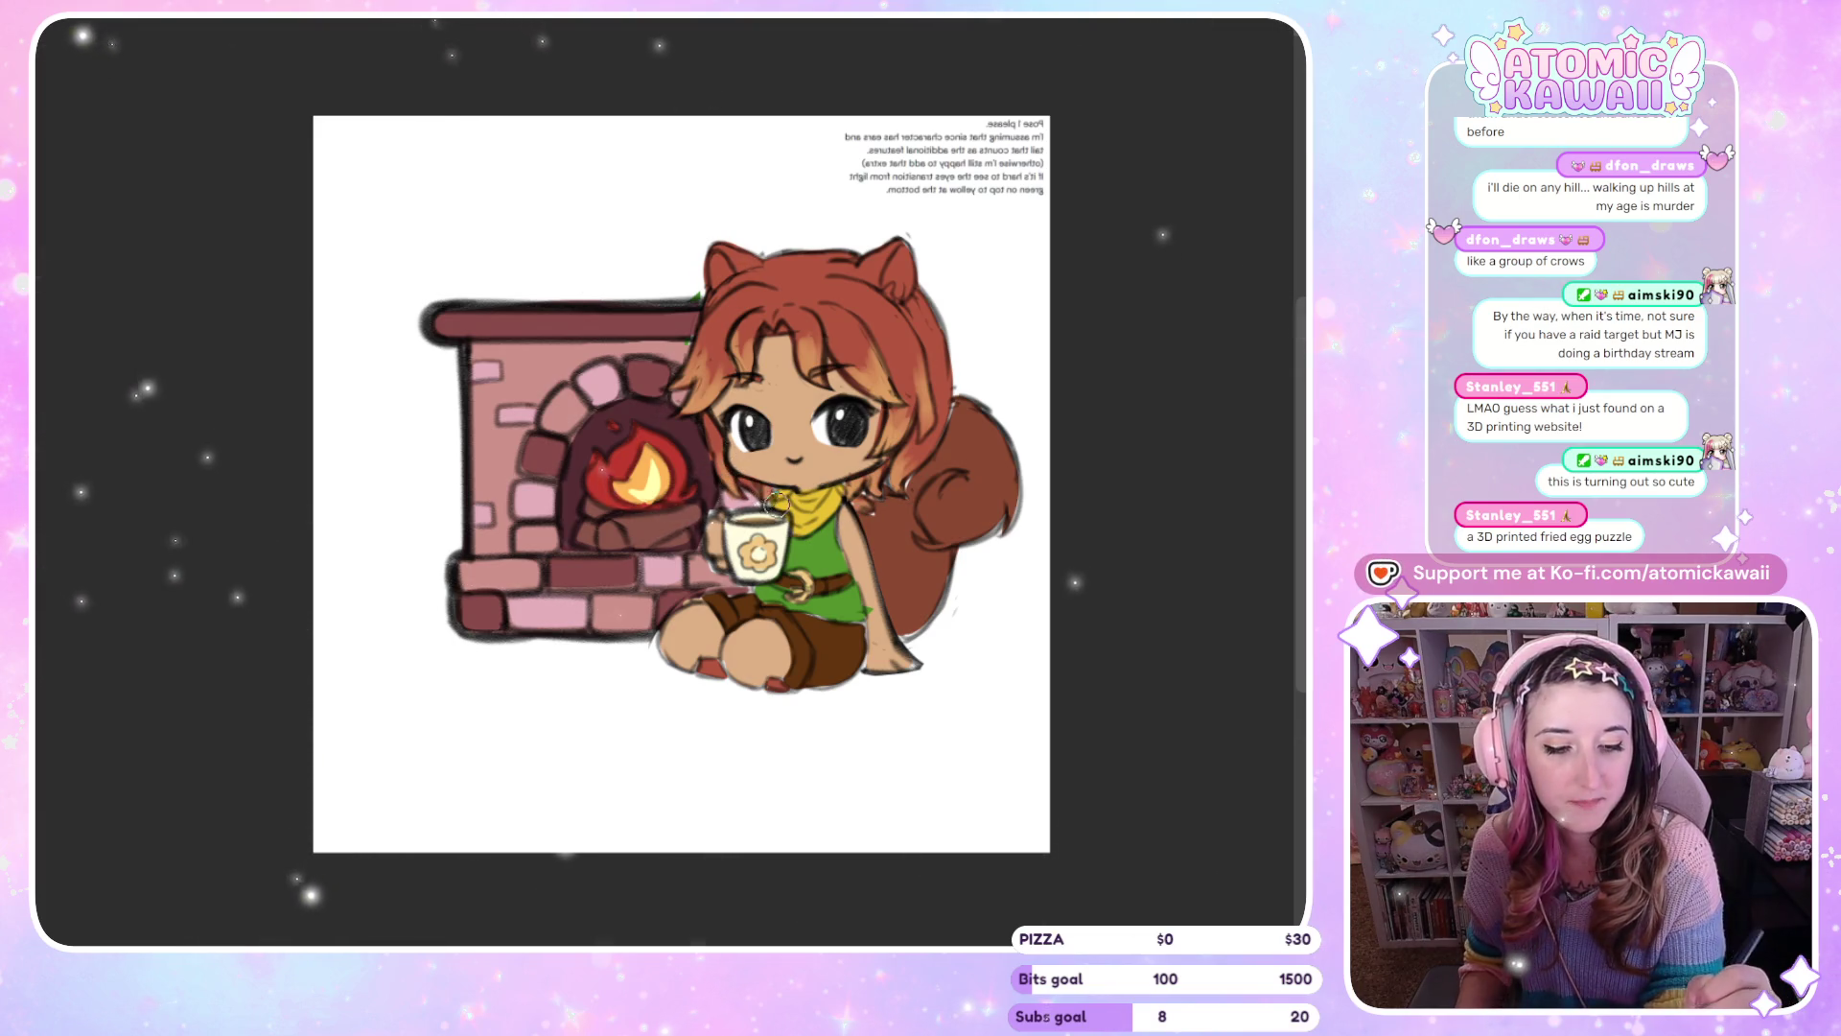
key("m")
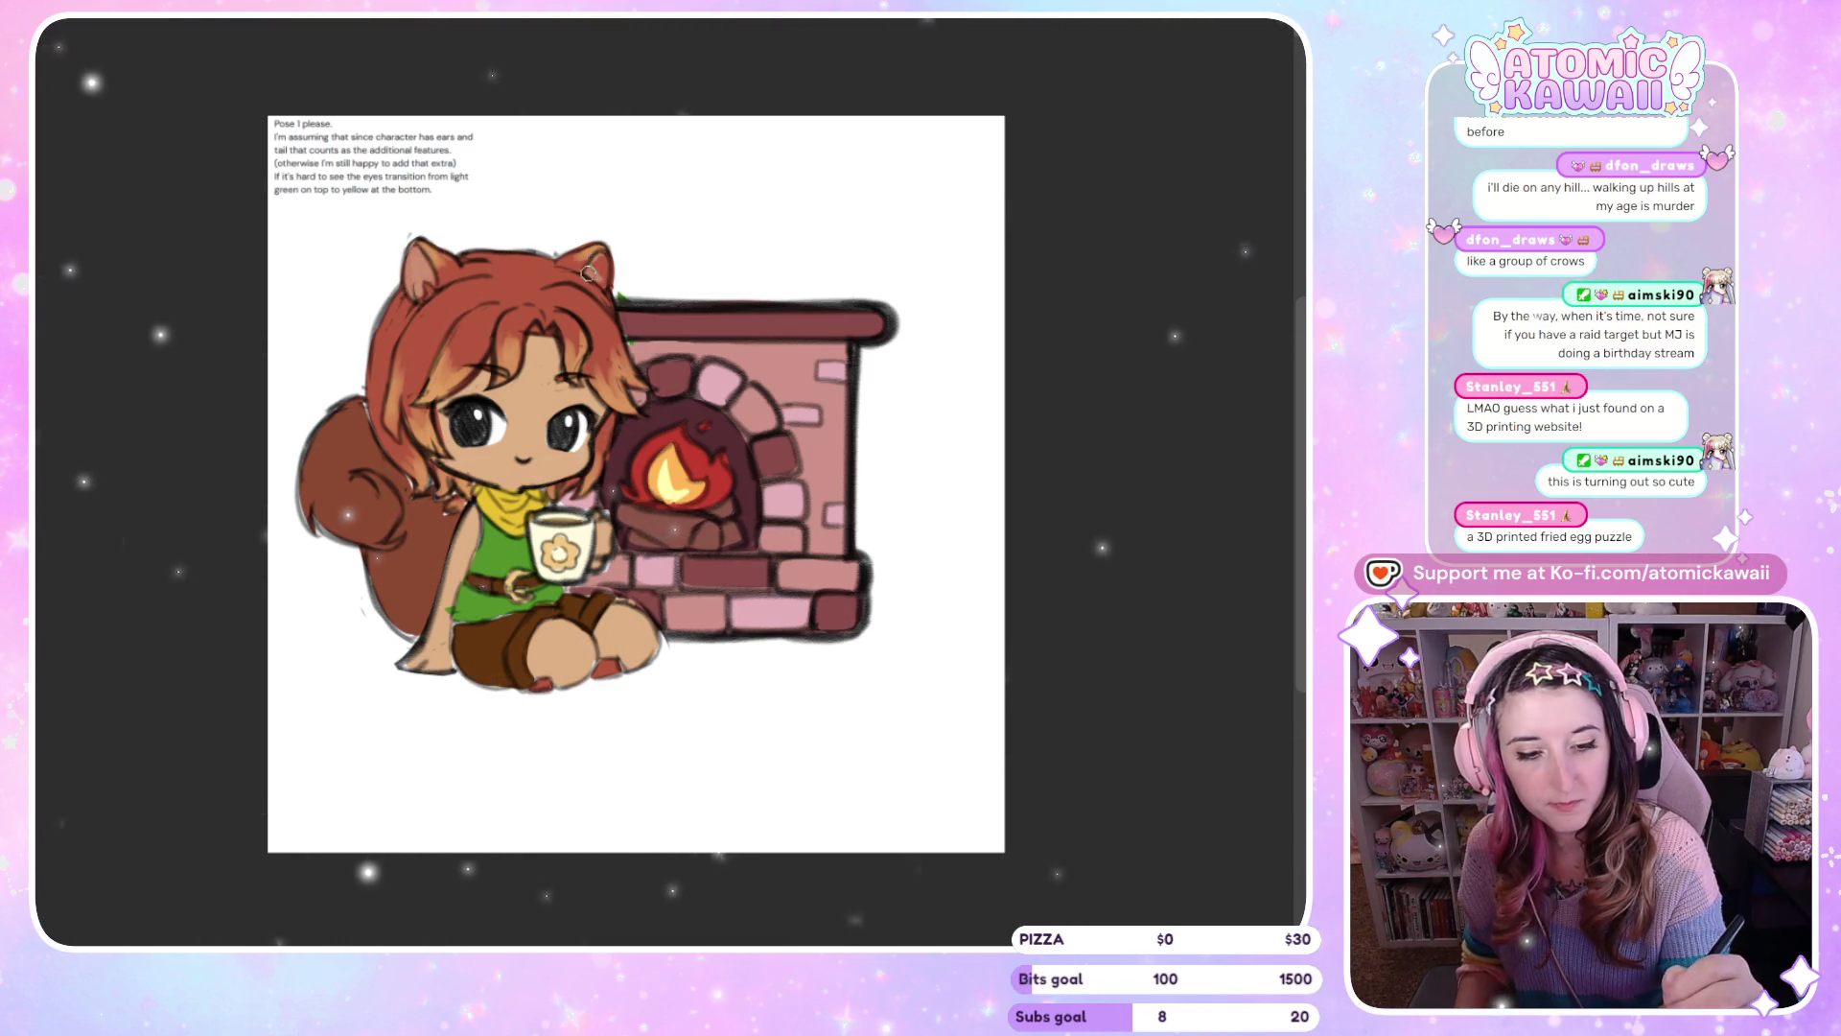
key("m")
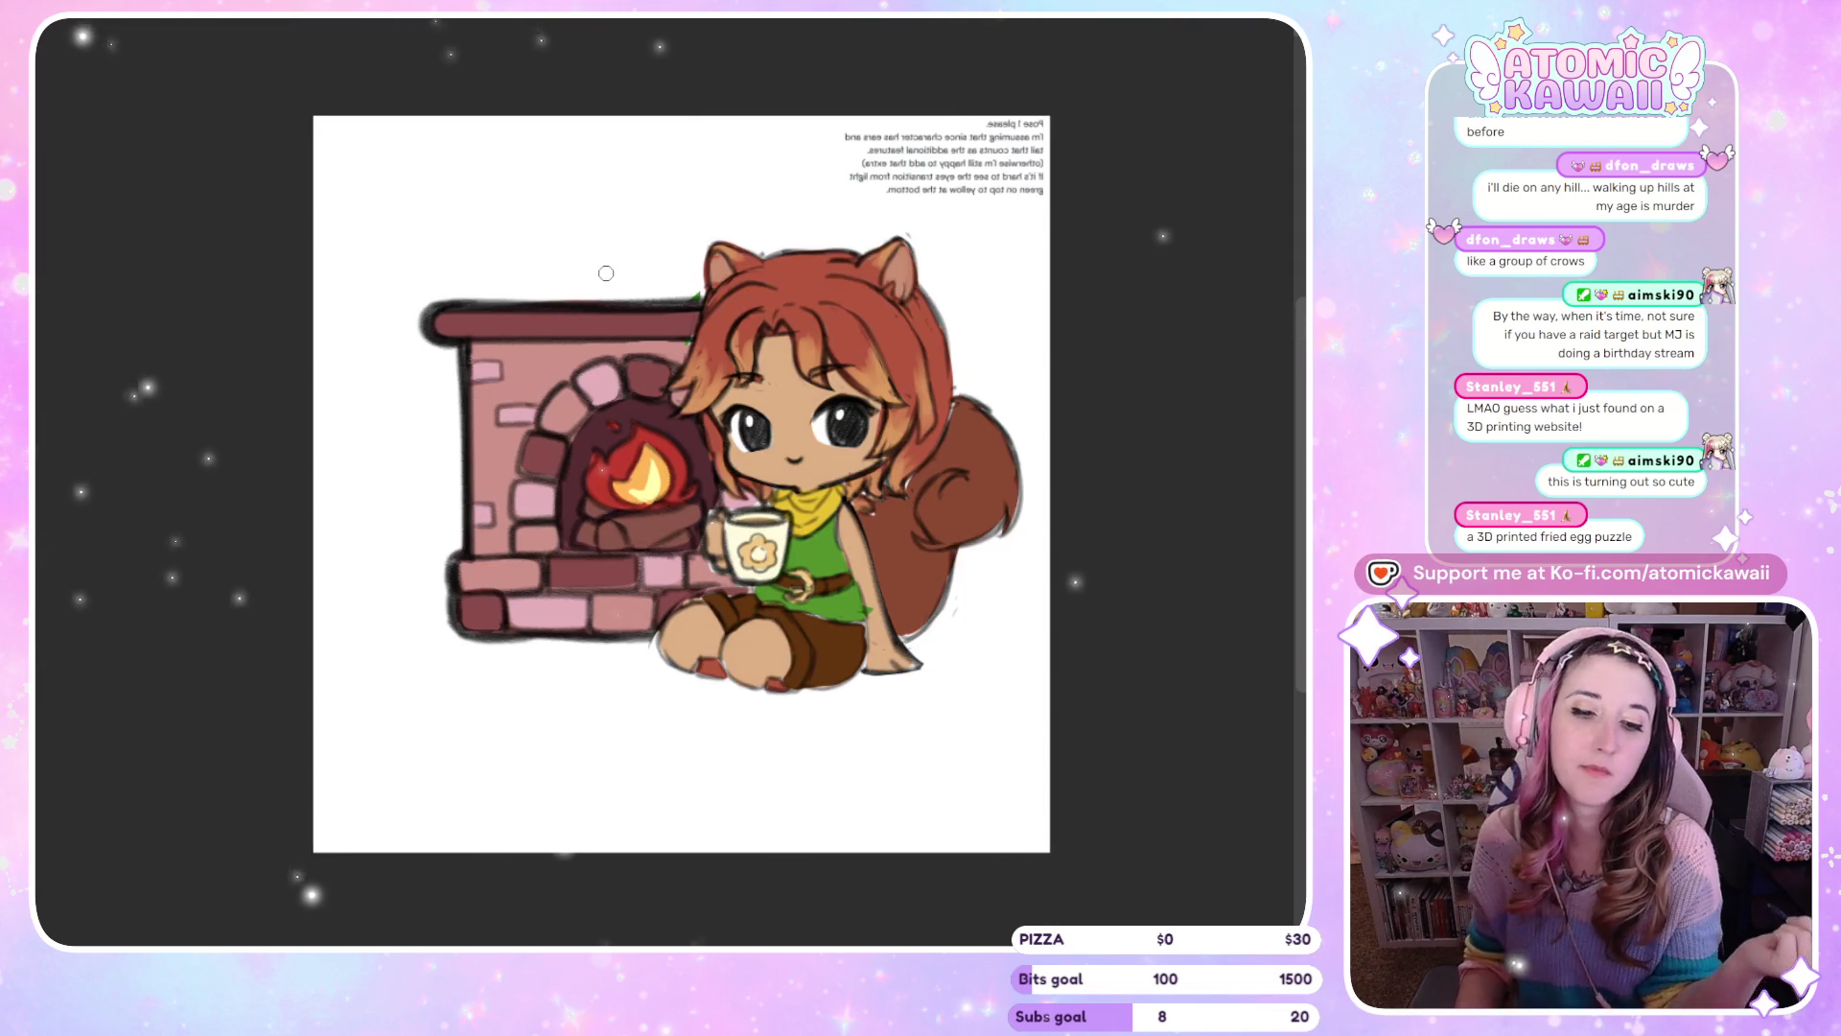
key("m")
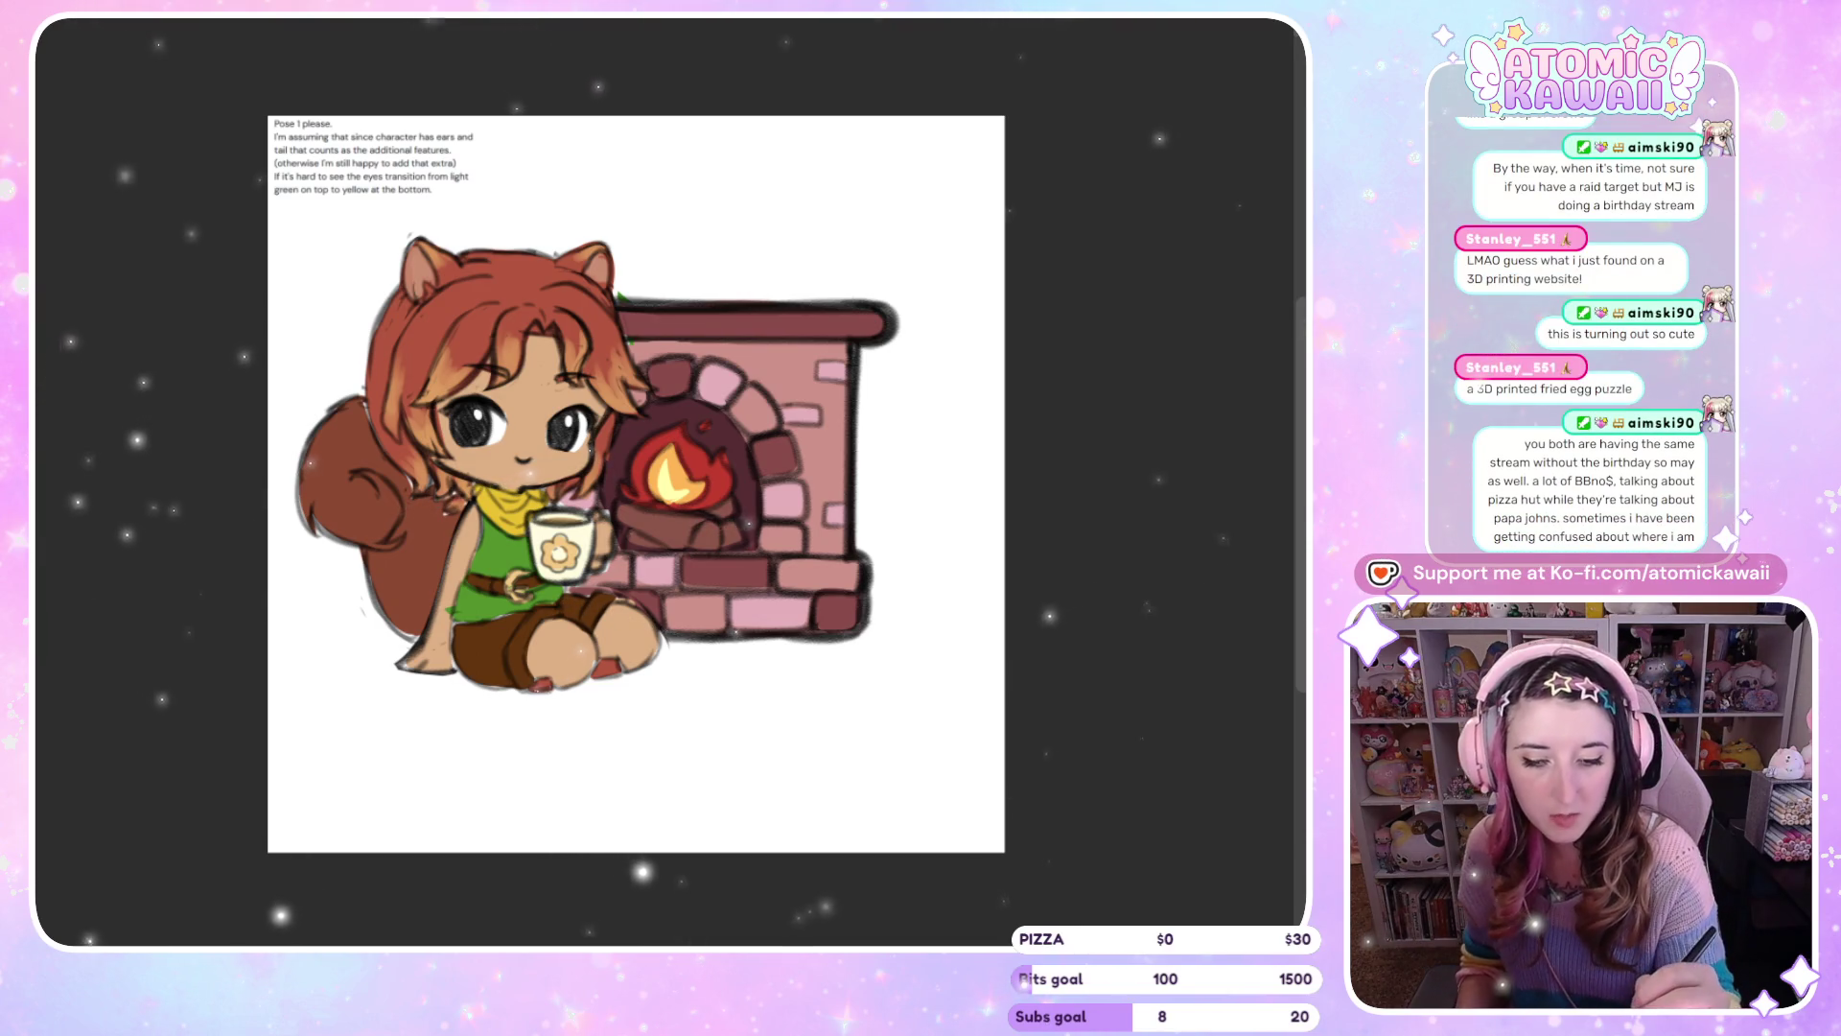
left_click_drag(460, 427, 473, 434)
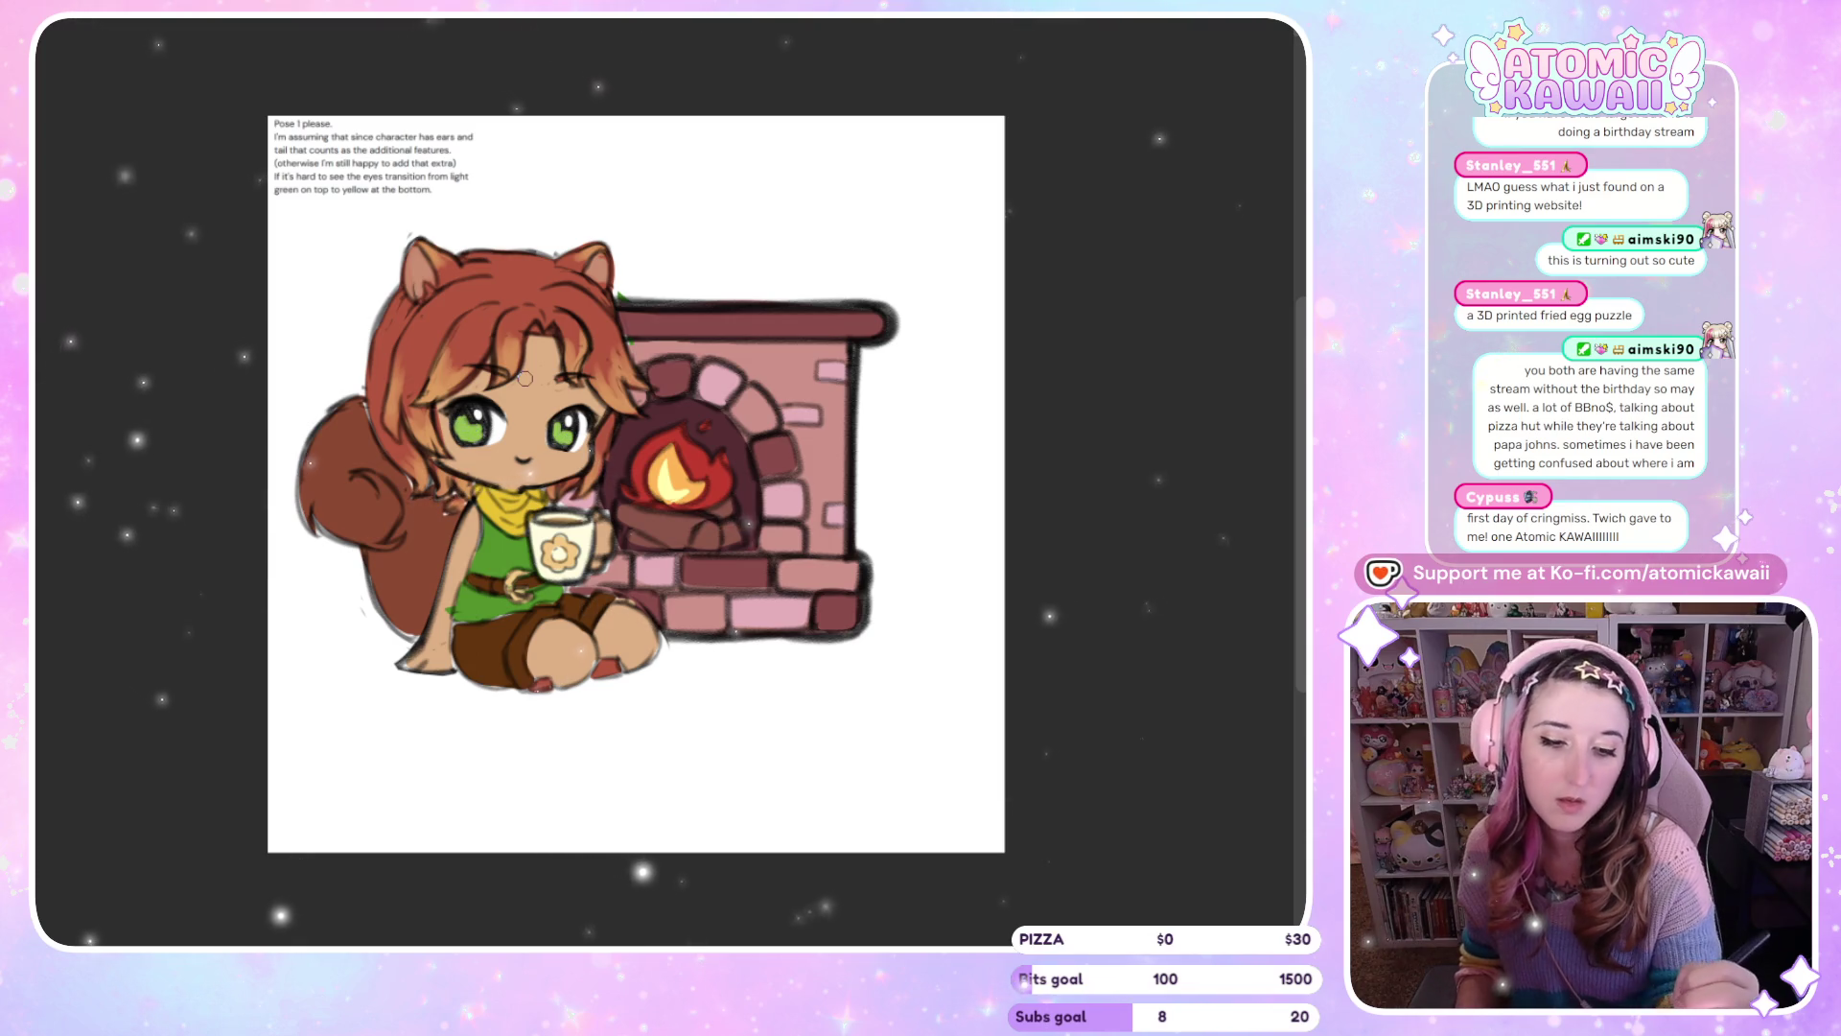
Mirror the canvas to check the green eyes, then return to normal view
key("m")
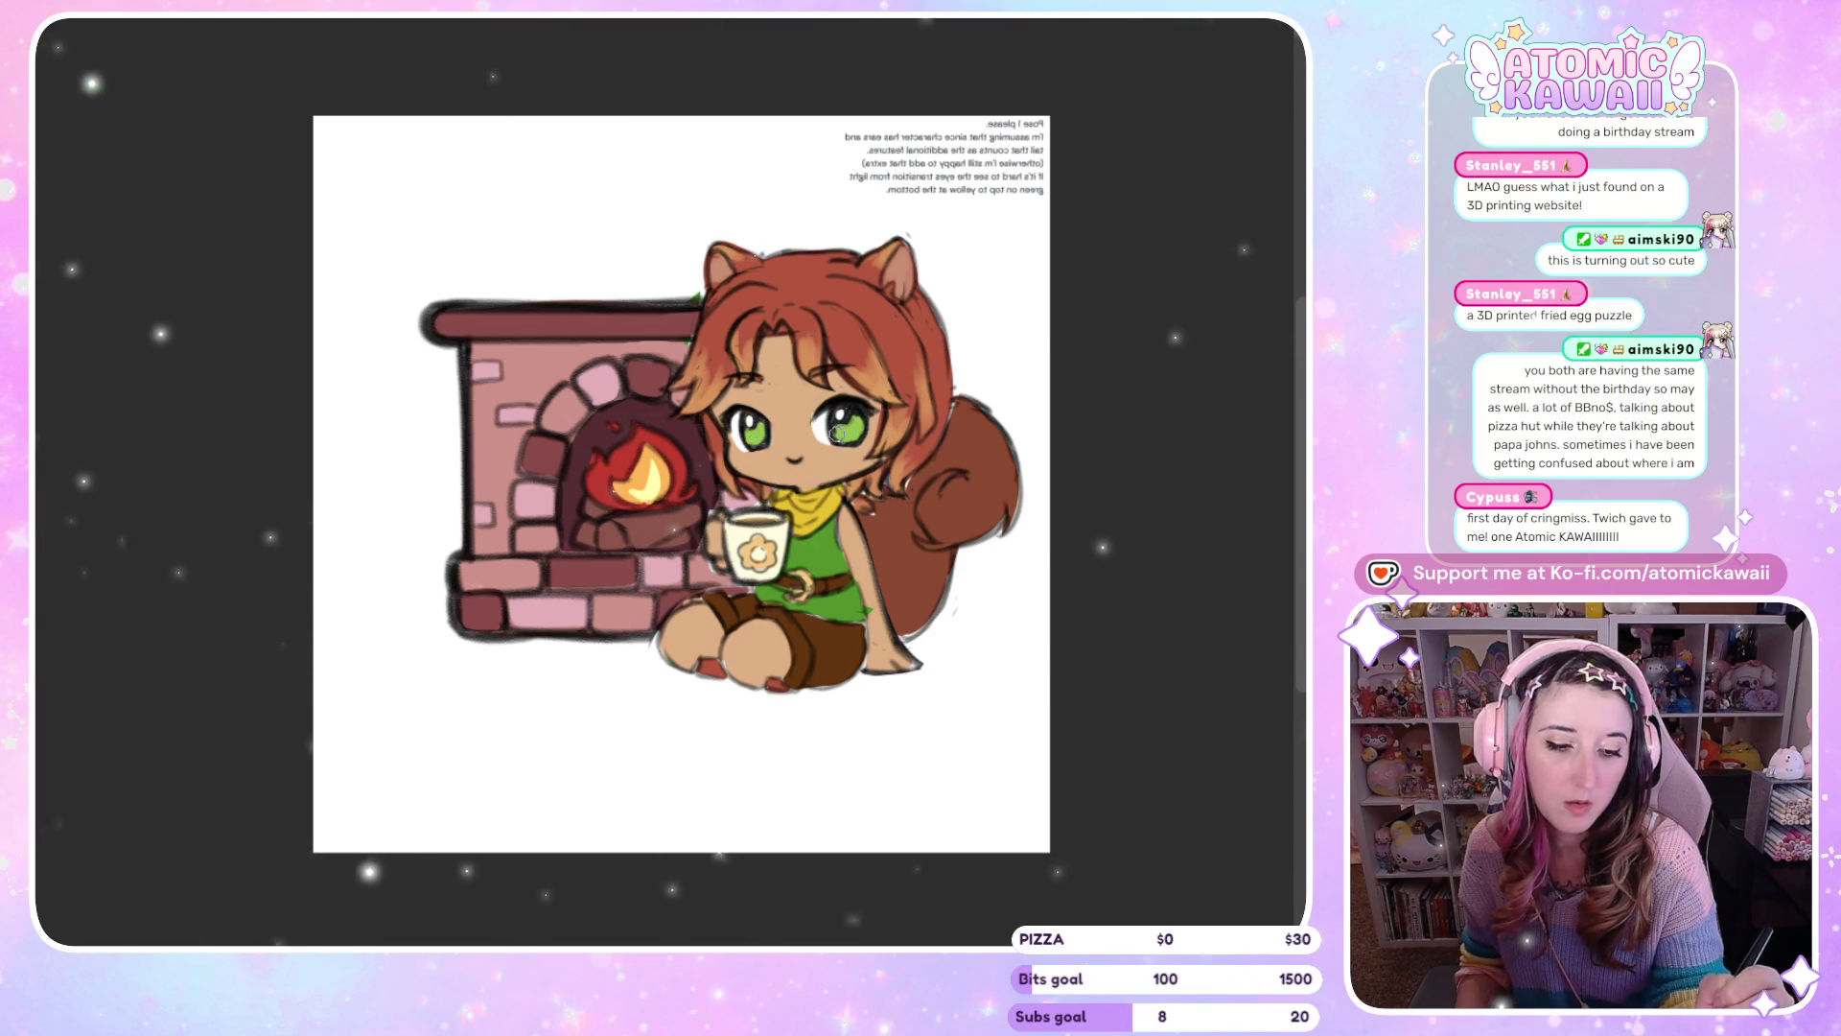
key("m")
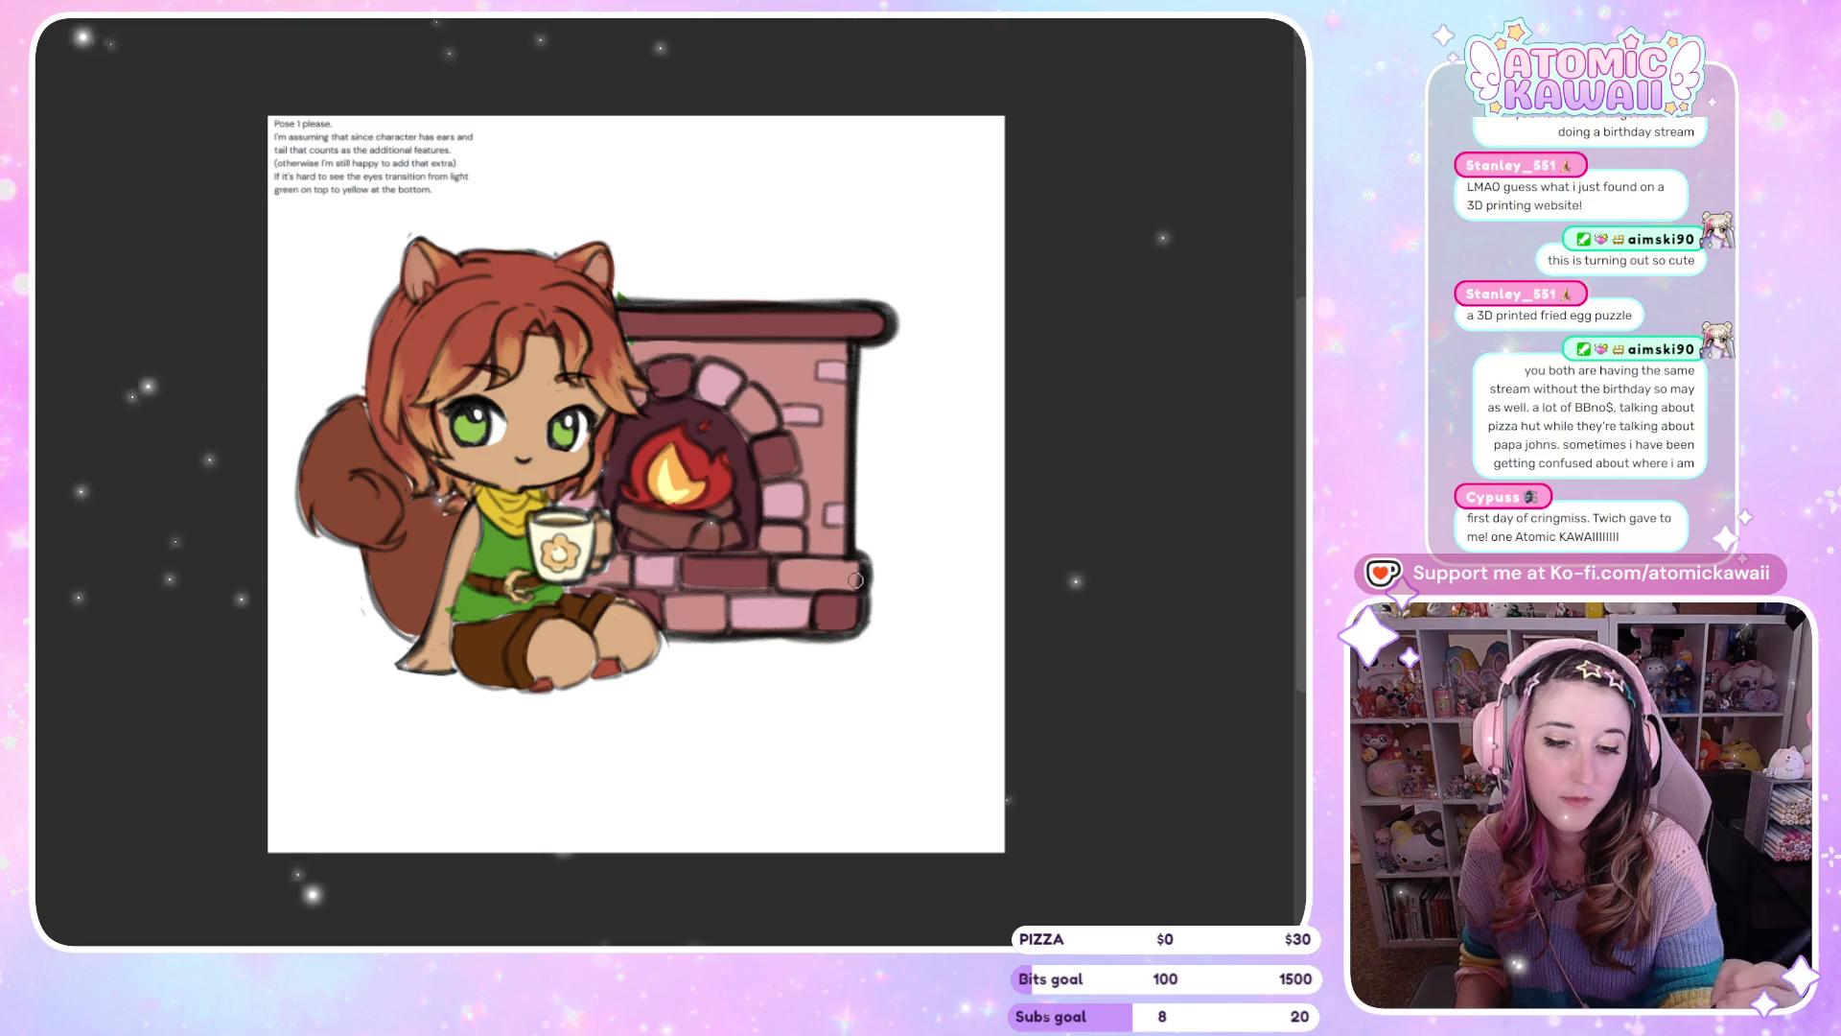